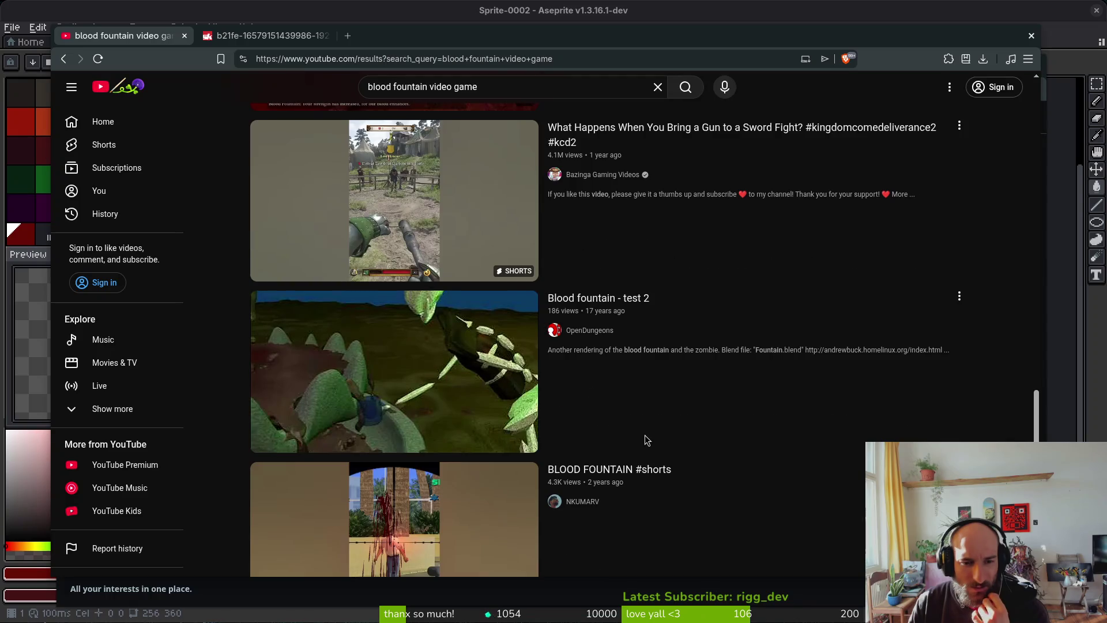
Replace the old search query with 'eru attack' and run it
scroll(635, 421, "down", 5)
scroll(637, 425, "up", 10)
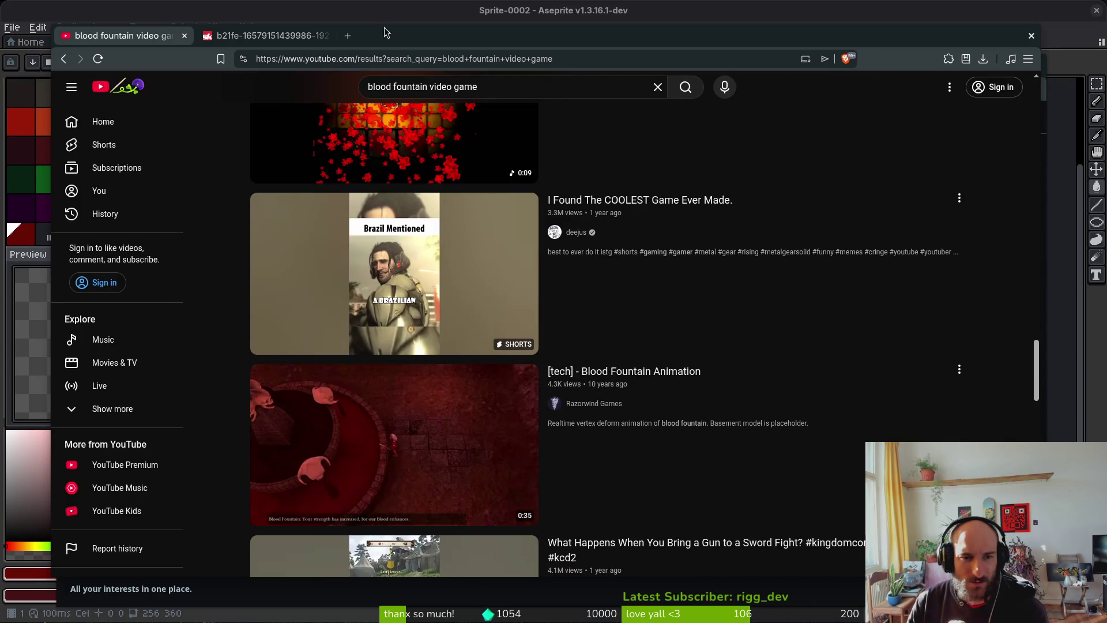
triple_click(492, 97)
type("eru")
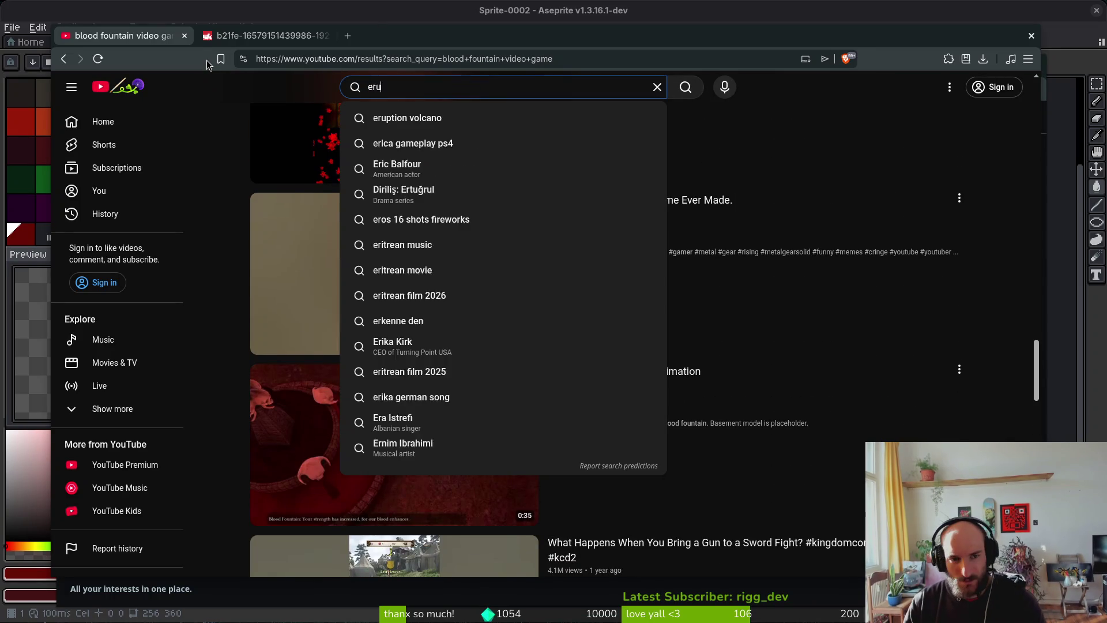
type(" attack")
key("Return")
Reopen the YouTube watch page from history in a new tab
key("ctrl+t")
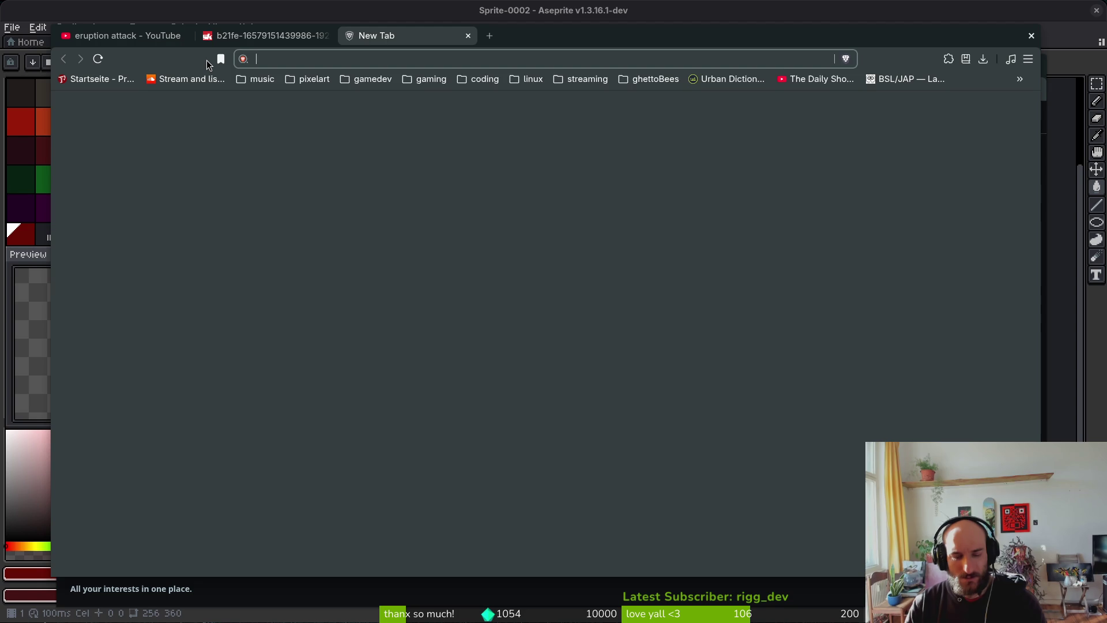
type("yout")
key("Down")
key("Return")
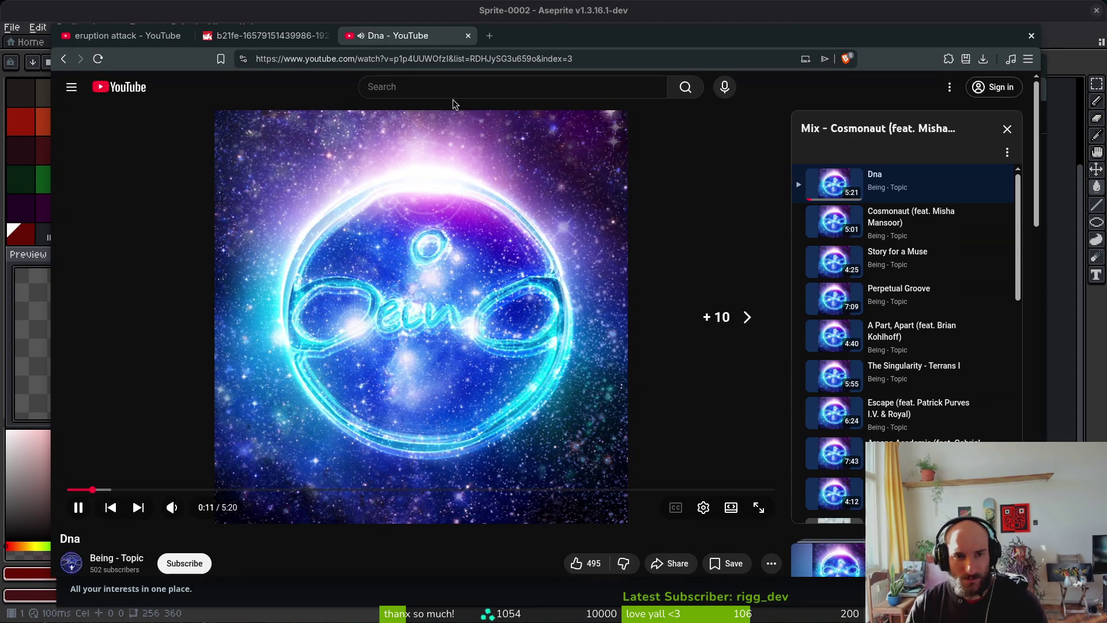
Search YouTube for 'golden sun volcano' and scroll through the results
left_click(440, 87)
type("golden su")
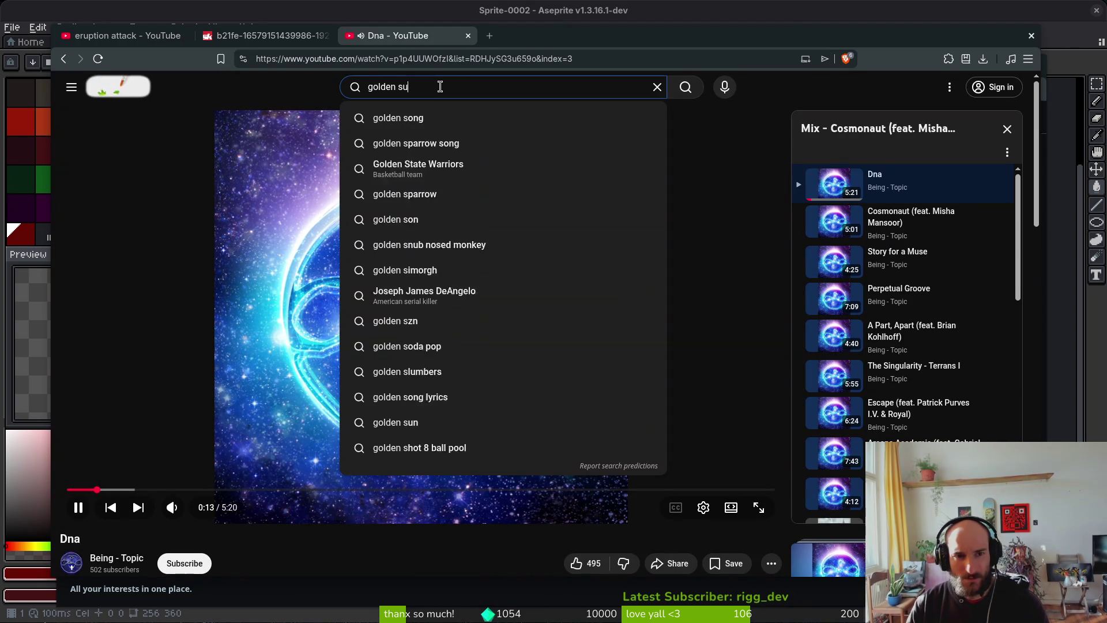
type("n volcano")
key("Return")
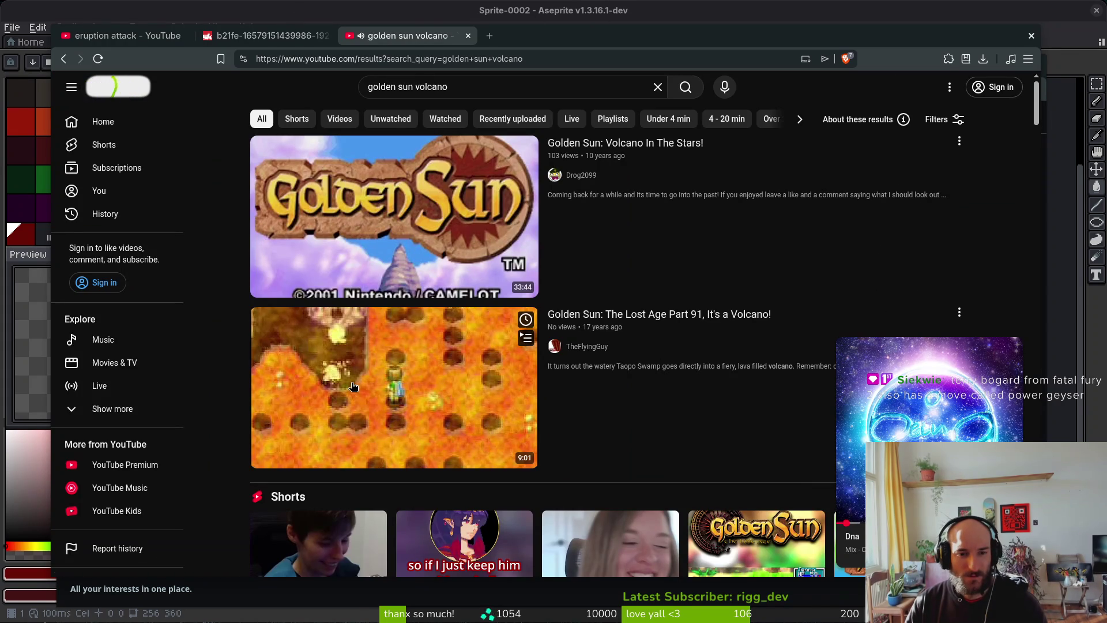
scroll(359, 386, "down", 5)
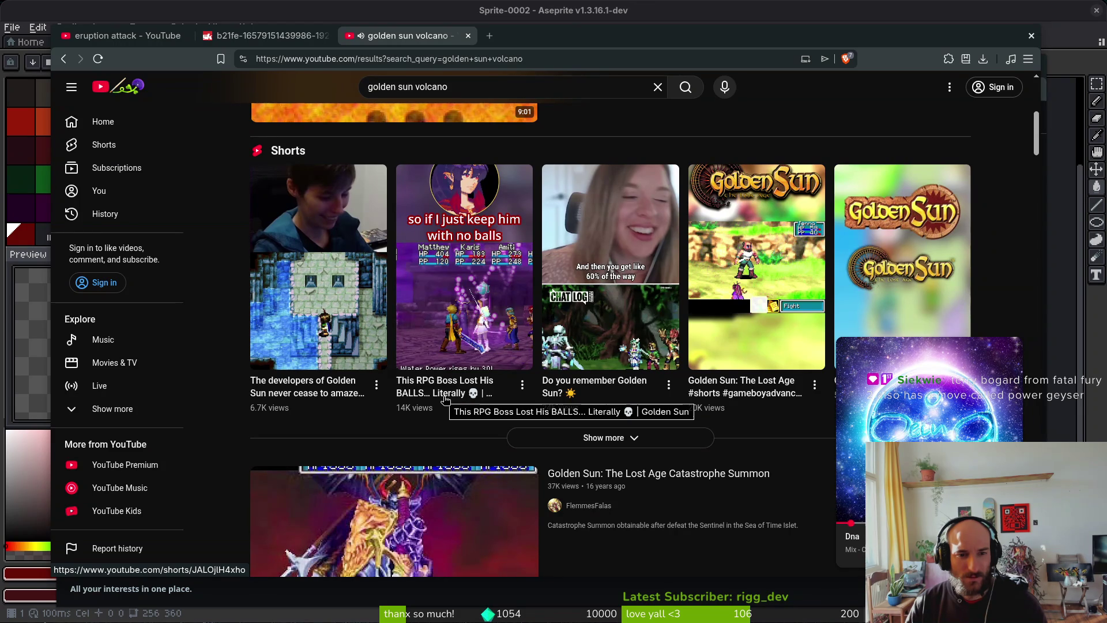
scroll(445, 398, "down", 3)
scroll(437, 360, "down", 2)
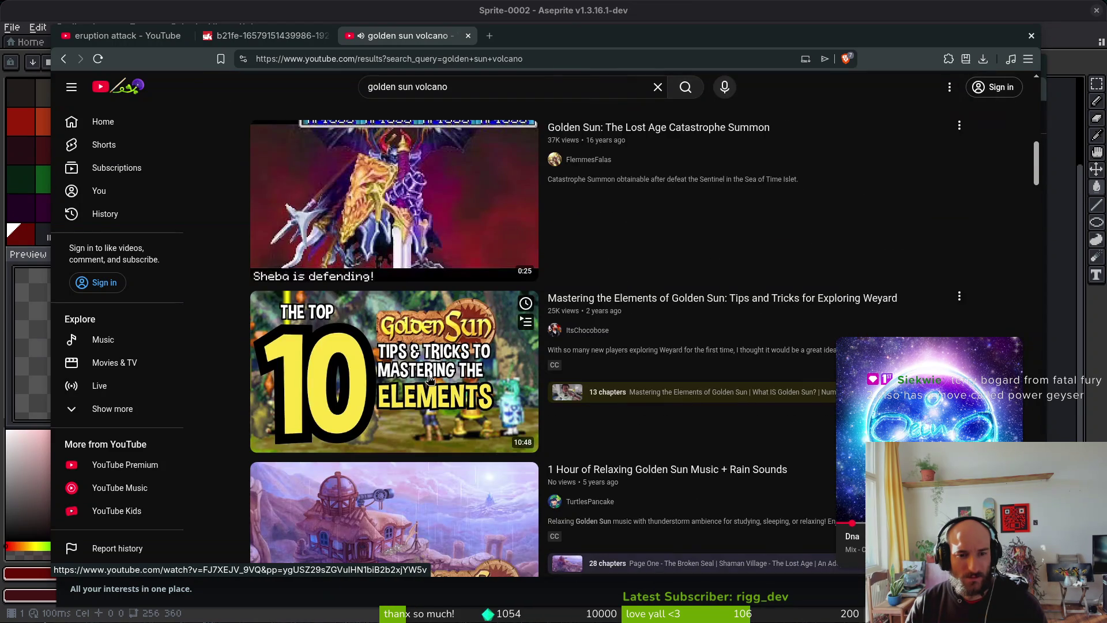
scroll(427, 368, "down", 3)
scroll(433, 225, "up", 7)
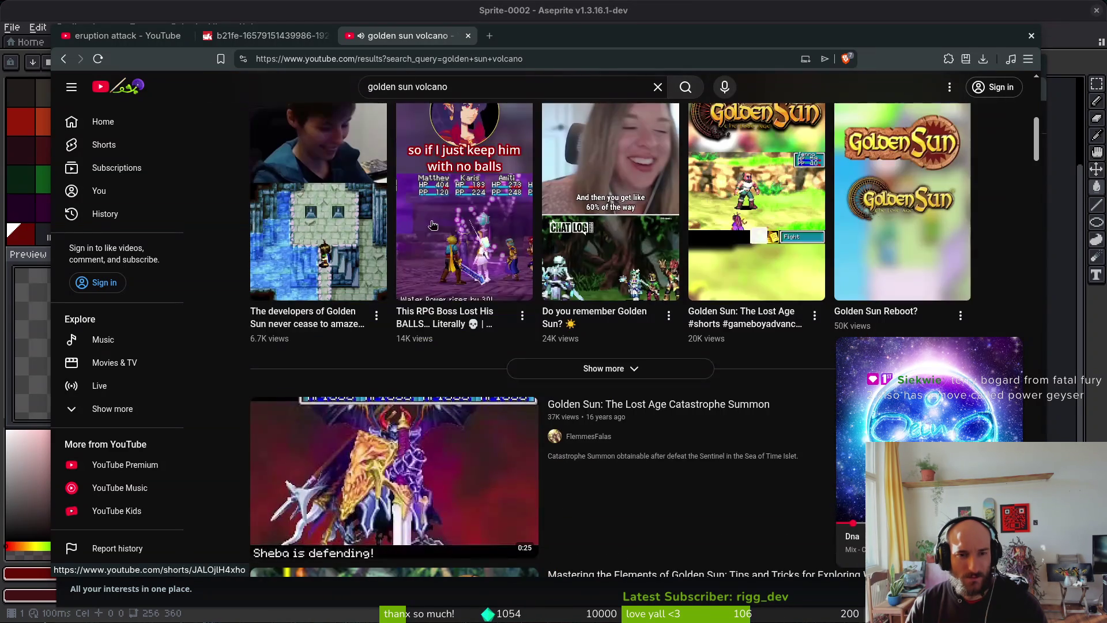
Change the YouTube search to 'golden sun tiamat'
left_click(457, 86)
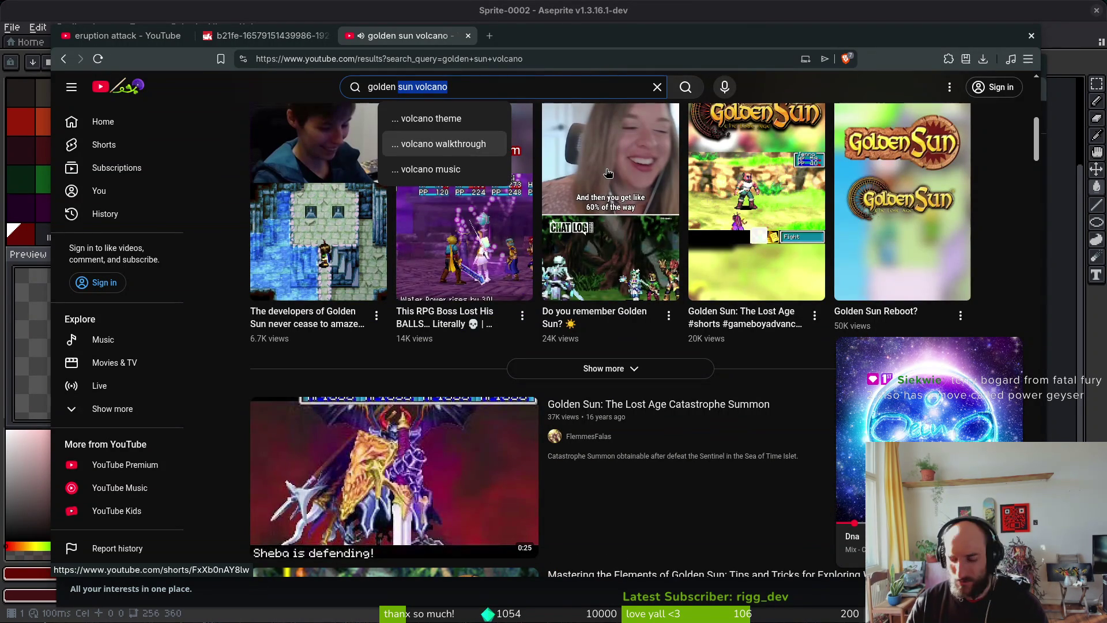
key("Escape")
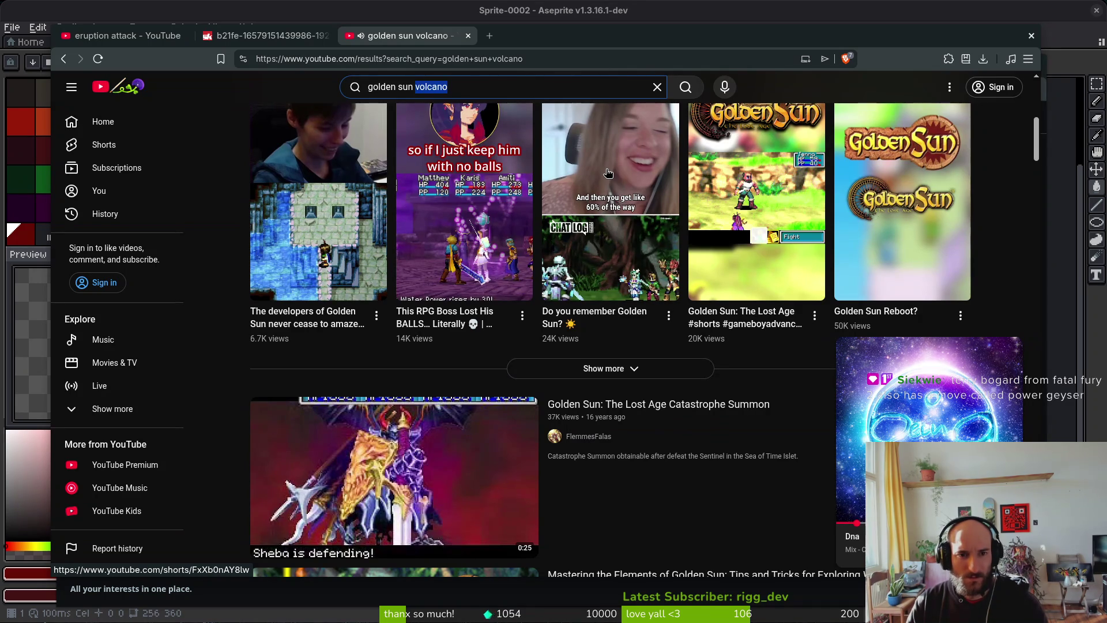
type("tiamat")
key("Return")
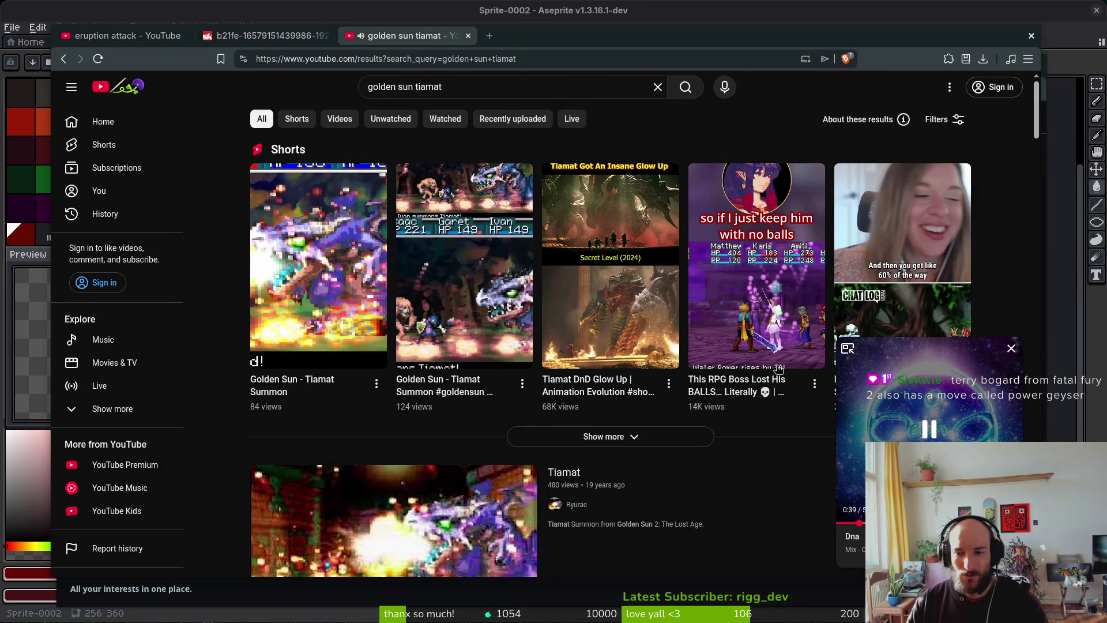
Pause the miniplayer music and begin typing 'terr' in a new tab's address bar
left_click(947, 439)
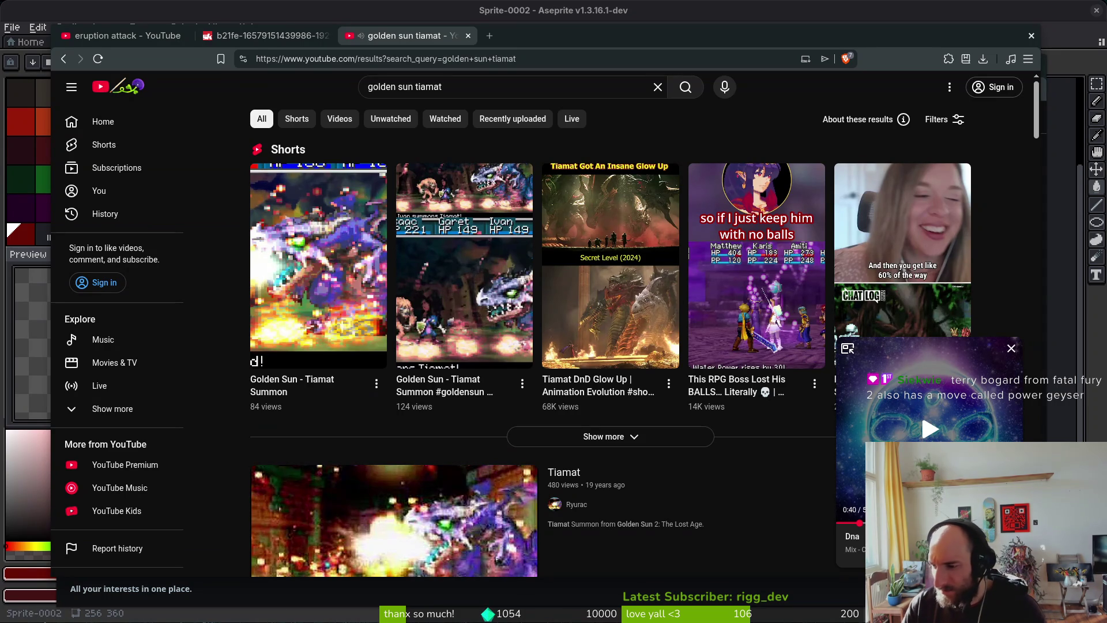
key("ctrl+t")
type("terry bogard power geyse")
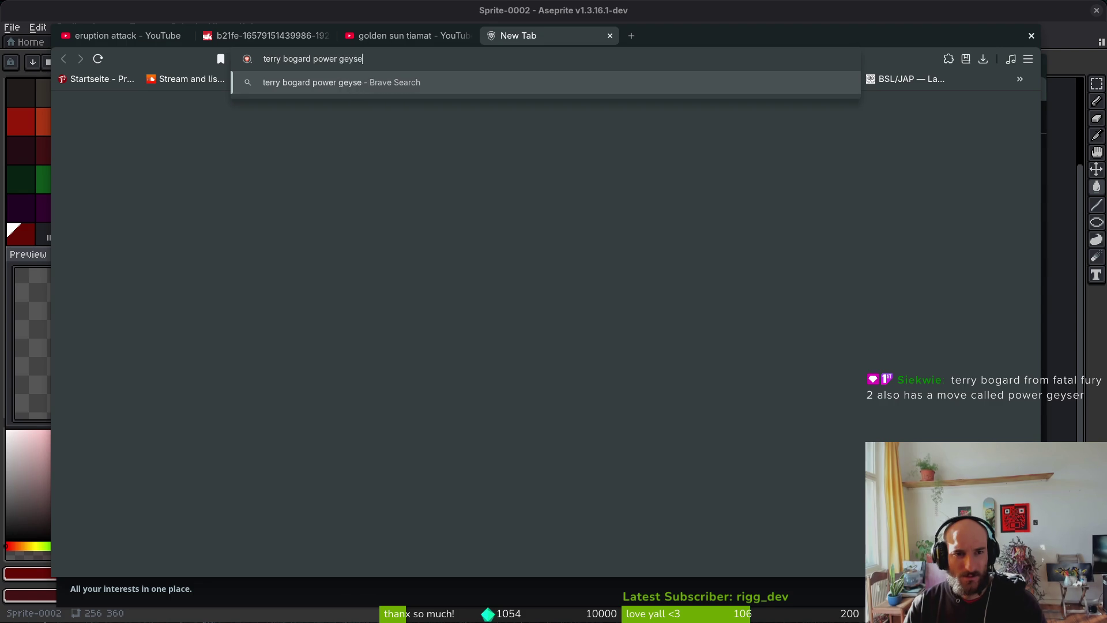
type("r")
Search 'terry bogard power geyser', skim the wiki description, then reopen the Dna video in a new tab
key("Return")
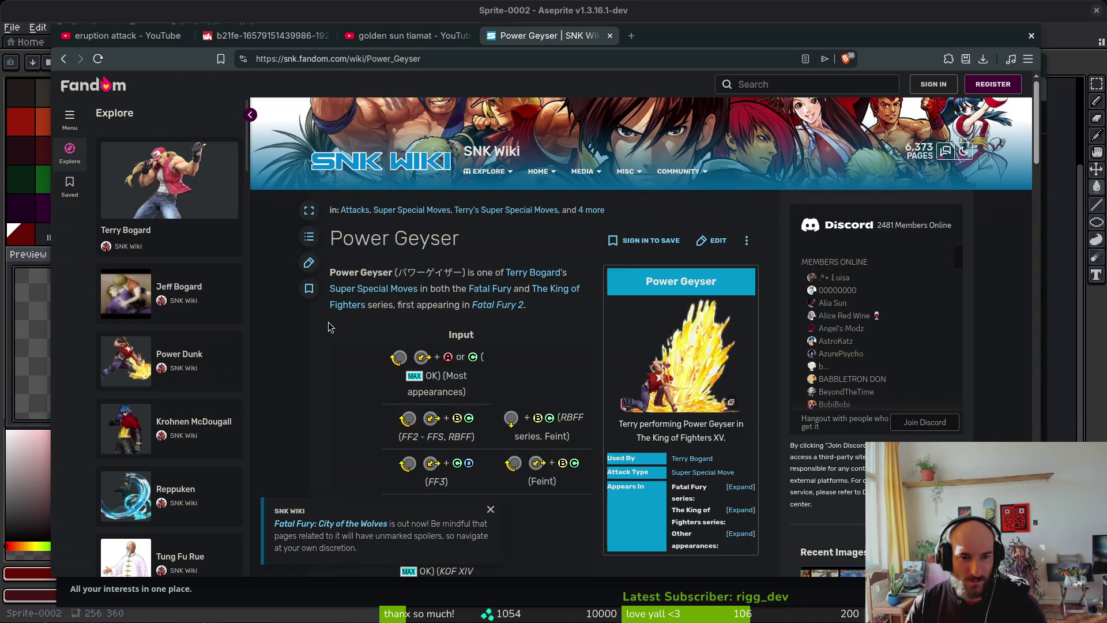
scroll(330, 327, "down", 20)
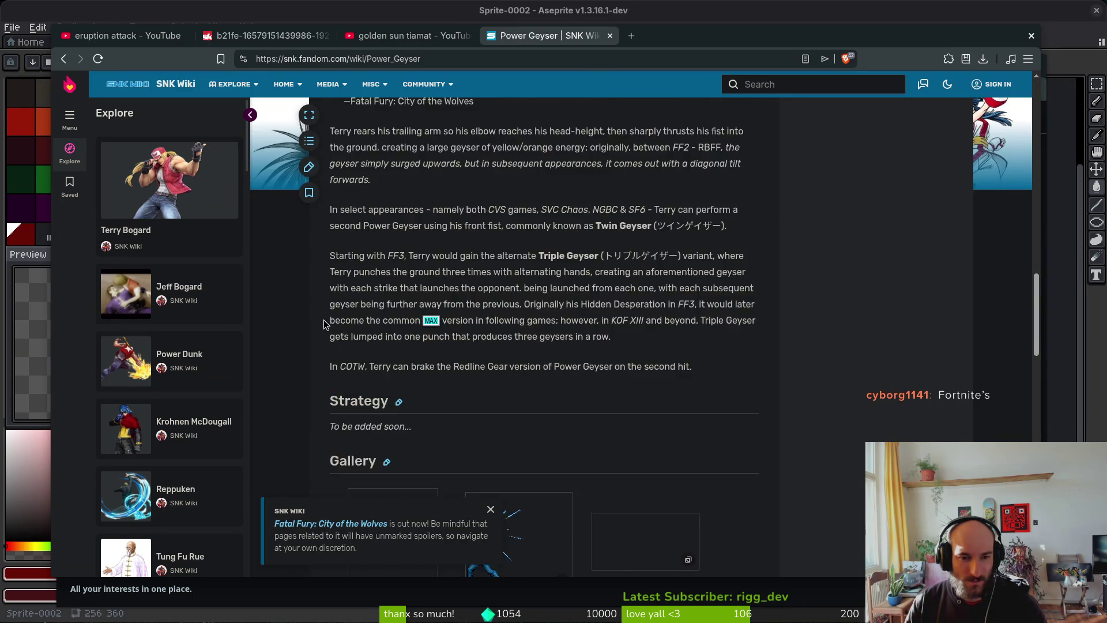
key("ctrl+t")
type("youtu")
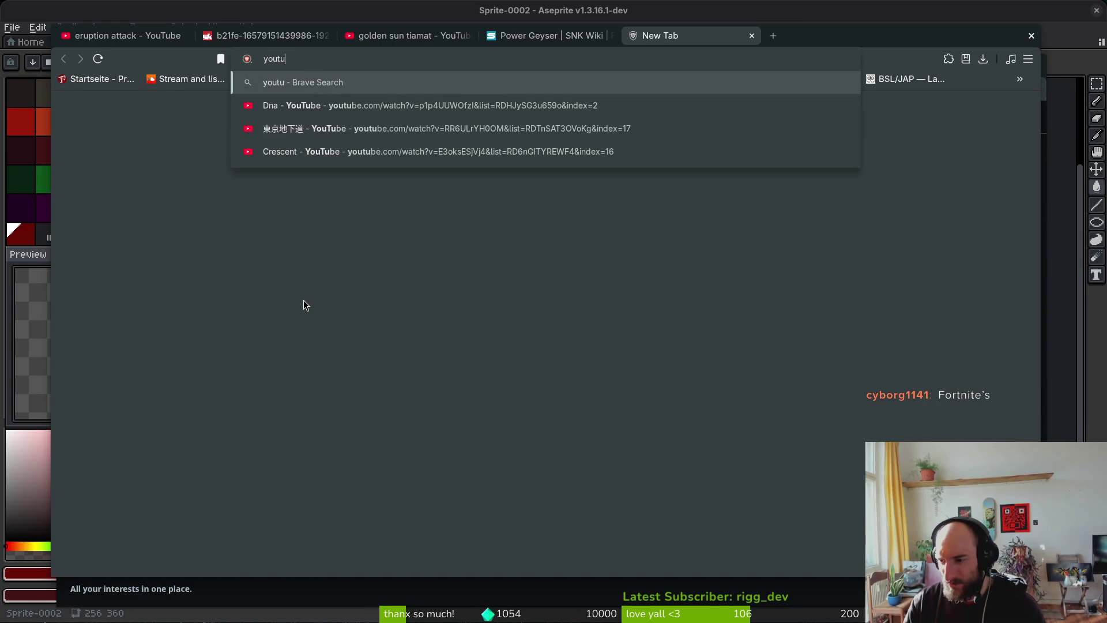
key("Down")
key("Return")
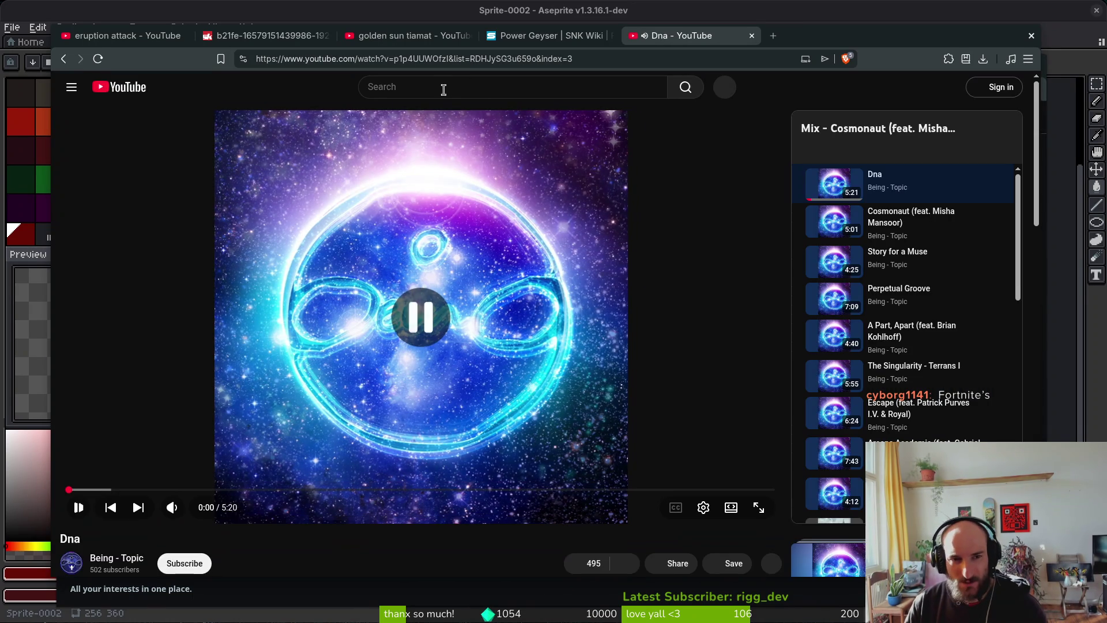
Search YouTube for 'terry bogard power geyser' and open the 'Evolution of Terry Bogard's Power Geyser' video
type("terry")
type("gy bogard ")
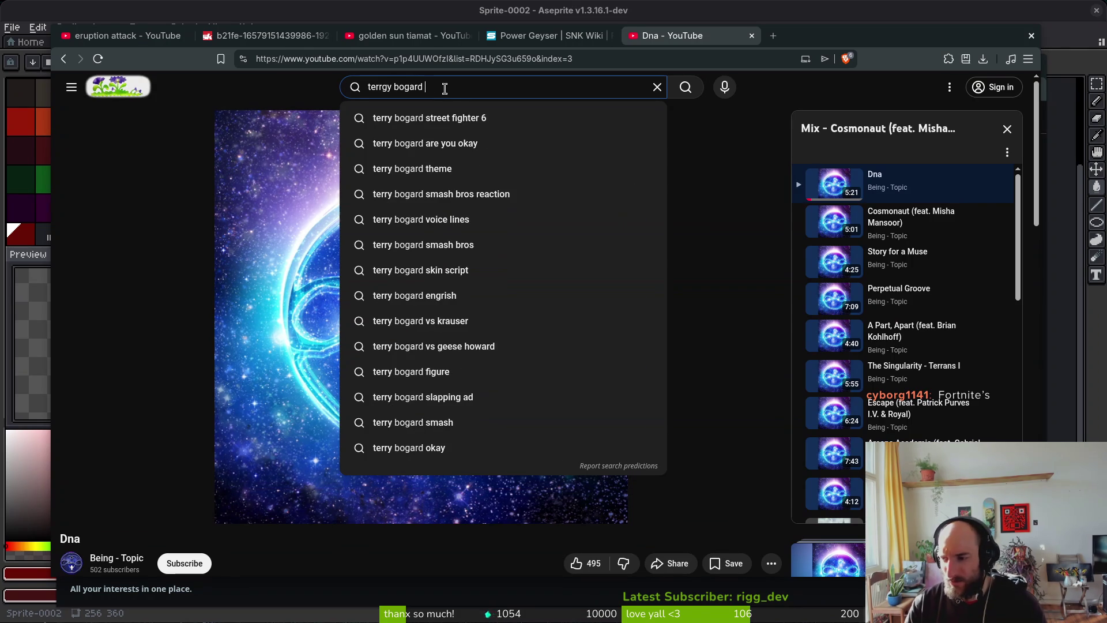
type("power")
key("Down")
key("Return")
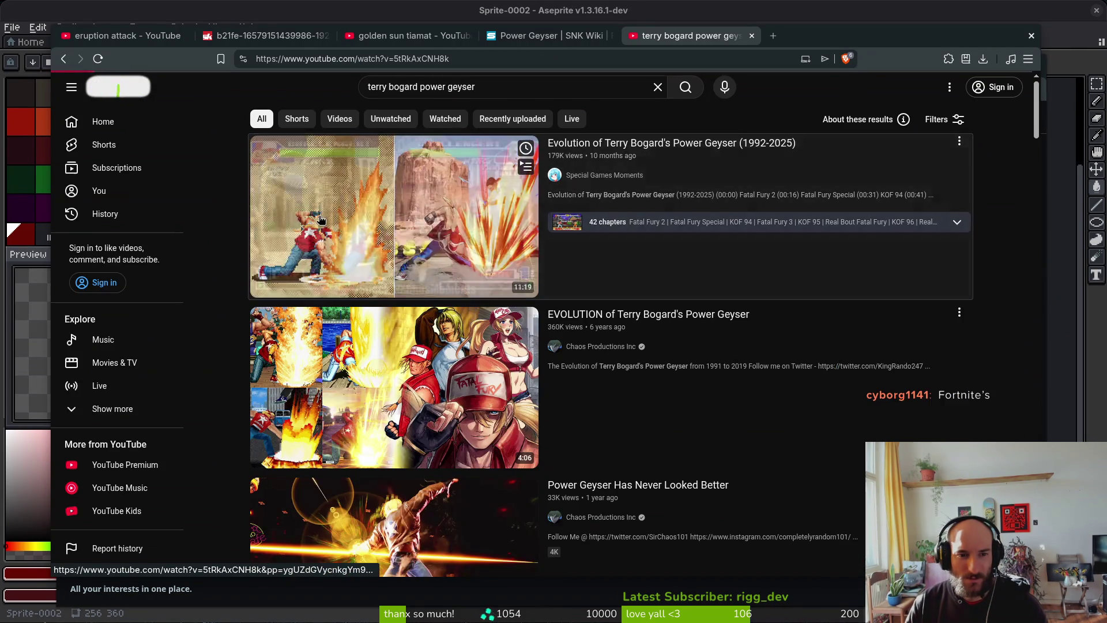
left_click(499, 289)
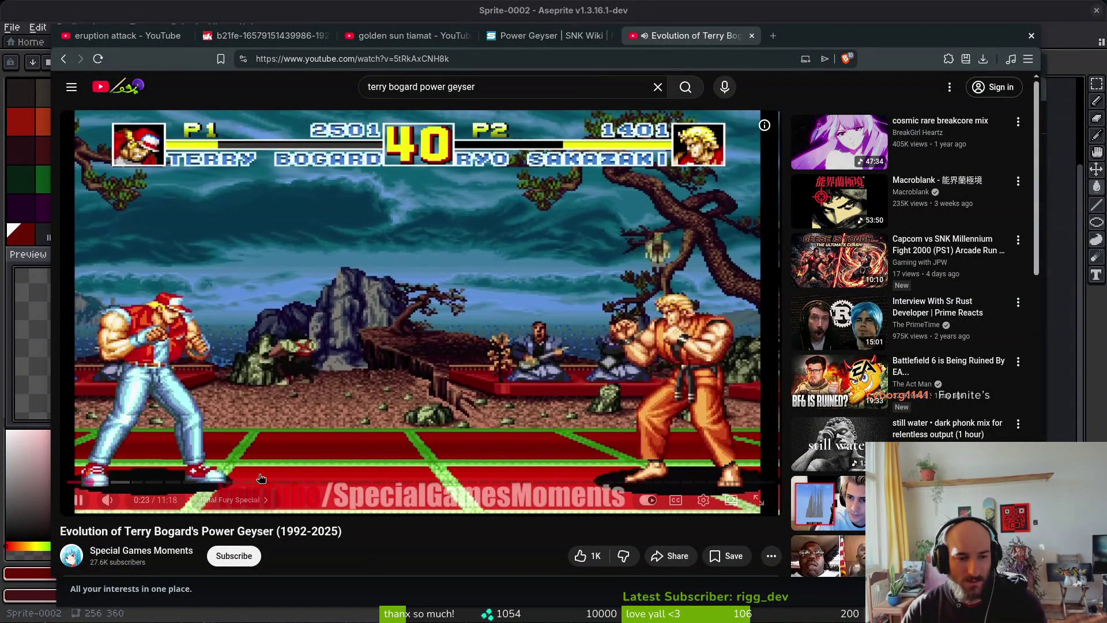
Seek to the Real Bout Fatal Fury Power Geyser near 1:18, replay it, then show all windows
left_click_drag(69, 480, 104, 486)
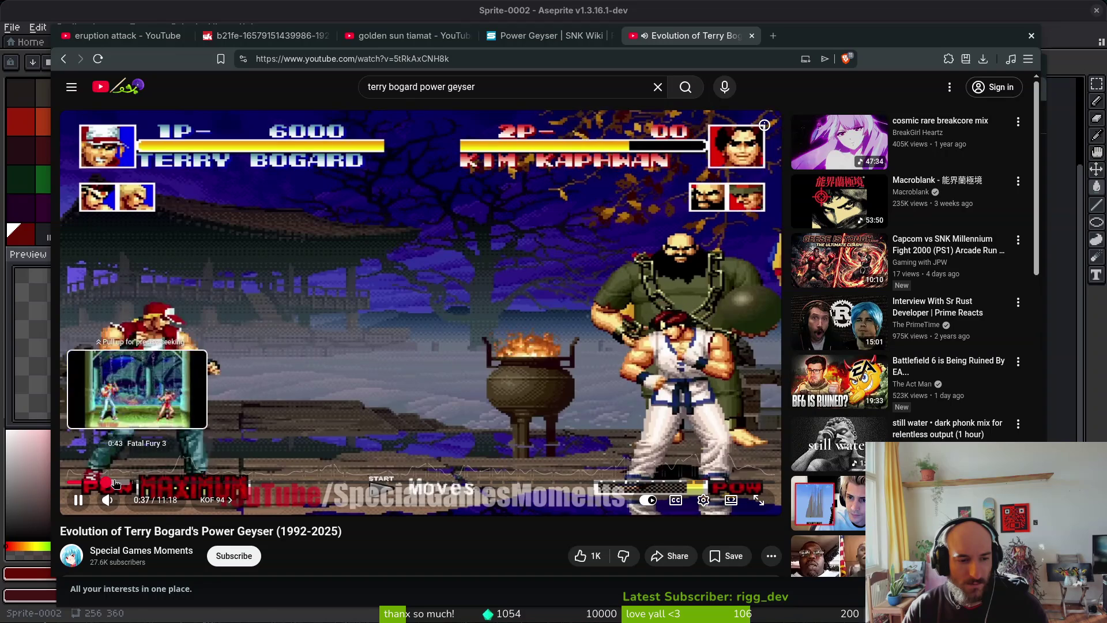
left_click_drag(120, 482, 121, 483)
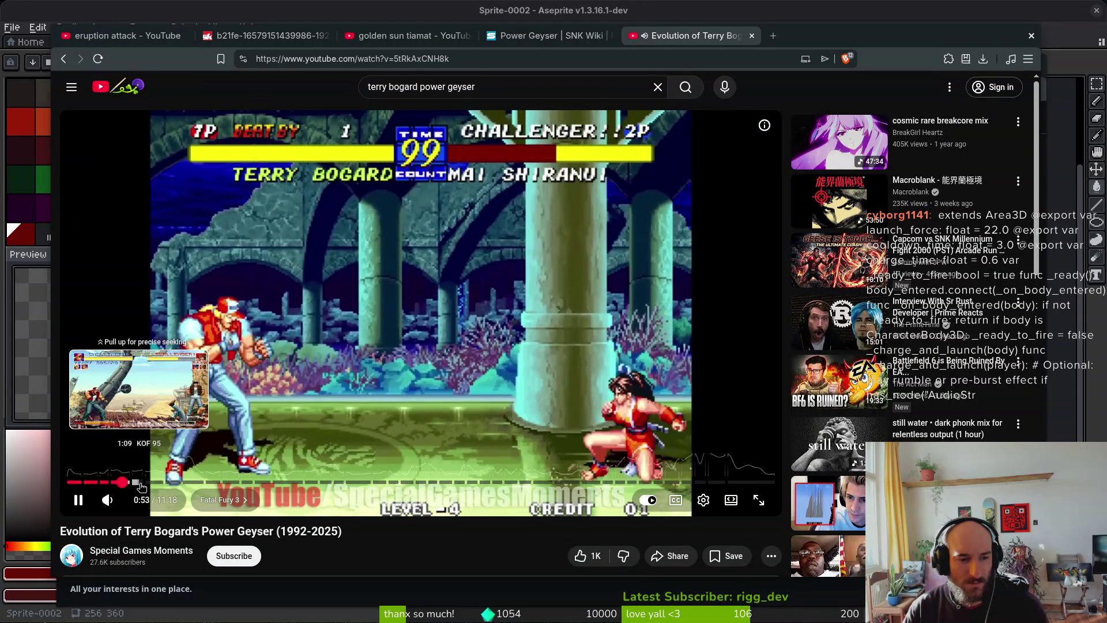
left_click_drag(139, 482, 153, 483)
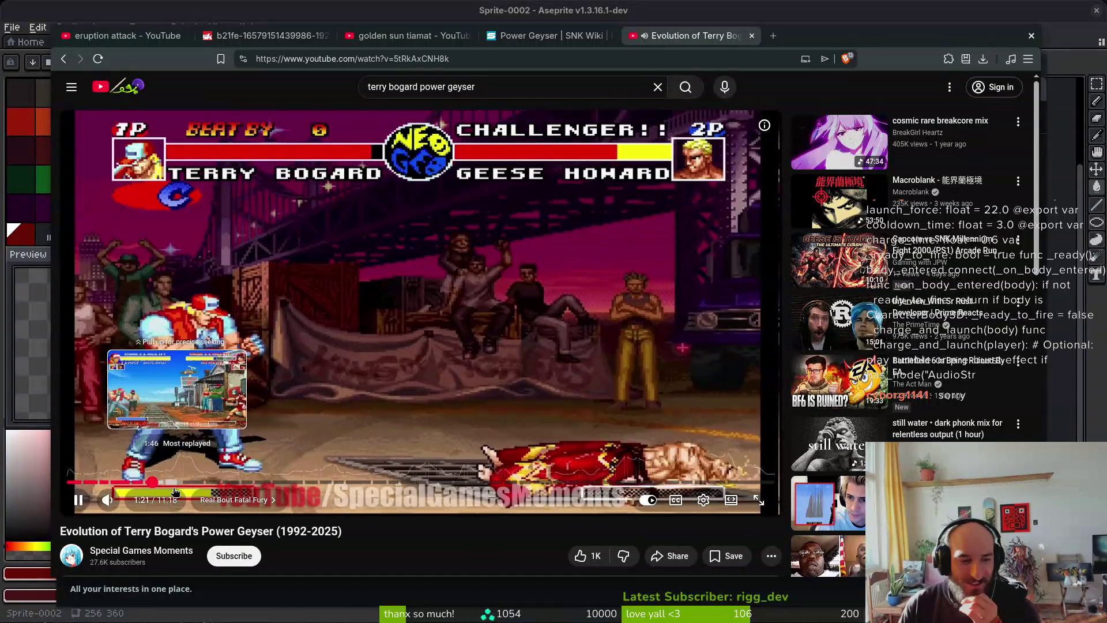
left_click(153, 483)
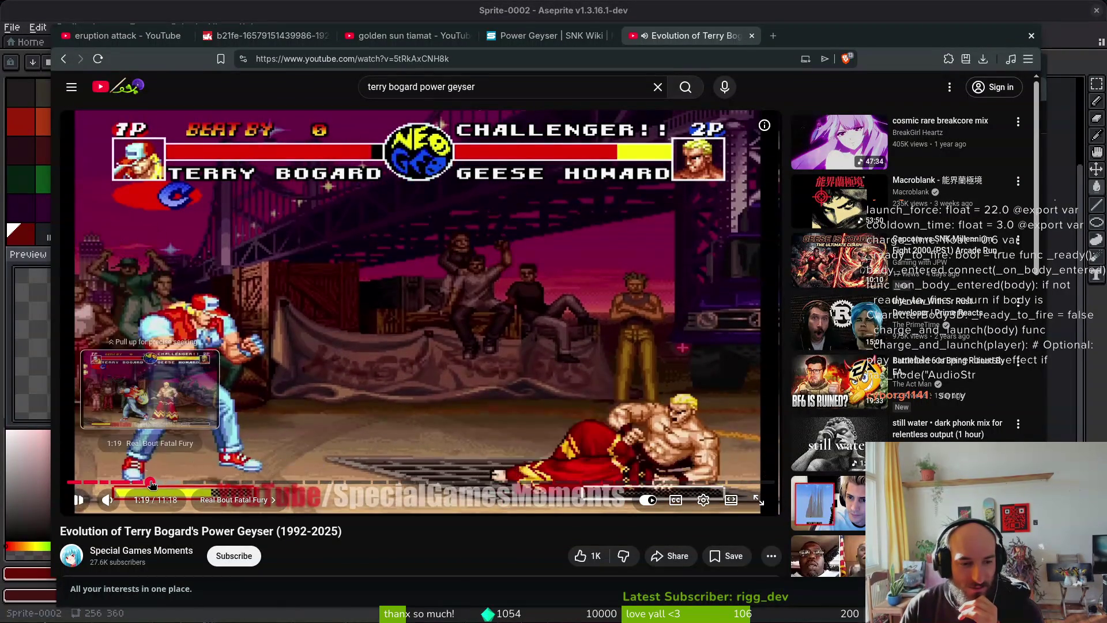
left_click(152, 483)
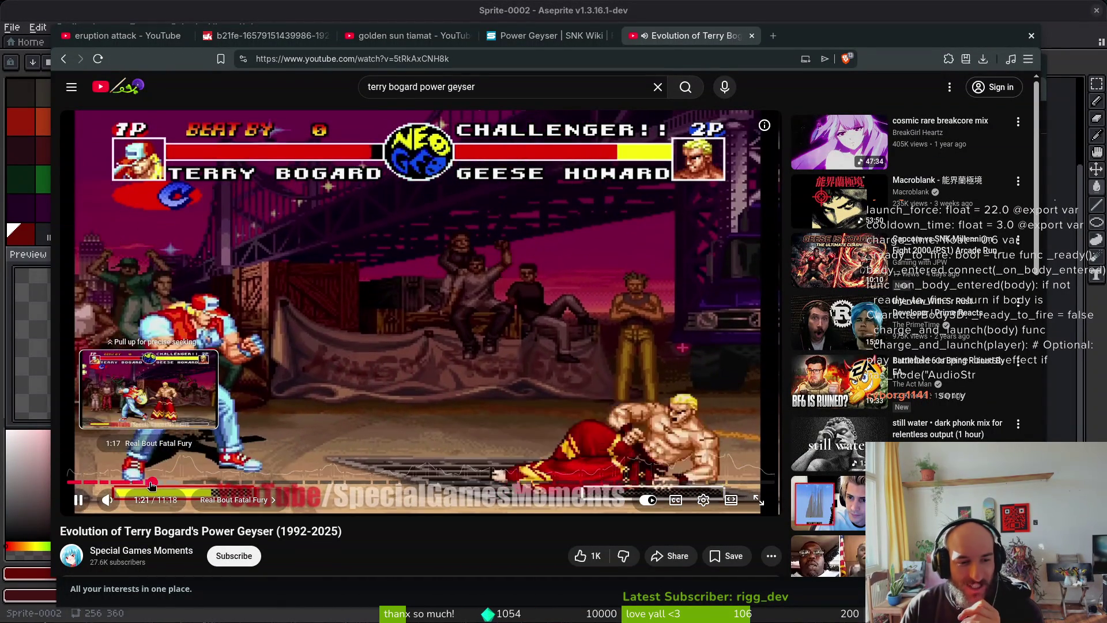
left_click(150, 484)
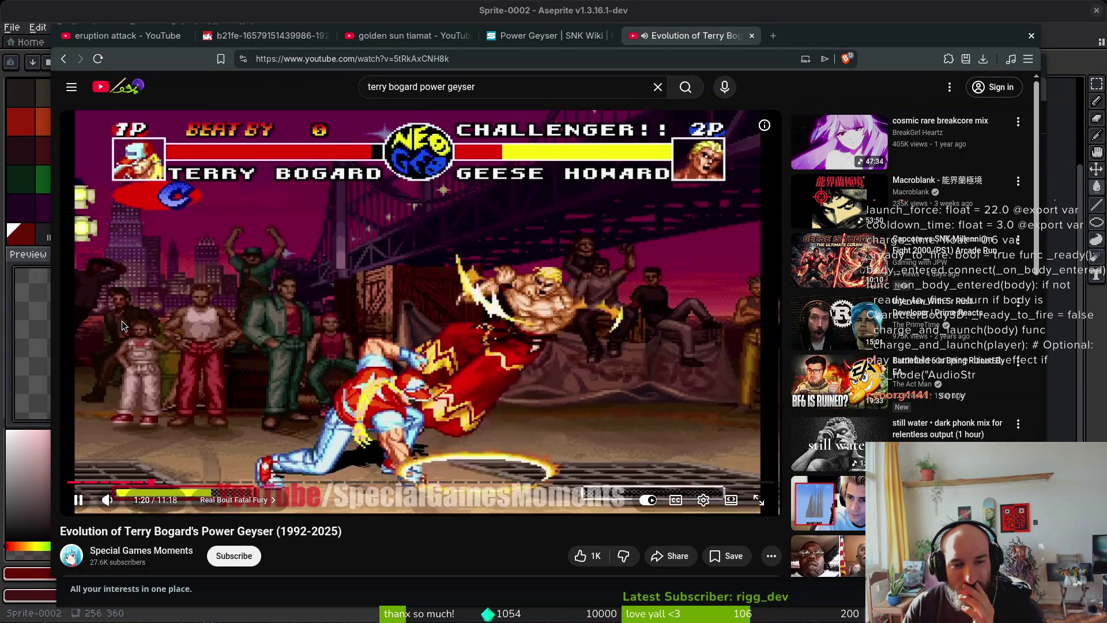
key("super+w")
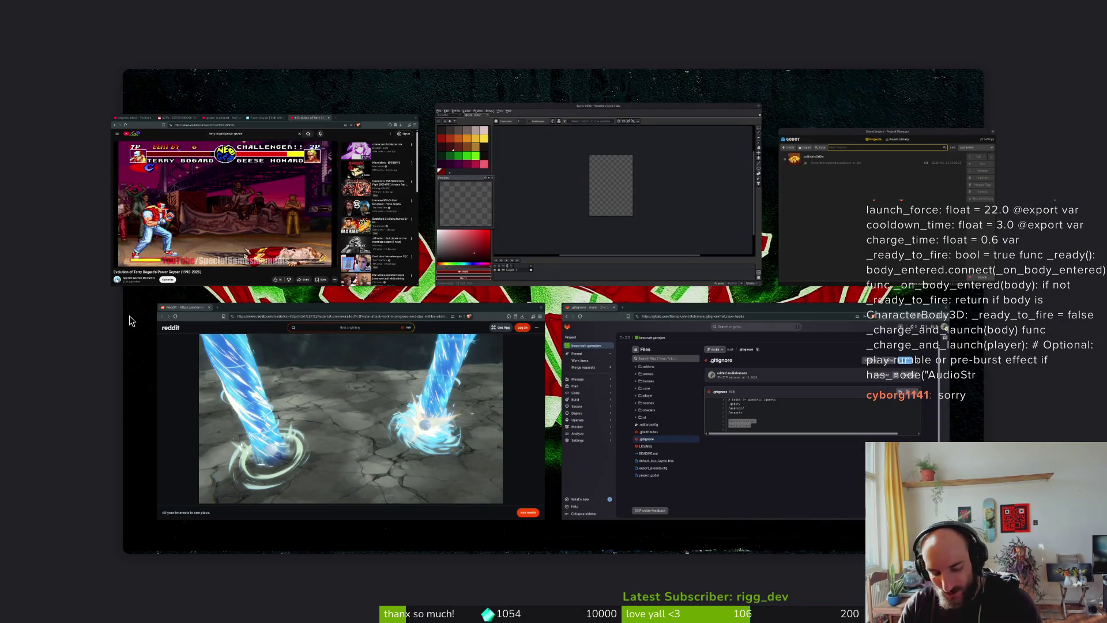
Restore the YouTube window and cancel the region screen capture
key("super+w")
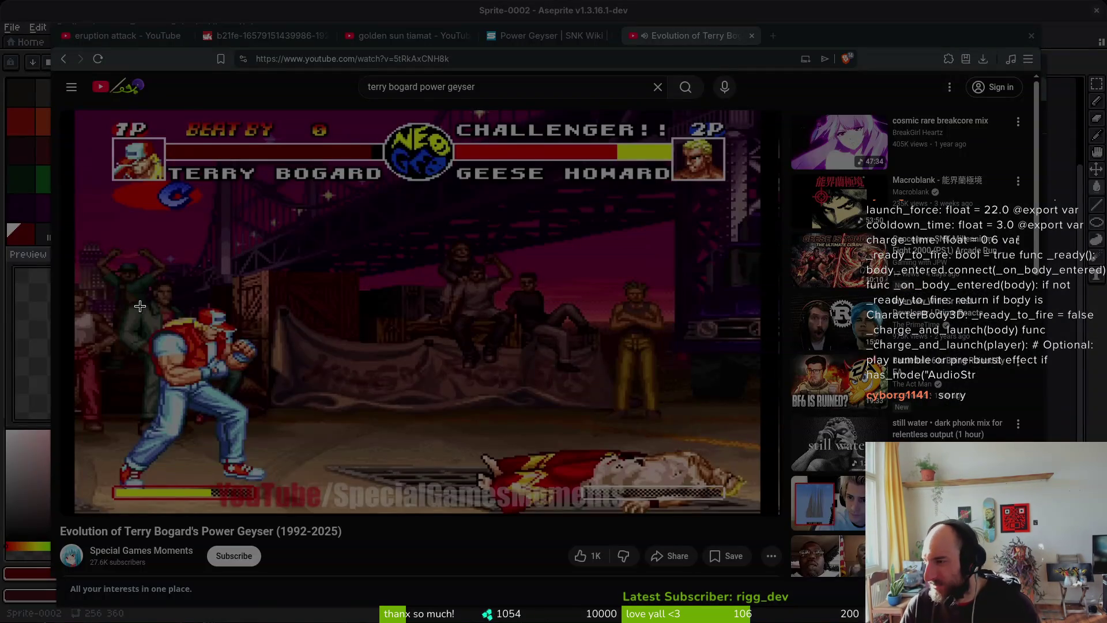
mouse_move(415, 406)
left_mouse_down()
mouse_move(243, 246)
mouse_move(246, 150)
left_mouse_up()
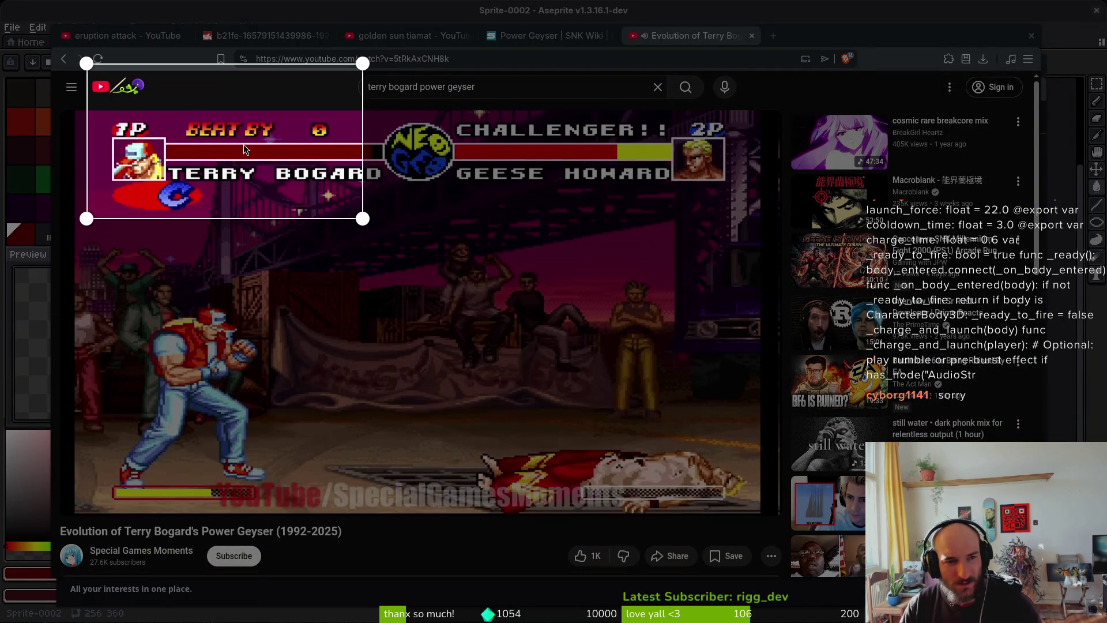
left_click_drag(367, 225, 762, 495)
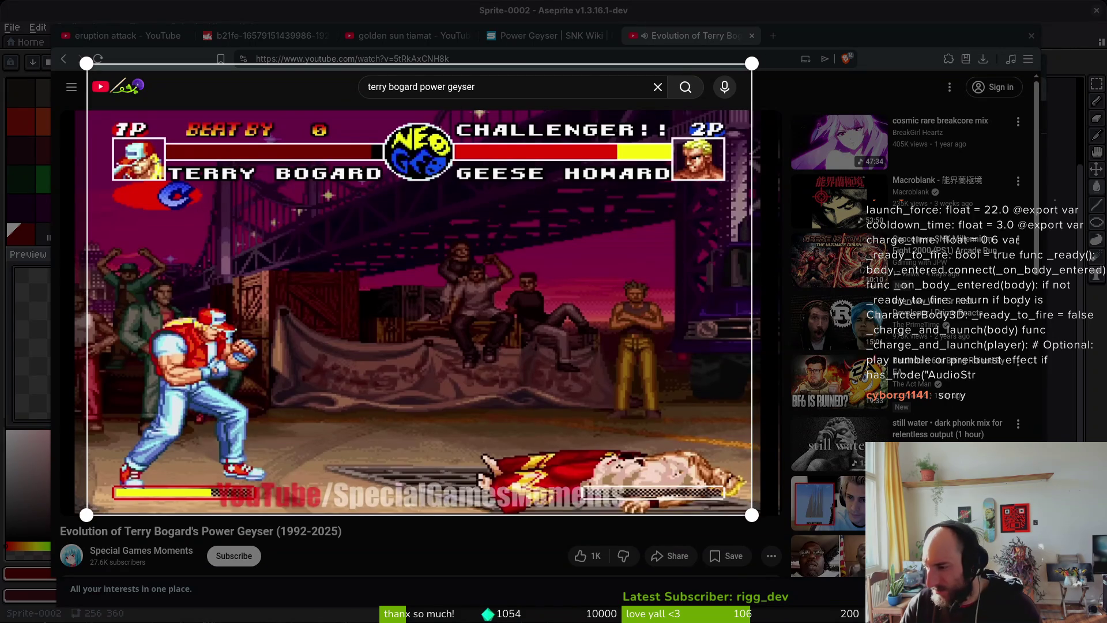
key("Return")
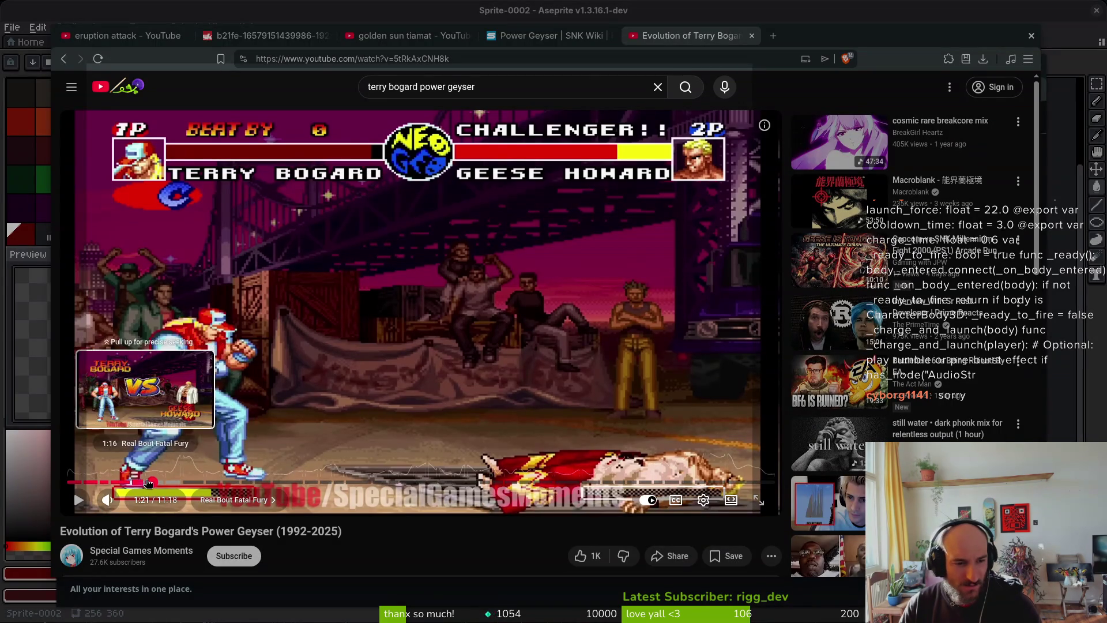
Seek from 1:17 through the Real Bout clips and replay the Terry vs Billy Kane clip at 1:53
left_click(150, 482)
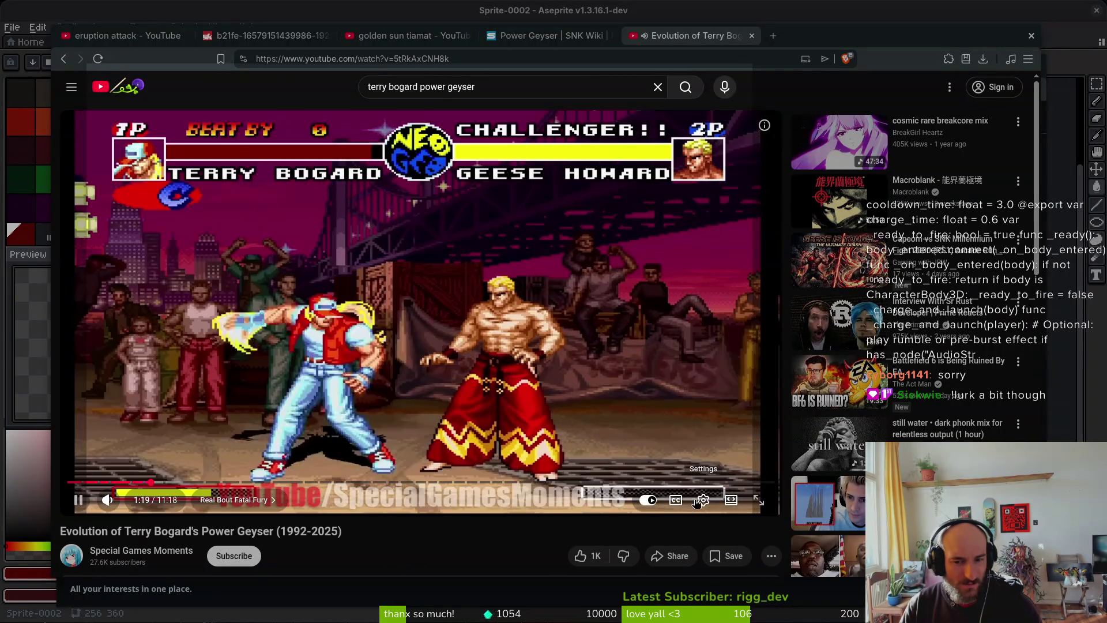
left_click(703, 500)
left_click(499, 553)
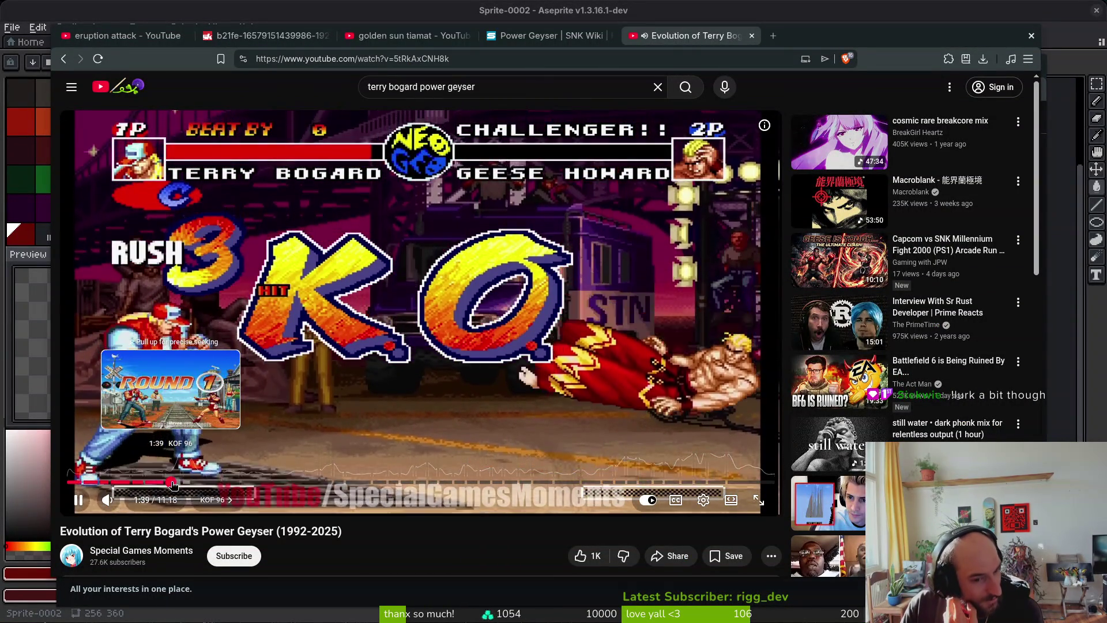
left_click(173, 483)
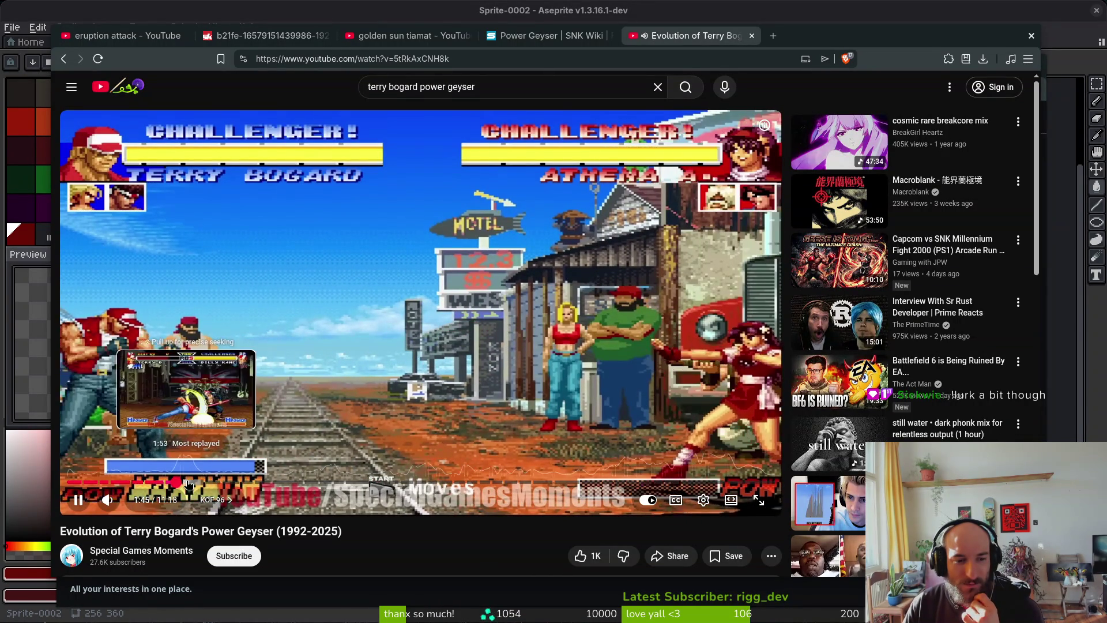
left_click(188, 483)
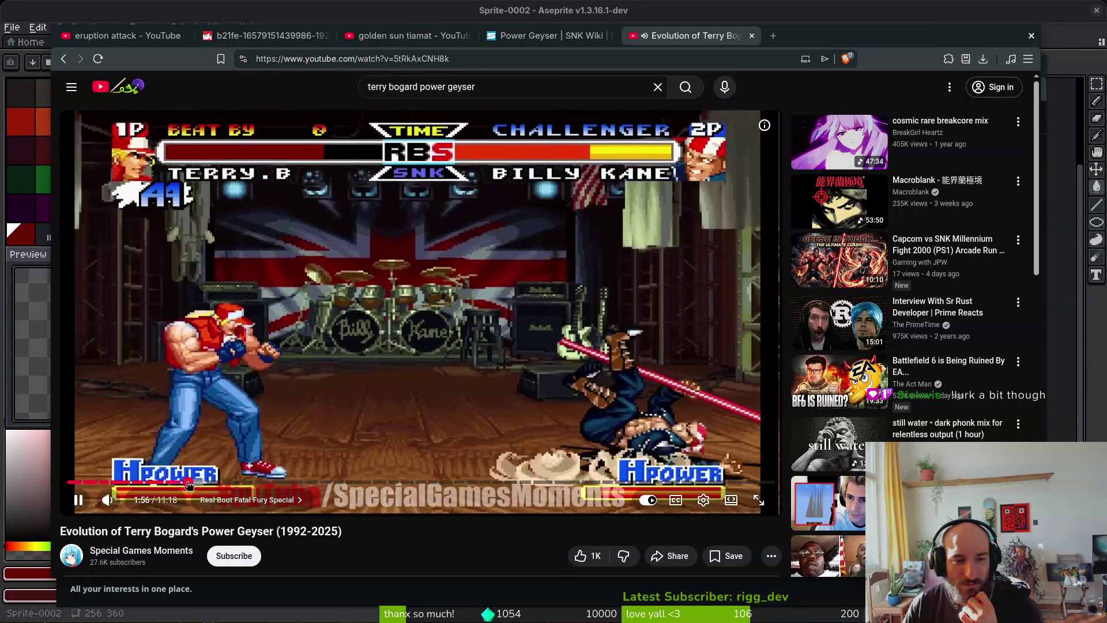
left_click(188, 484)
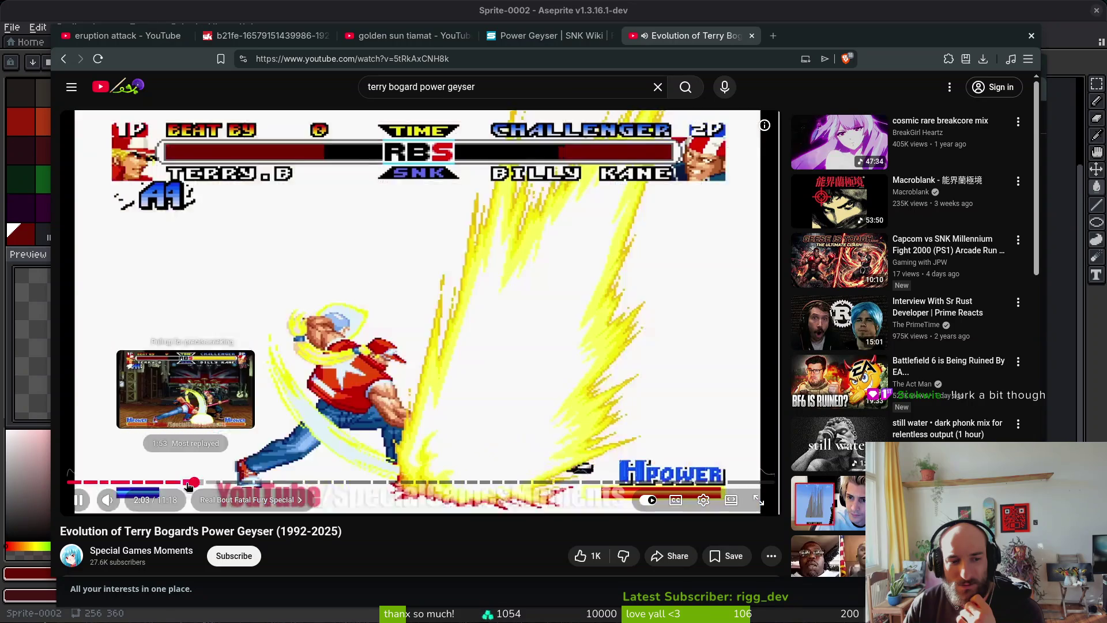
left_click(188, 486)
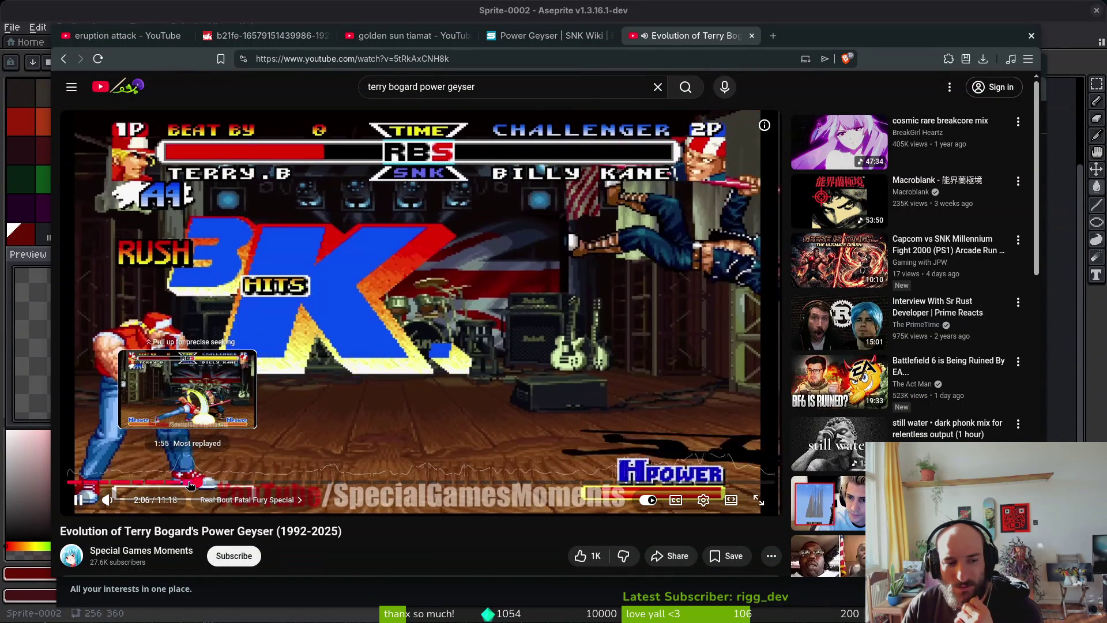
Toggle the window overview and cancel a region screenshot, returning to the video
key("super")
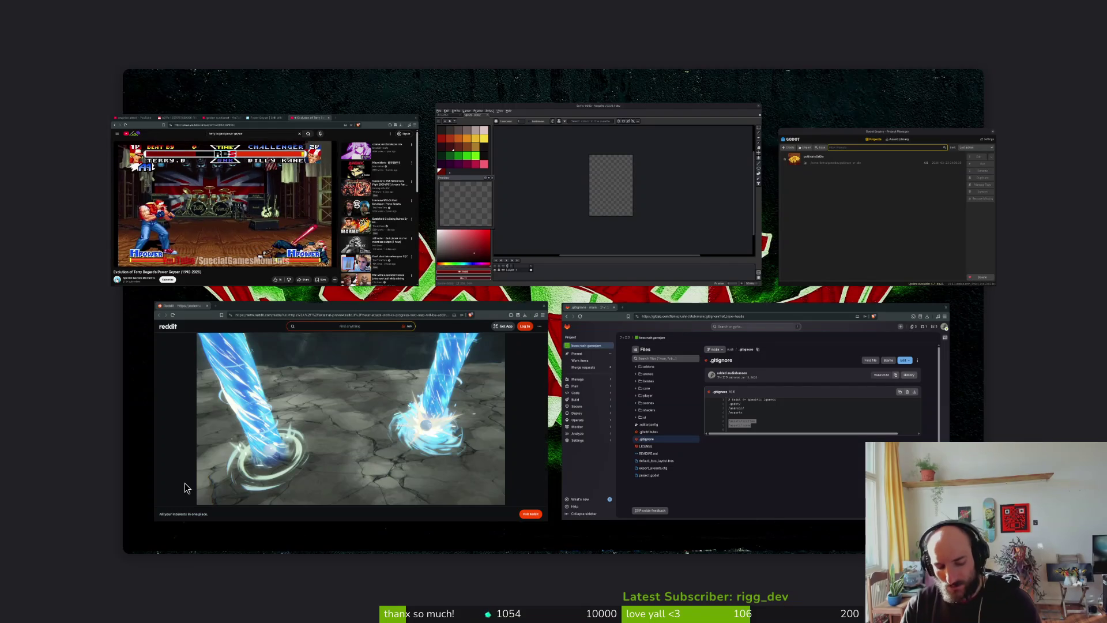
key("Print")
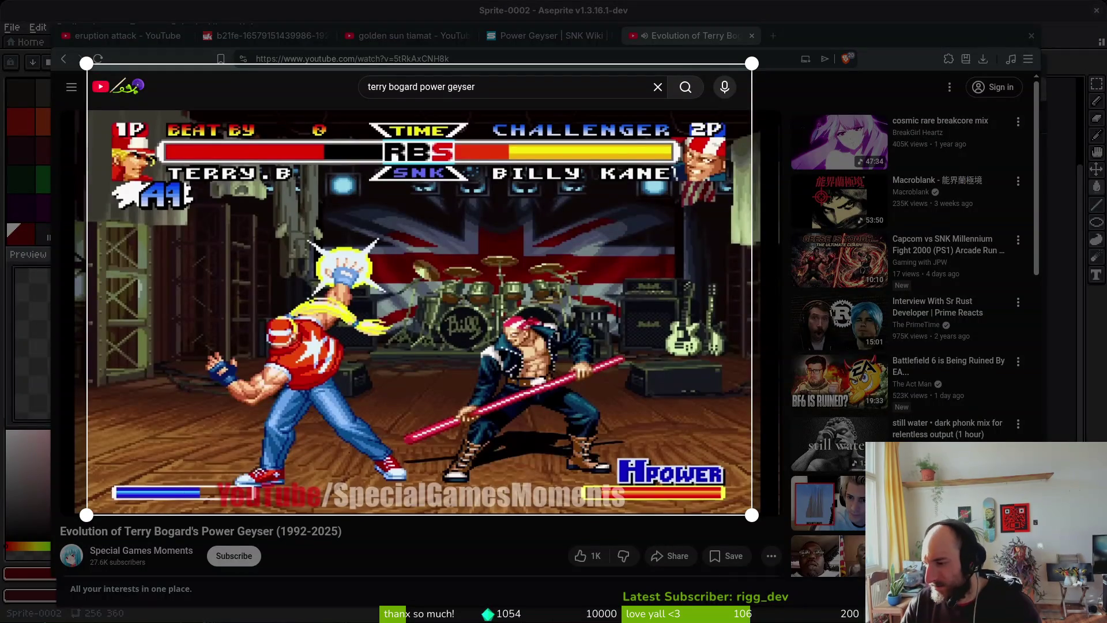
key("Return")
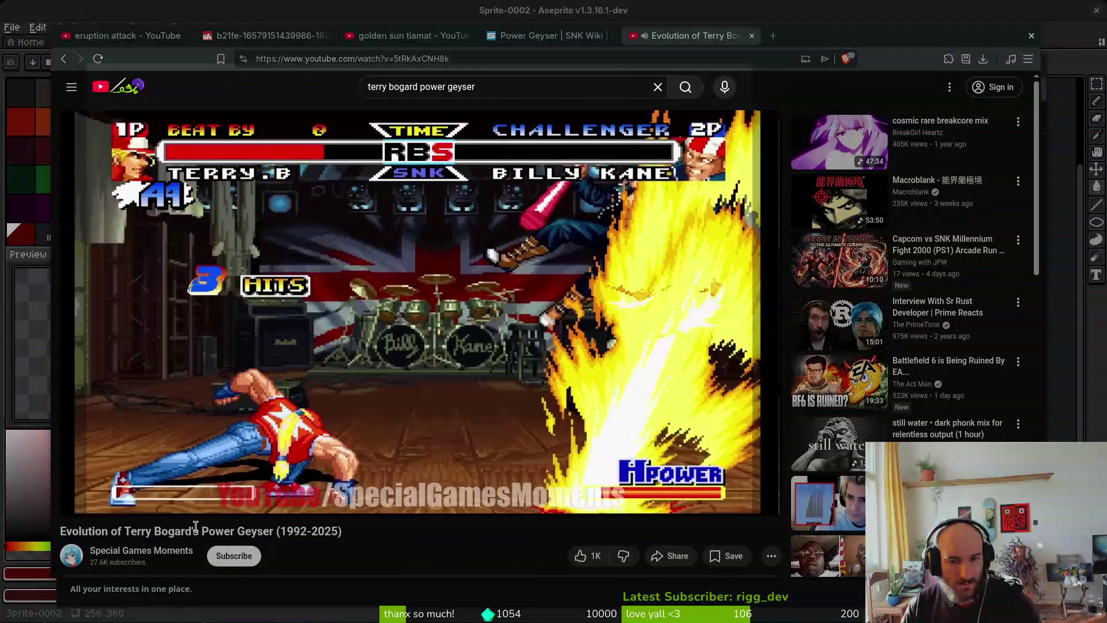
key("super")
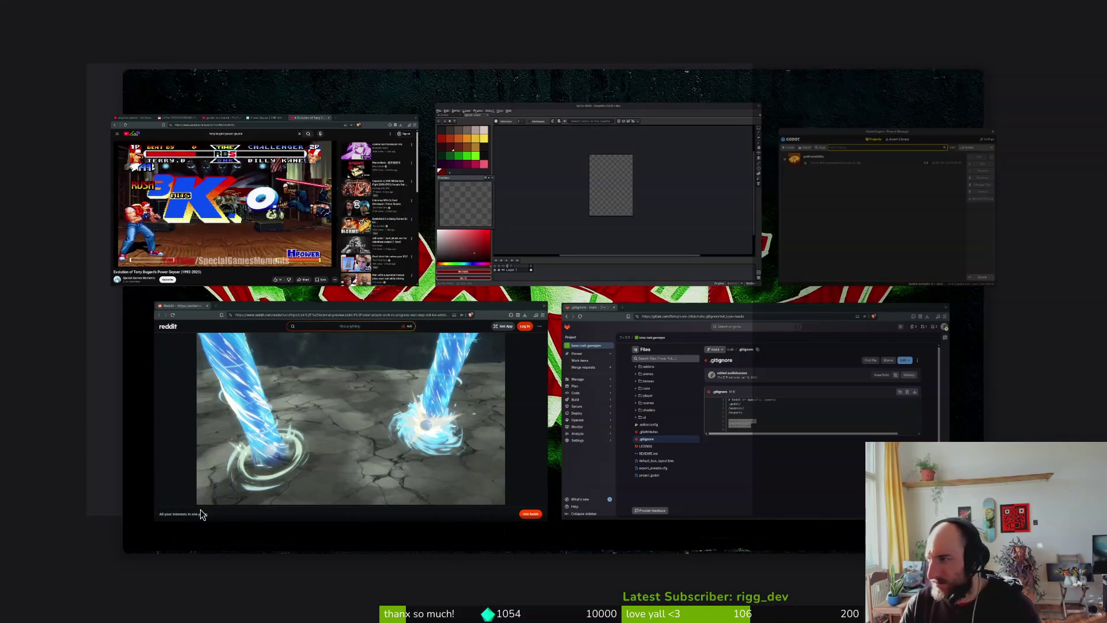
key("super")
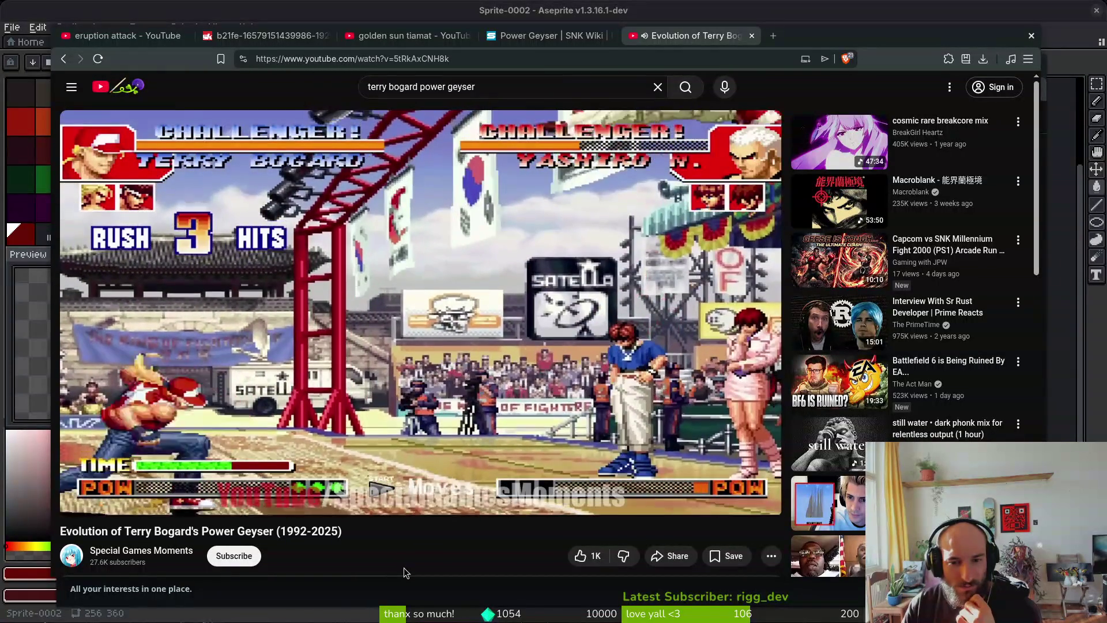
Nudge the video five seconds forward and back to Terry's rush on Mary
key("Right")
key("Right")
key("Left")
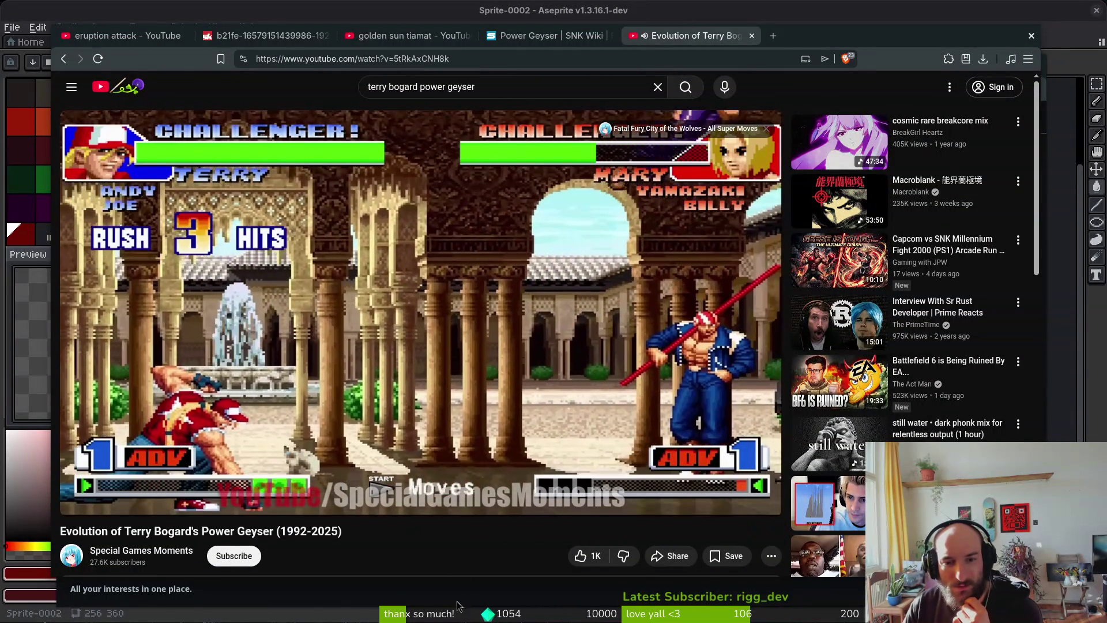
Scrub the video from 3:26 through the KOF 99 clip to the Garou clip at 4:04
mouse_move(291, 450)
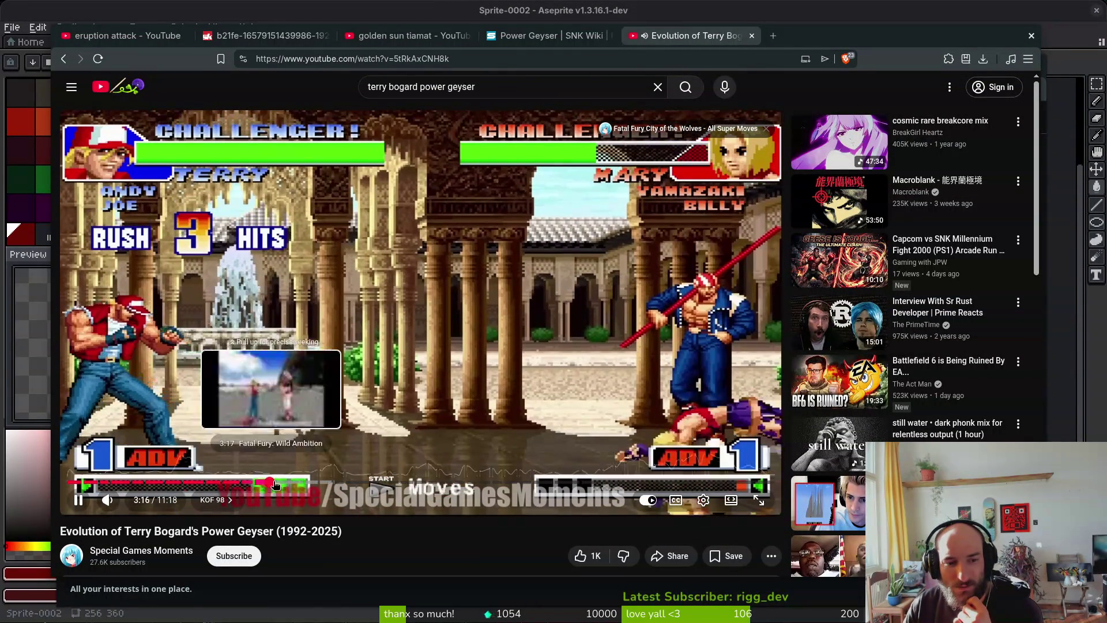
left_click_drag(283, 481, 297, 481)
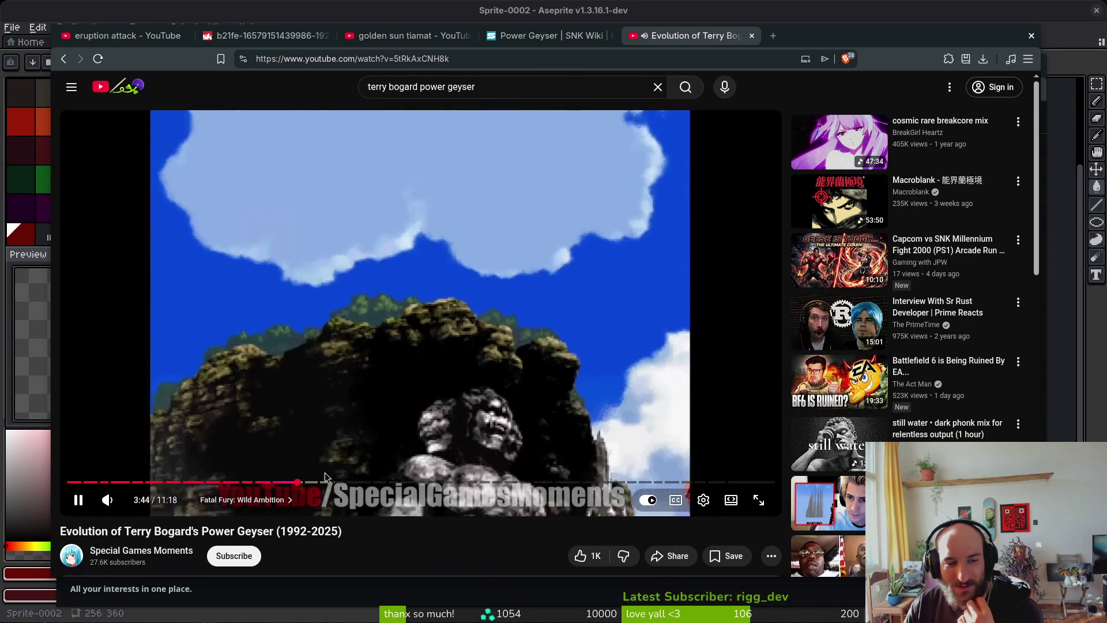
left_click_drag(321, 482, 323, 483)
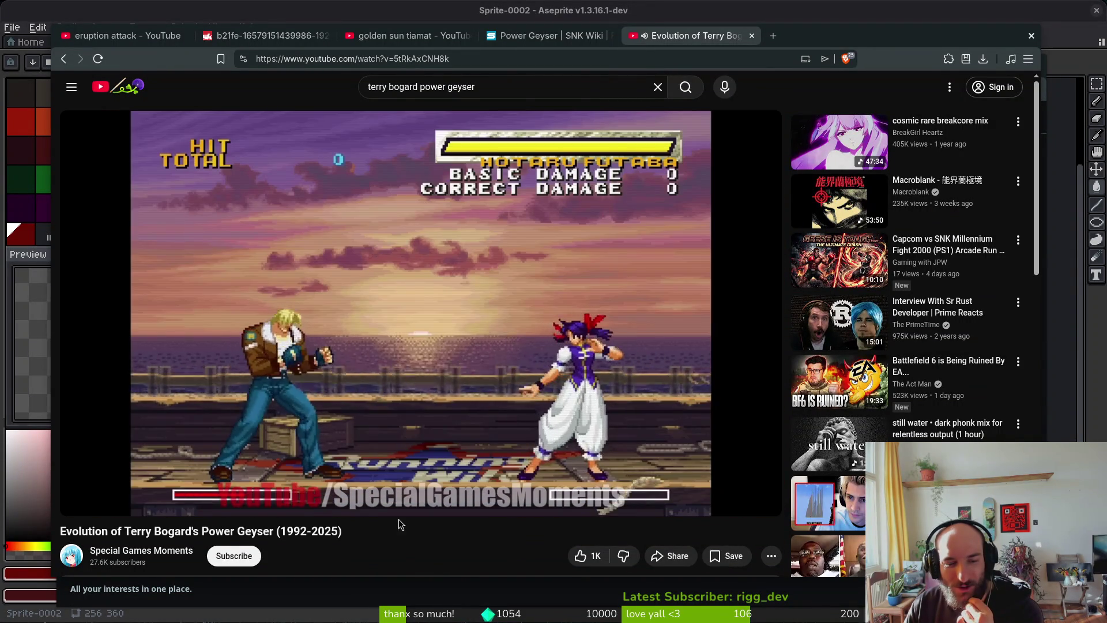
mouse_move(294, 489)
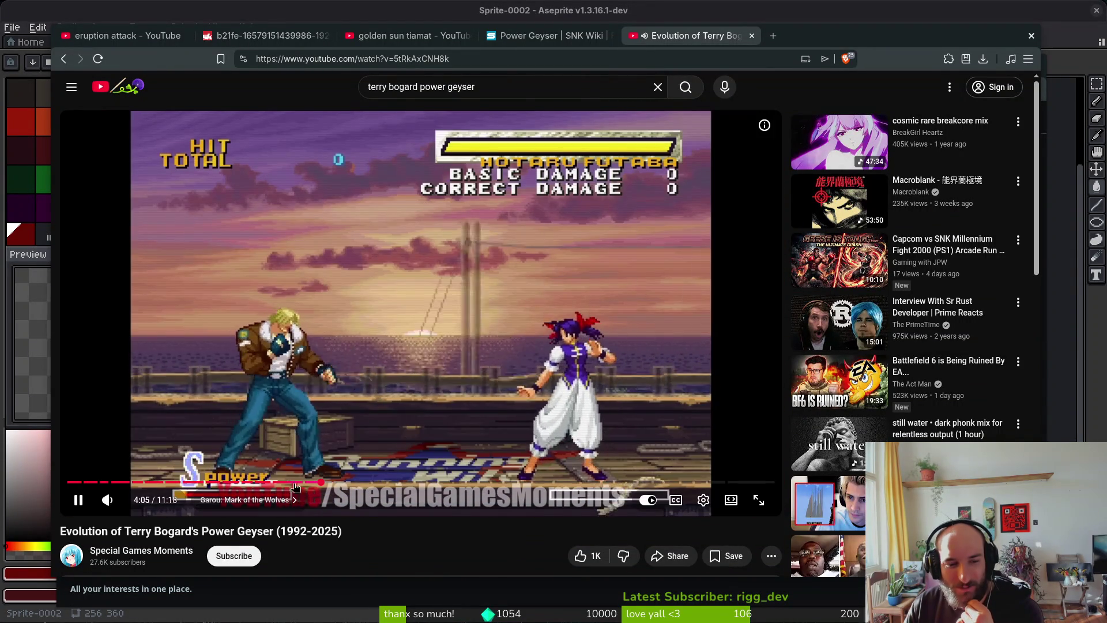
left_click(322, 488)
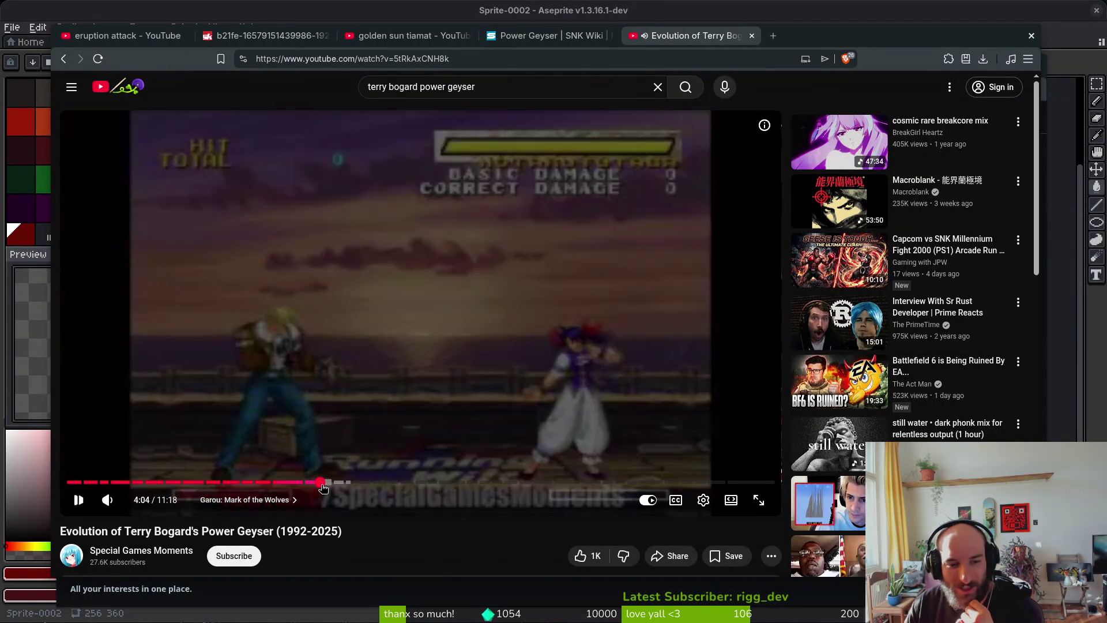
left_click_drag(320, 487, 318, 487)
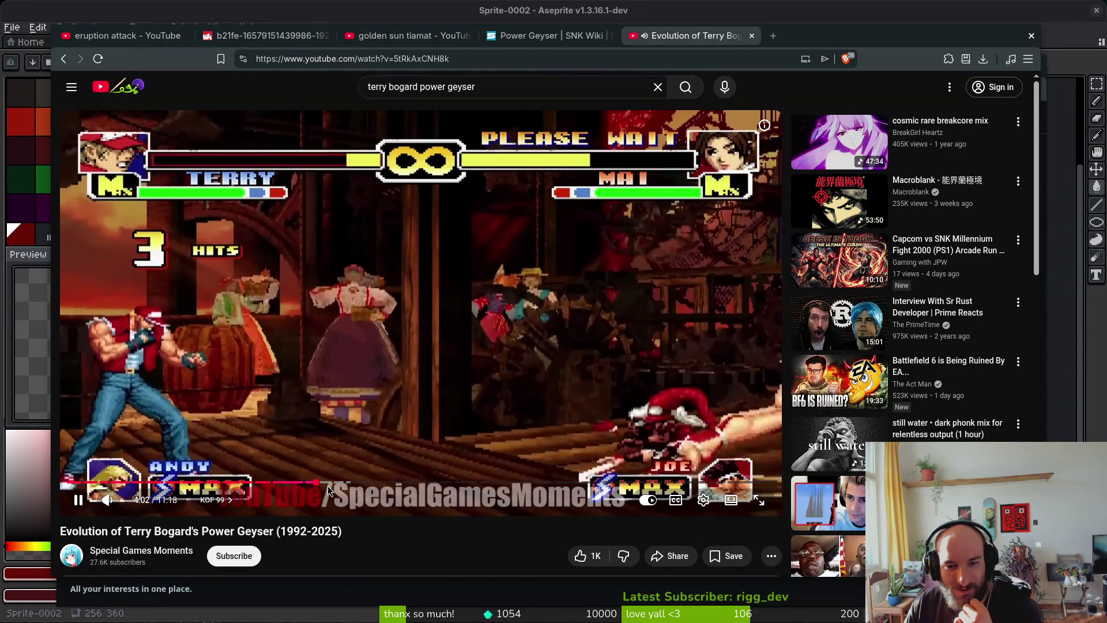
left_click_drag(330, 488, 331, 487)
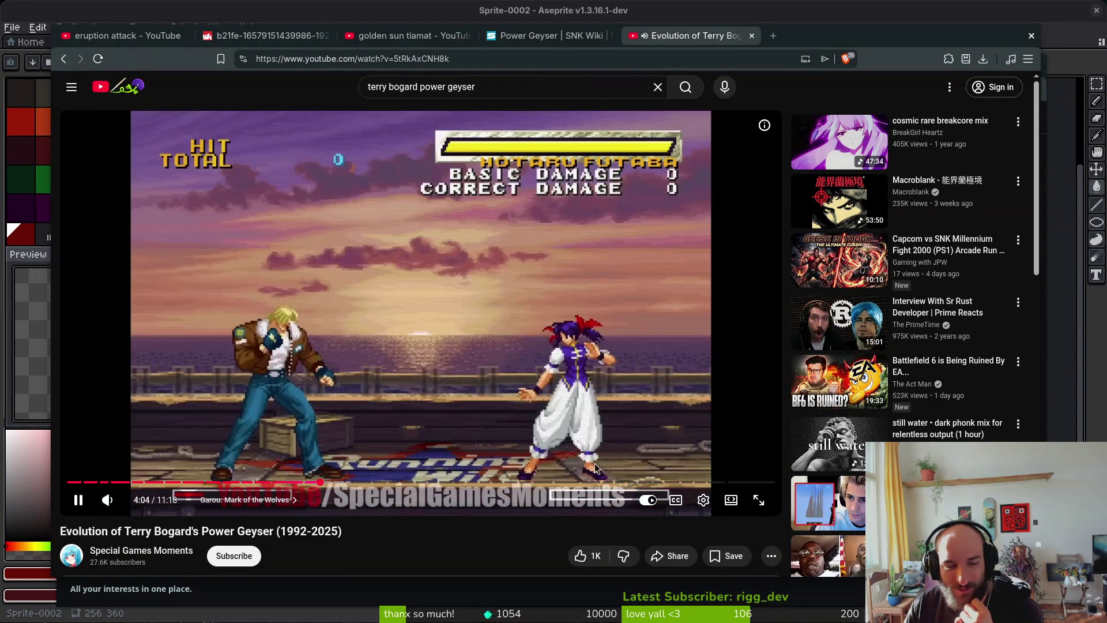
Jump through the KOF 2000 clip, from 4:32 to 4:57, and on to KOF 2001
left_click_drag(358, 484, 341, 483)
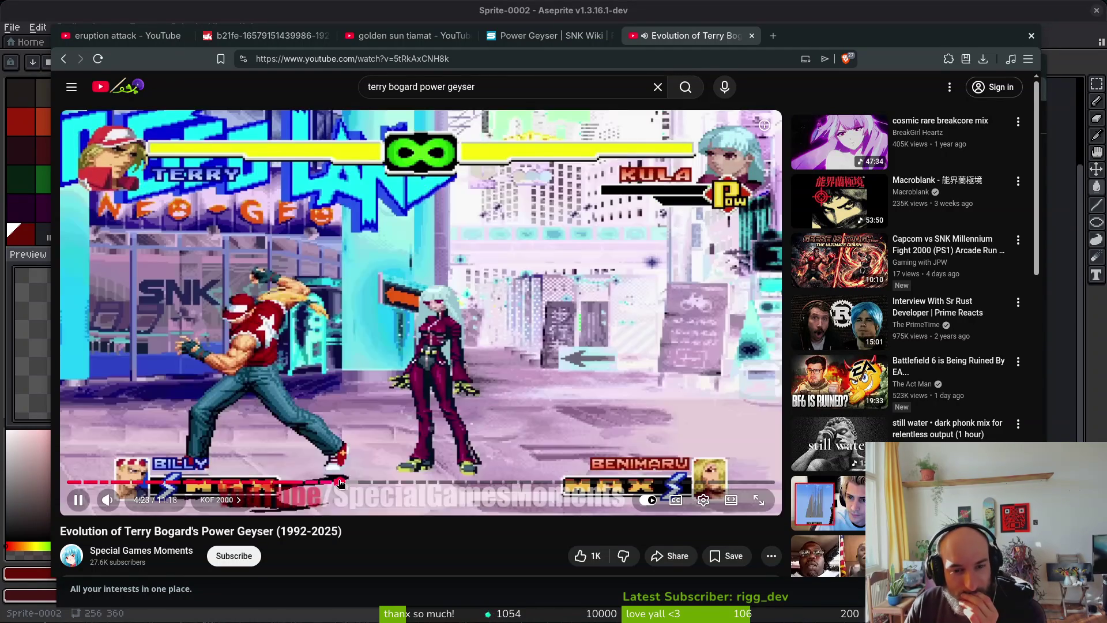
left_click_drag(341, 484, 354, 486)
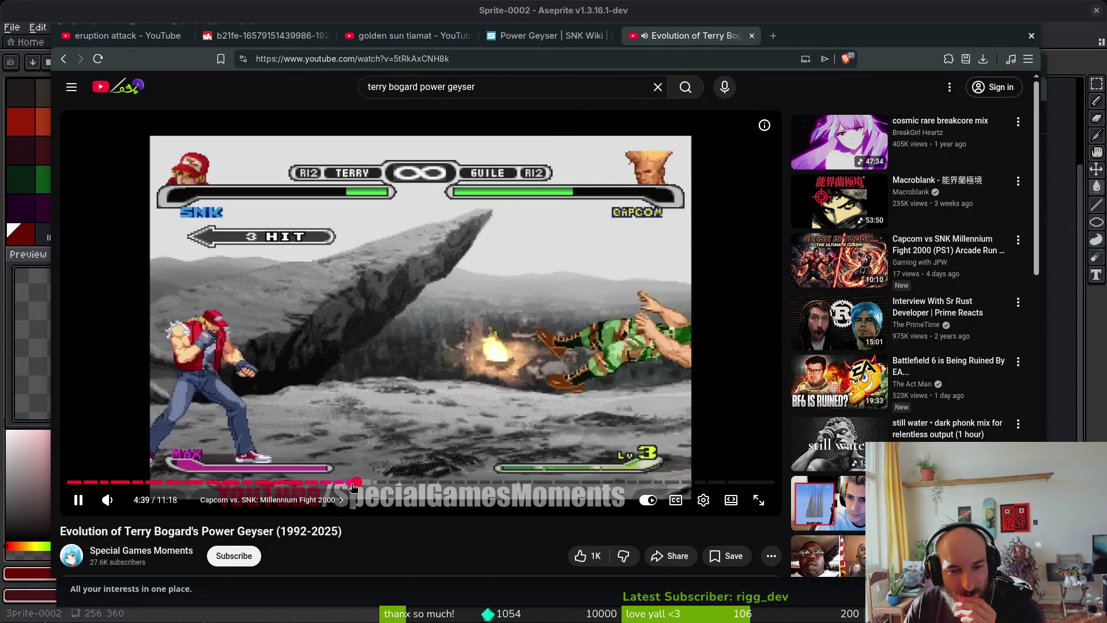
left_click(352, 483)
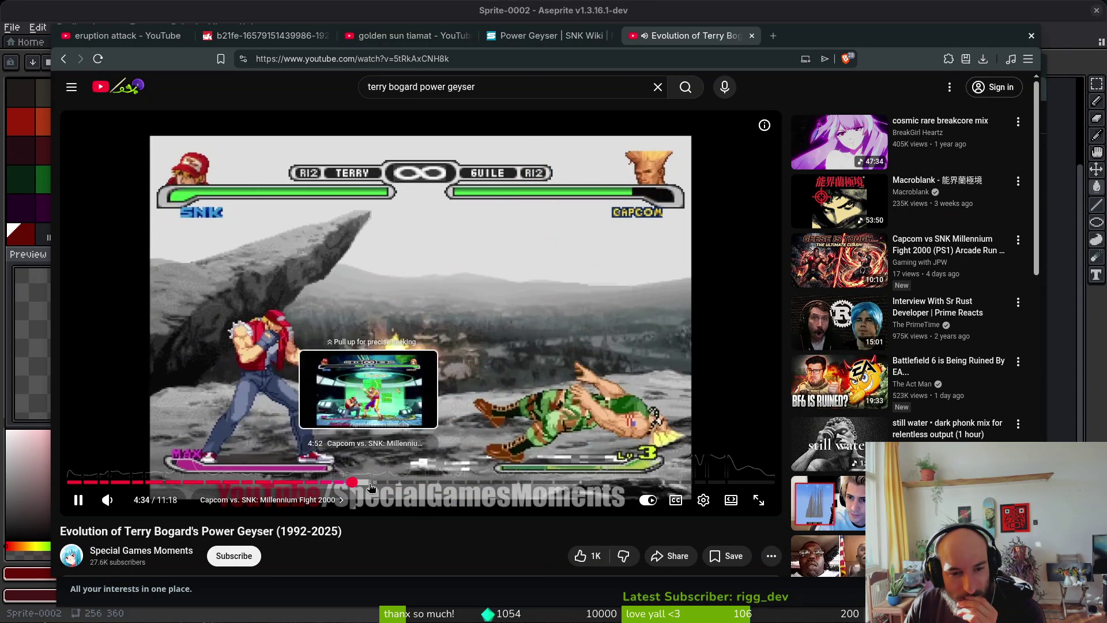
left_click(376, 483)
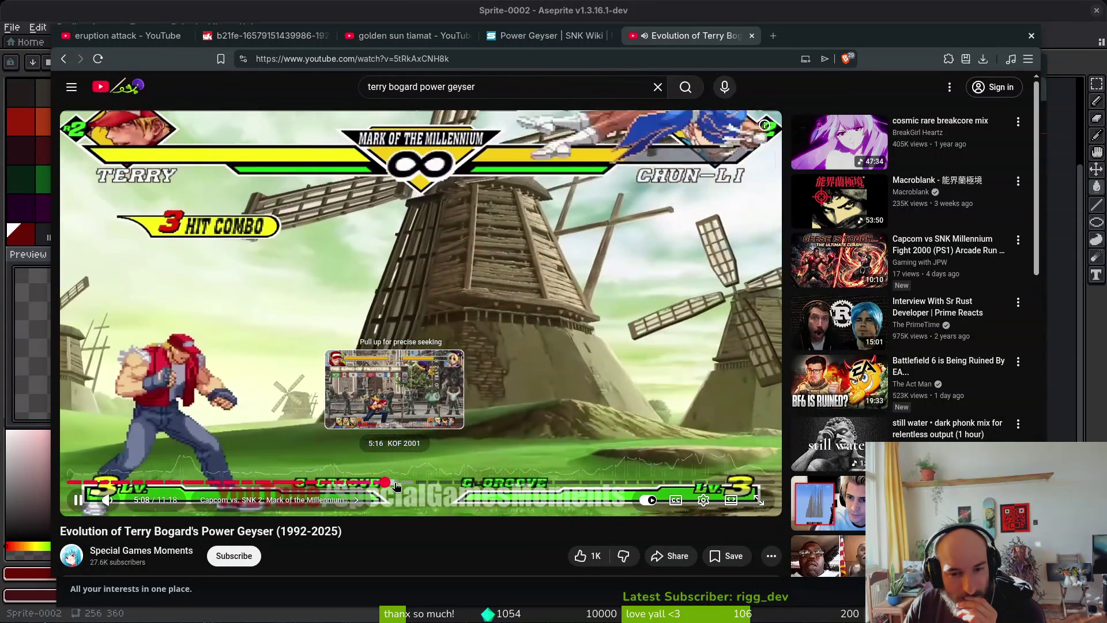
left_click_drag(396, 485, 396, 484)
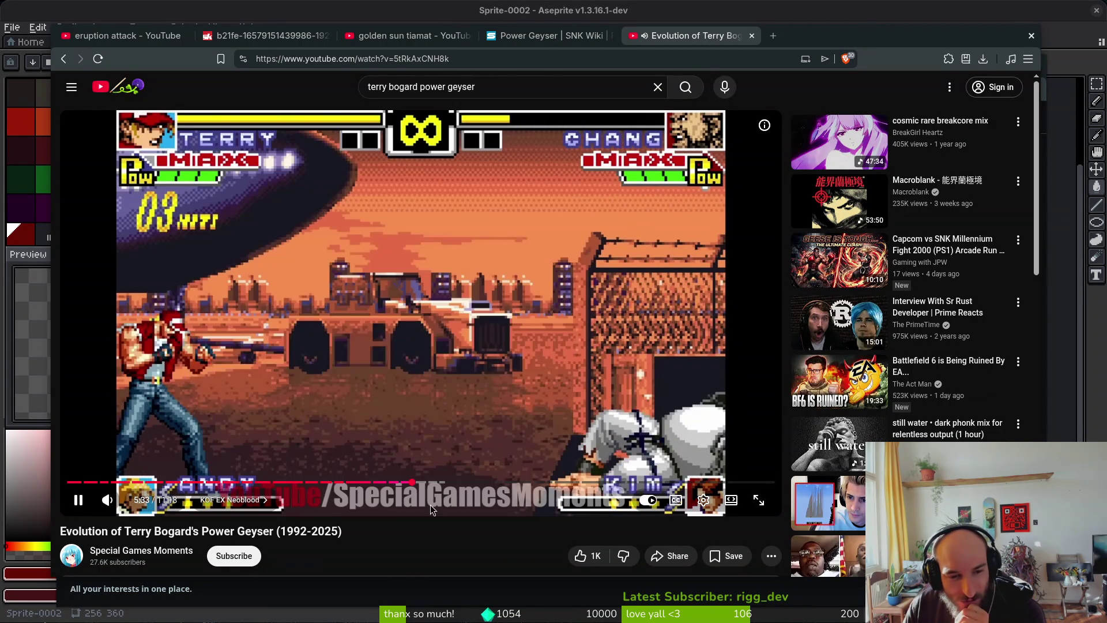
Seek past KOF 2002 to the KOF EX 2 clip and pause at 6:13 on the geyser
left_click(422, 483)
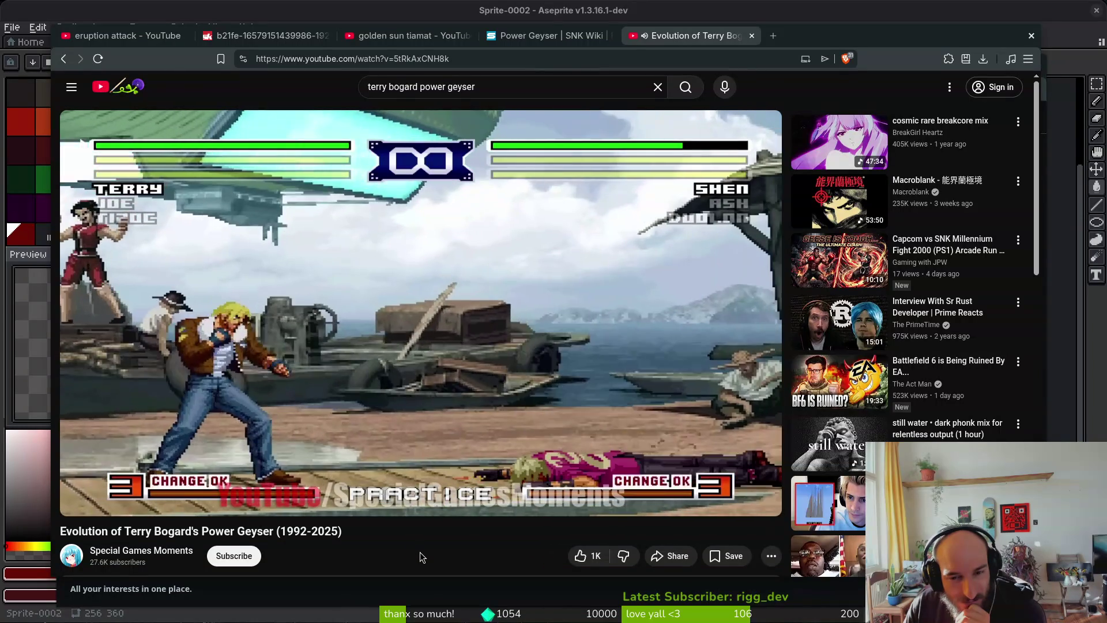
left_click_drag(447, 487, 448, 486)
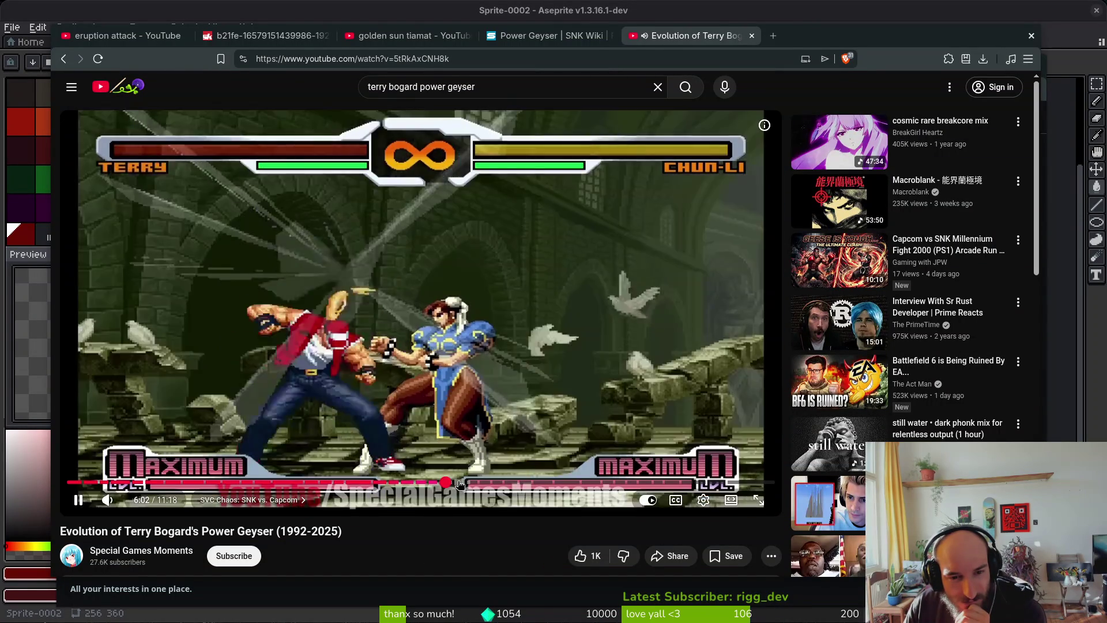
left_click(460, 483)
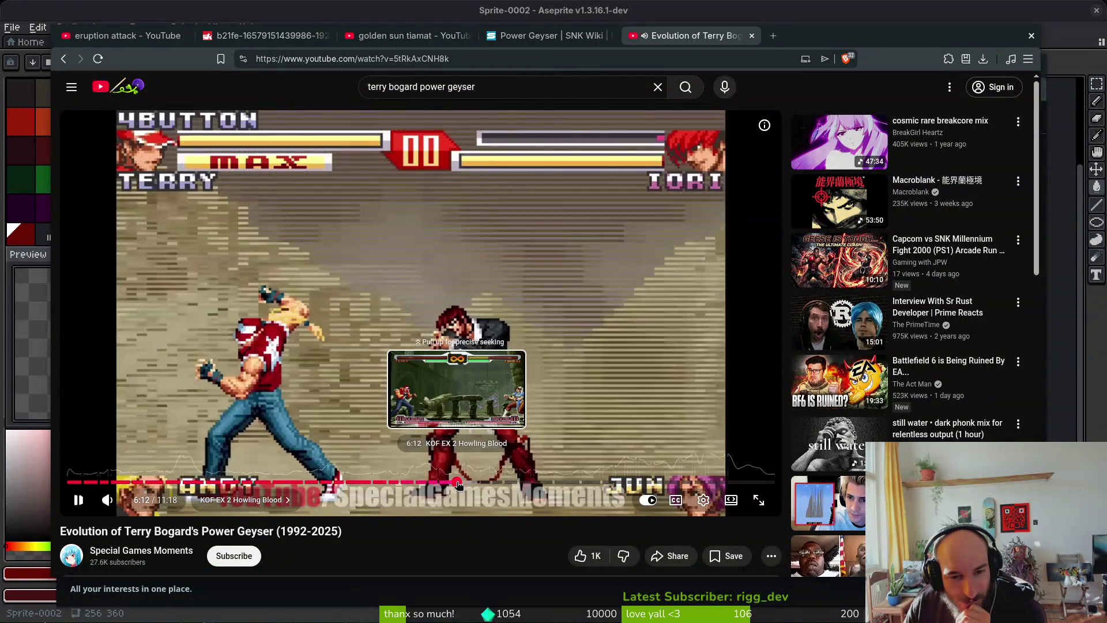
left_click(460, 483)
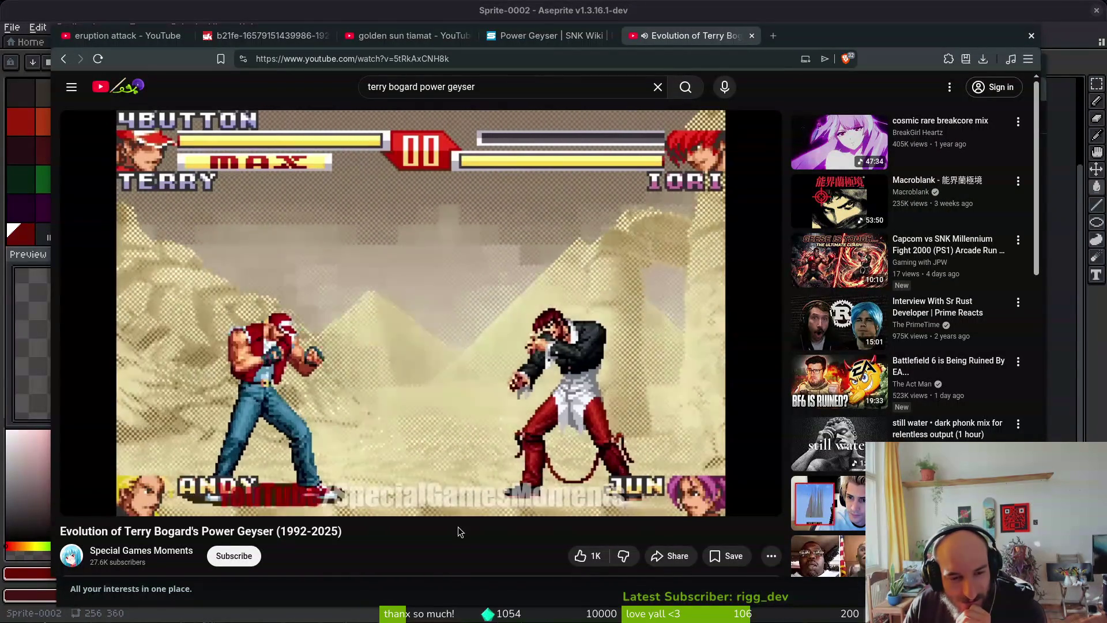
left_click(217, 381)
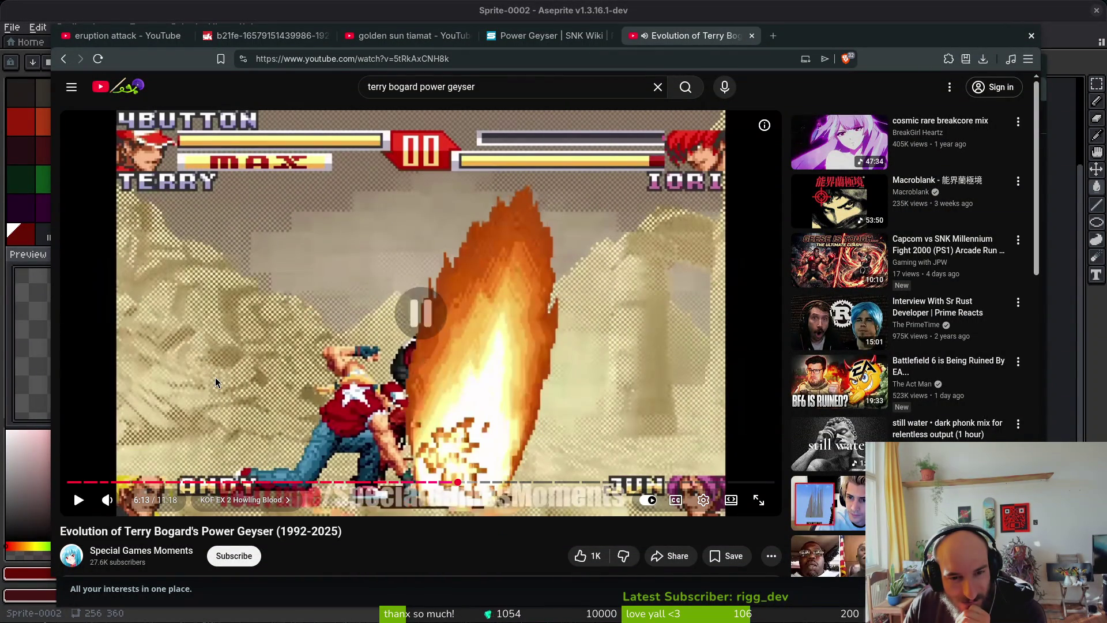
Watch the 6:13 Power Geyser clip full screen, then exit full screen with it still playing
double_click(216, 382)
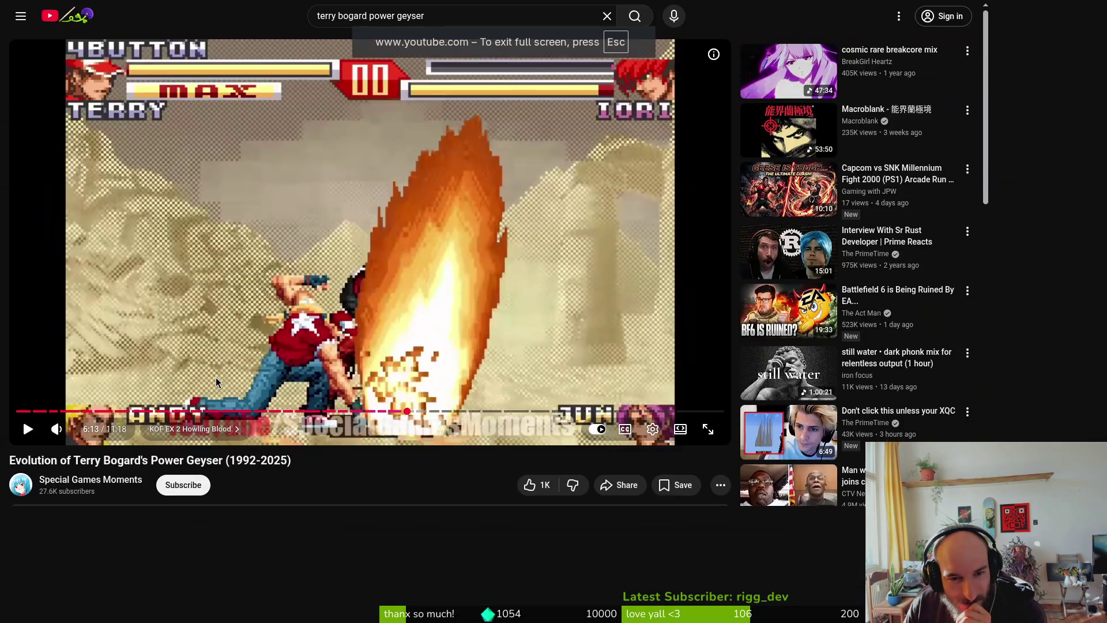
left_click(295, 425)
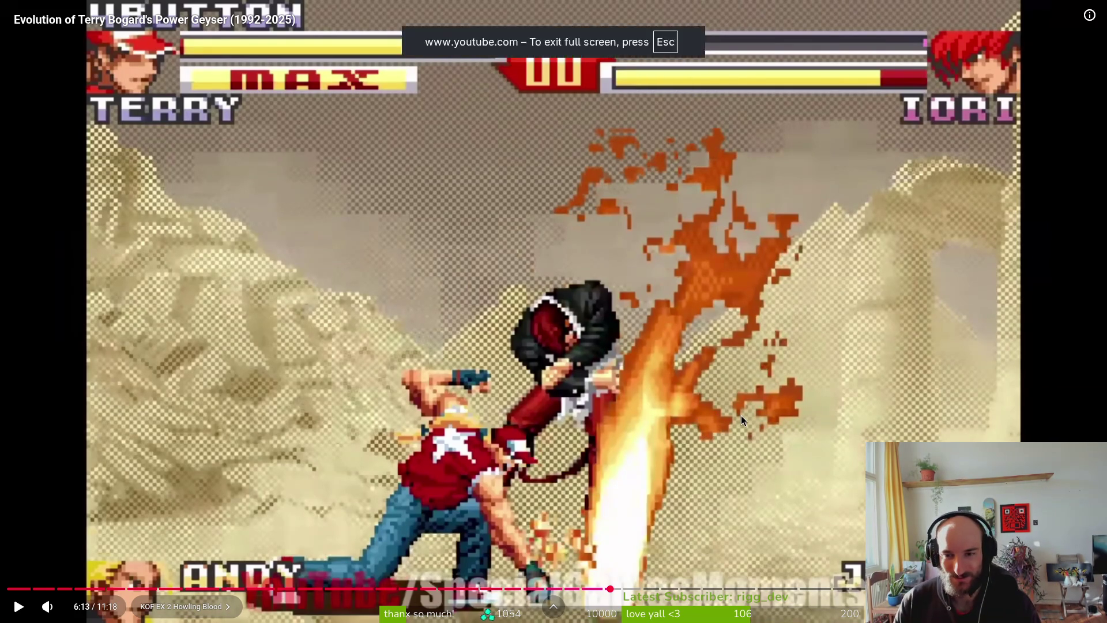
left_click(632, 590)
key("Escape")
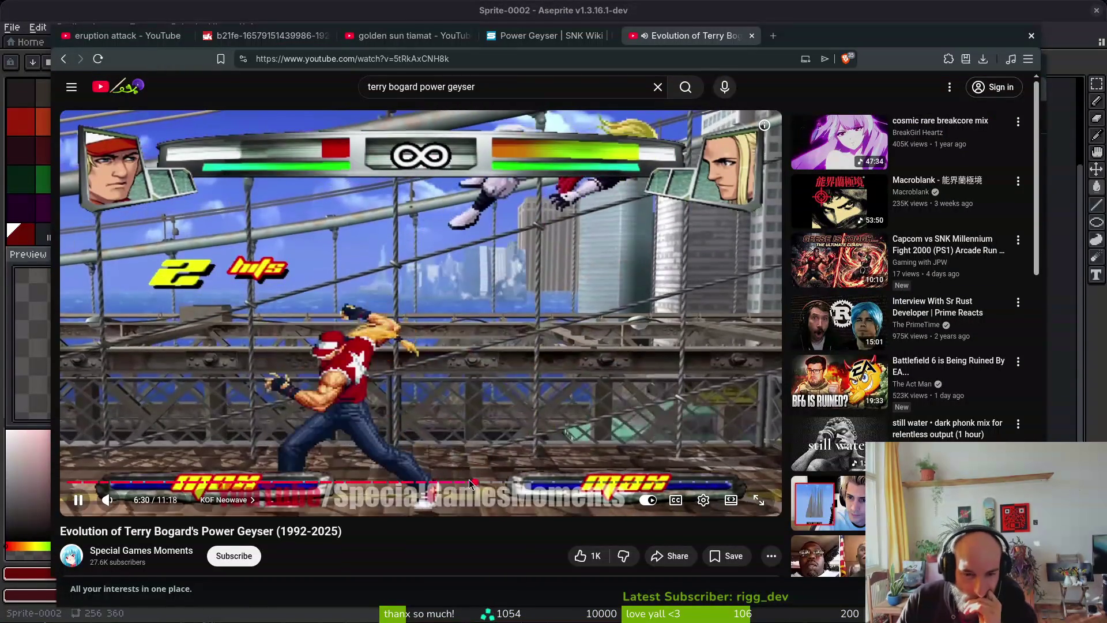
Skip through the Maximum Impact, KOF 94 Re-Bout and Maximum Impact 2 clips to KOF 98 at 7:48
left_click(487, 483)
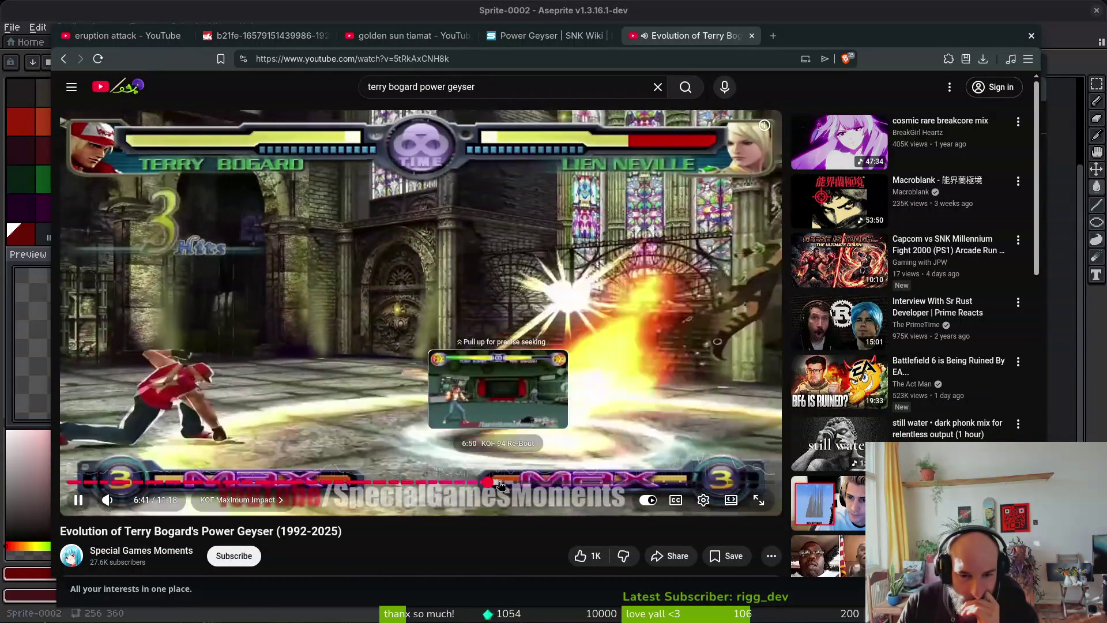
left_click(499, 483)
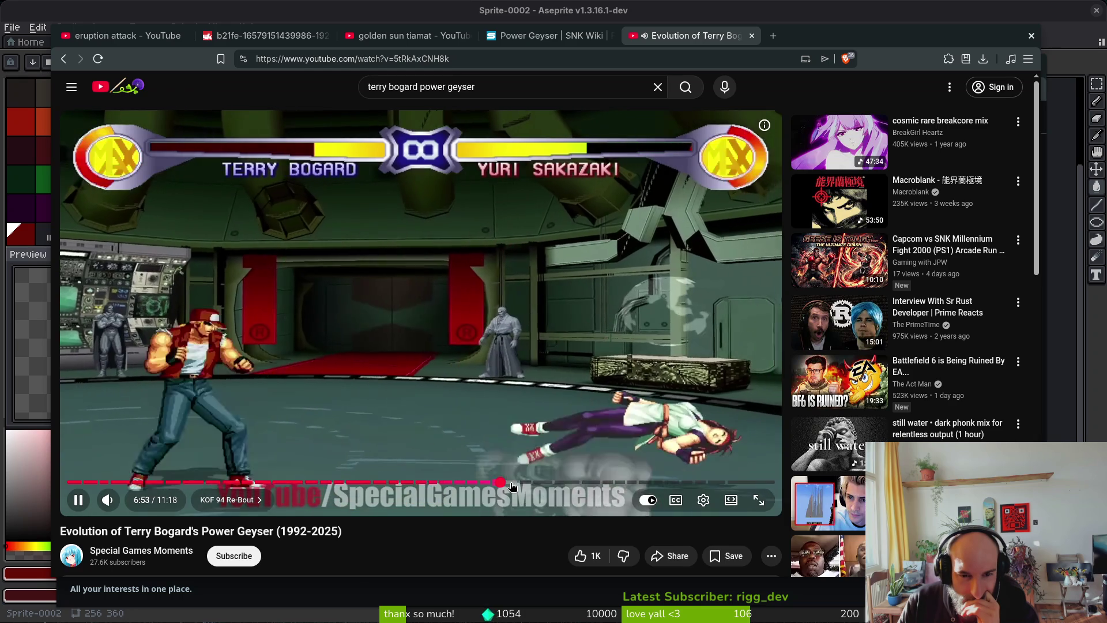
left_click(513, 483)
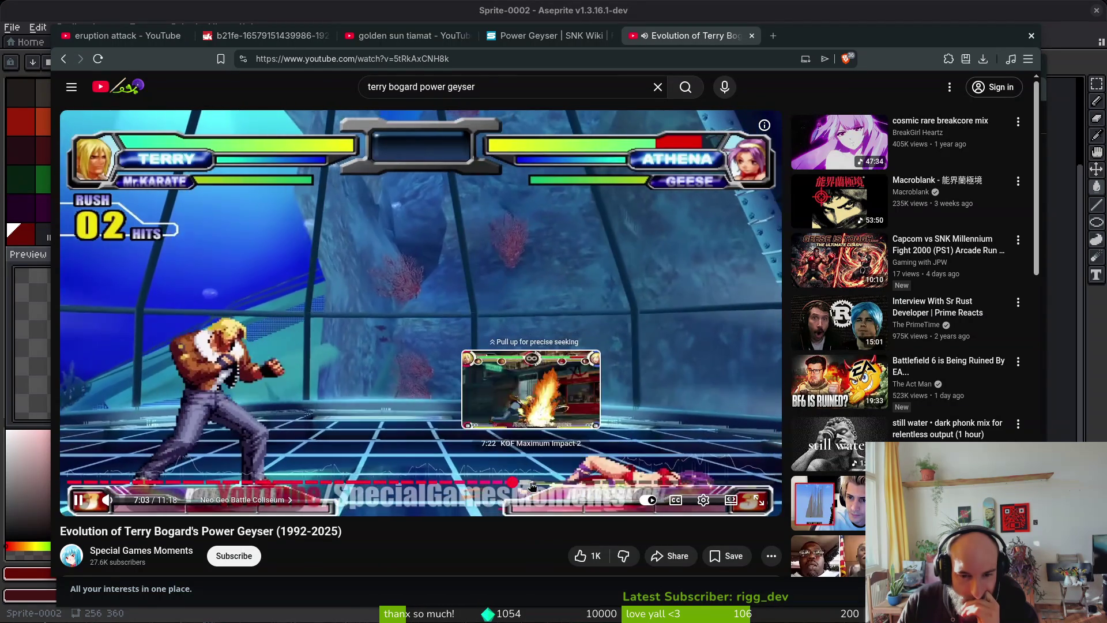
left_click(525, 484)
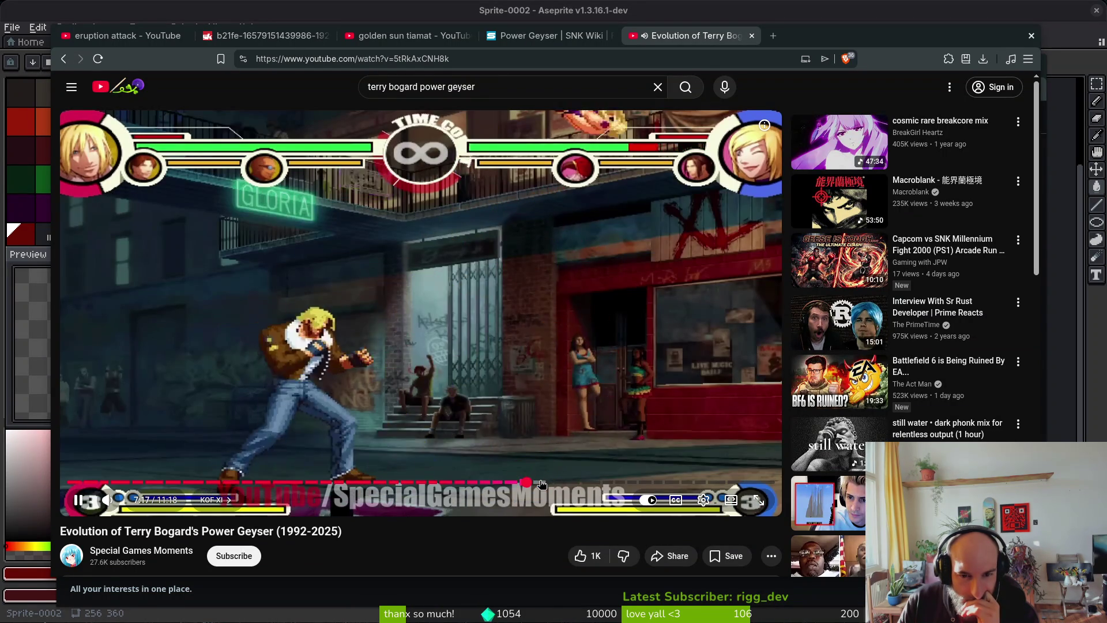
left_click(541, 483)
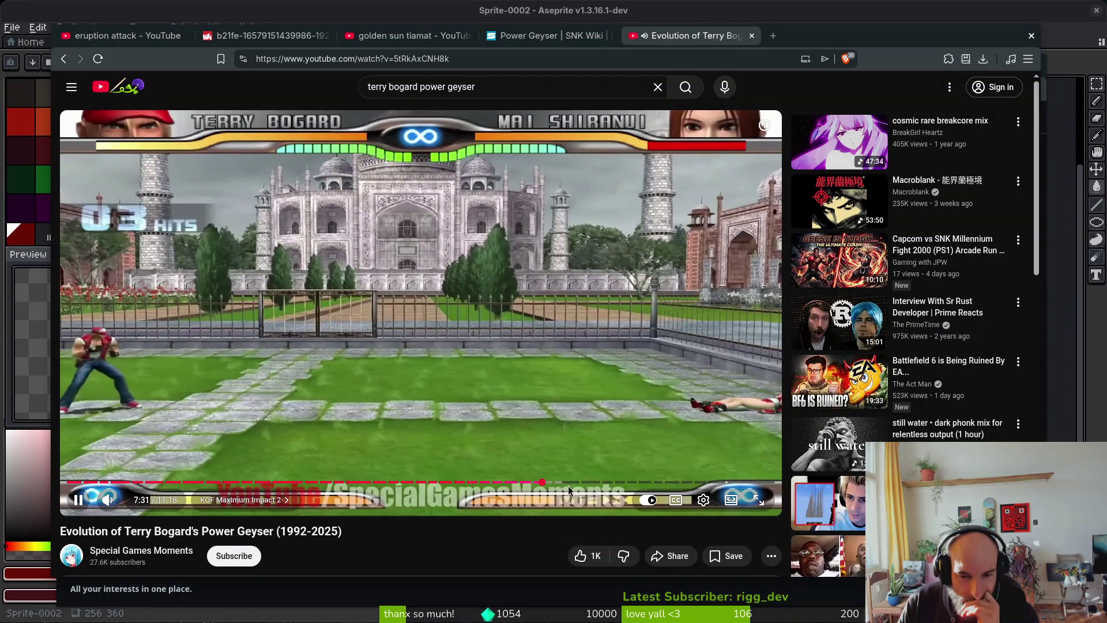
left_click(562, 483)
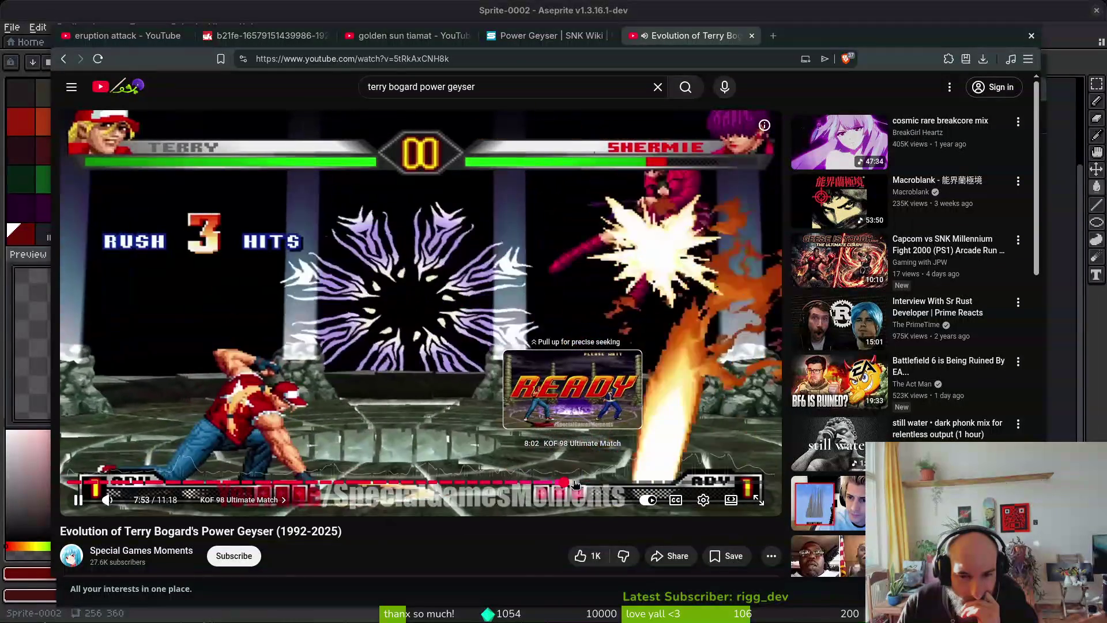
Seek within the KOF 98 match, then on to Terry vs Iori at 8:21, KOF 2002 Unlimited Match and KOF XIII
left_click_drag(567, 486, 538, 533)
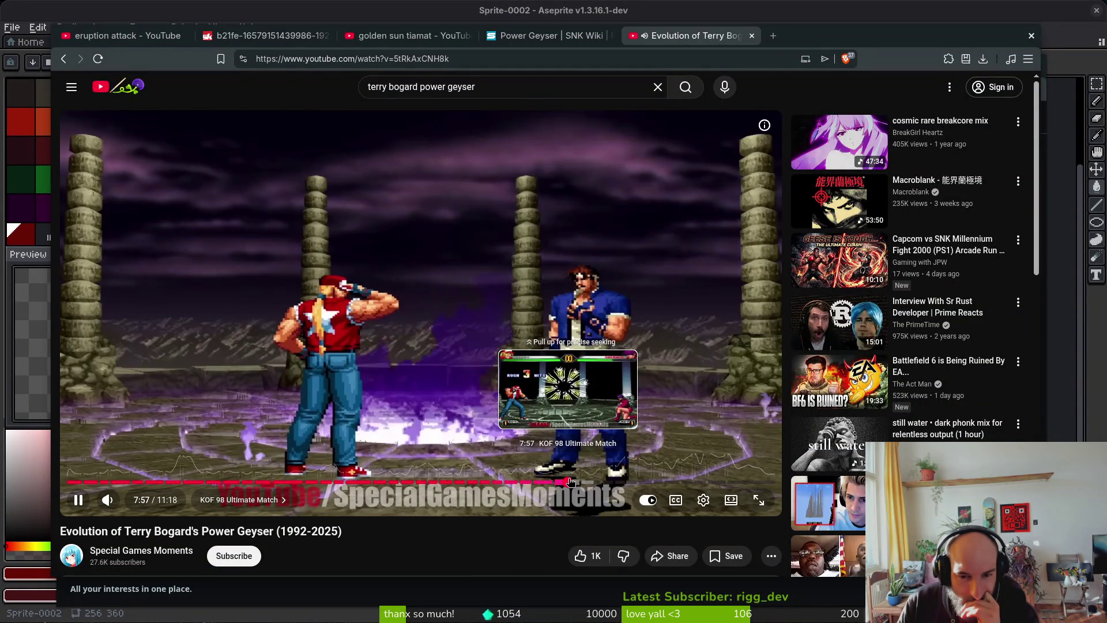
left_click_drag(567, 484, 567, 486)
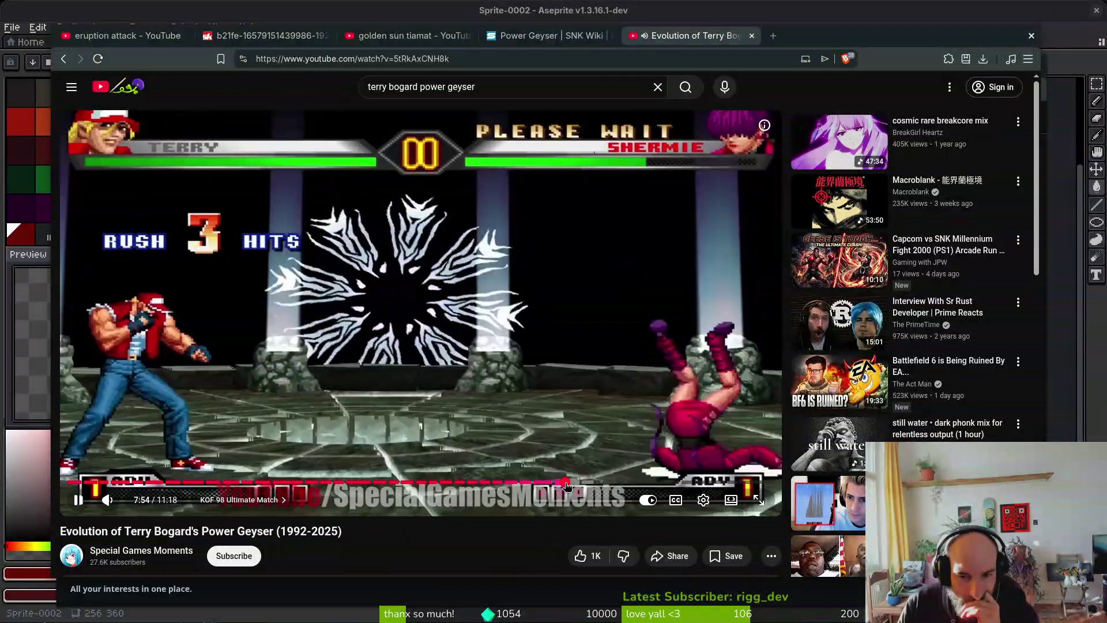
left_click_drag(567, 484, 567, 486)
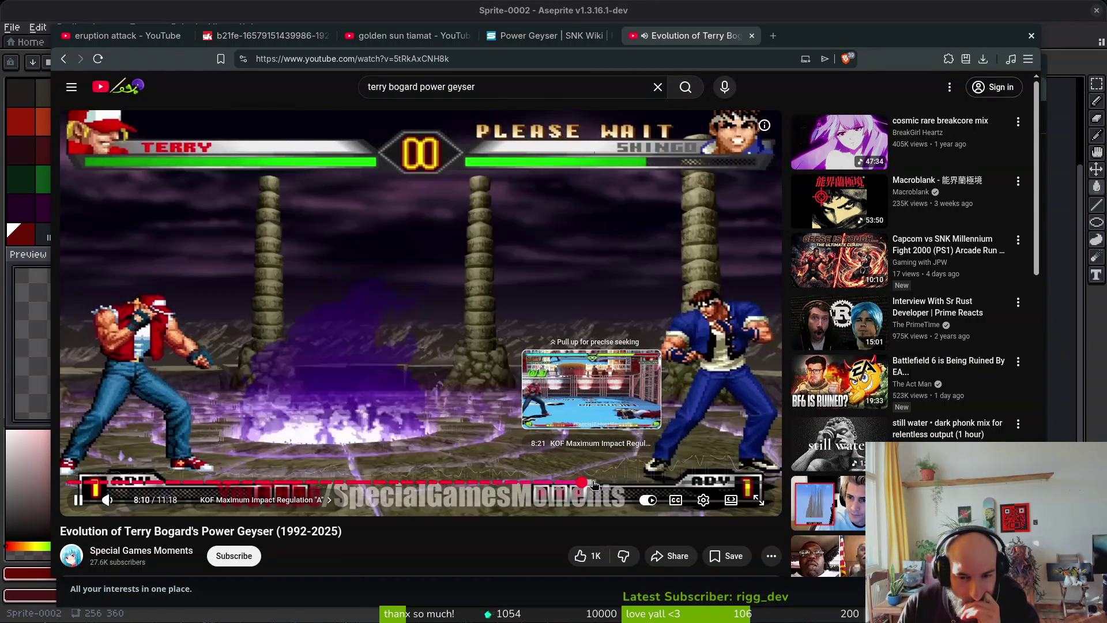
left_click(594, 483)
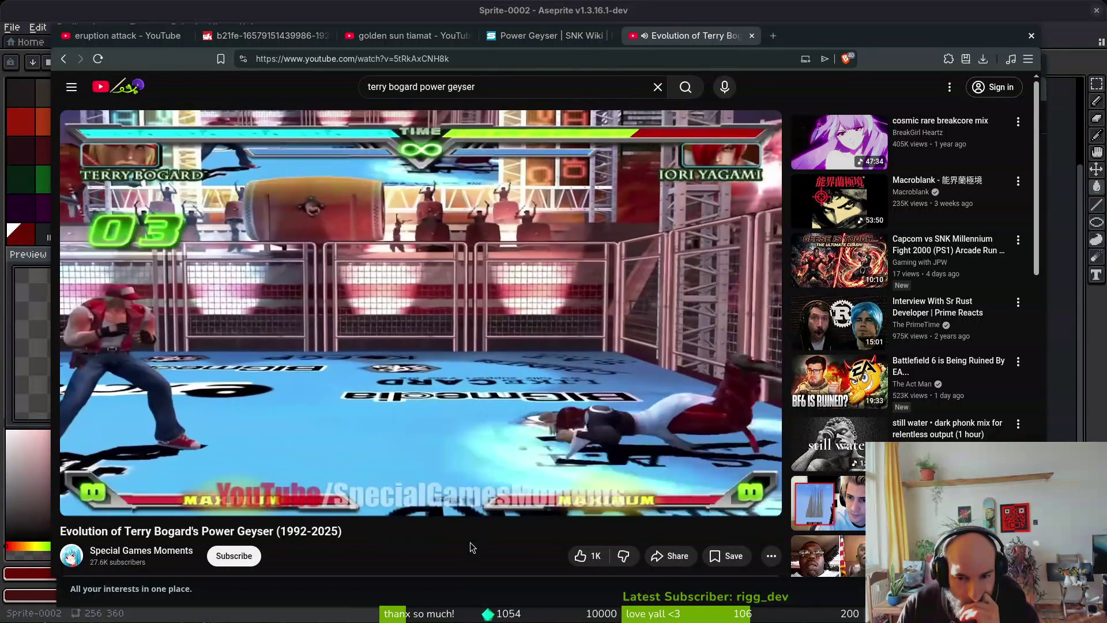
mouse_move(611, 431)
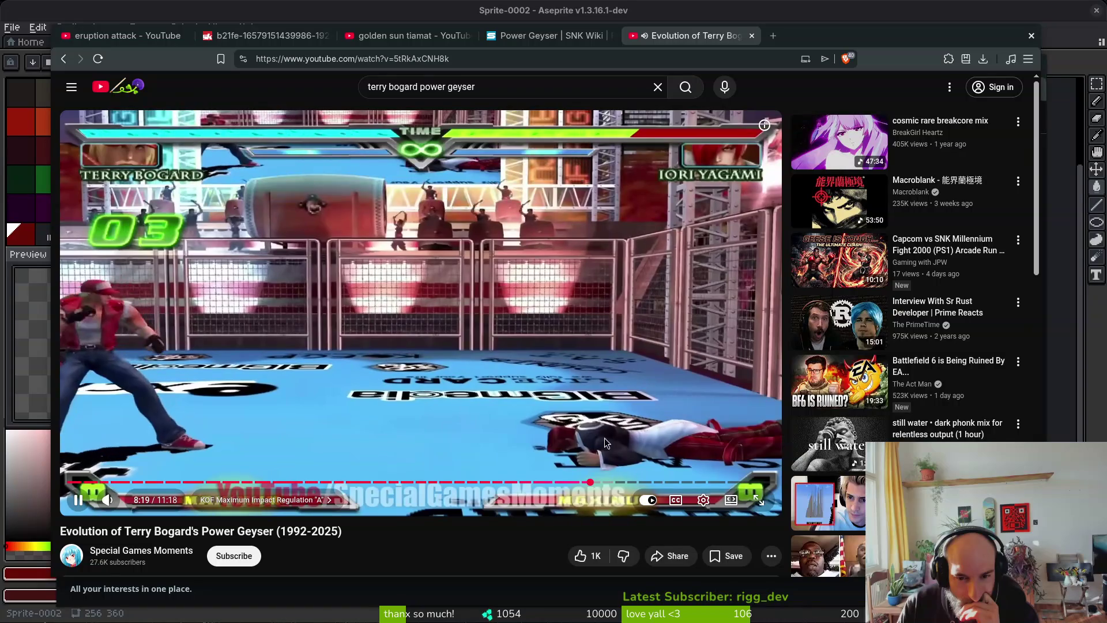
left_click(607, 483)
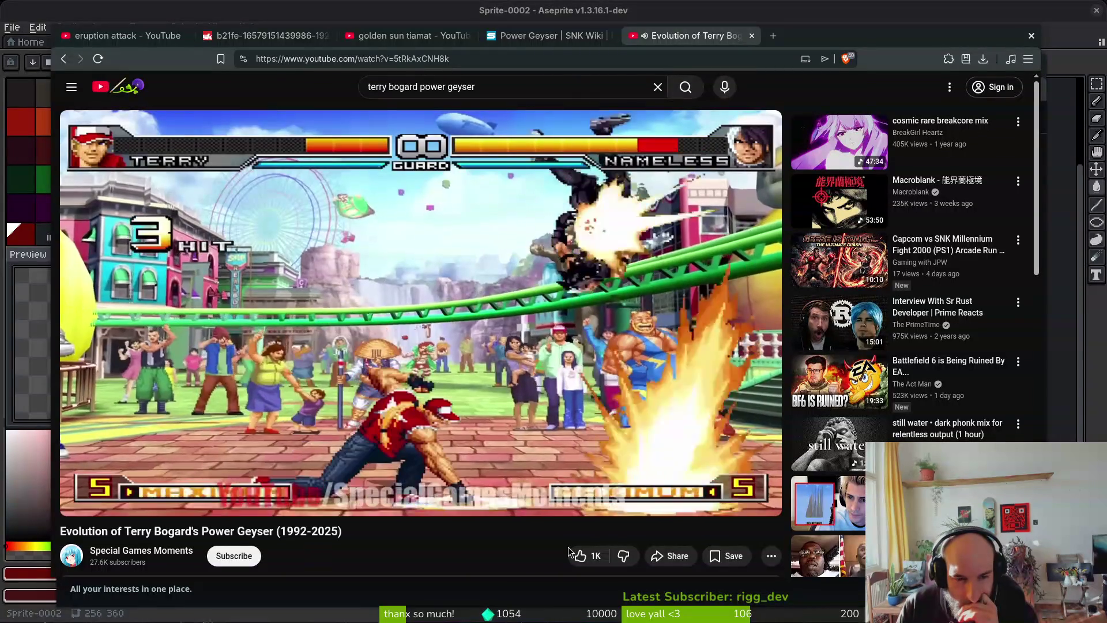
mouse_move(615, 404)
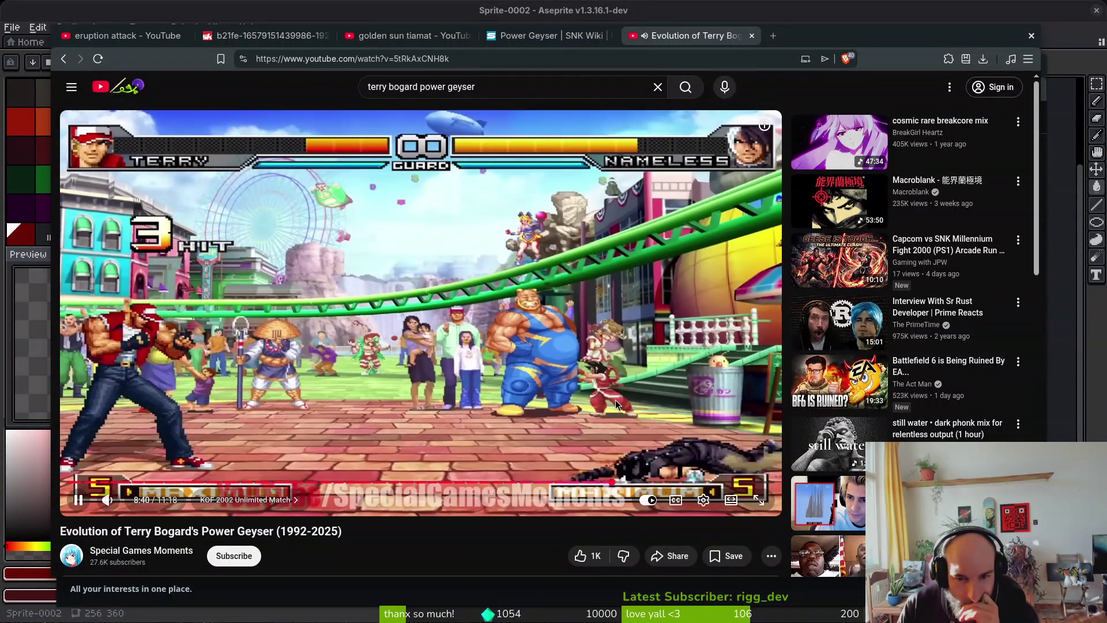
left_click(623, 472)
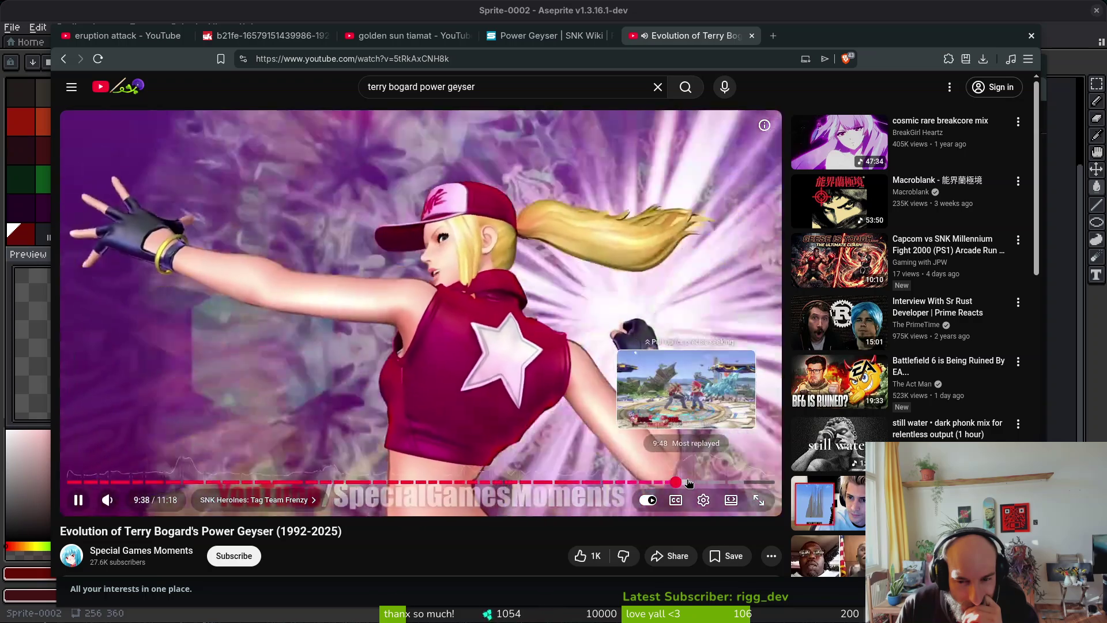
Skip the compilation ahead to the Super Smash Bros. Ultimate scene near 9:48
left_click(688, 482)
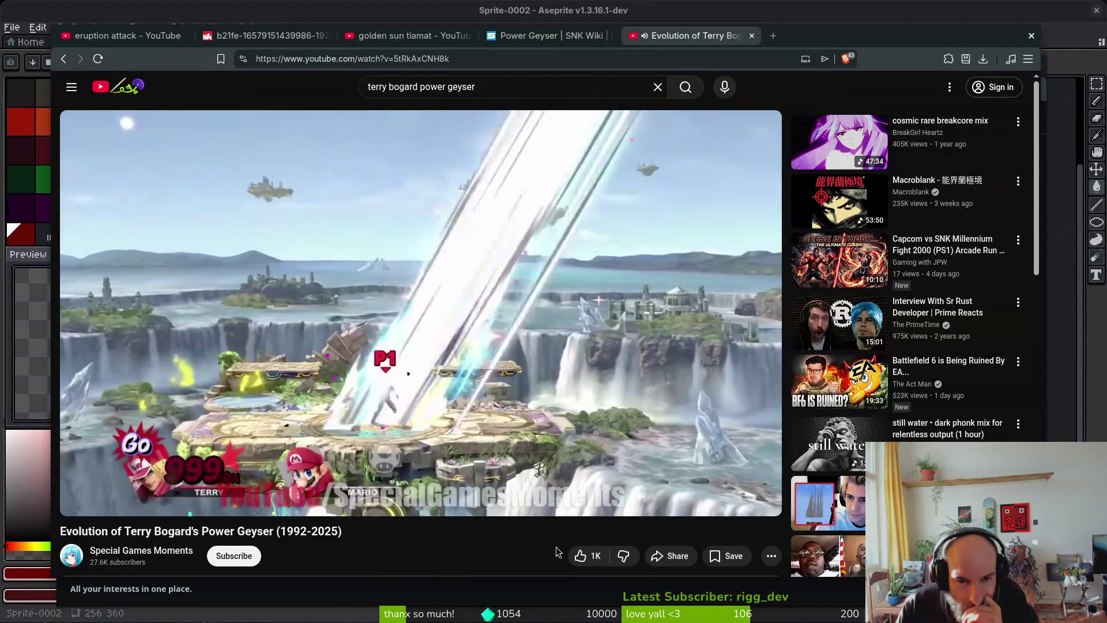
Seek back to about 9:55 in the KOF XV clip and pause the video
left_click(689, 482)
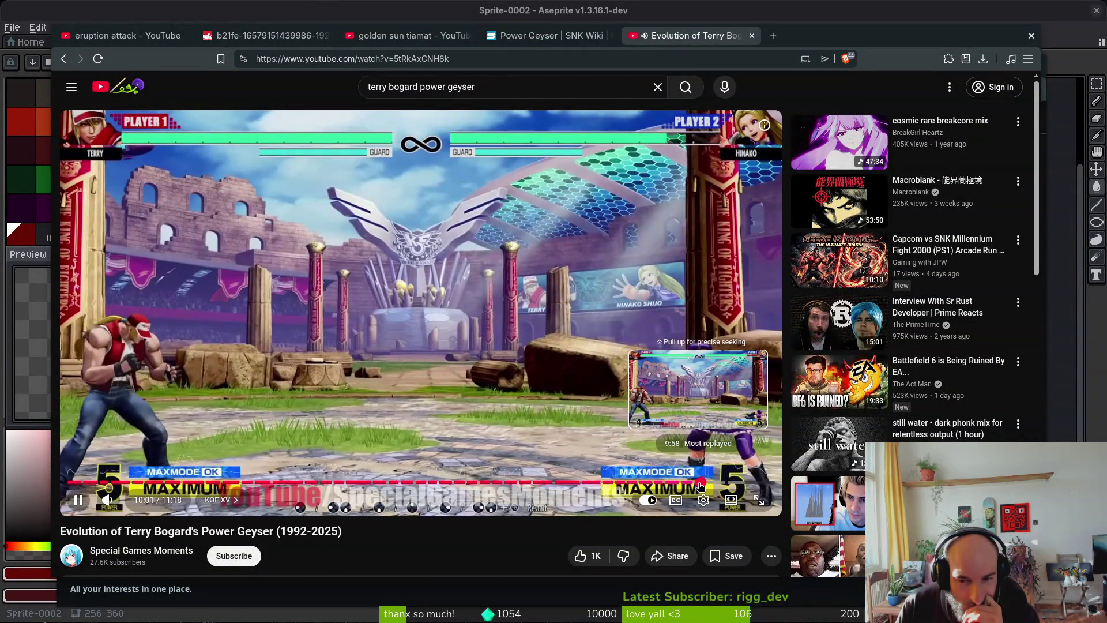
left_click(701, 484)
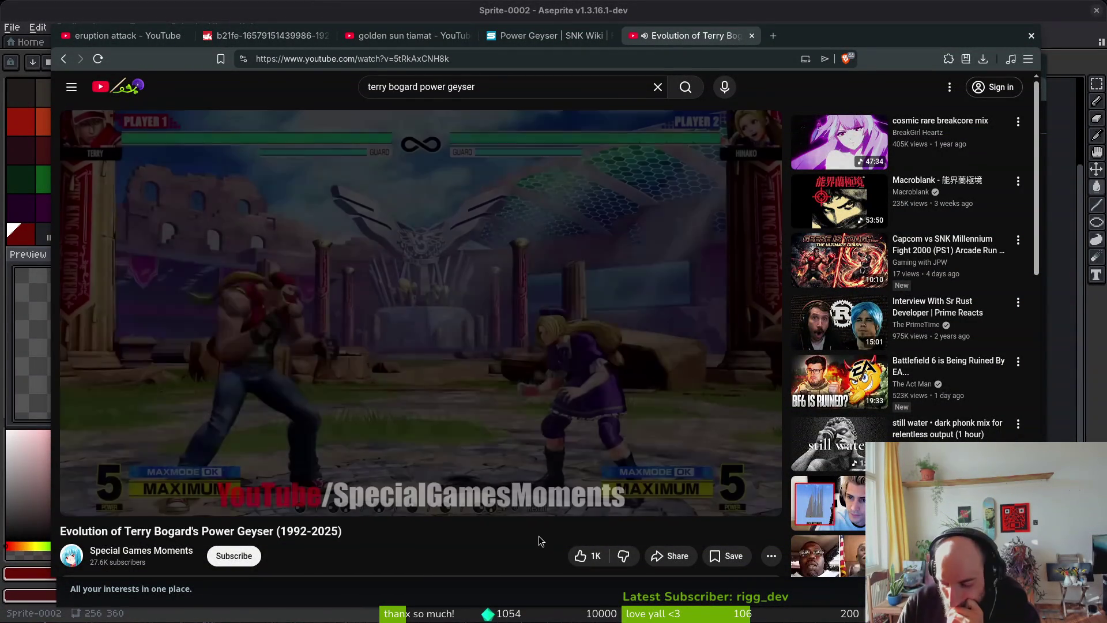
key("space")
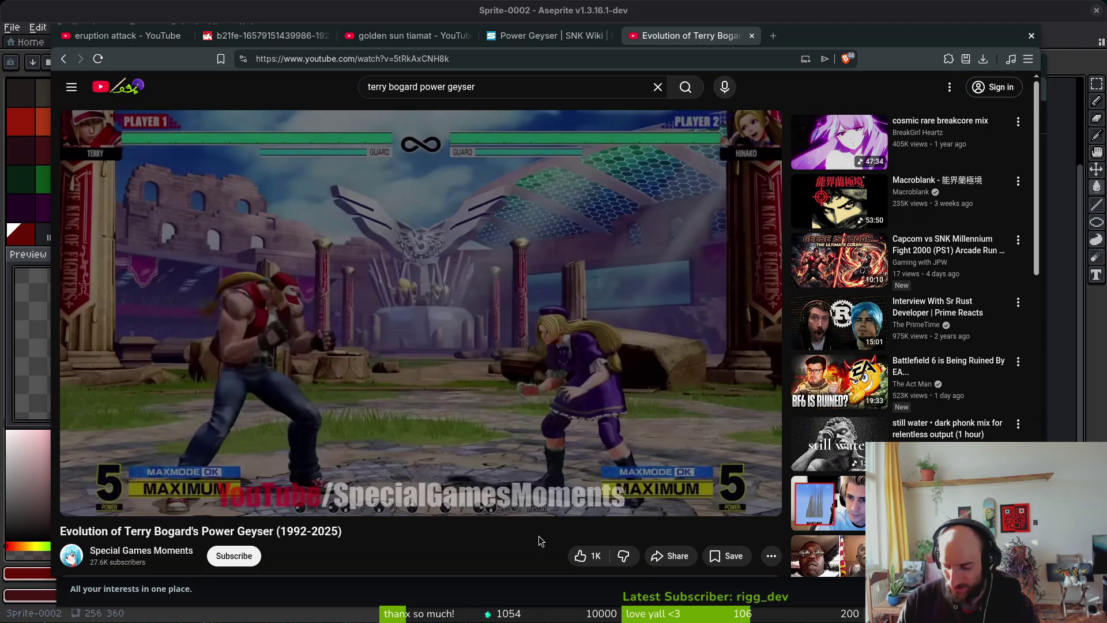
Toggle mute off and on, then turn auto-generated captions on and back off
key("m")
key("m")
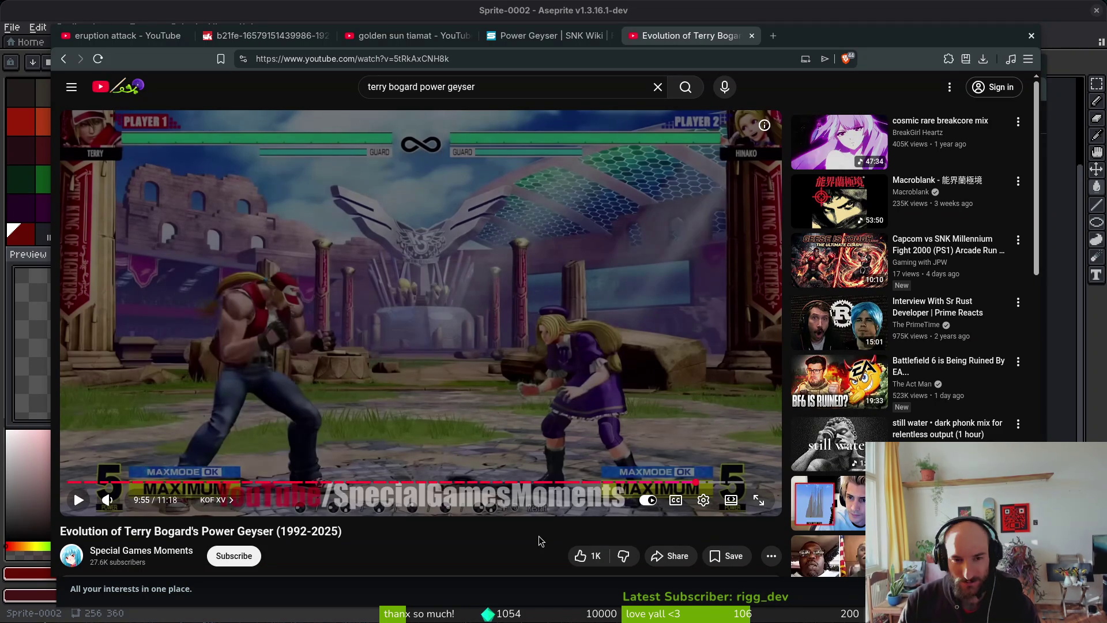
key("plus")
key("plus")
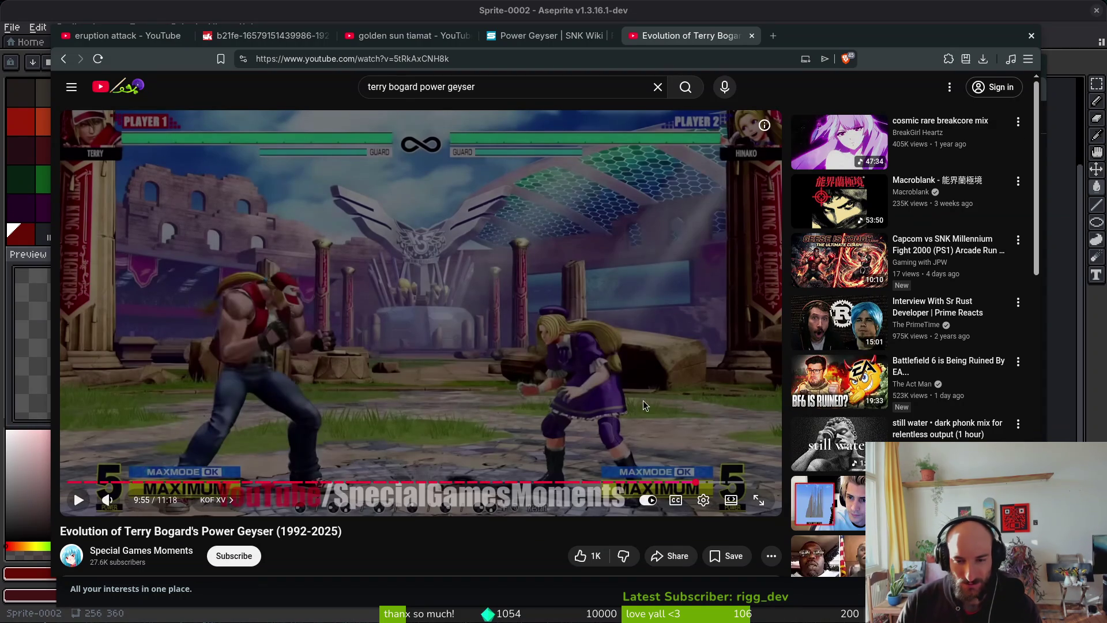
left_click(676, 501)
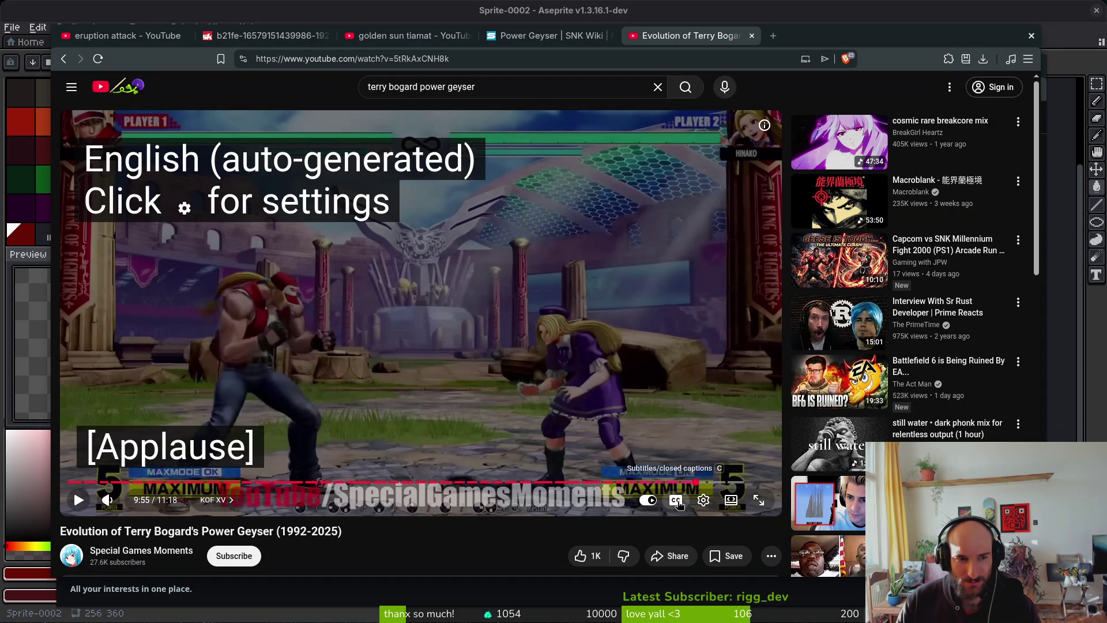
left_click(676, 501)
Open and close the player settings menu, then open and close a new browser tab
left_click(704, 500)
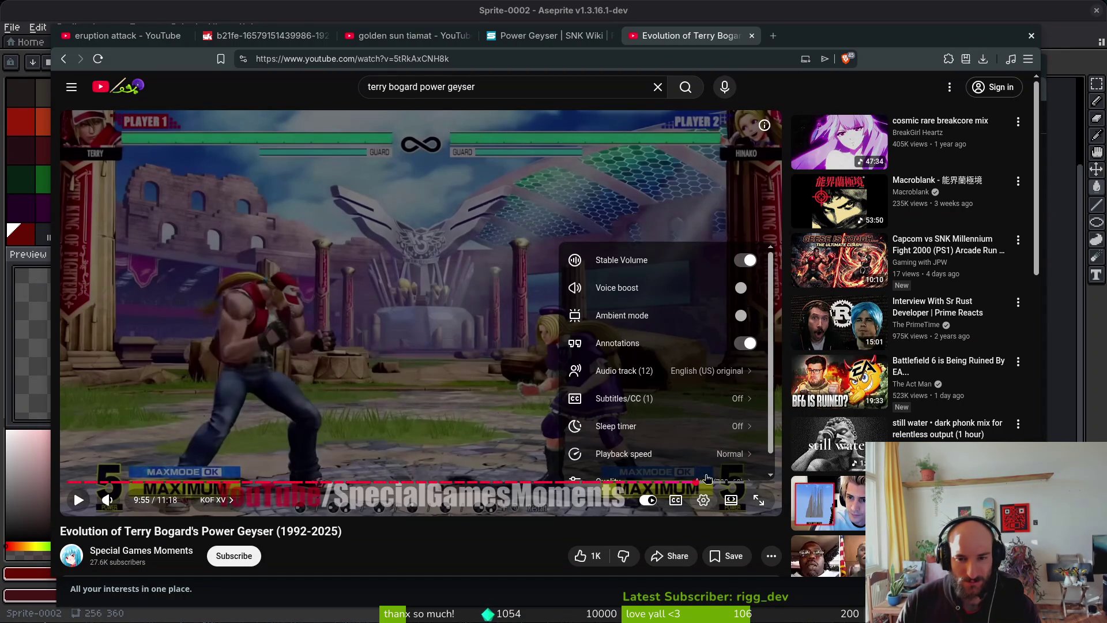
scroll(690, 398, "down", 1)
scroll(688, 397, "up", 1)
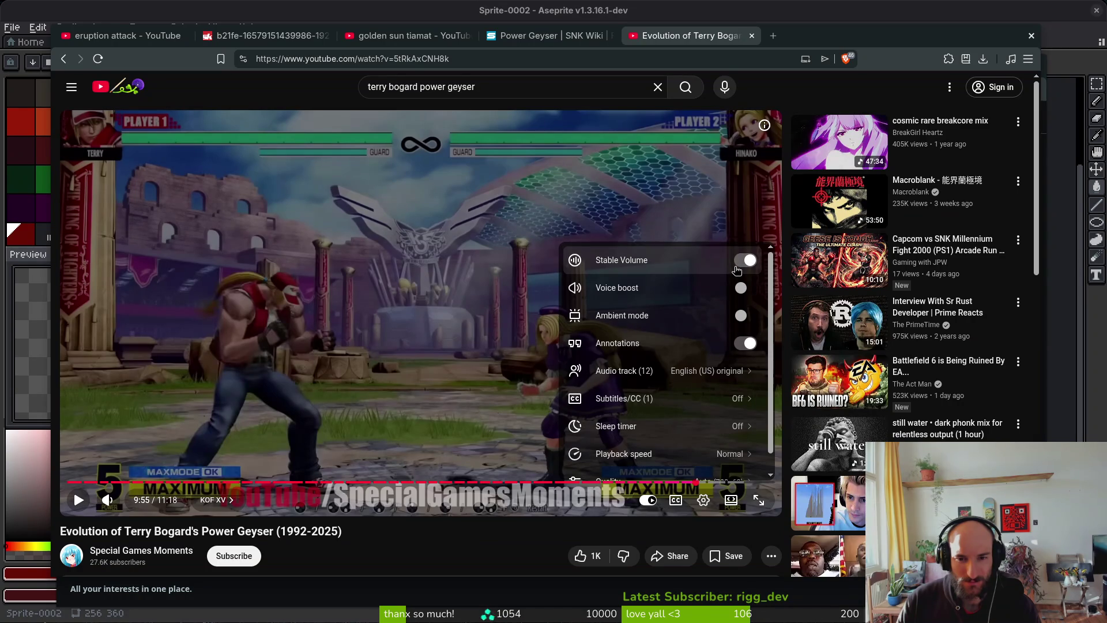
left_click(703, 503)
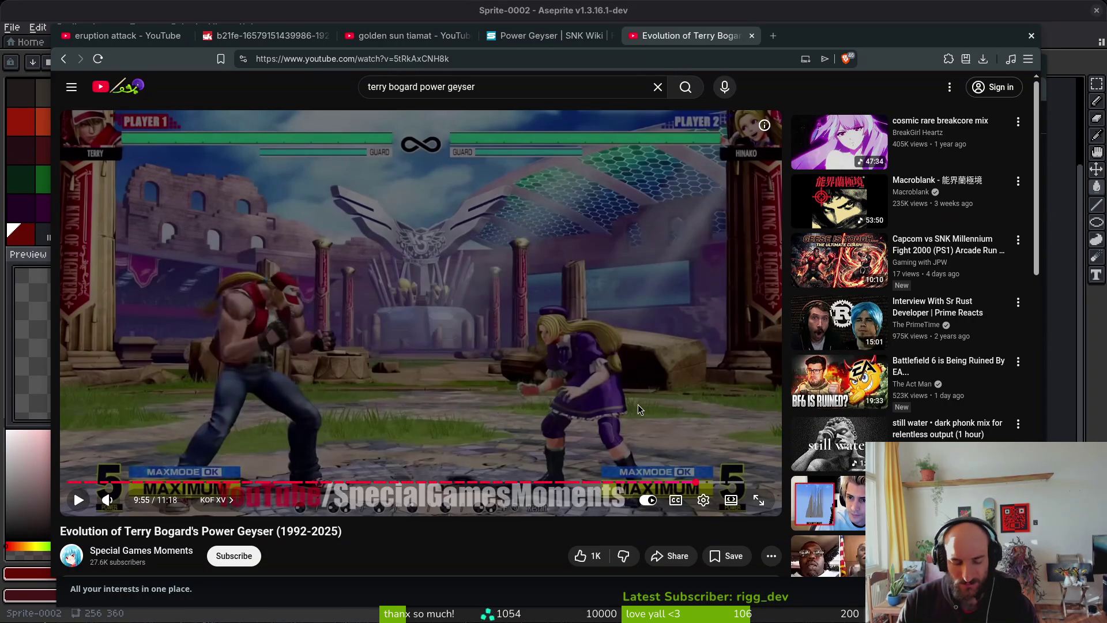
key("ctrl+t")
key("ctrl+w")
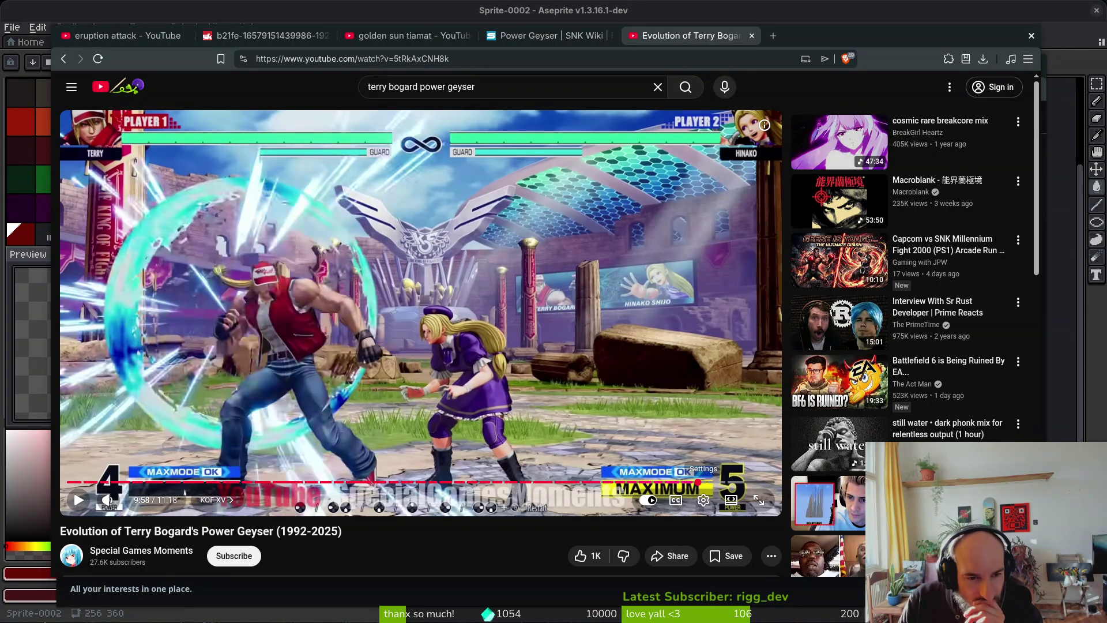
Step the paused video forward a few frames, then resume playback
key("period")
key("period")
key("period")
key("period")
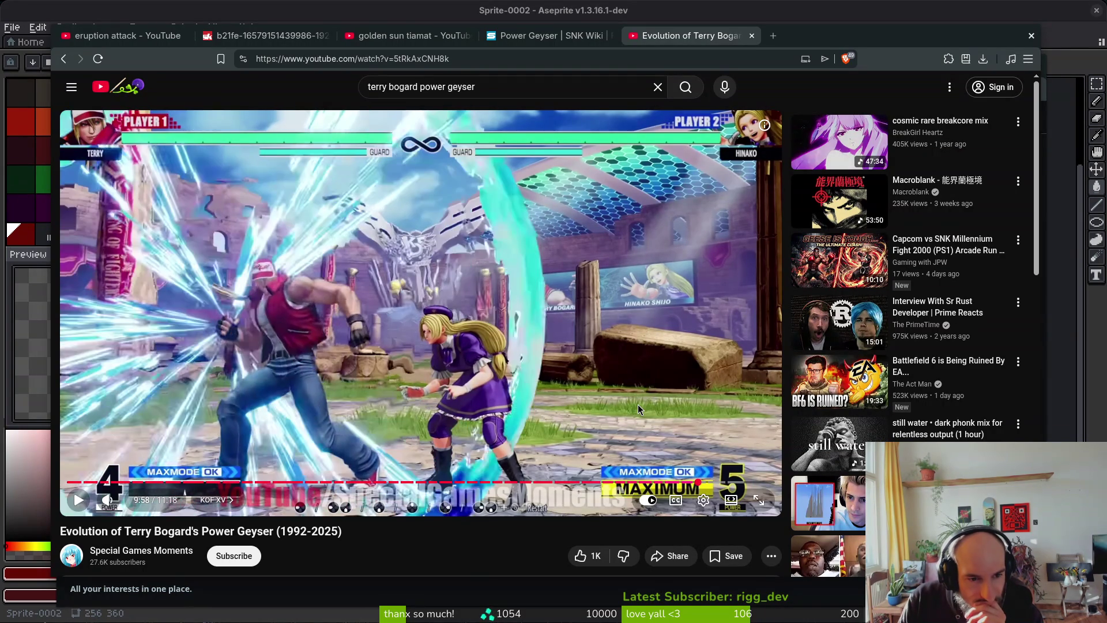
key("period")
key("period")
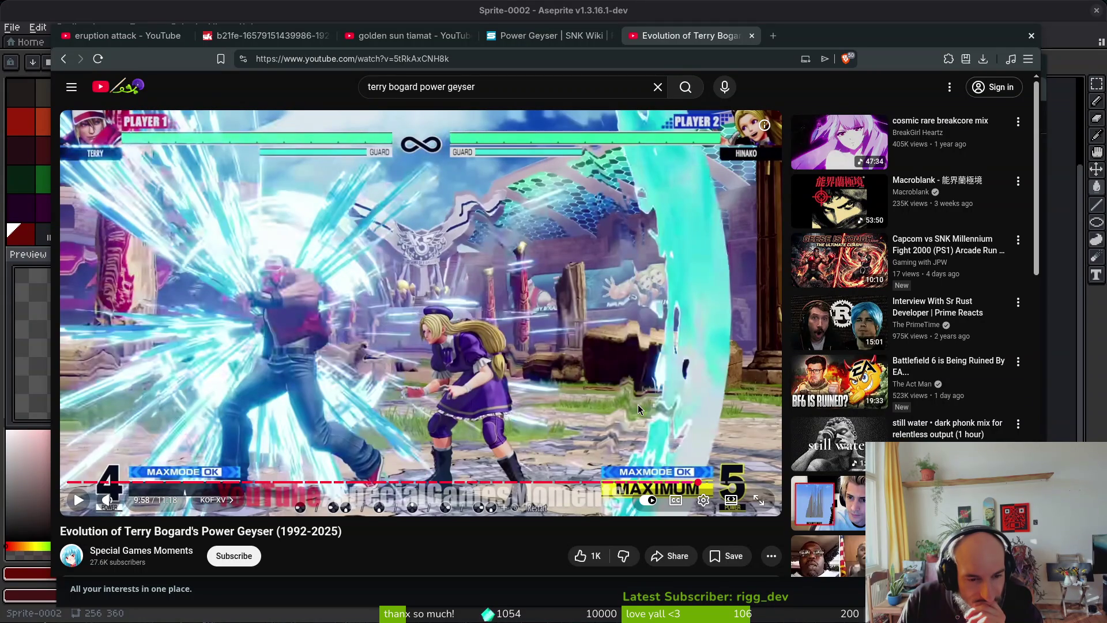
key("period")
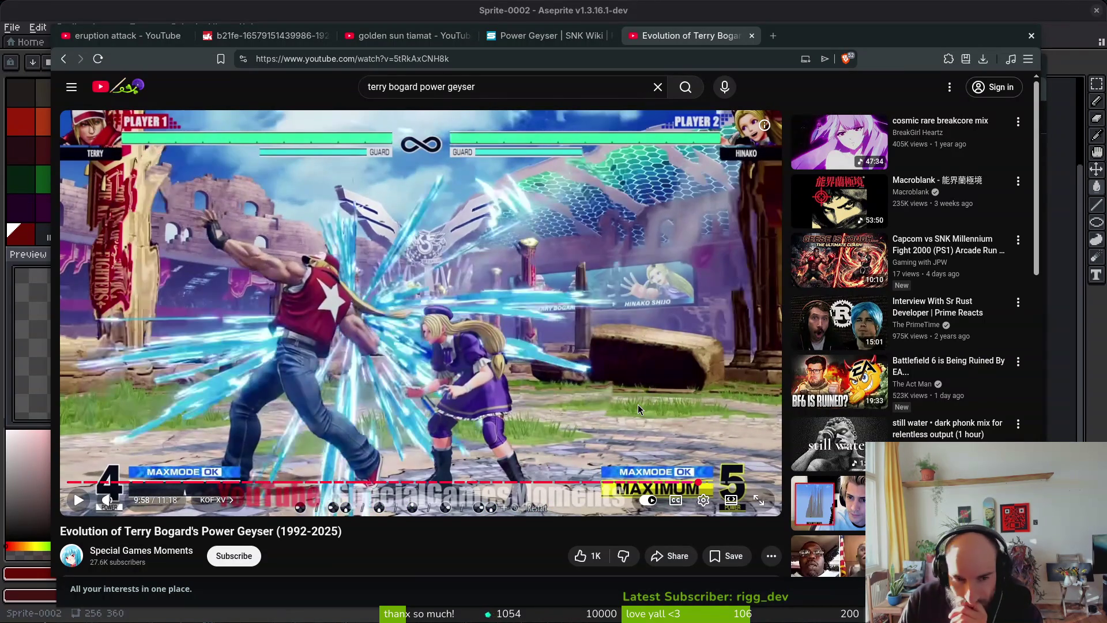
left_click(638, 404)
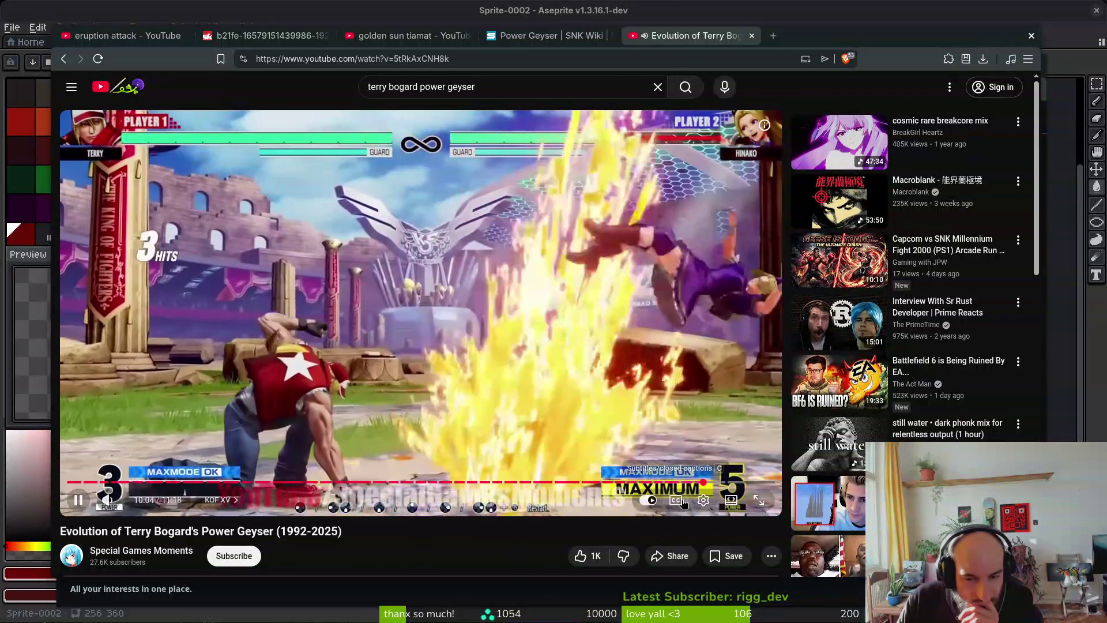
Drag the seek bar back to about 9:55 and pause just before the geyser
left_click(706, 482)
left_click_drag(706, 482, 696, 482)
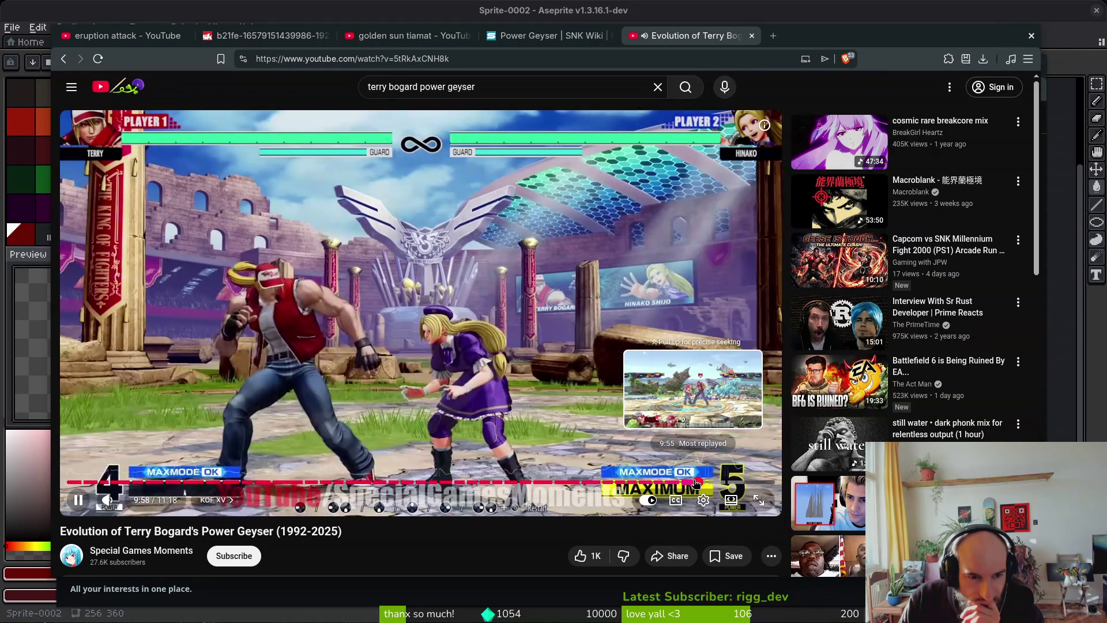
key("space")
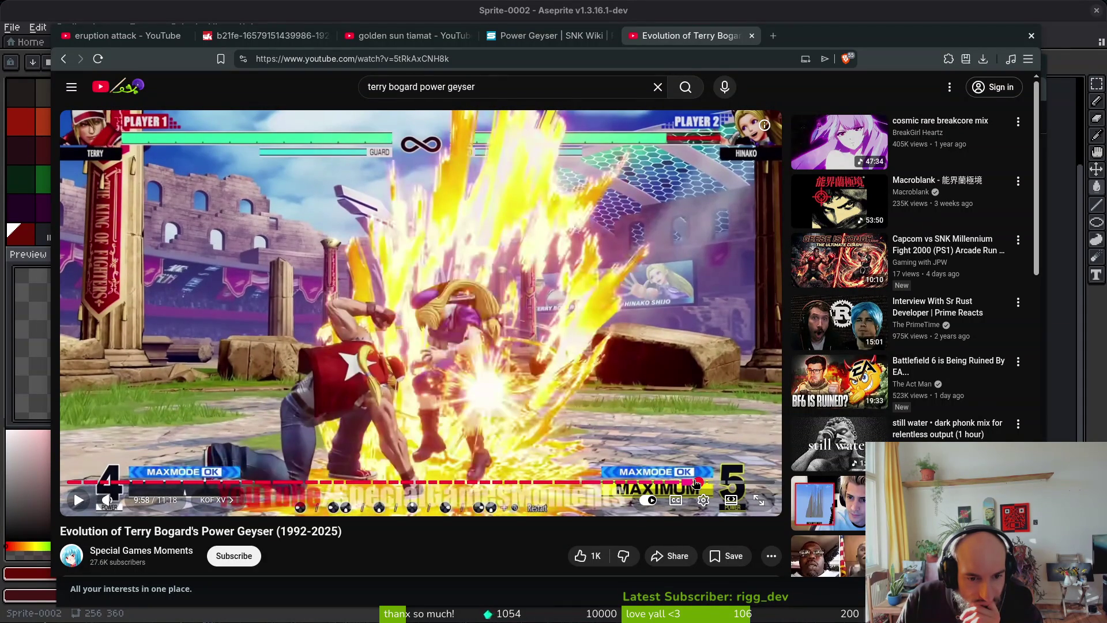
Step ten frames forward until Terry's geyser lifts Hinako upward at 9:59
key("period")
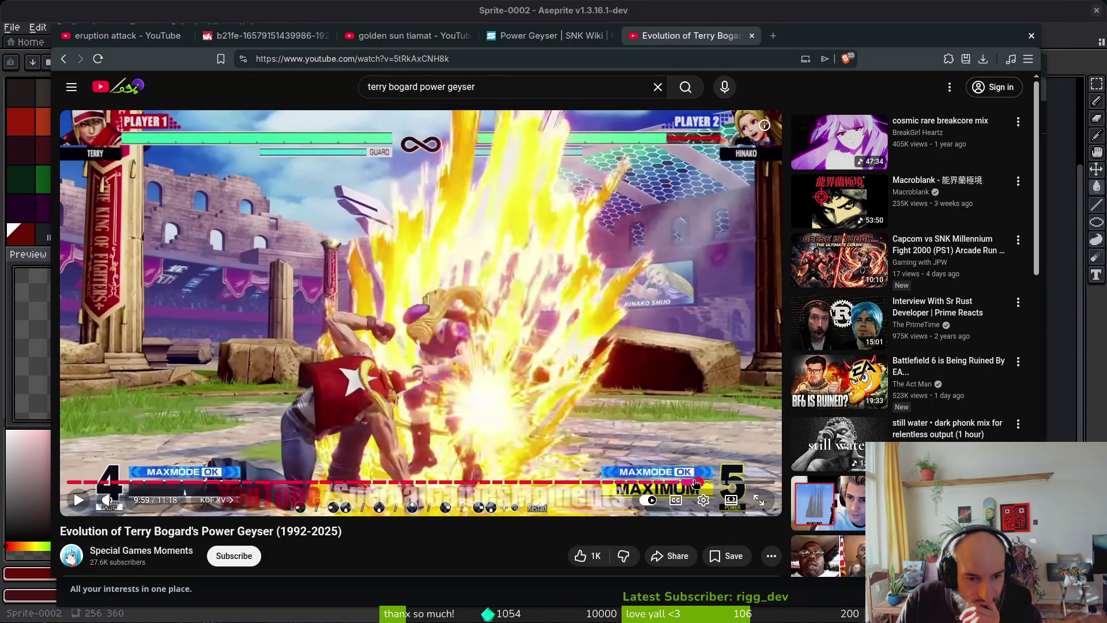
key("period")
key("period")
key("period")
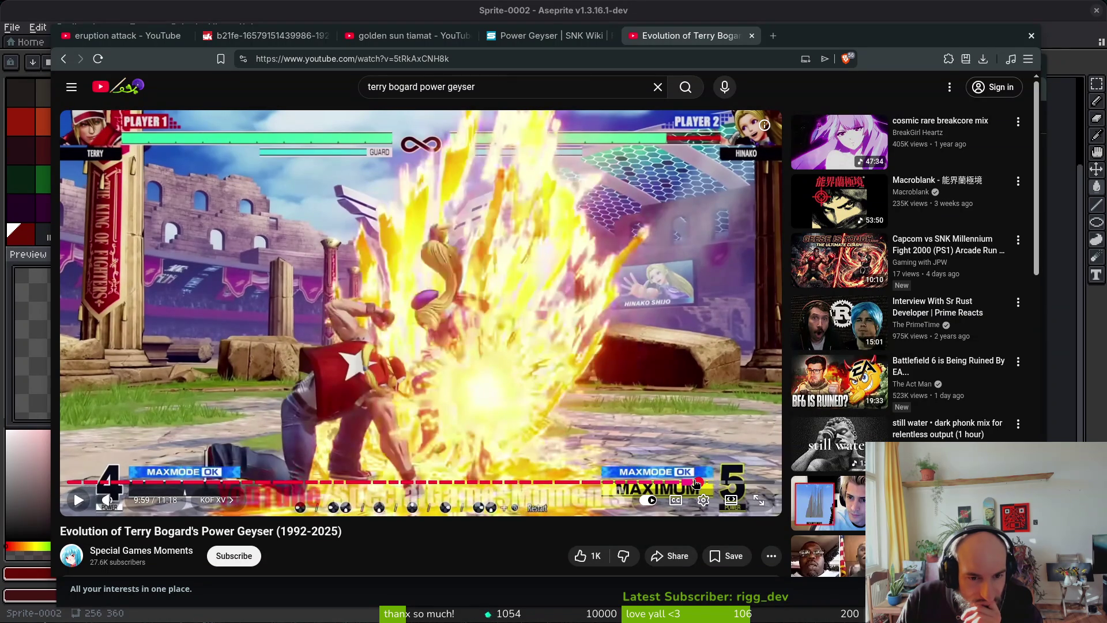
key("period")
key("period")
key("period")
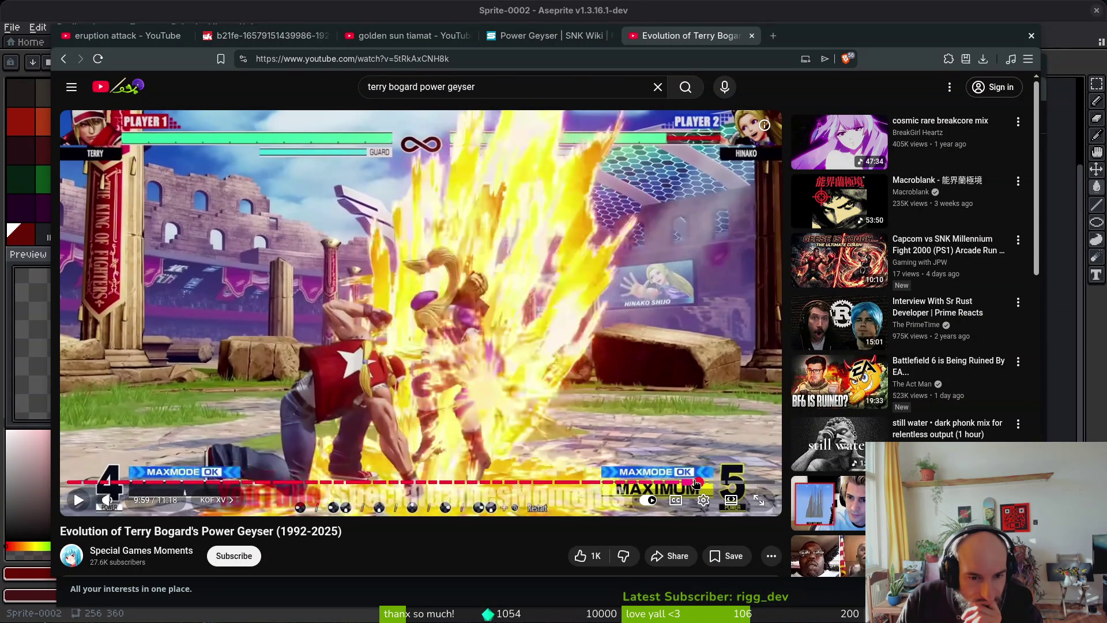
key("period")
key("period")
key("period")
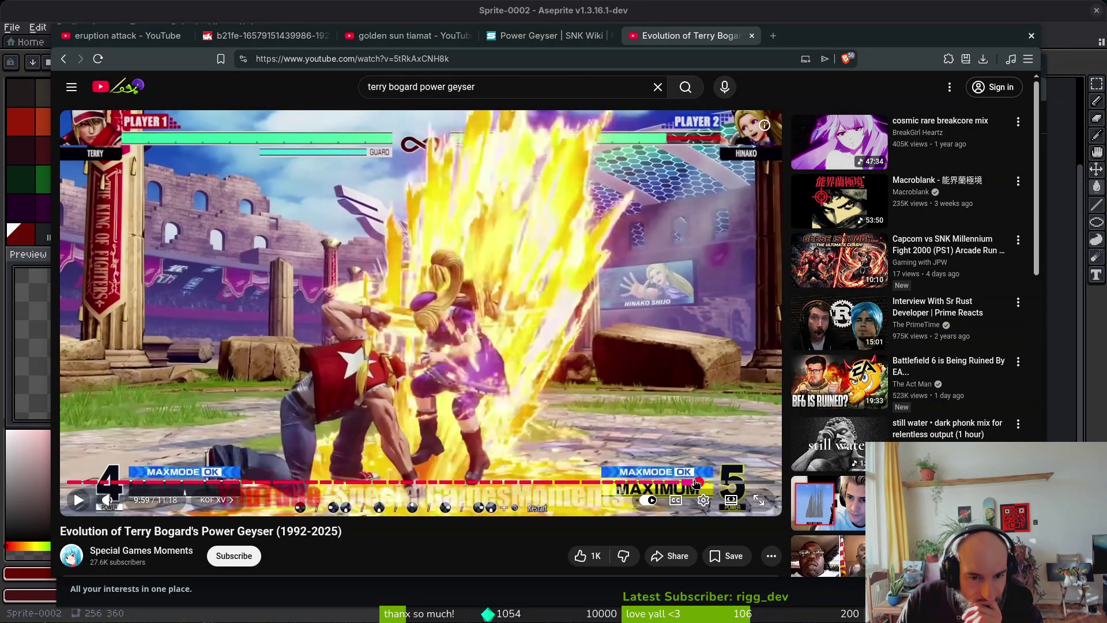
key("period")
key("period")
key("period")
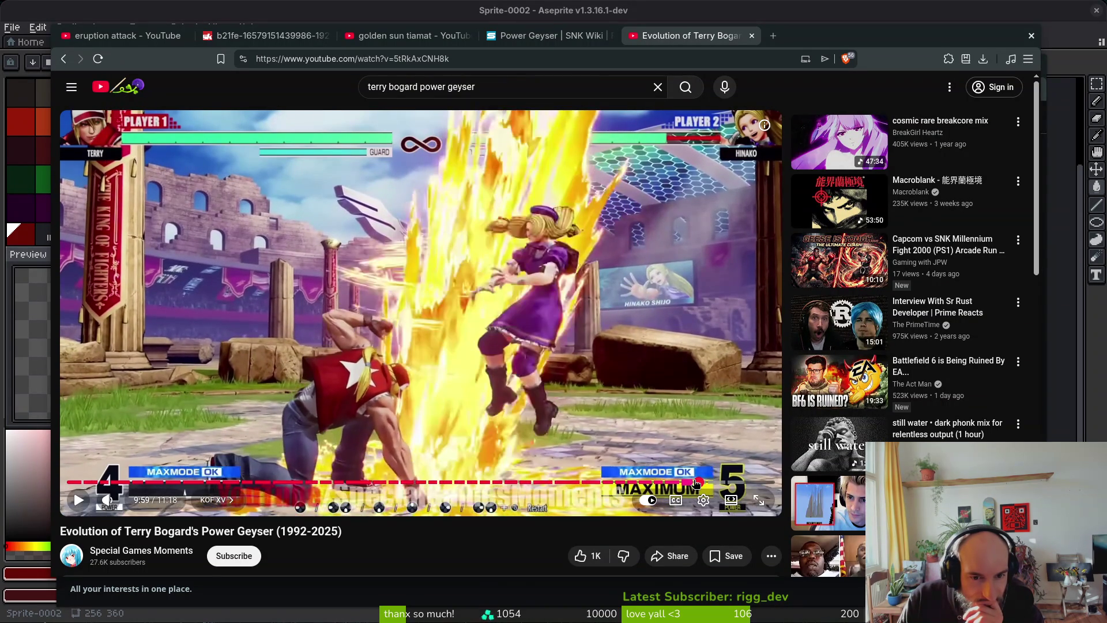
key("period")
key("period")
key("period")
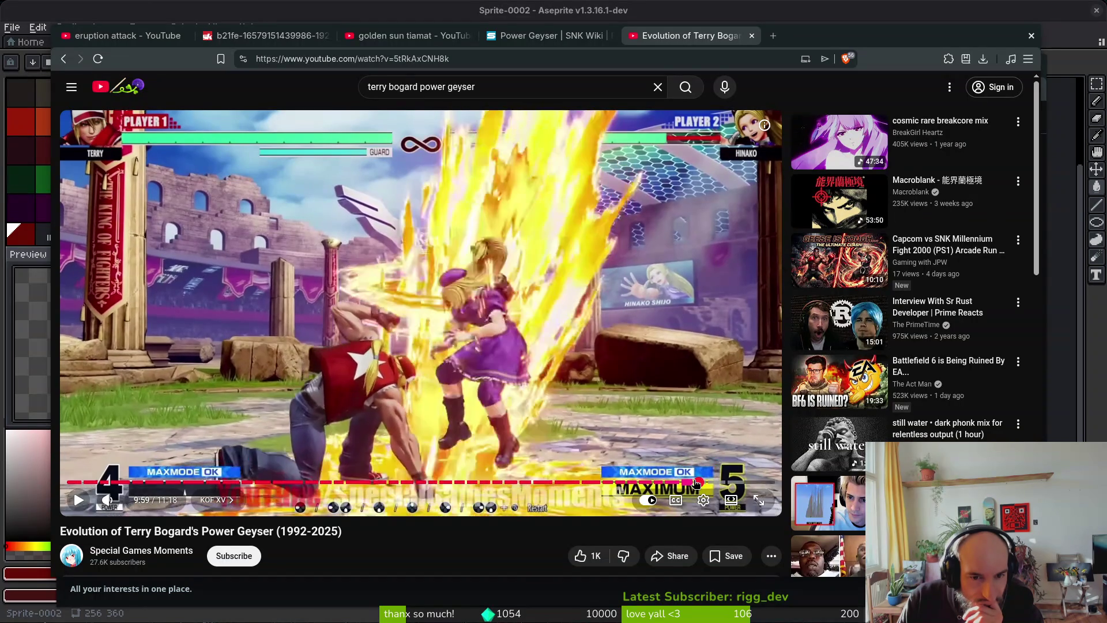
key("period")
key("period")
key("period")
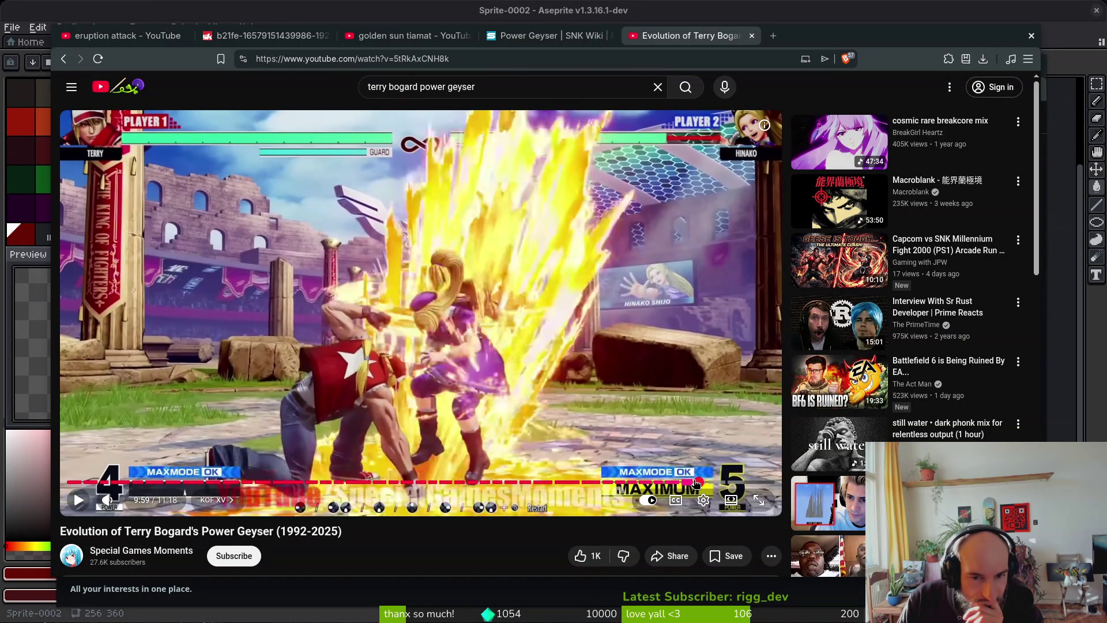
key("period")
key("period")
key("period")
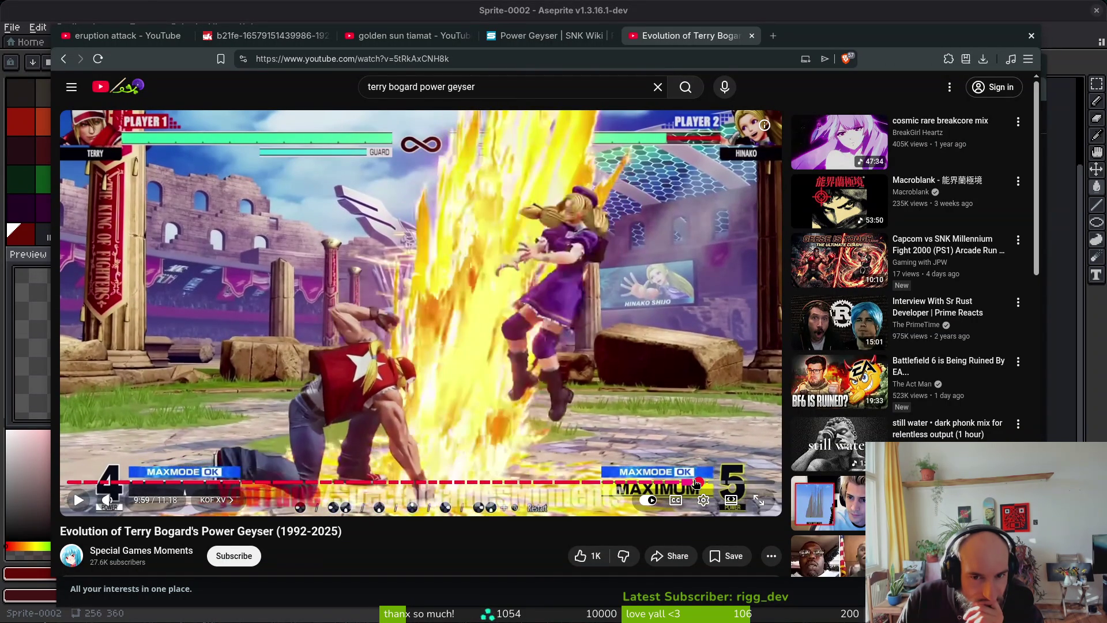
key("period")
key("period")
key("period")
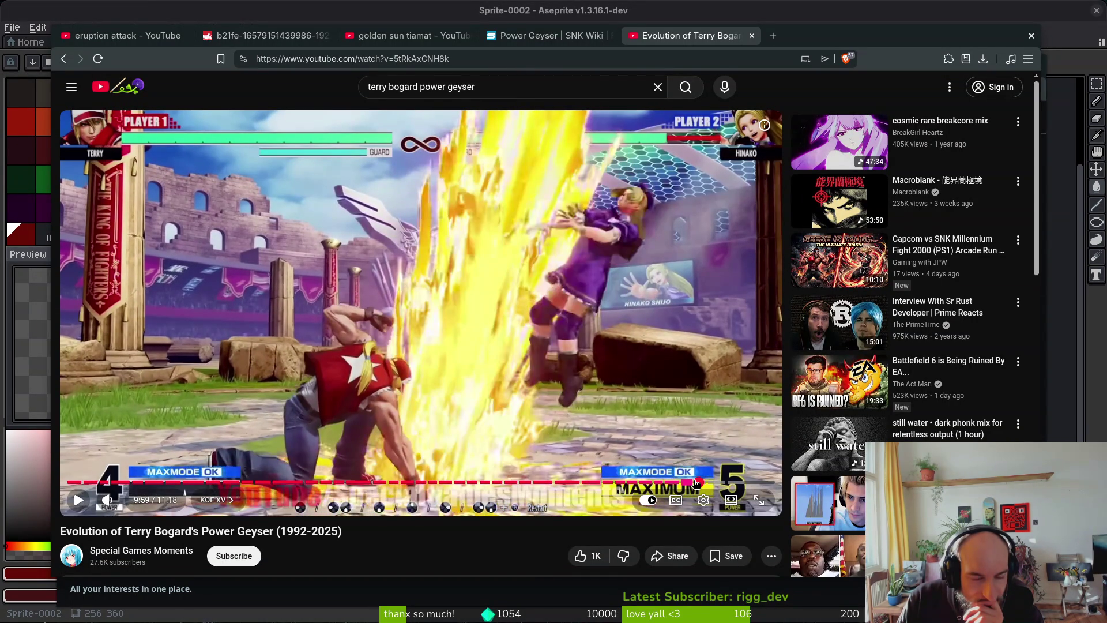
key("period")
key("period")
key("period")
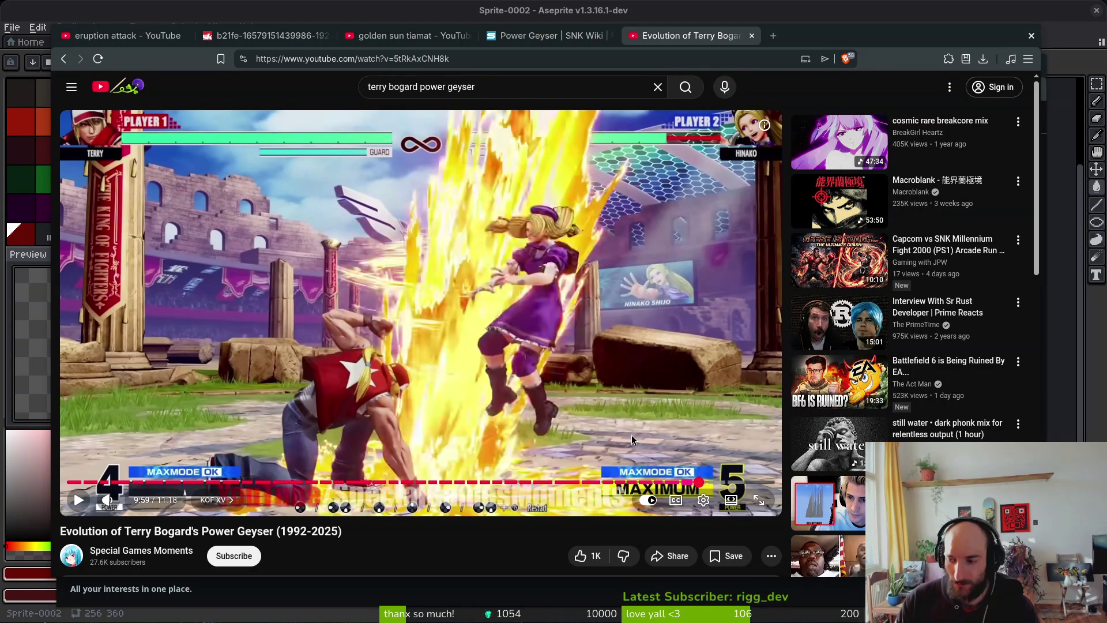
scroll(503, 363, "down", 3)
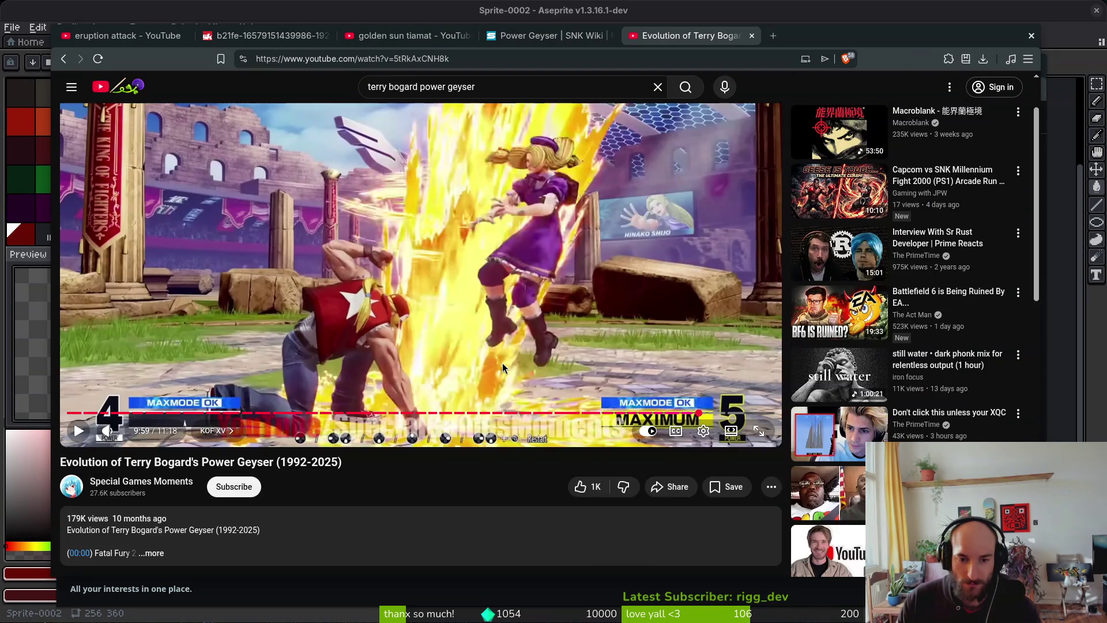
Step forward frame by frame until Hinako drops into the bright geyser burst
scroll(528, 312, "up", 3)
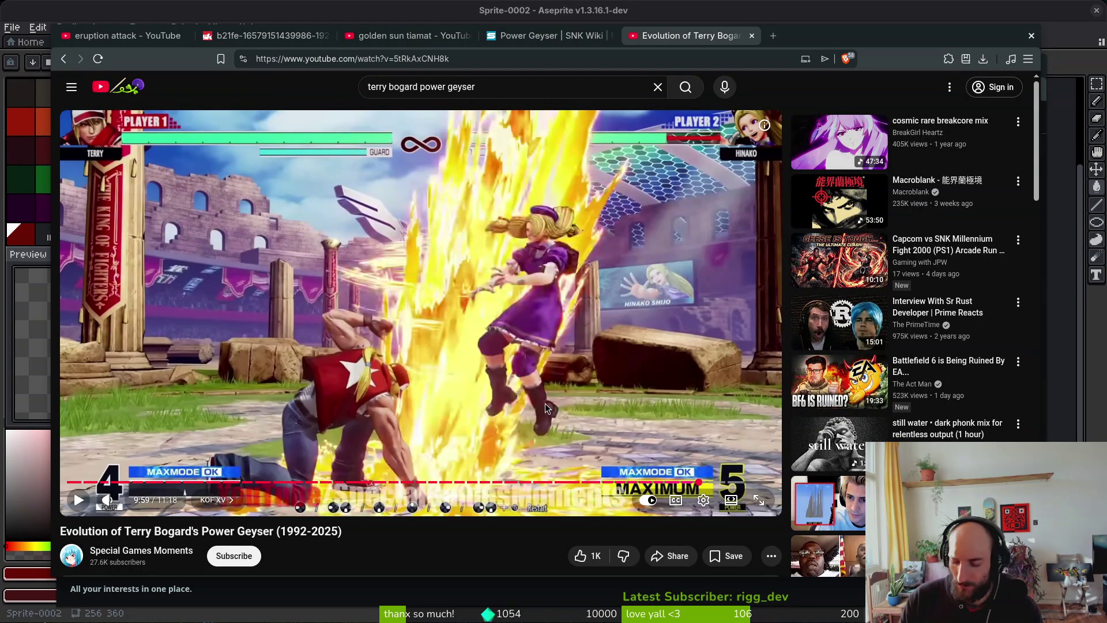
key("period")
key("period")
key("period")
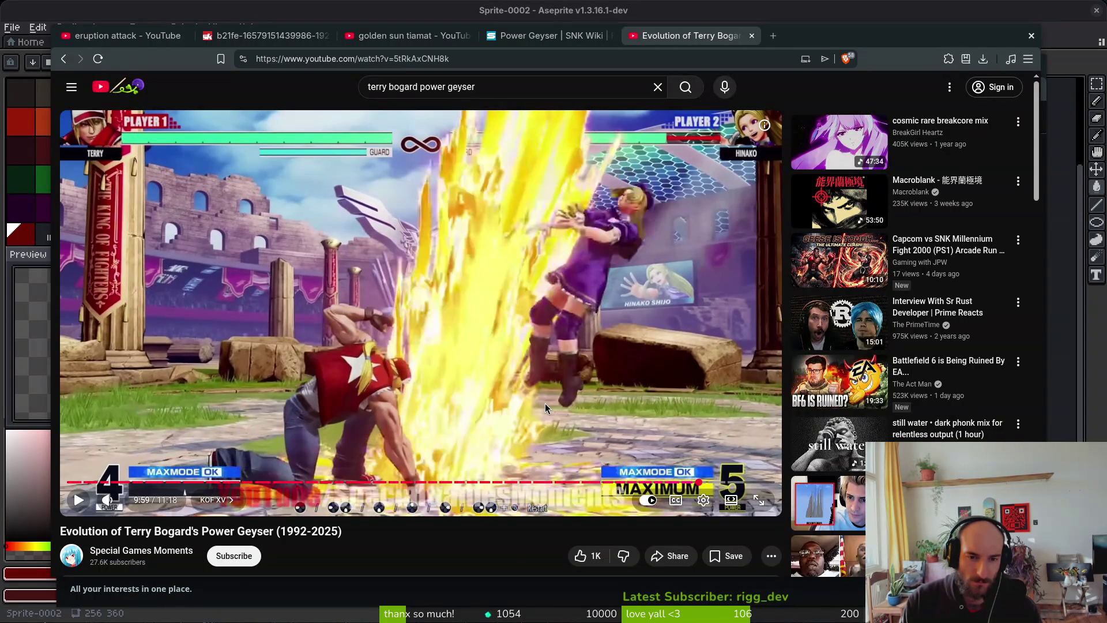
key("period")
key("period")
key("period")
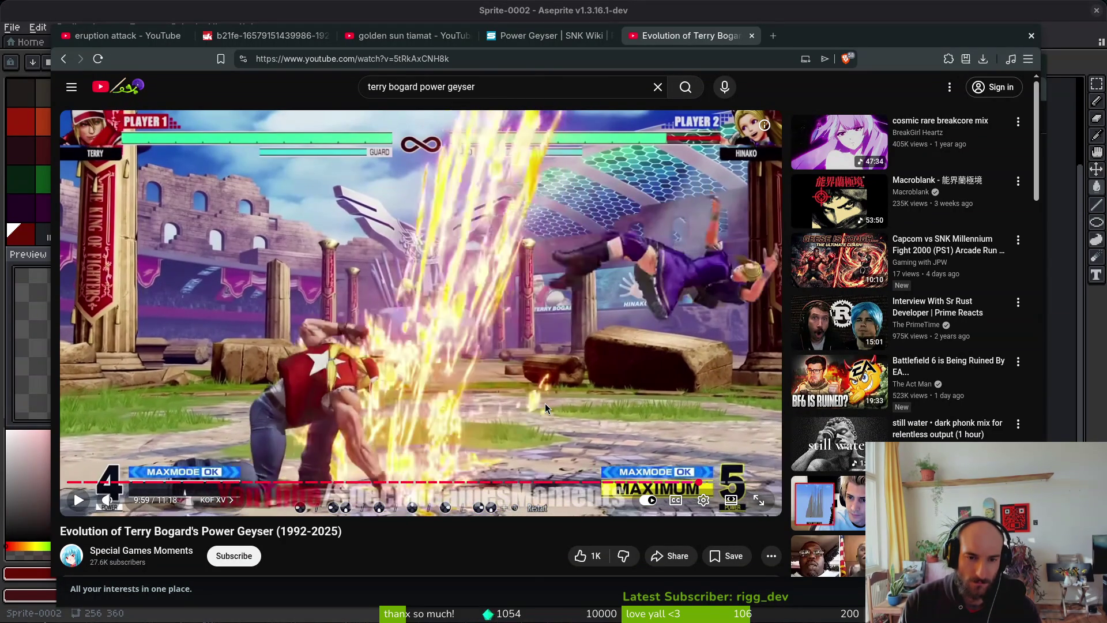
key("period")
key("period")
key("period")
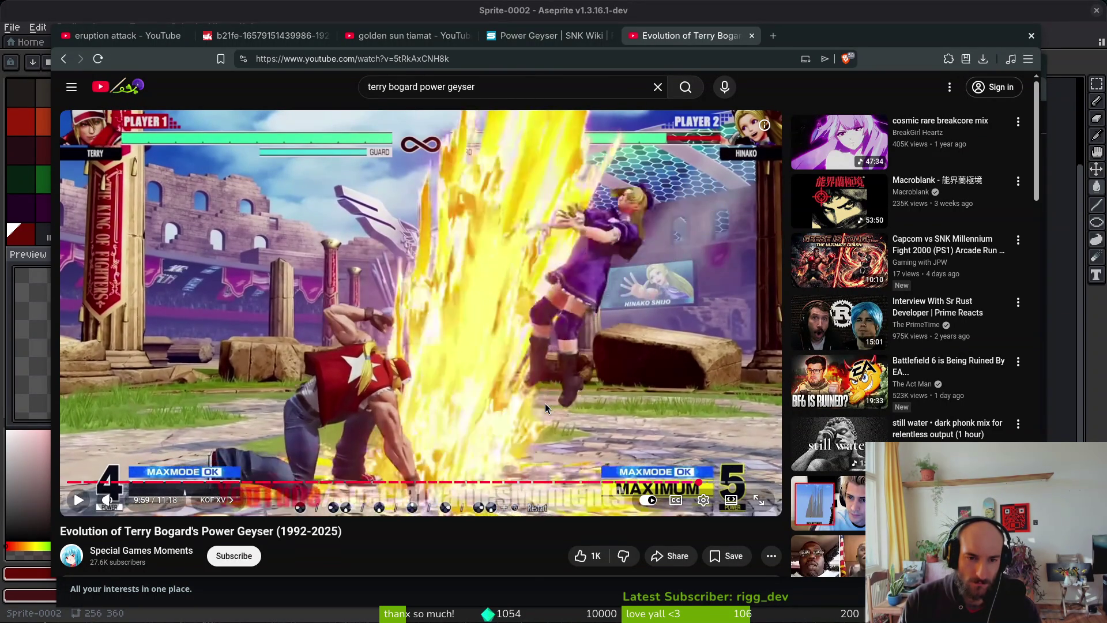
key("period")
key("period")
key("period")
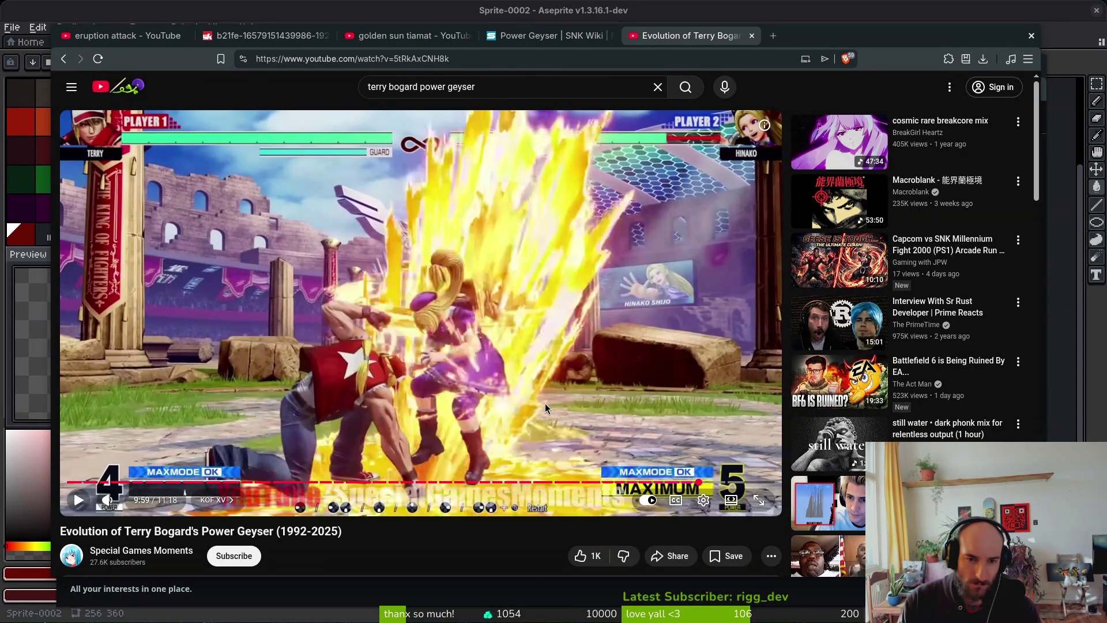
key("period")
key("period")
key("period")
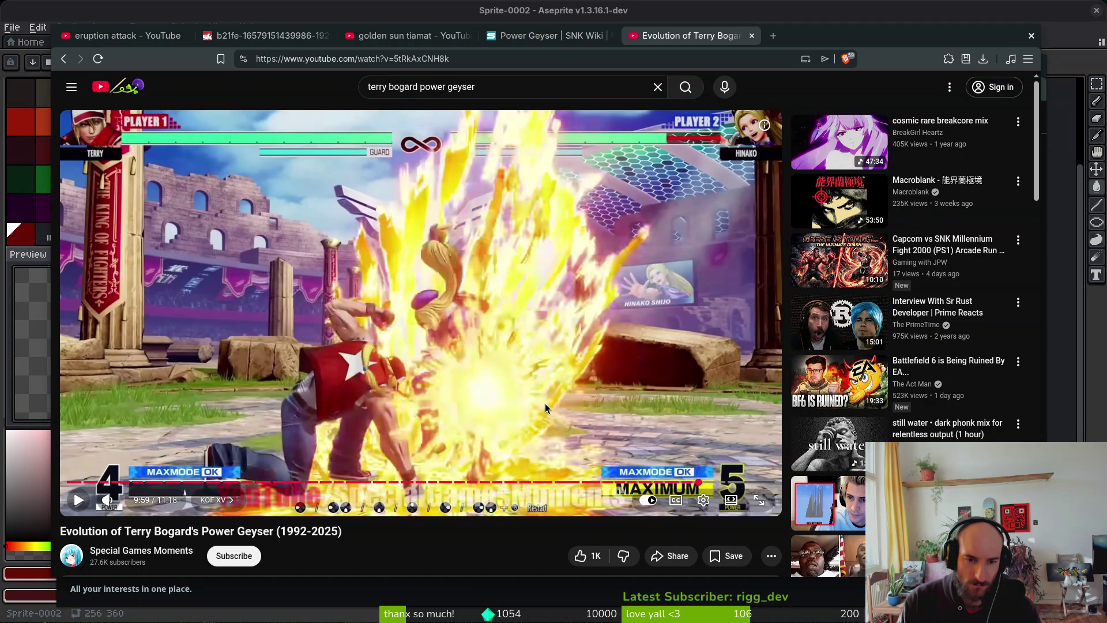
Step back and forth between the small and growing geyser frames, then show the window overview
key("comma")
key("comma")
key("comma")
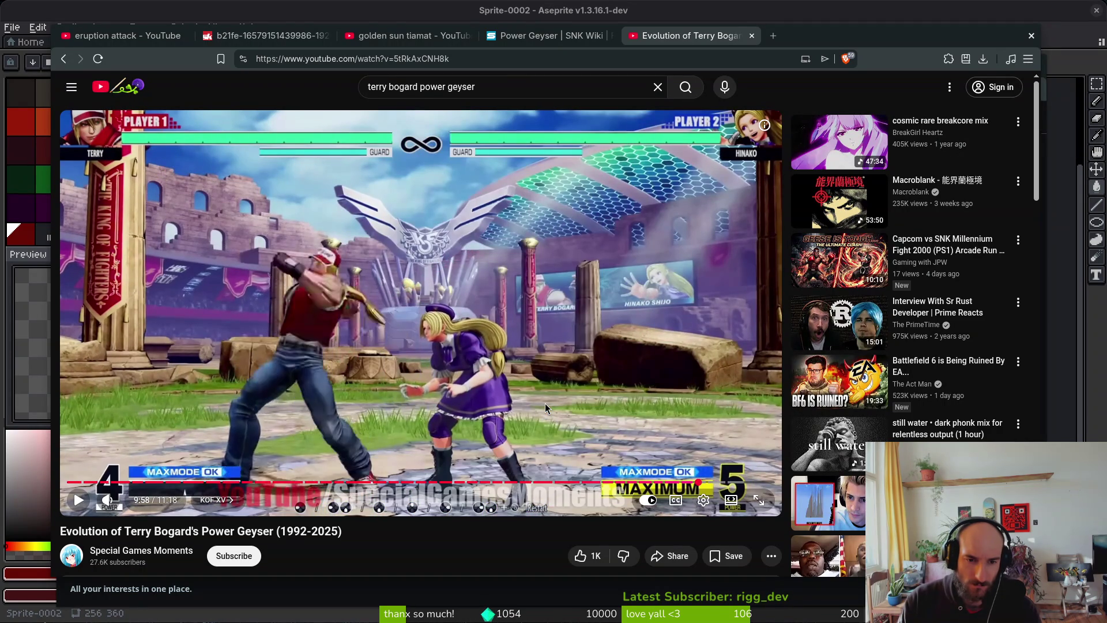
key("period")
key("period")
key("period")
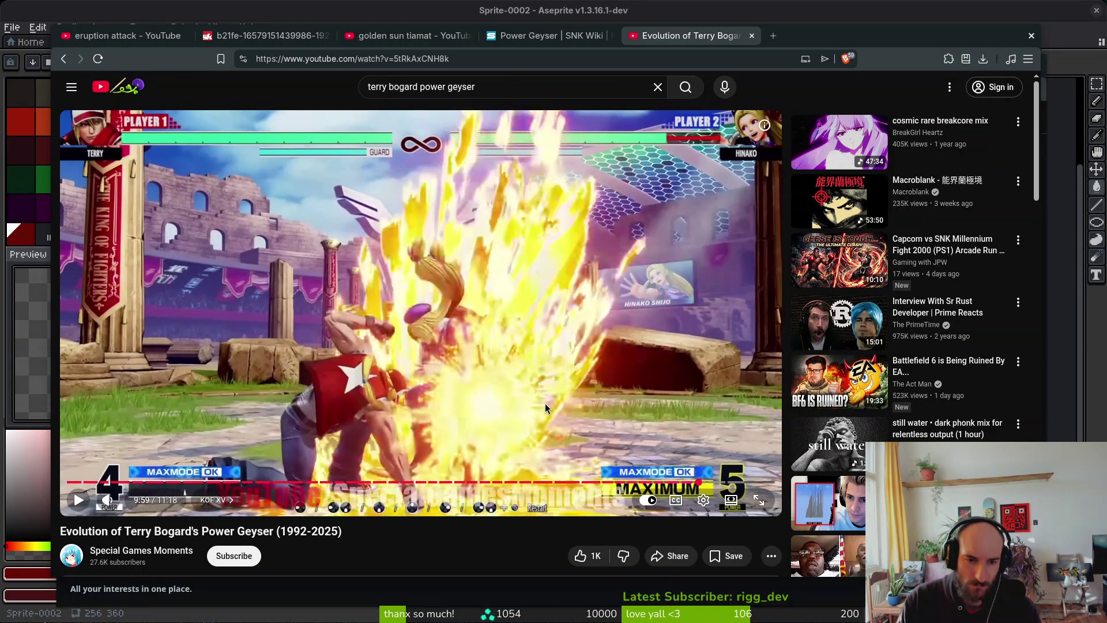
key("period")
key("period")
key("period")
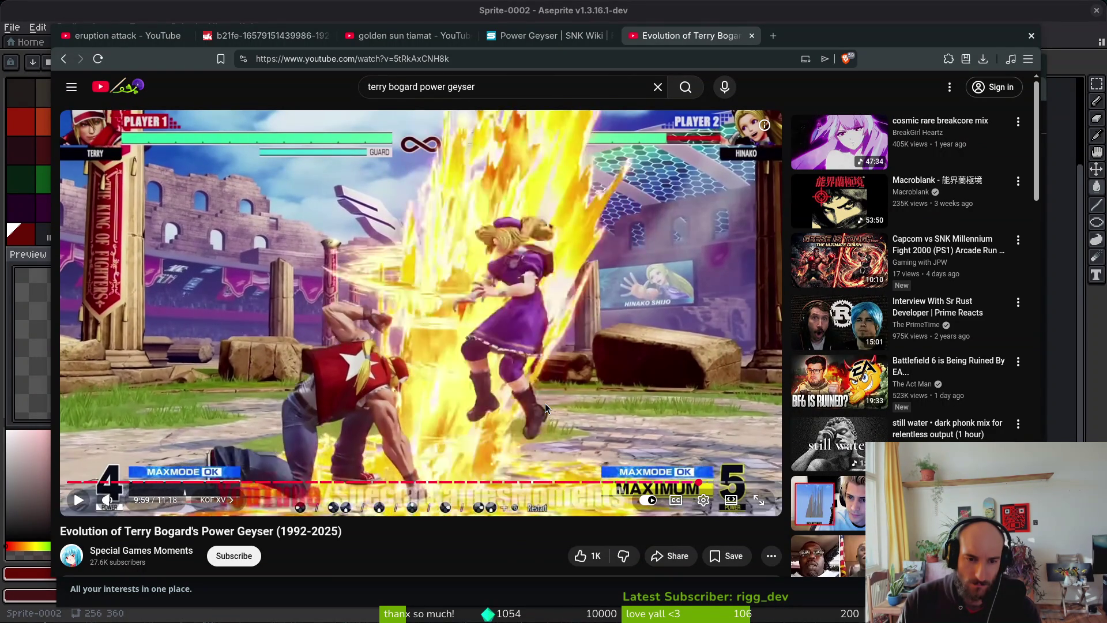
key("comma")
key("comma")
key("comma")
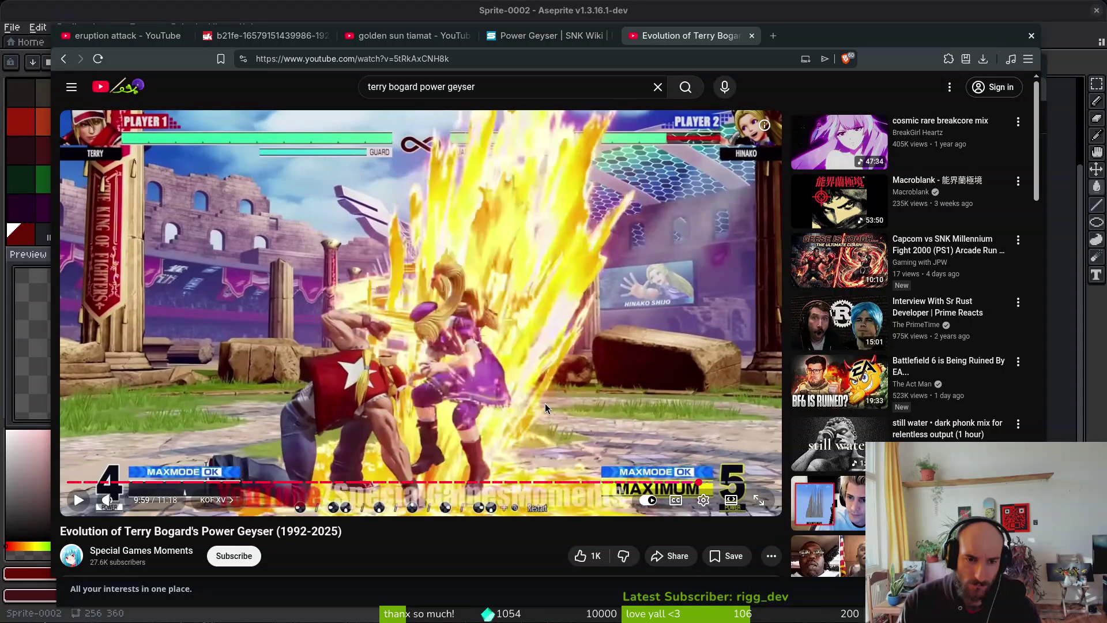
key("period")
key("period")
key("period")
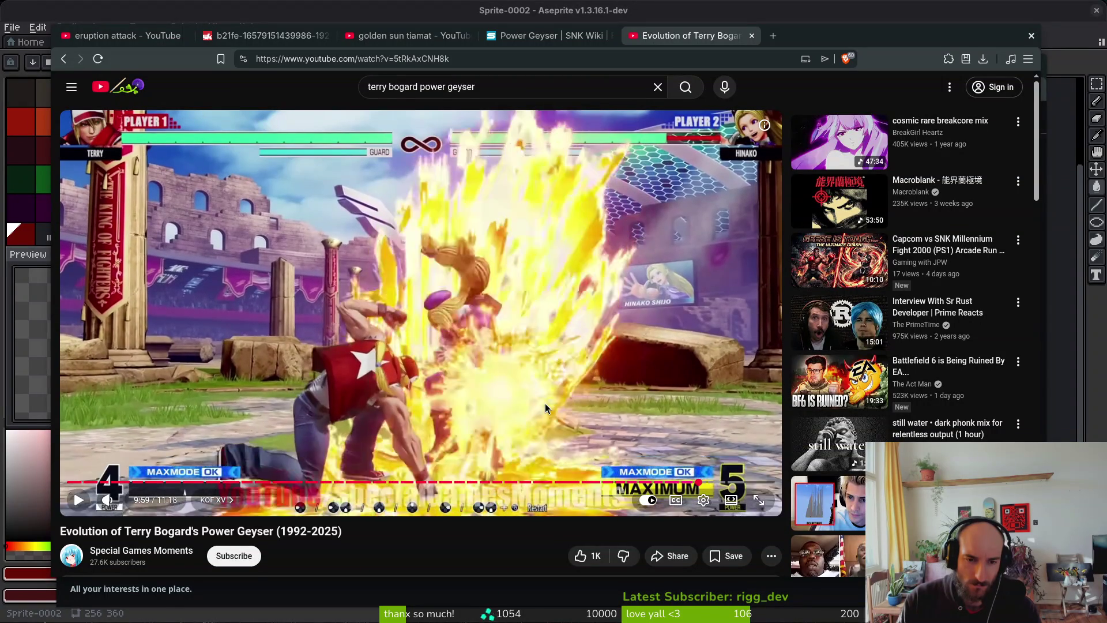
key("comma")
key("comma")
key("comma")
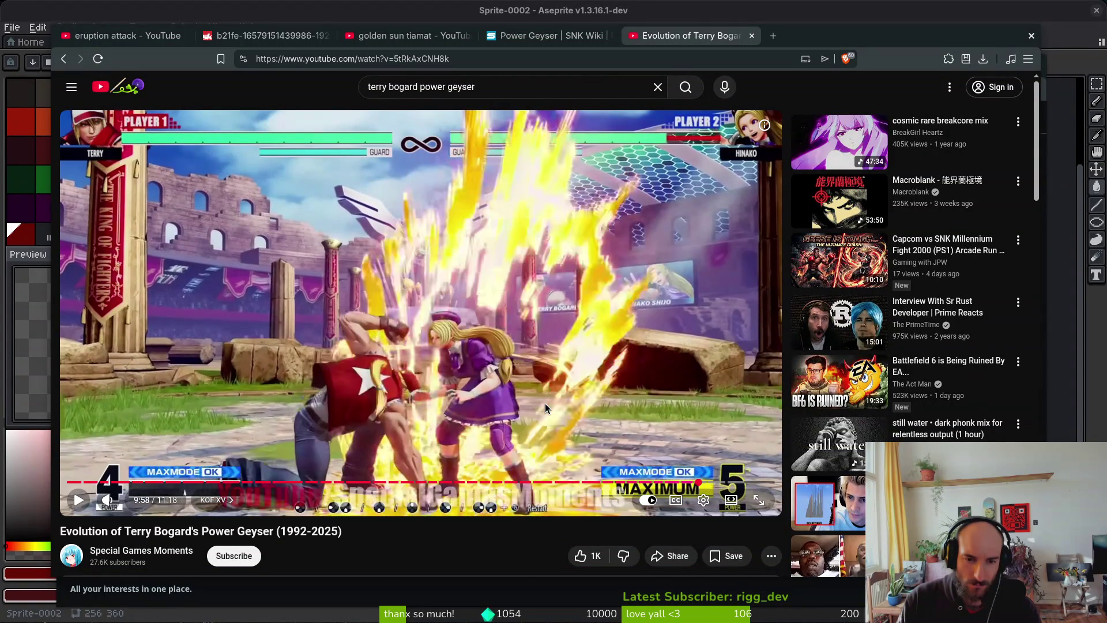
key("period")
key("period")
key("period")
key("super")
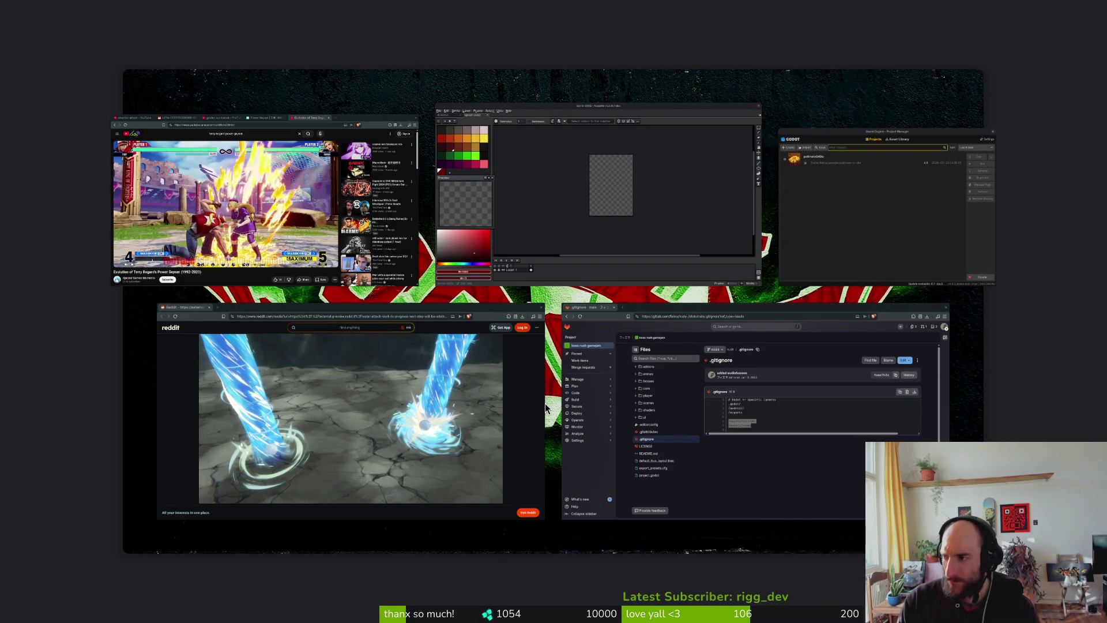
Screenshot the geyser frame, advance a frame, and capture a second region screenshot
key("super")
key("Print")
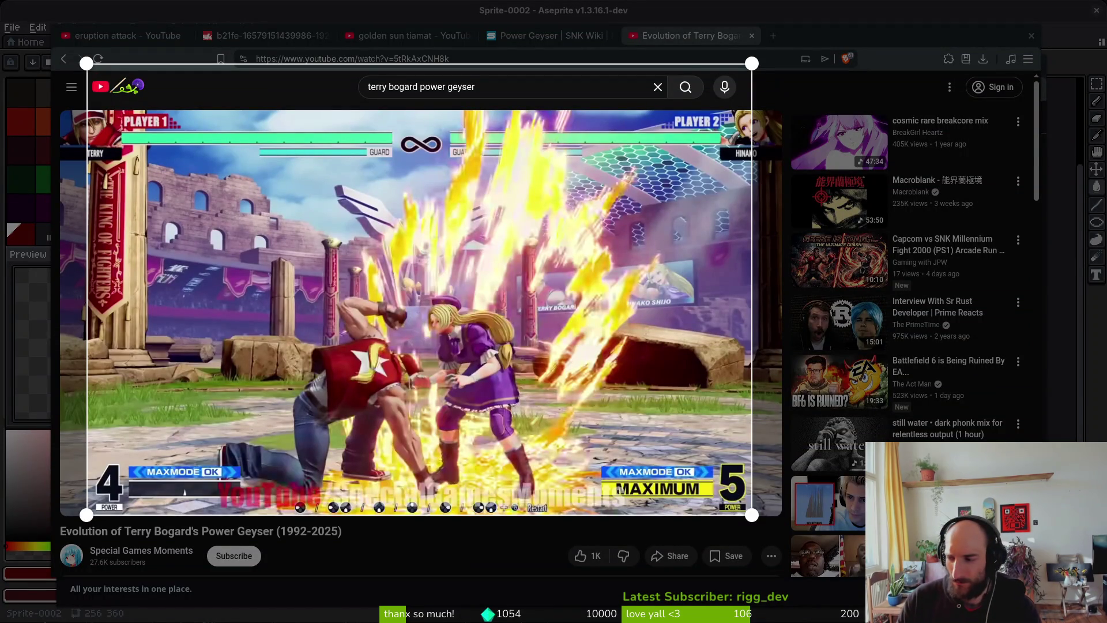
key("Return")
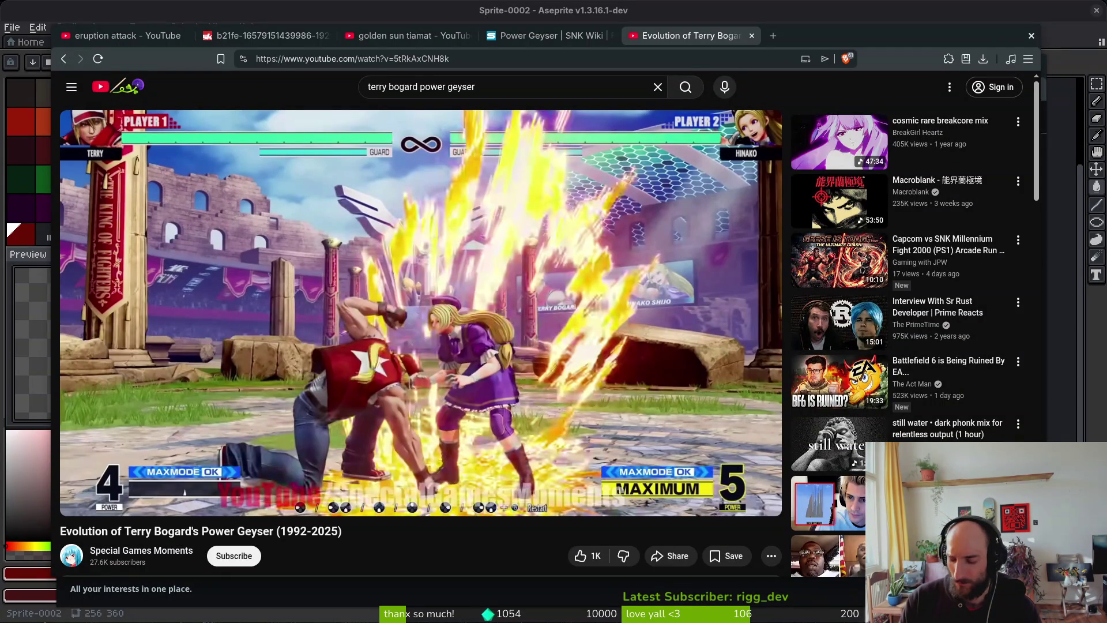
key("space")
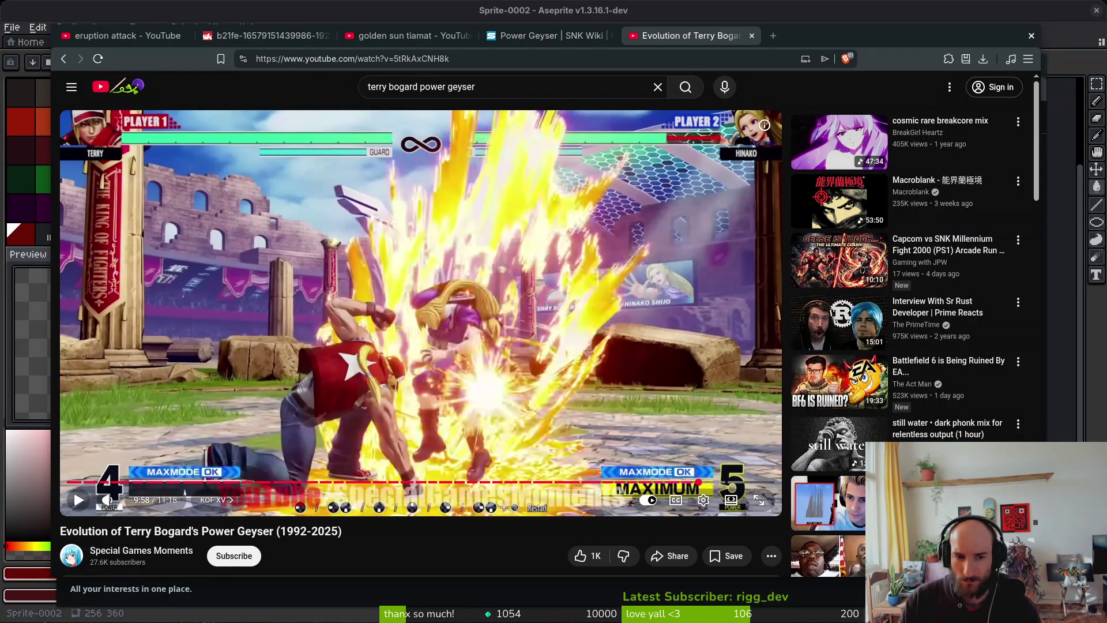
key("period")
key("period")
key("period")
key("period")
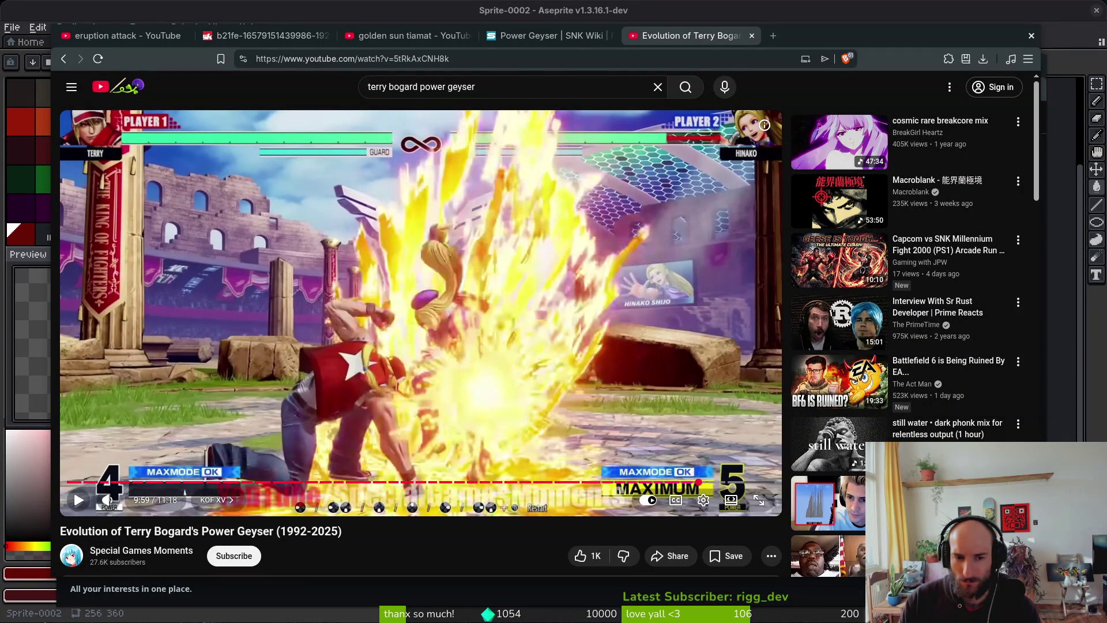
key("super")
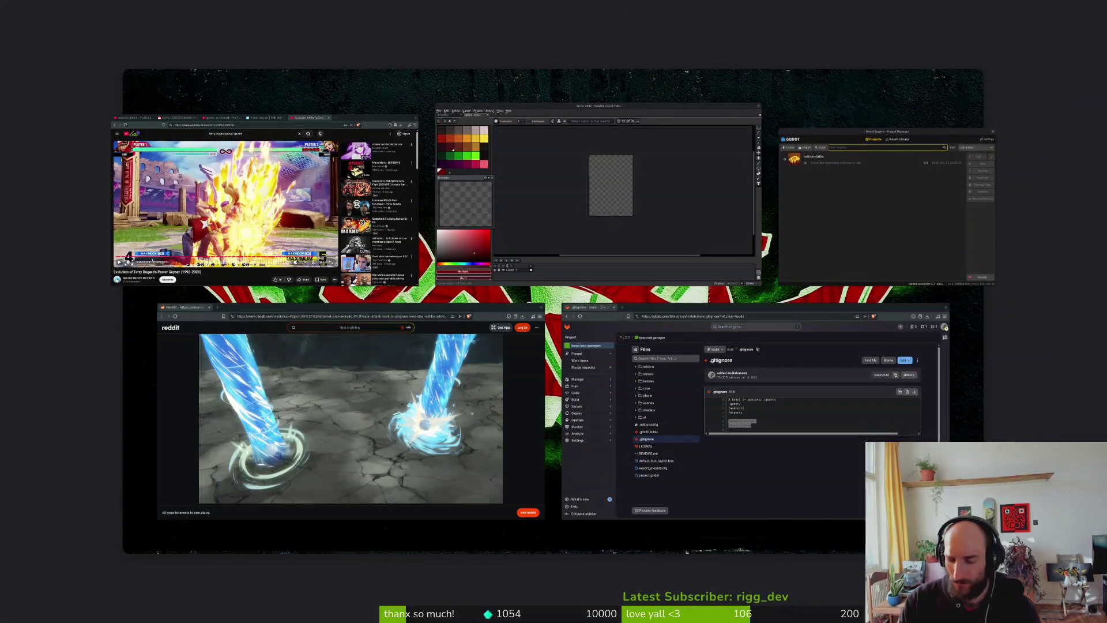
key("super")
key("Return")
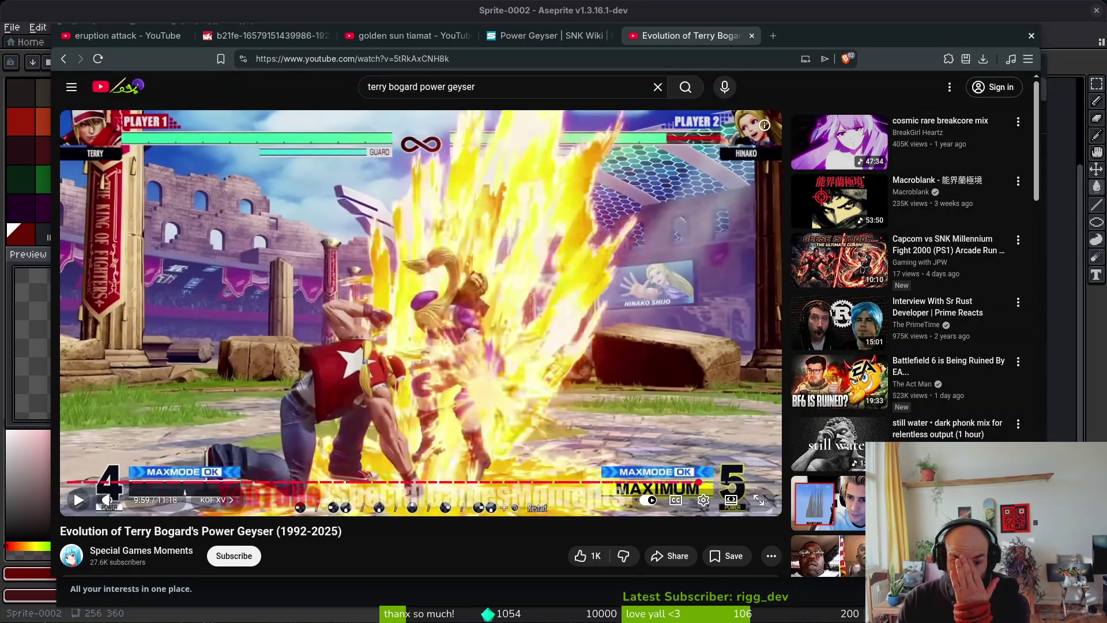
Capture three more region screenshots of the paused eruption frames
key("space")
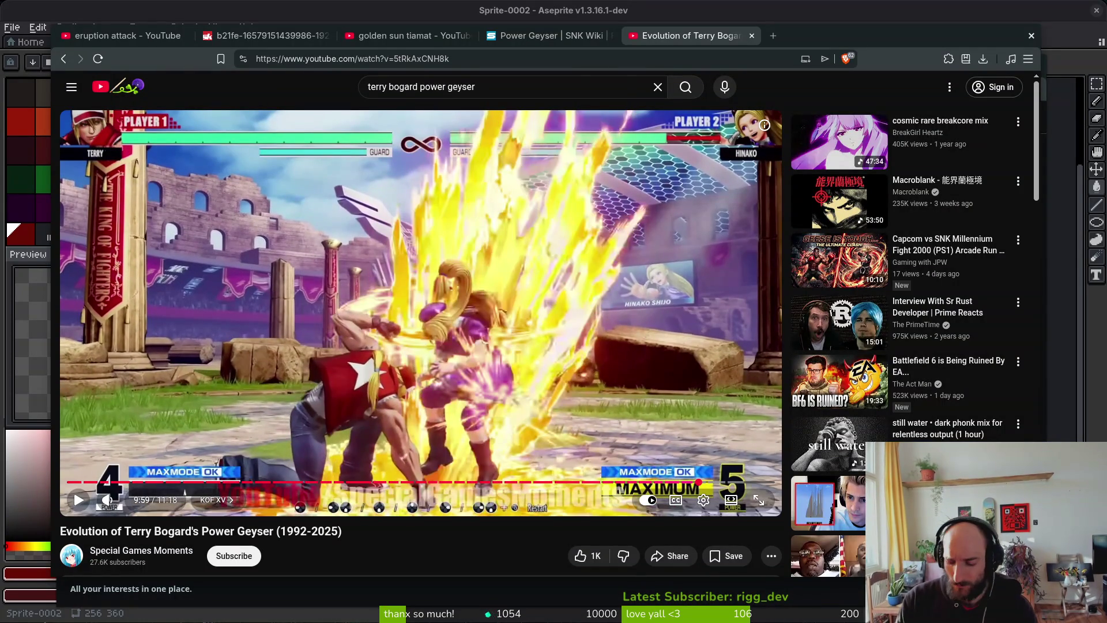
key("super")
key("super+shift+Print")
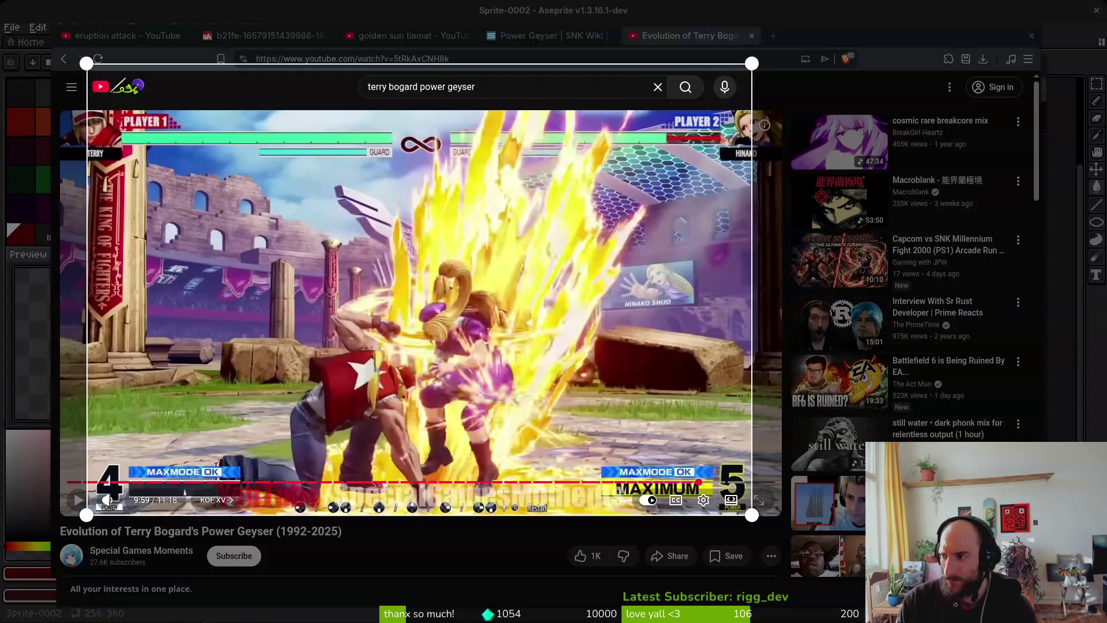
key("Return")
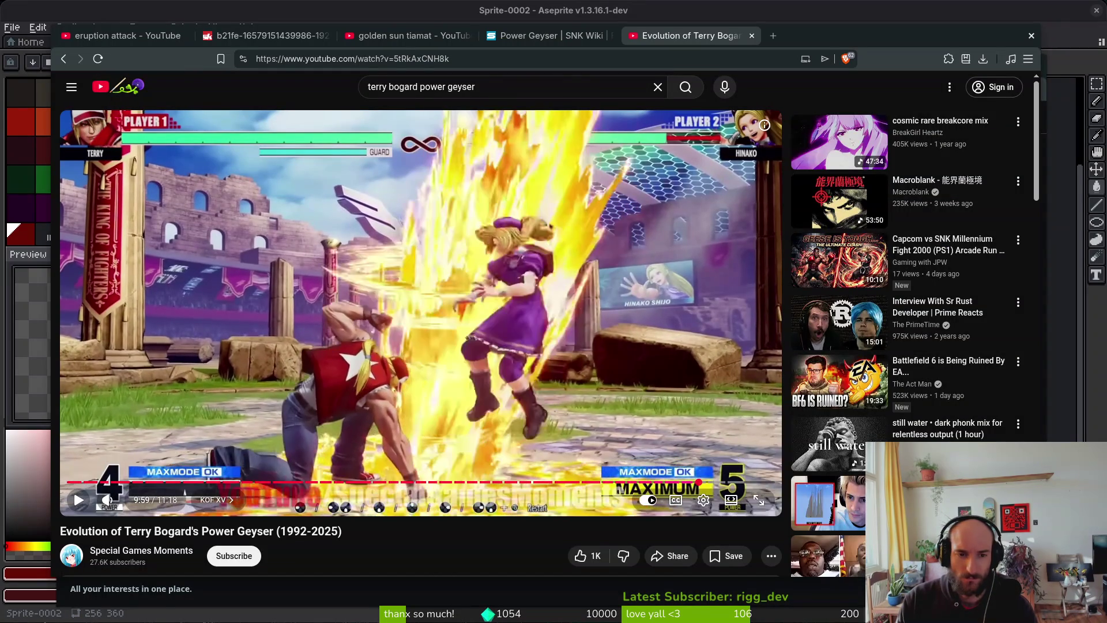
key("super")
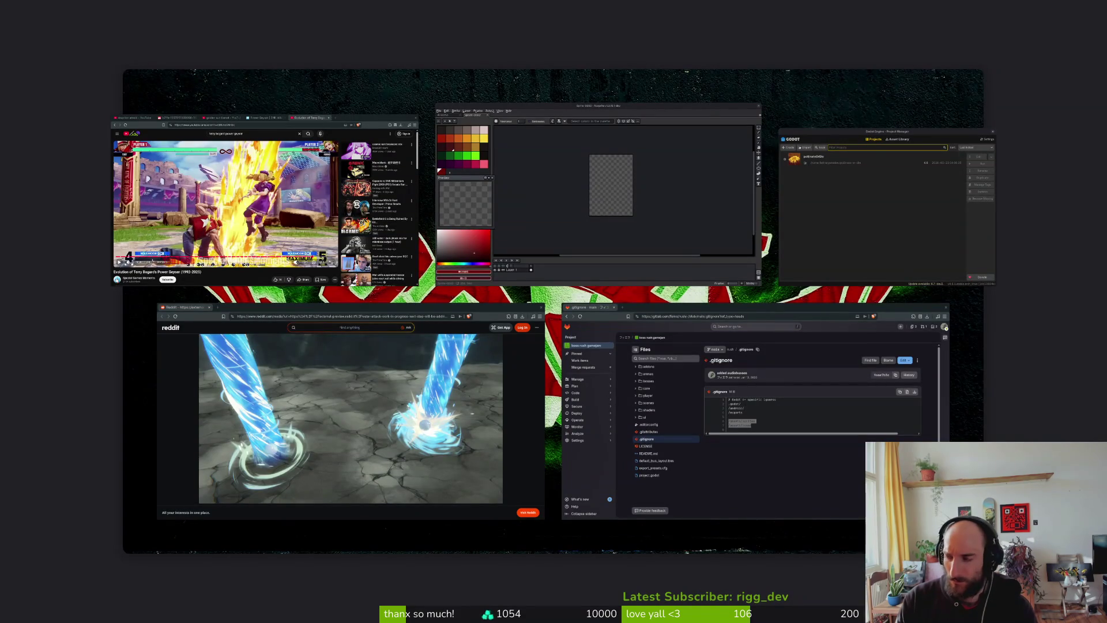
key("super+shift+Print")
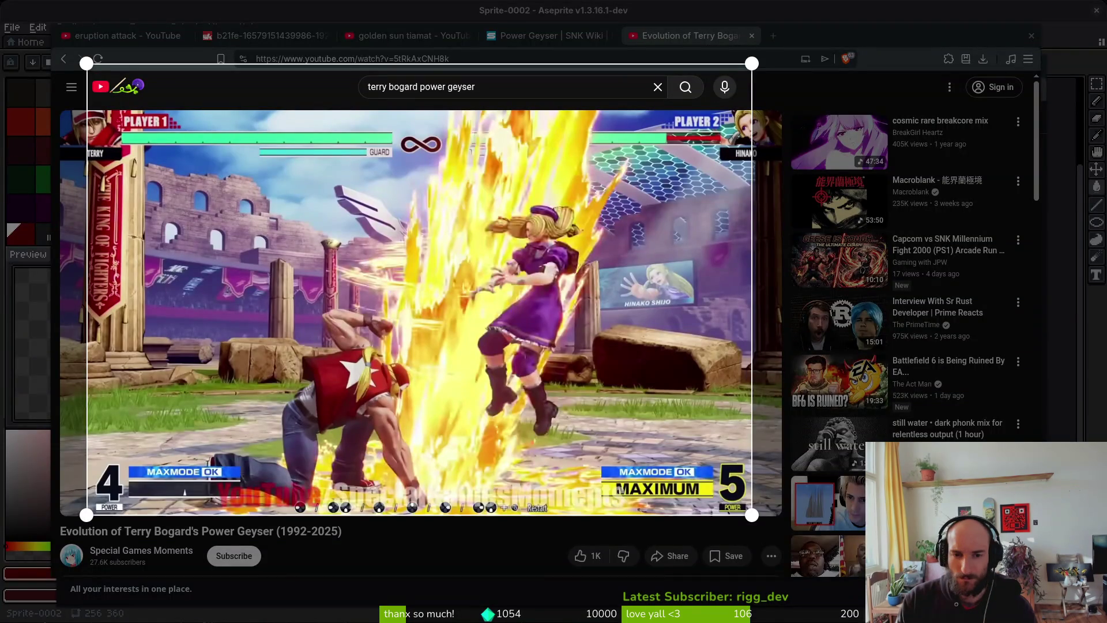
key("Return")
key("space")
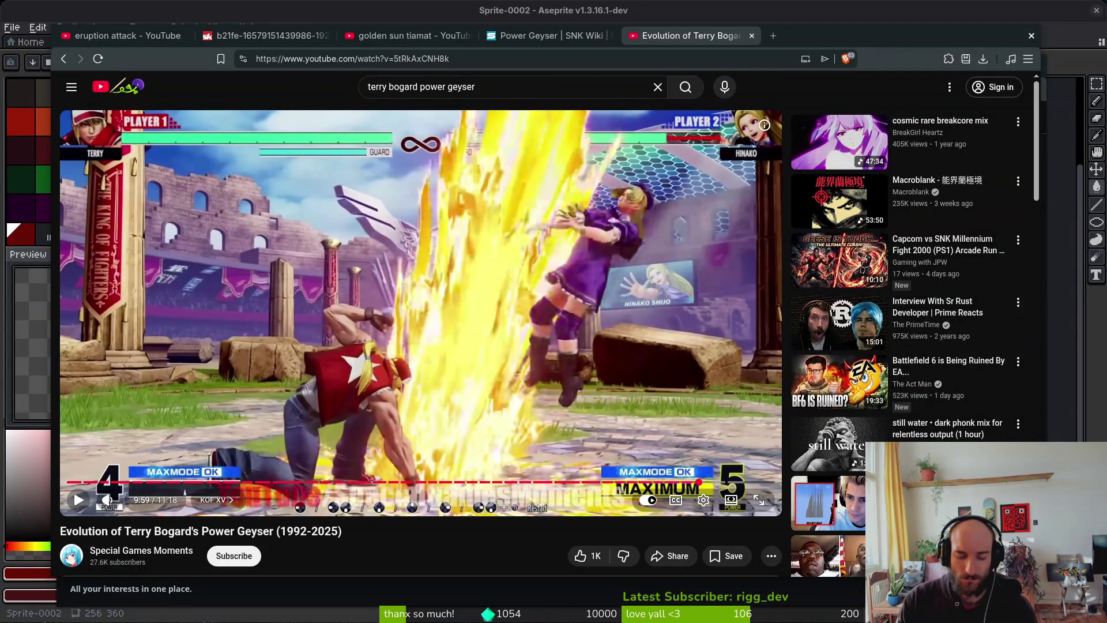
key("super")
key("super+shift+Print")
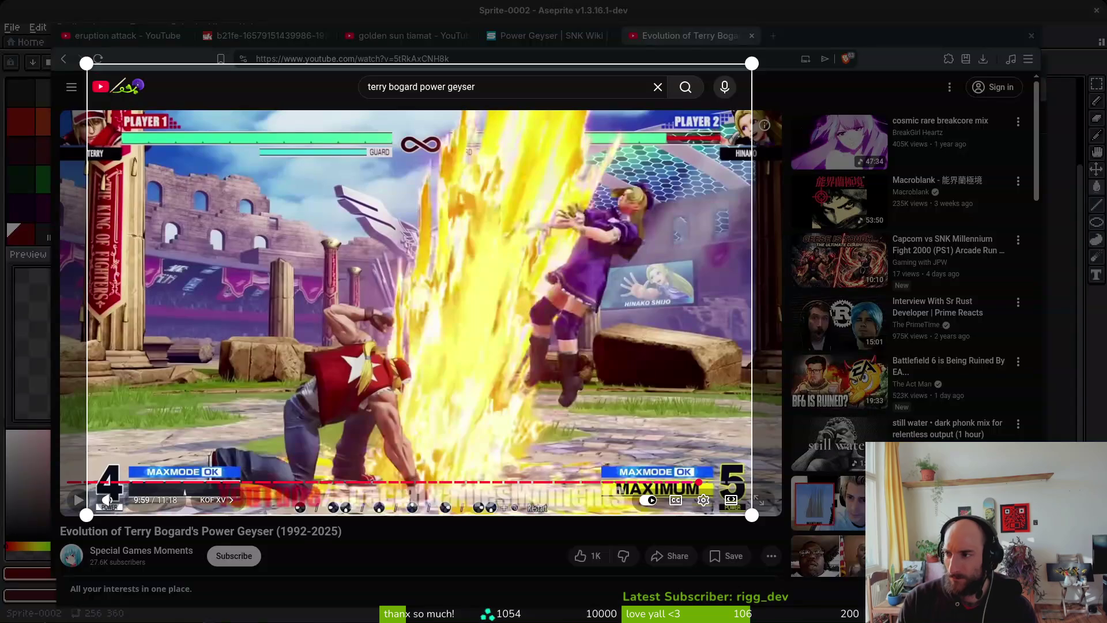
key("Return")
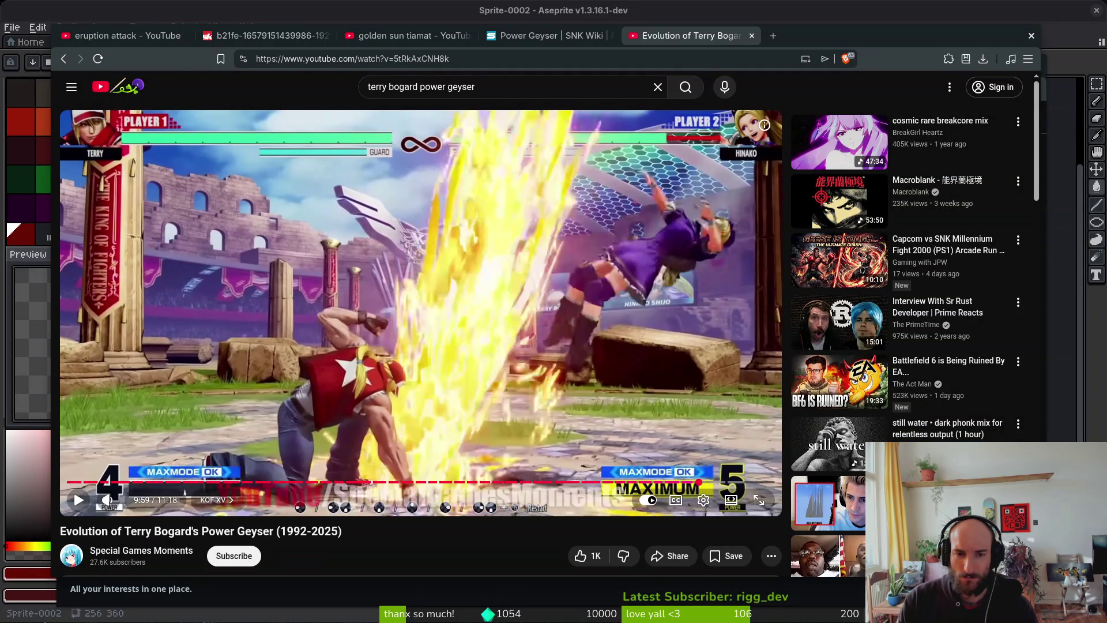
Play briefly past the eruption with captions on, then step back to before the geyser hits
key("period")
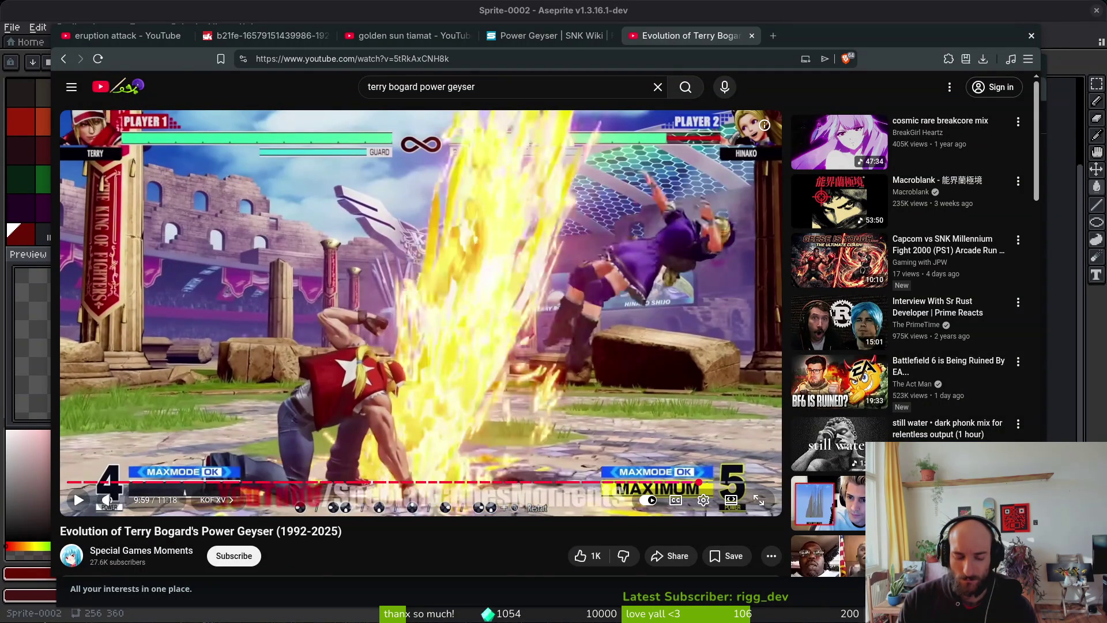
key("space")
key("c")
key("space")
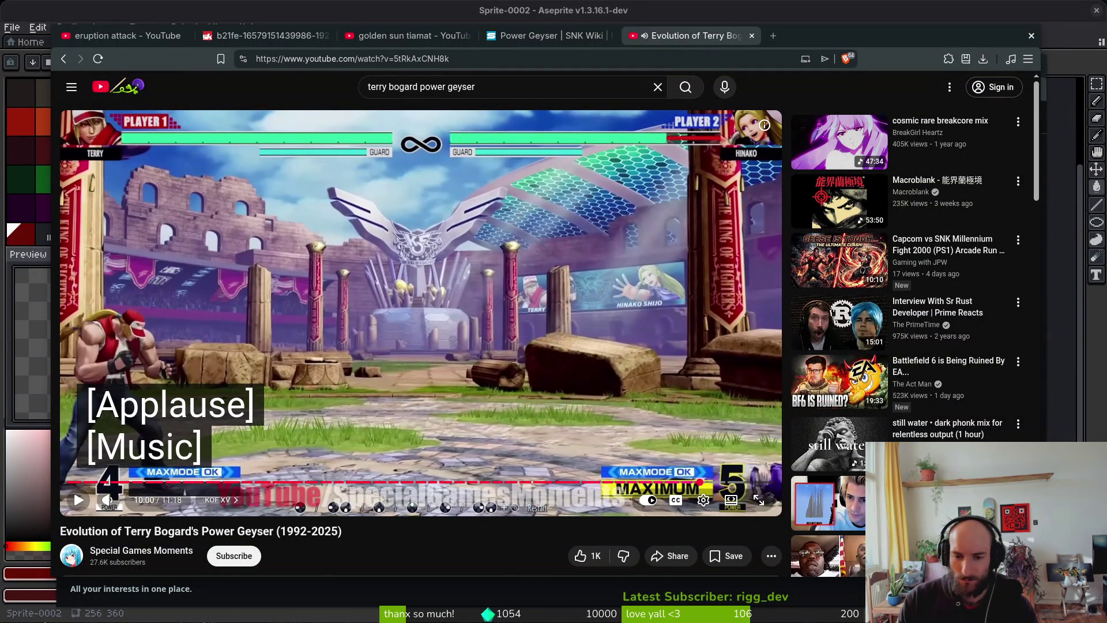
key("comma")
key("comma")
key("comma")
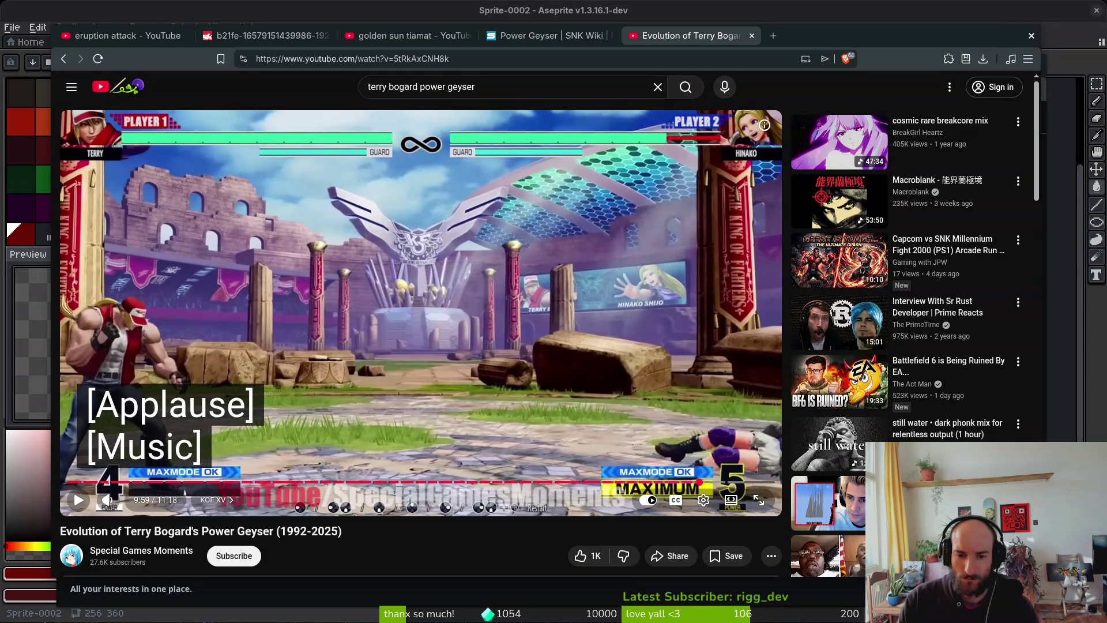
key("comma")
key("comma")
key("comma")
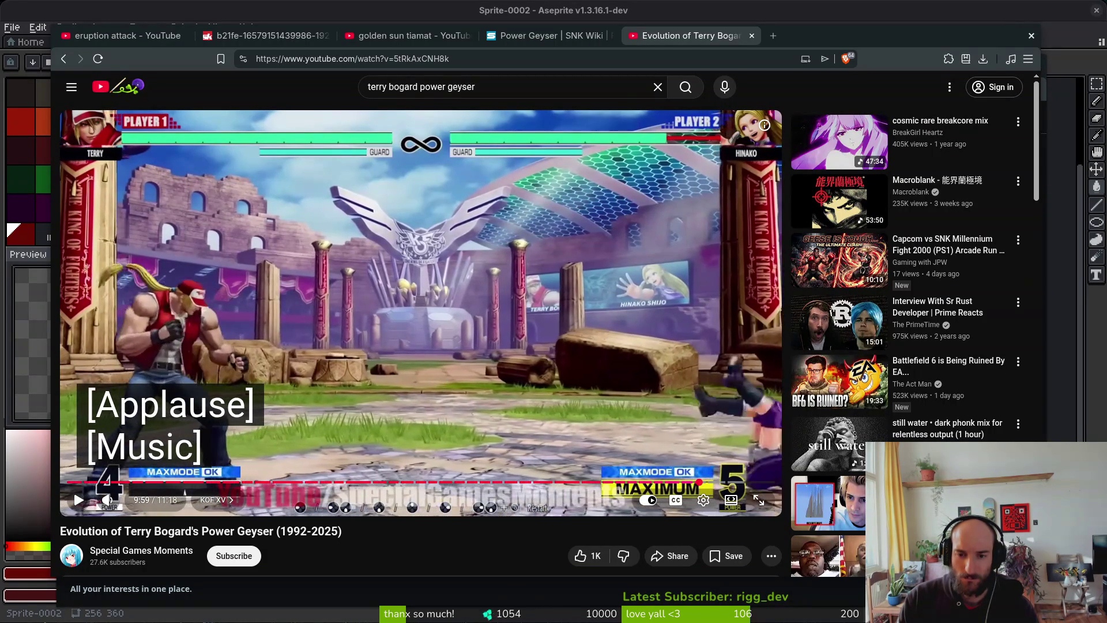
key("period")
key("period")
key("period")
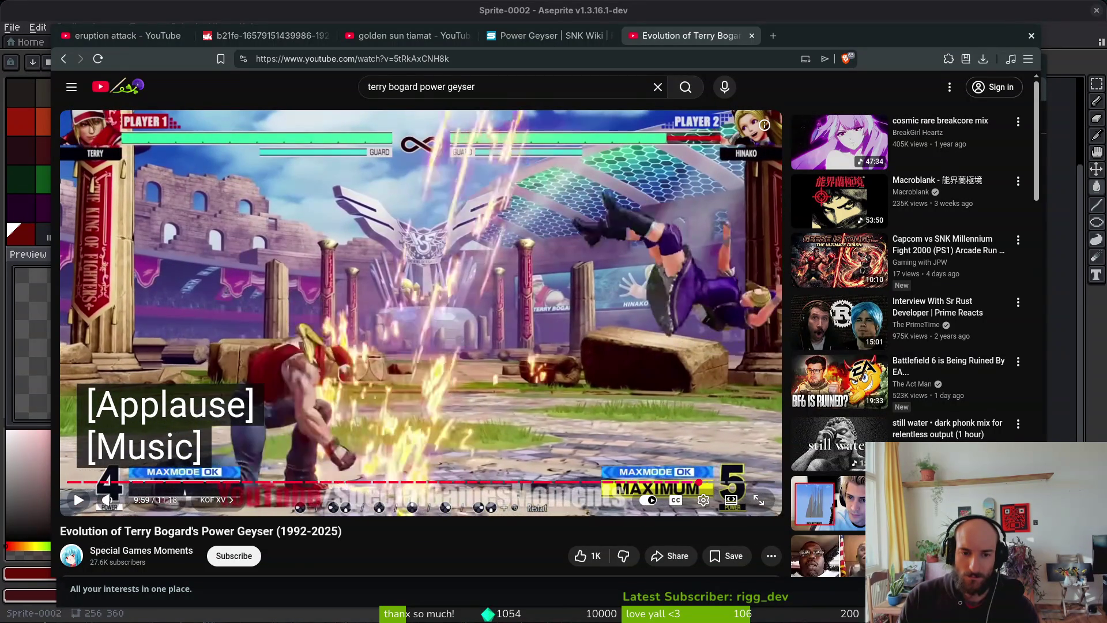
key("comma")
key("comma")
key("comma")
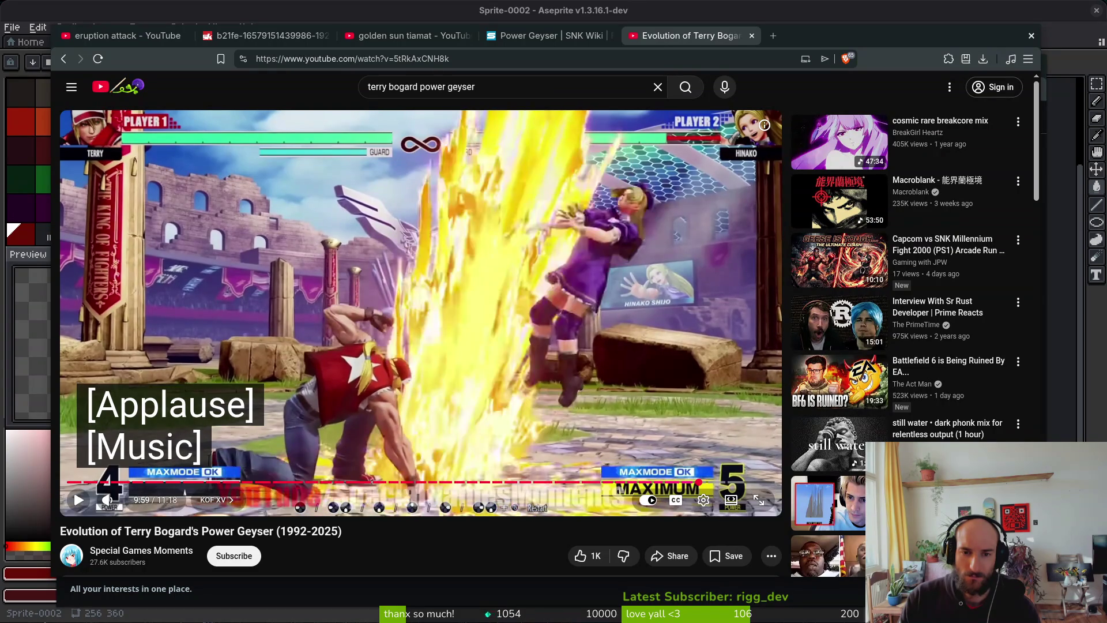
Cycle the window overview back to YouTube and open Files on the home folder
key("super")
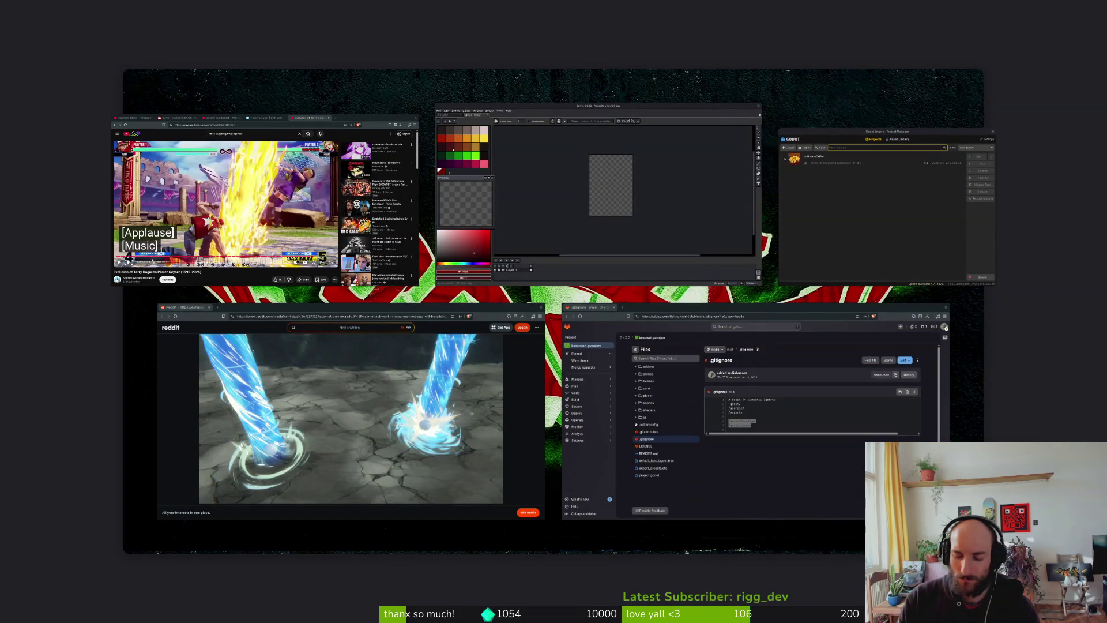
key("super")
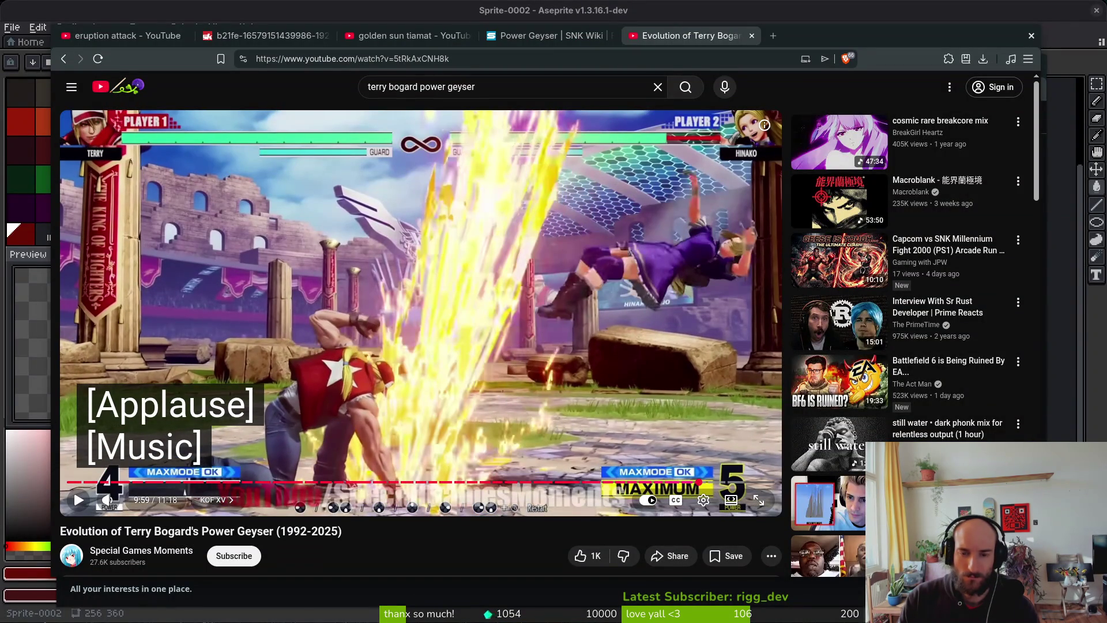
key("super")
key("super")
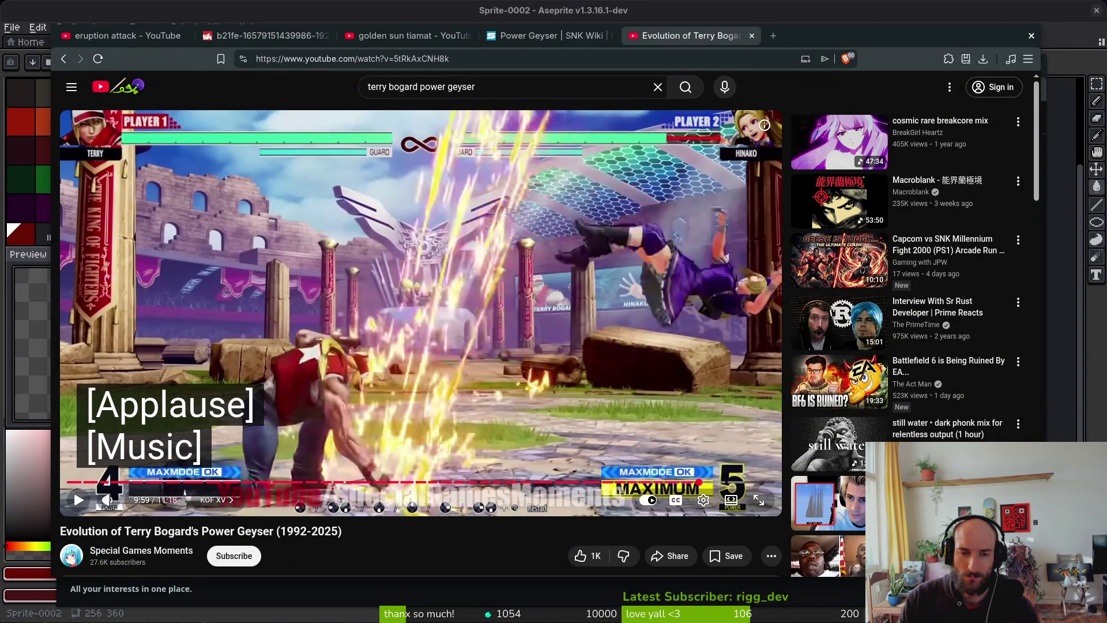
key("super")
key("super")
key("super")
key("super")
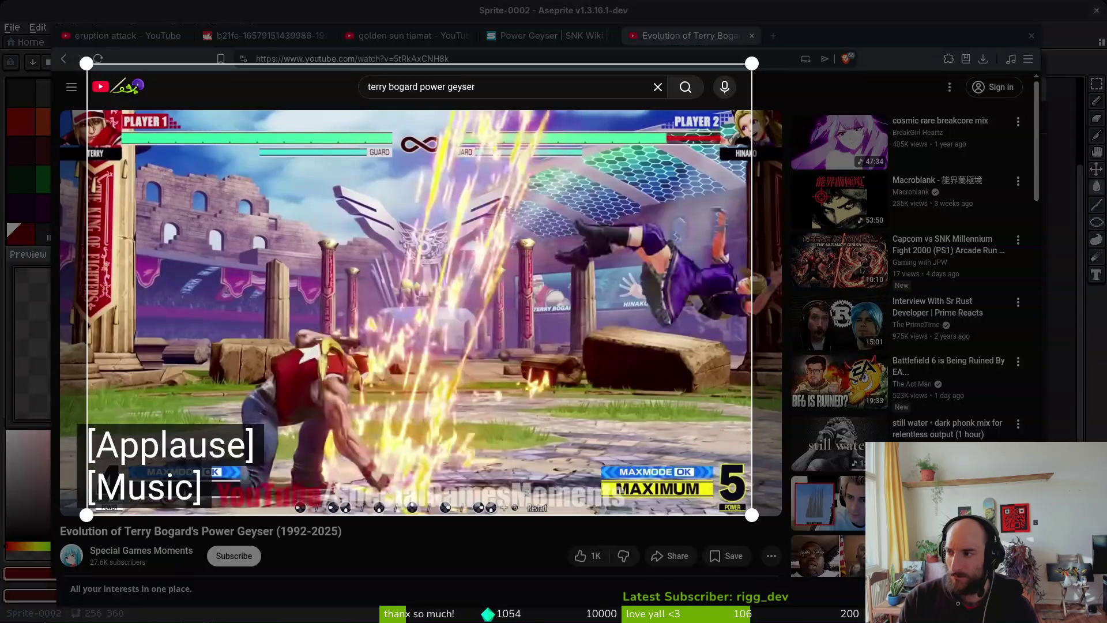
key("super")
key("super")
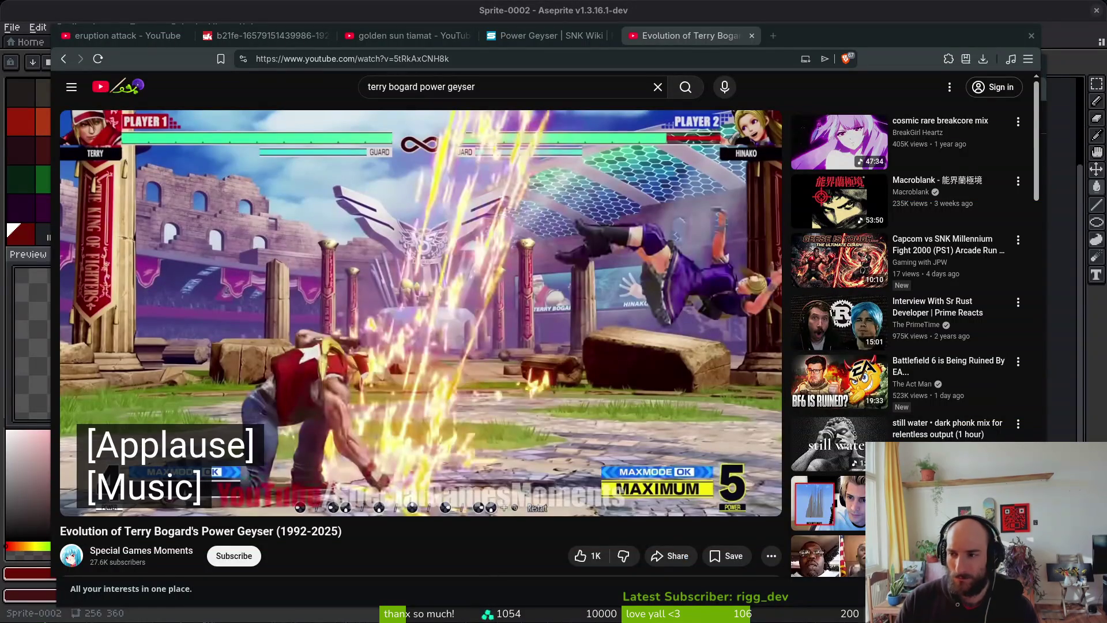
key("super+e")
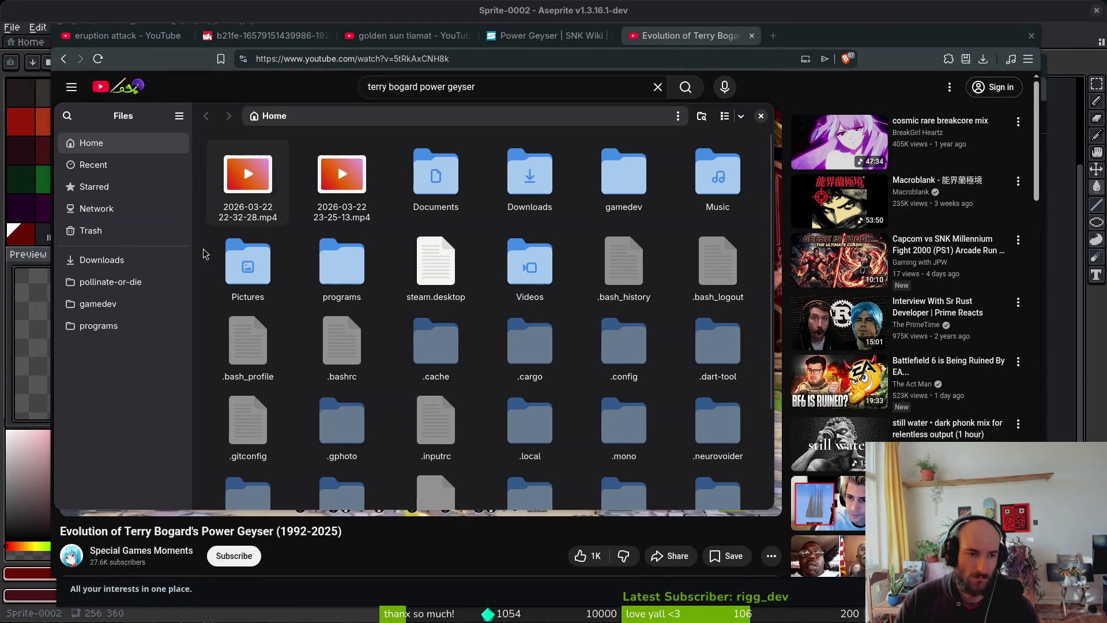
left_click(102, 261)
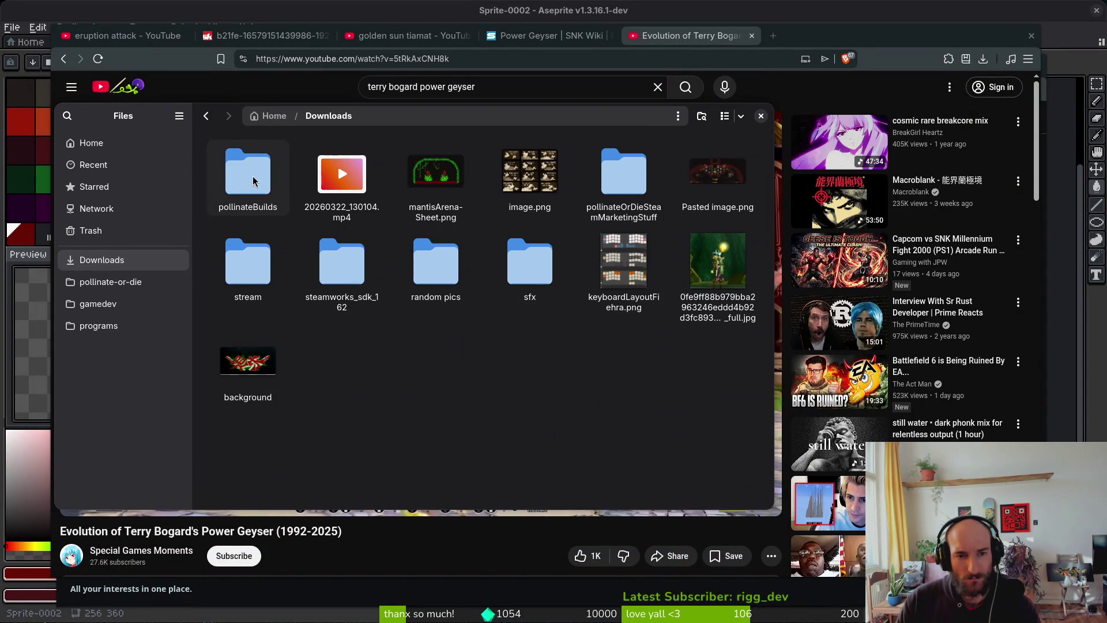
left_click(91, 144)
left_click(340, 179)
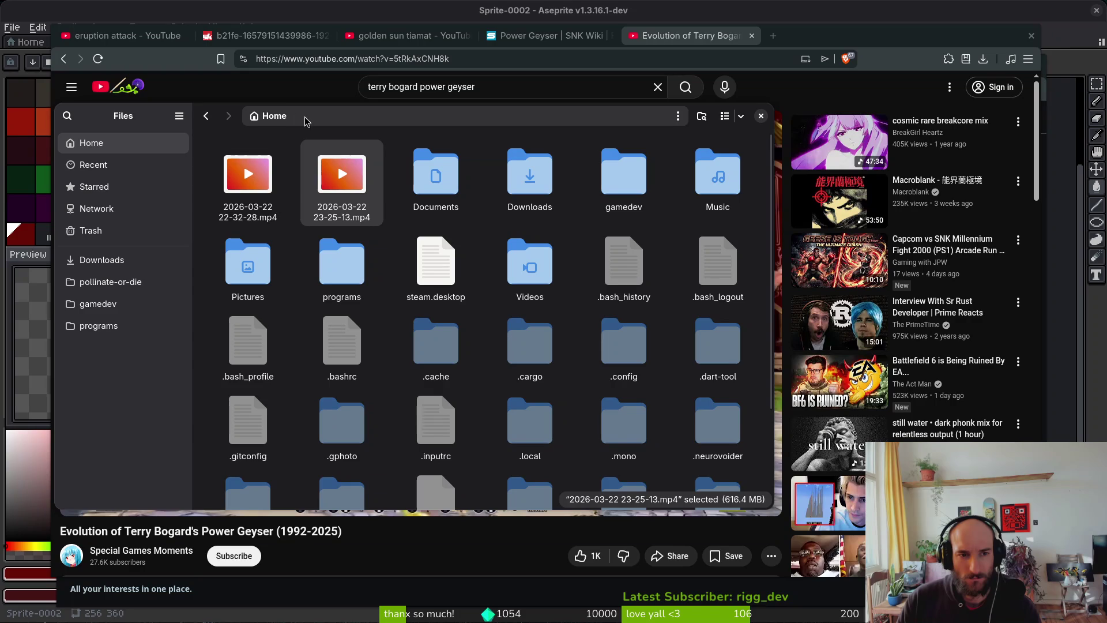
key("Escape")
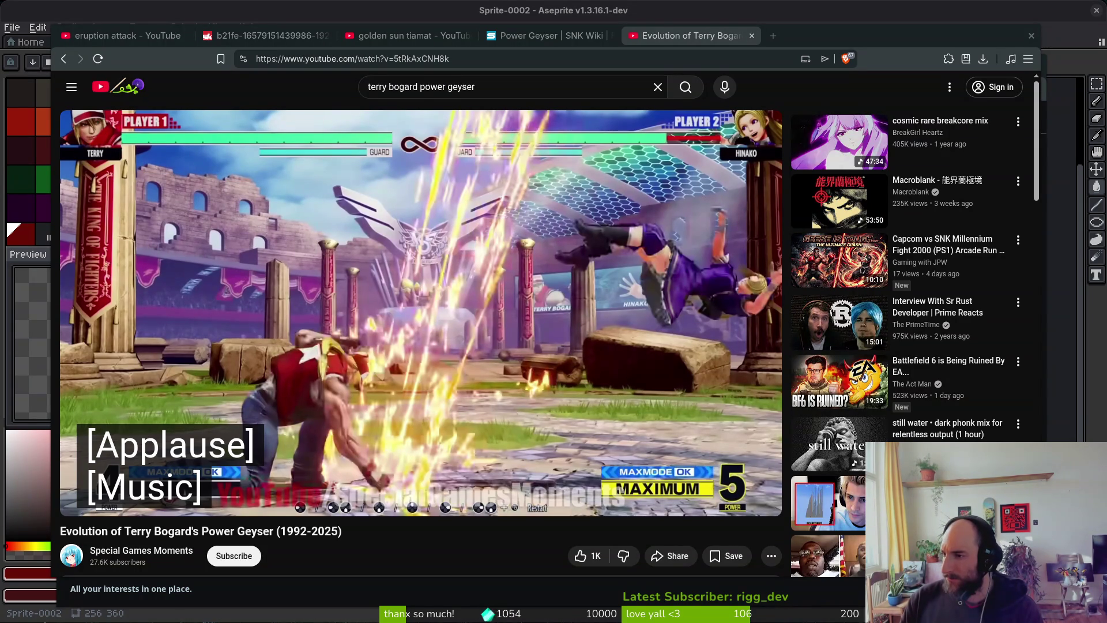
key("ctrl+o")
Navigate to pollinate-or-die/assets/inspiration and select the first Power Geyser screenshot
left_click(281, 291)
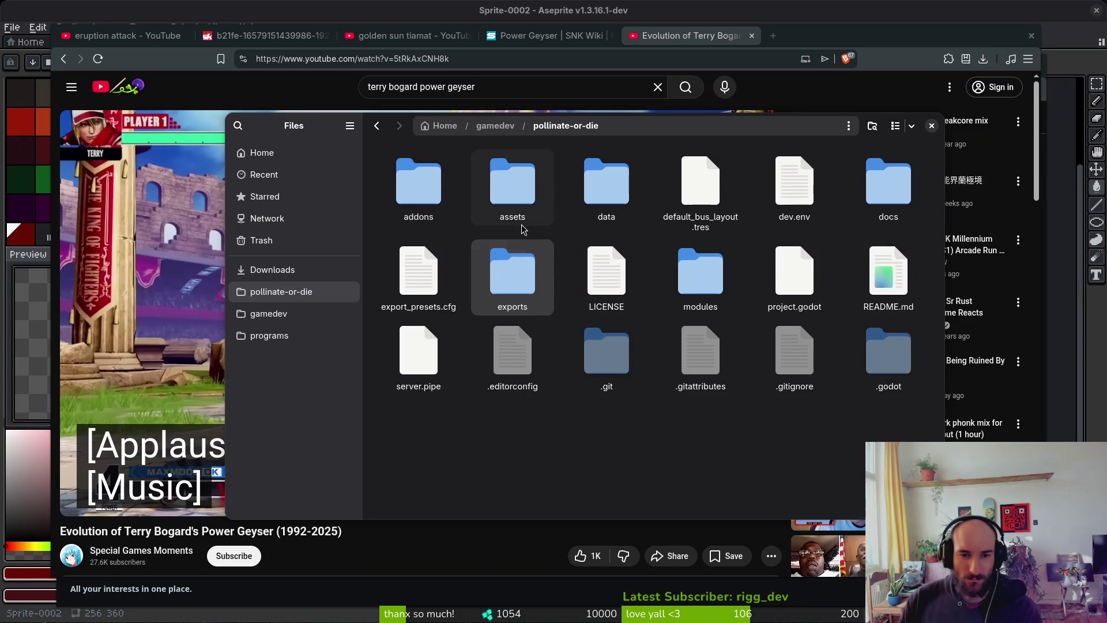
double_click(522, 199)
double_click(806, 176)
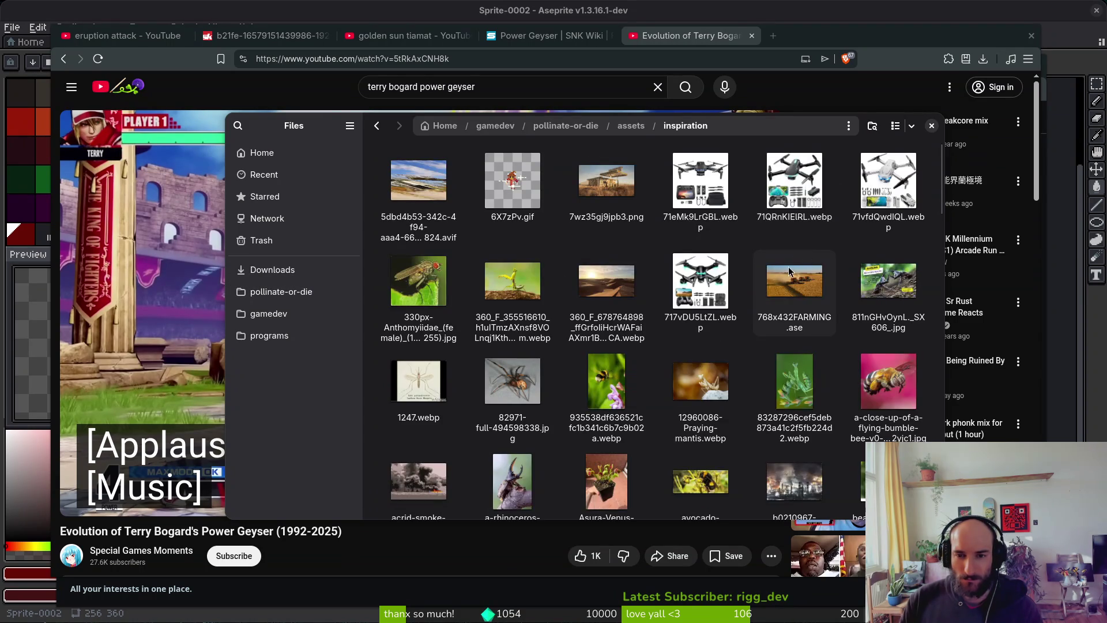
scroll(794, 332, "down", 10)
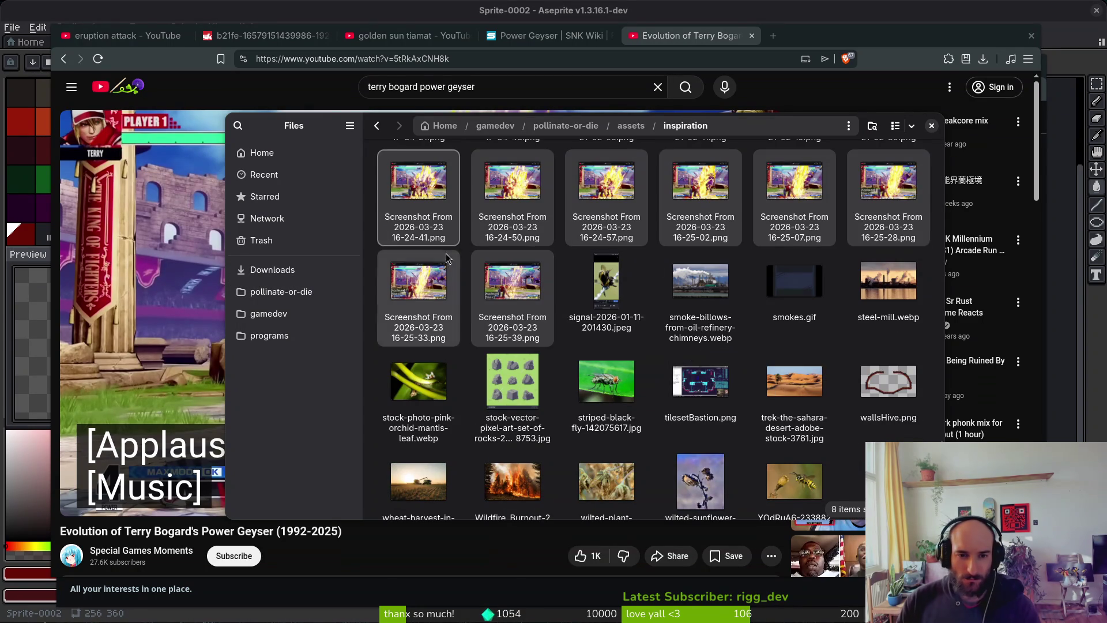
left_click(428, 190)
Preview the inspiration screenshots one by one, then close the viewer and folder window
key("space")
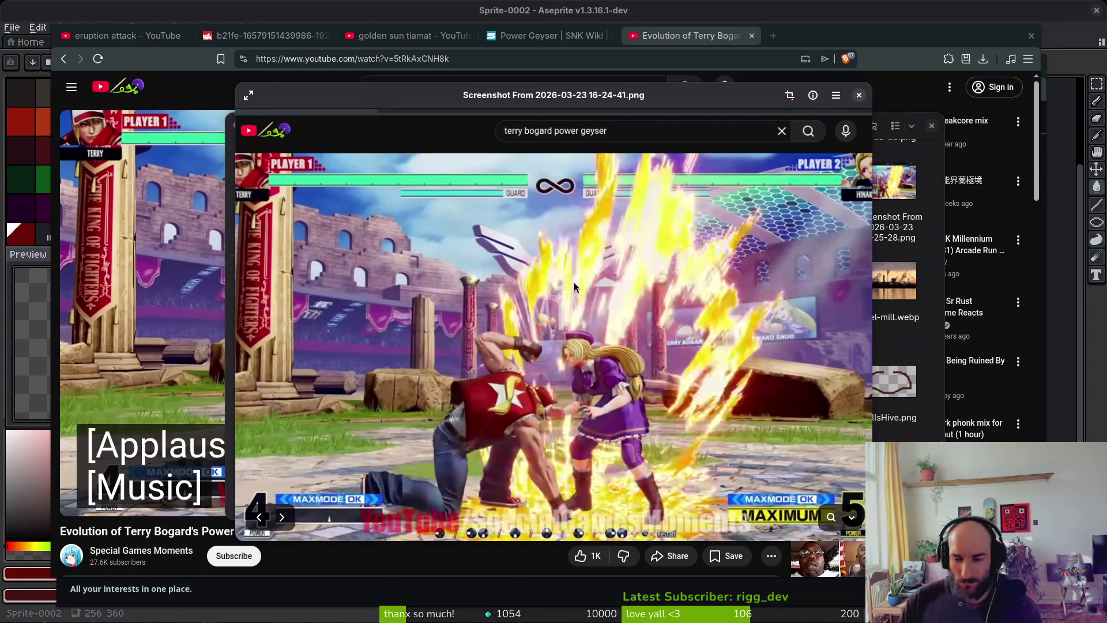
key("Right")
key("Right")
key("Right")
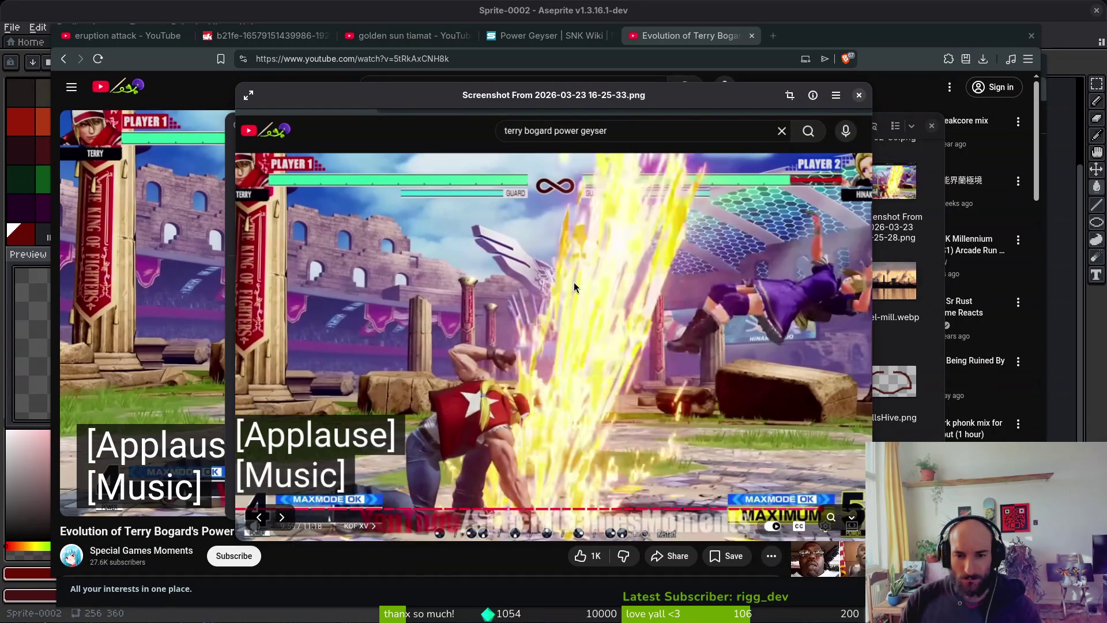
key("Right")
key("Right")
key("Left")
key("Left")
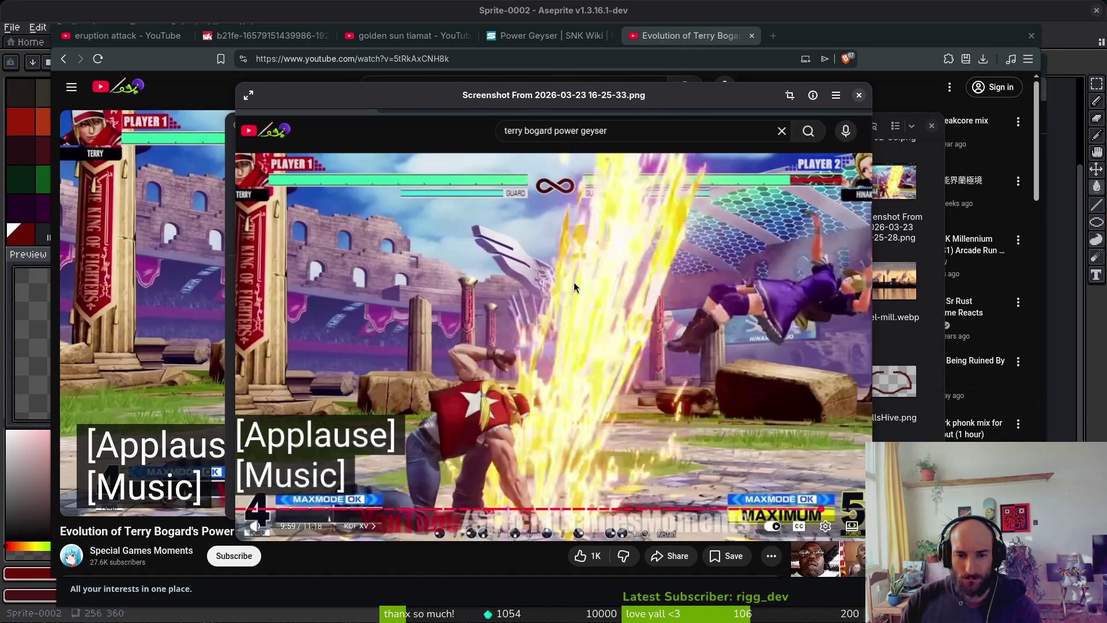
key("Left")
key("Left")
key("Right")
key("Right")
key("Right")
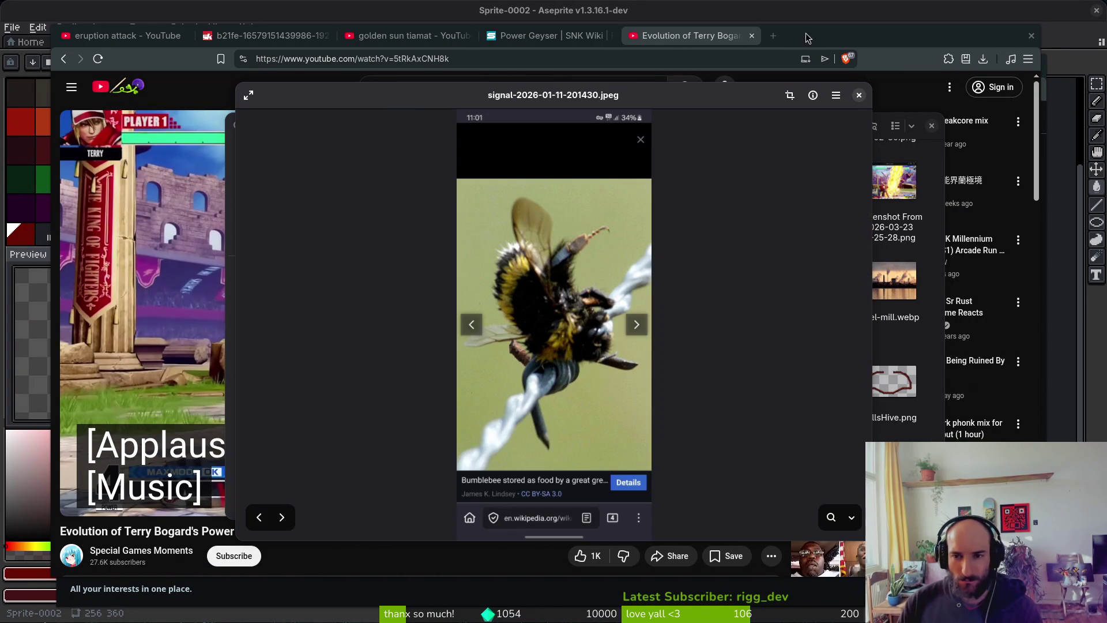
left_click(860, 95)
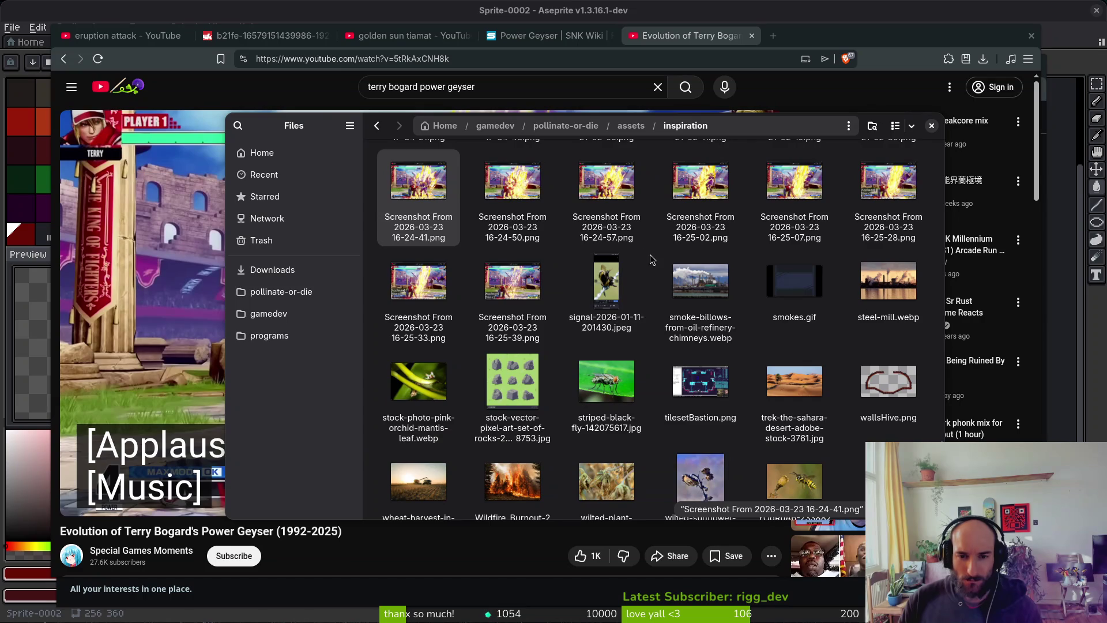
left_click(931, 125)
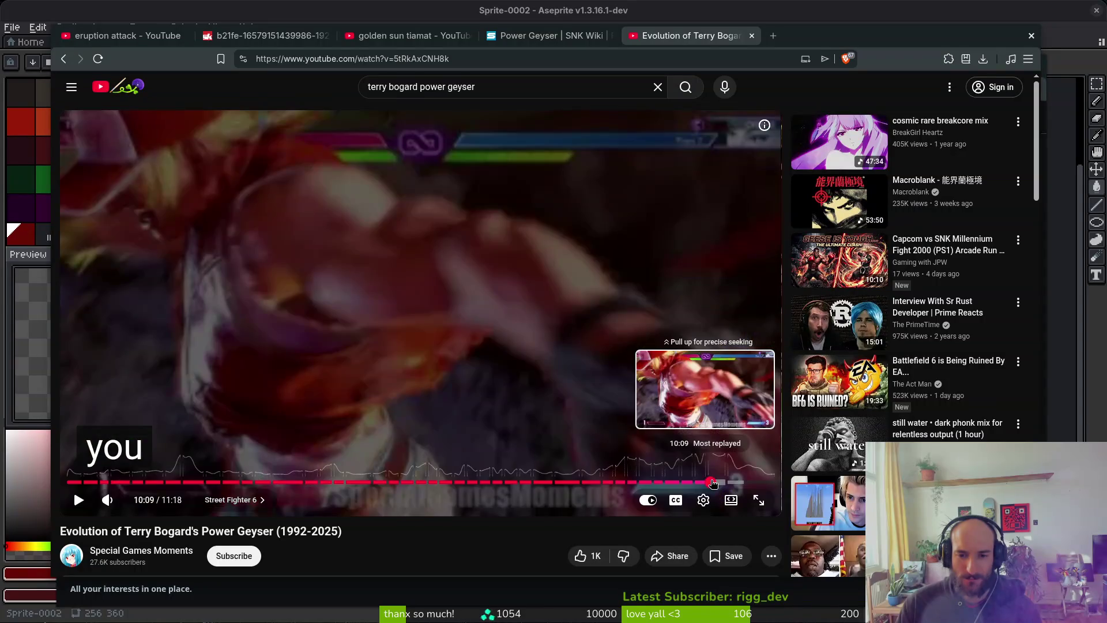
Play from about 10:07 and rewind a few times to replay the newest Power Geyser versions
left_click(710, 482)
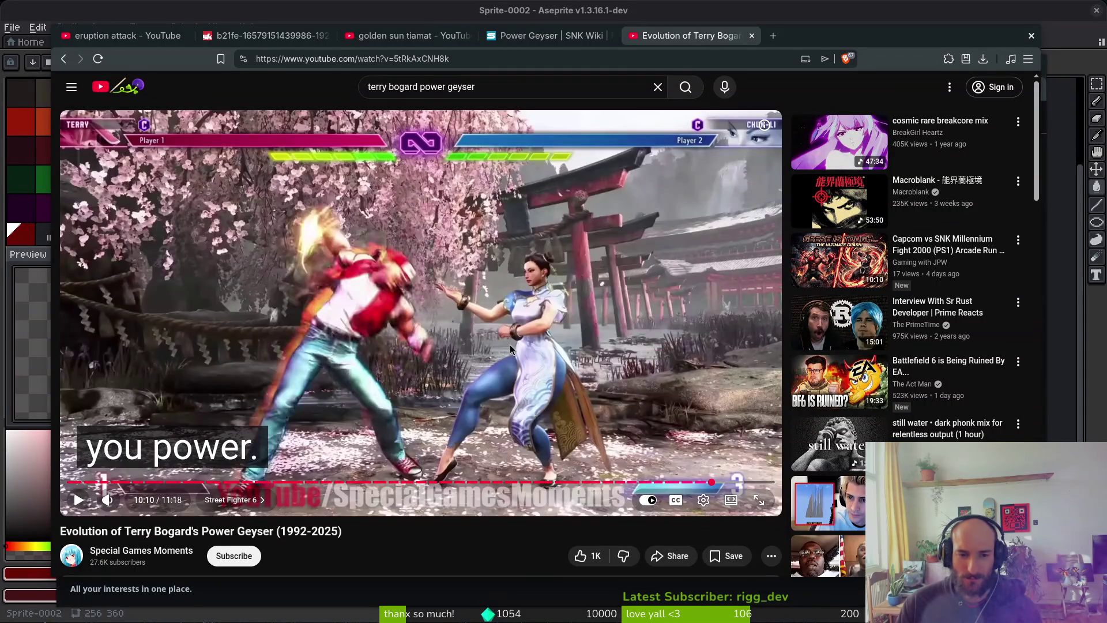
left_click(552, 410)
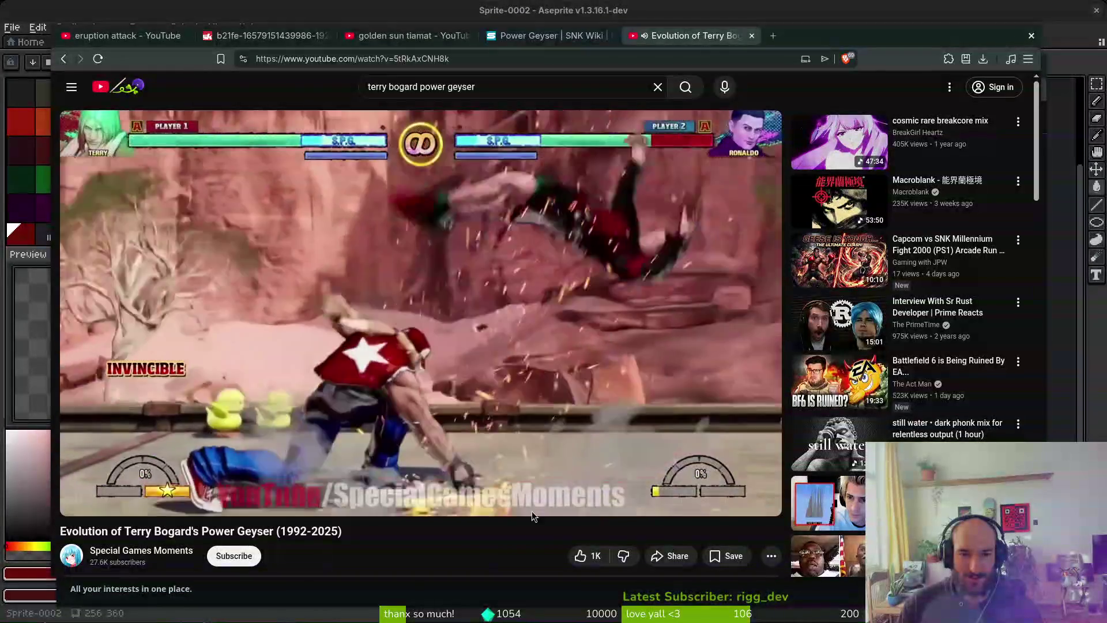
key("j")
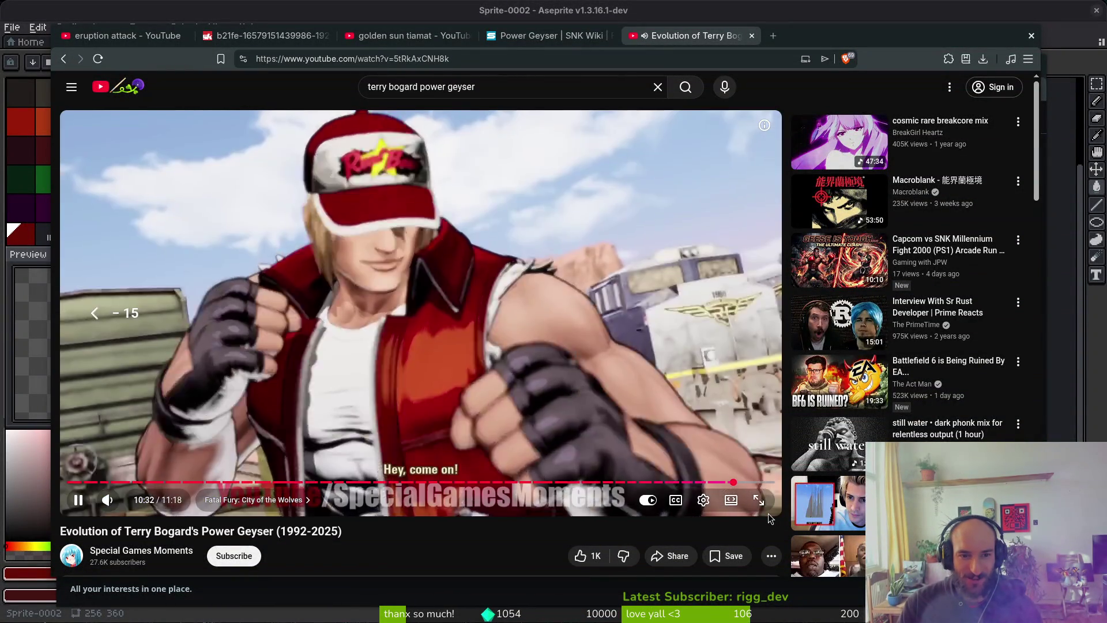
key("Left")
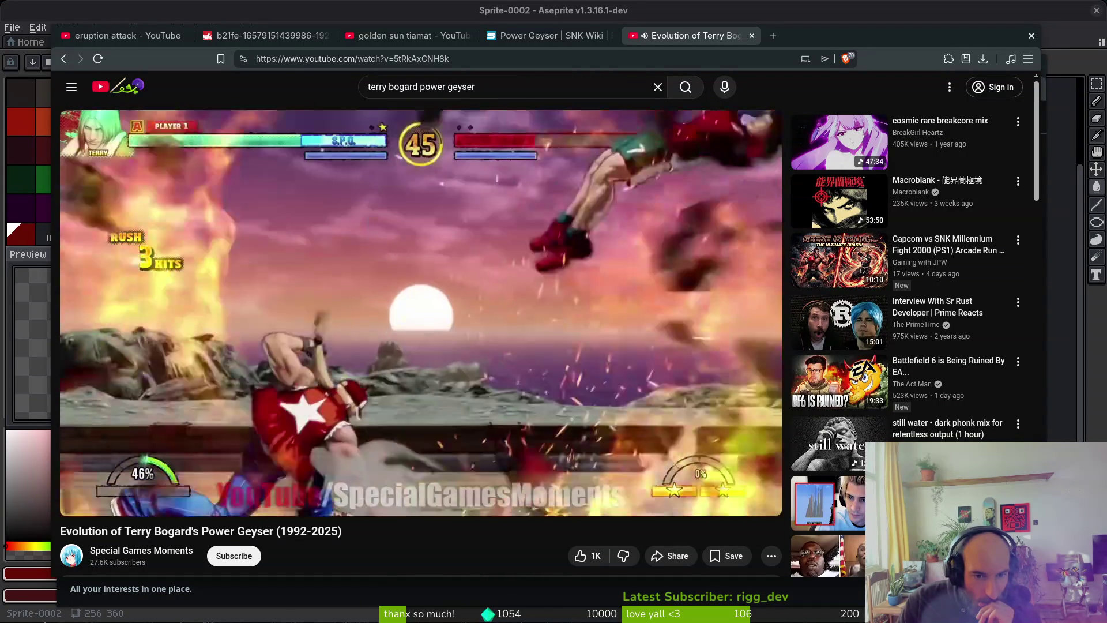
key("Left")
key("Left")
key("Left")
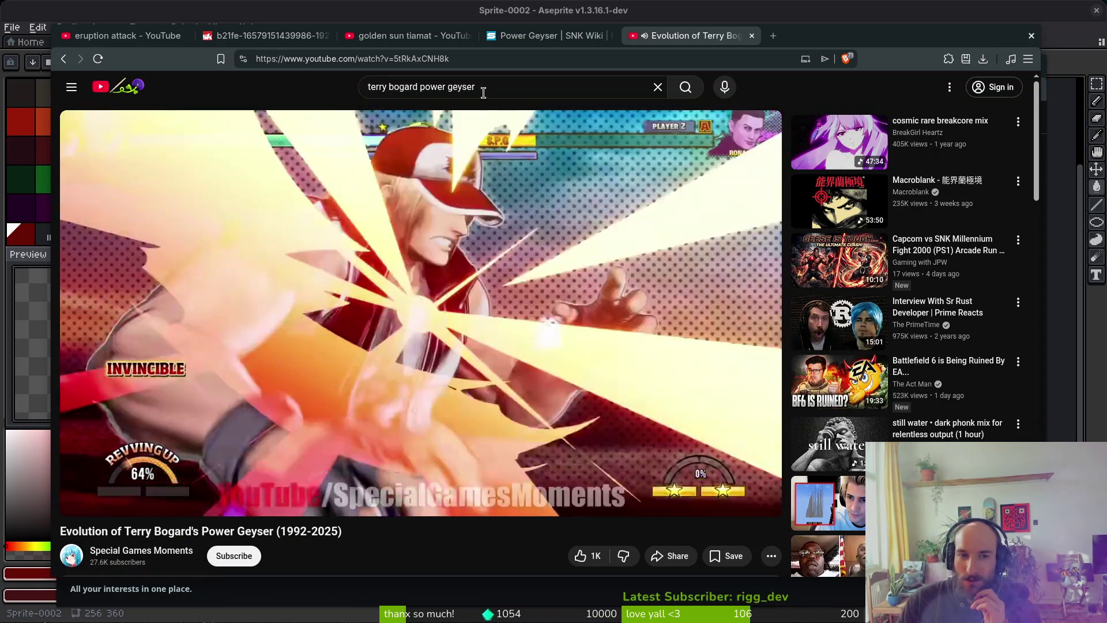
left_click(483, 92)
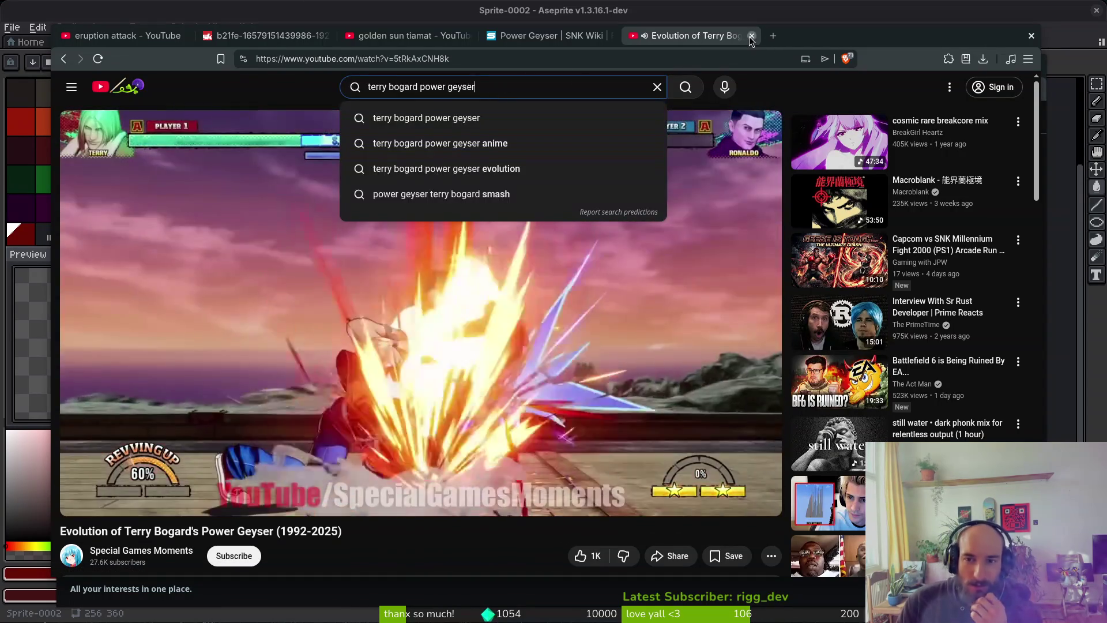
Close the Terry Bogard video tab and open two Tiamat Shorts from the search results
left_click(752, 36)
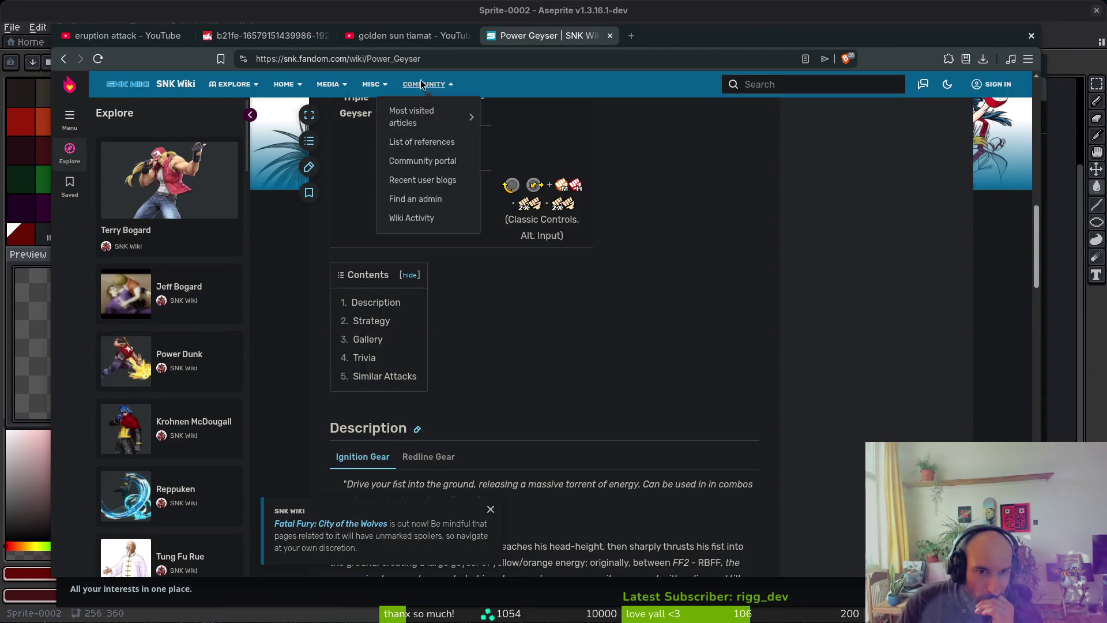
left_click(406, 36)
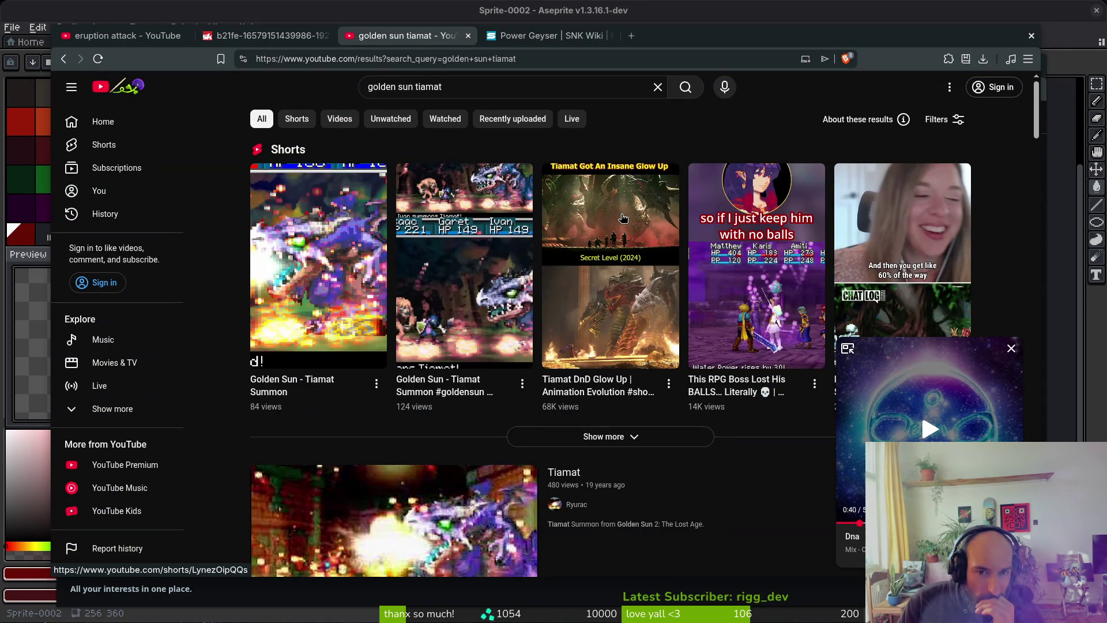
middle_click(622, 222)
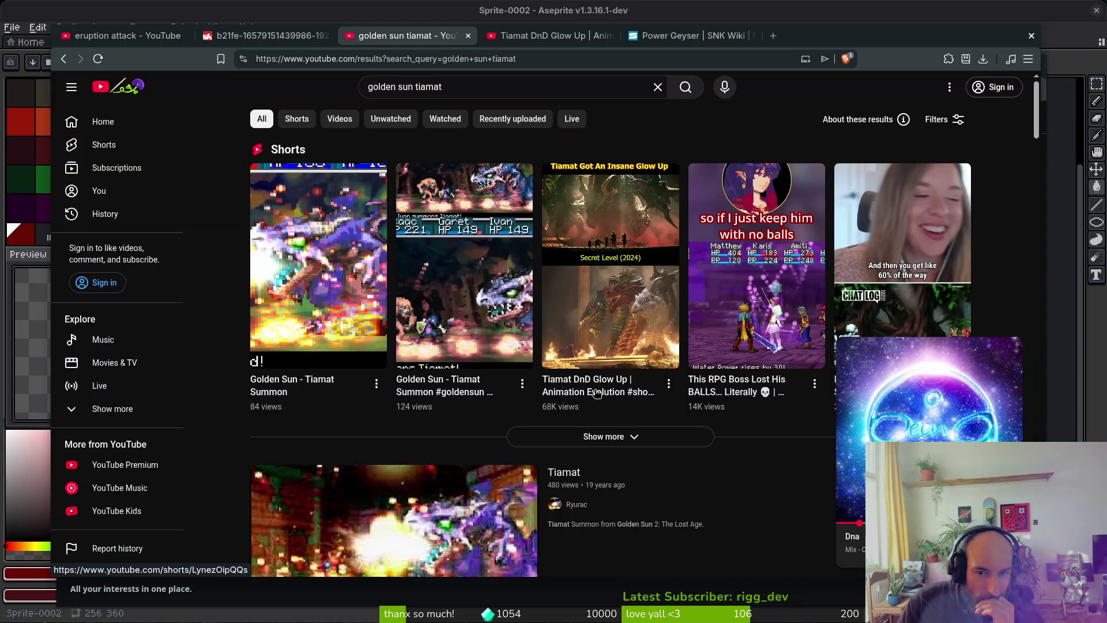
left_click(452, 379)
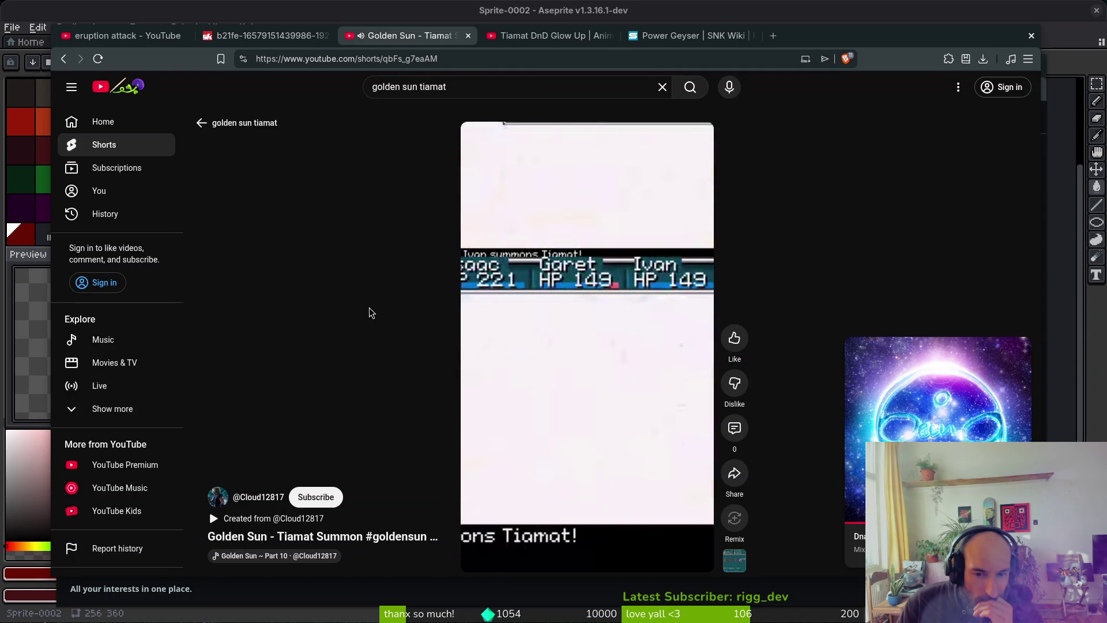
scroll(372, 314, "down", 1)
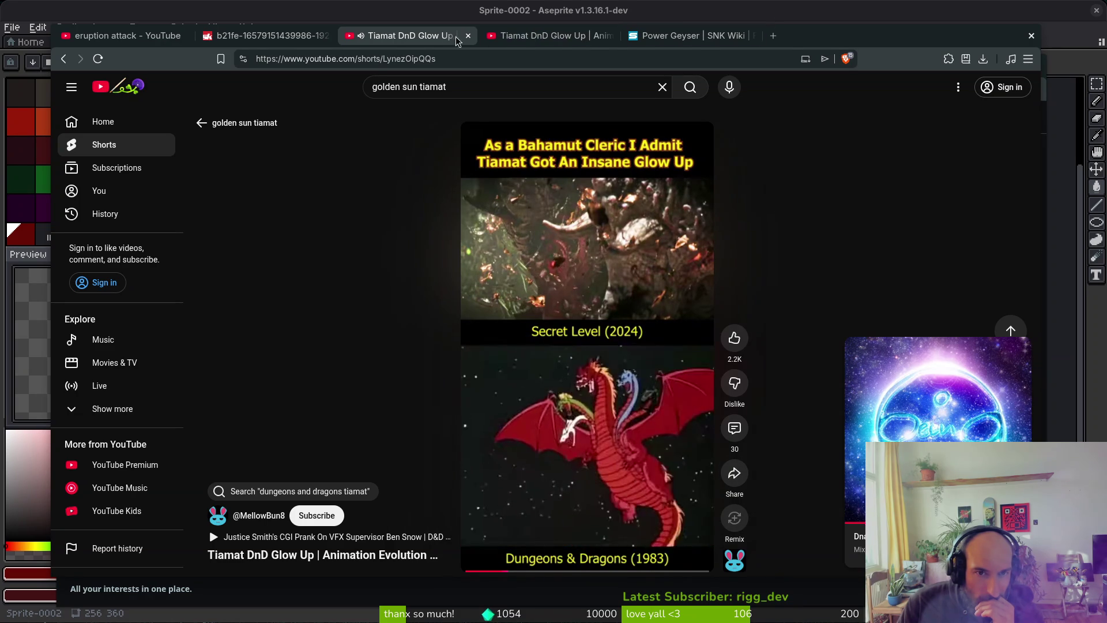
Close the Tiamat Short, geyser image, Power Geyser wiki and eruption search tabs
left_click(611, 36)
left_click(617, 36)
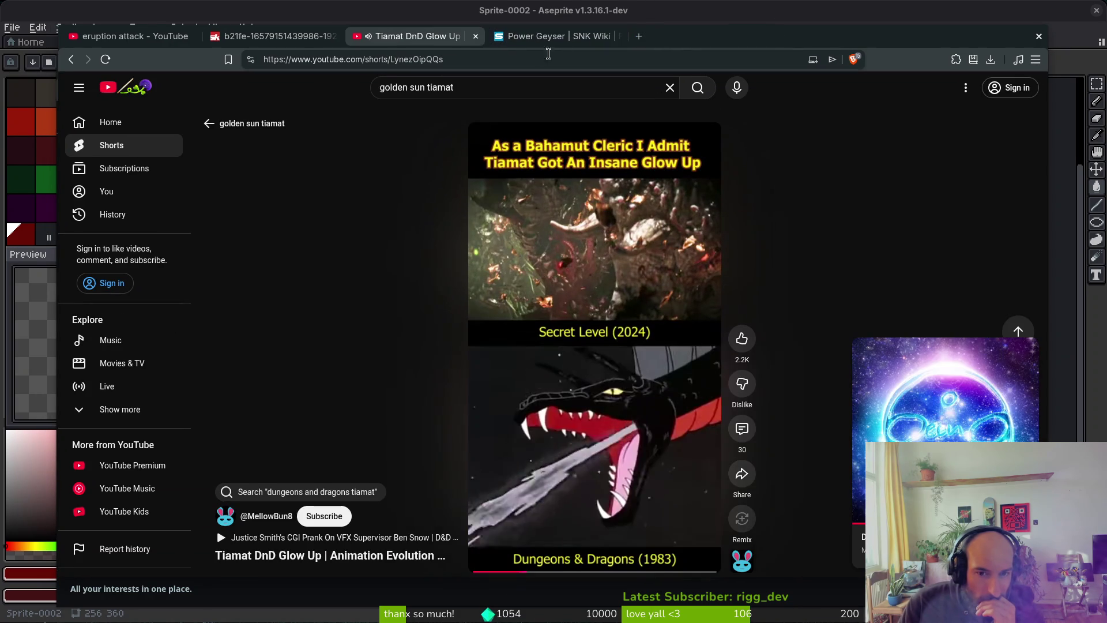
left_click(477, 36)
left_click(244, 29)
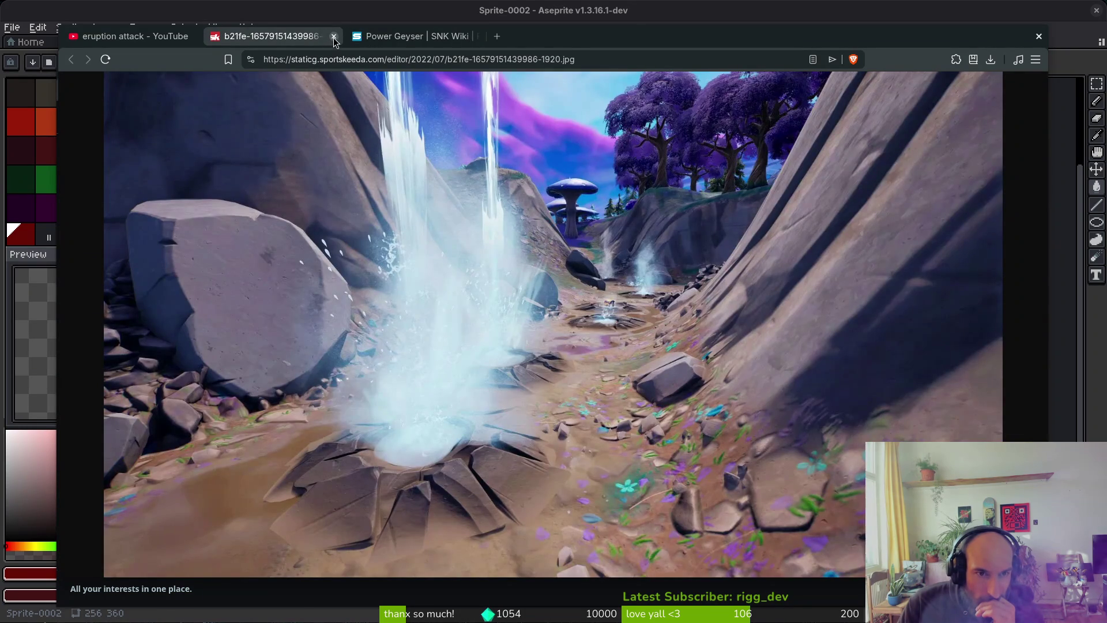
left_click(333, 38)
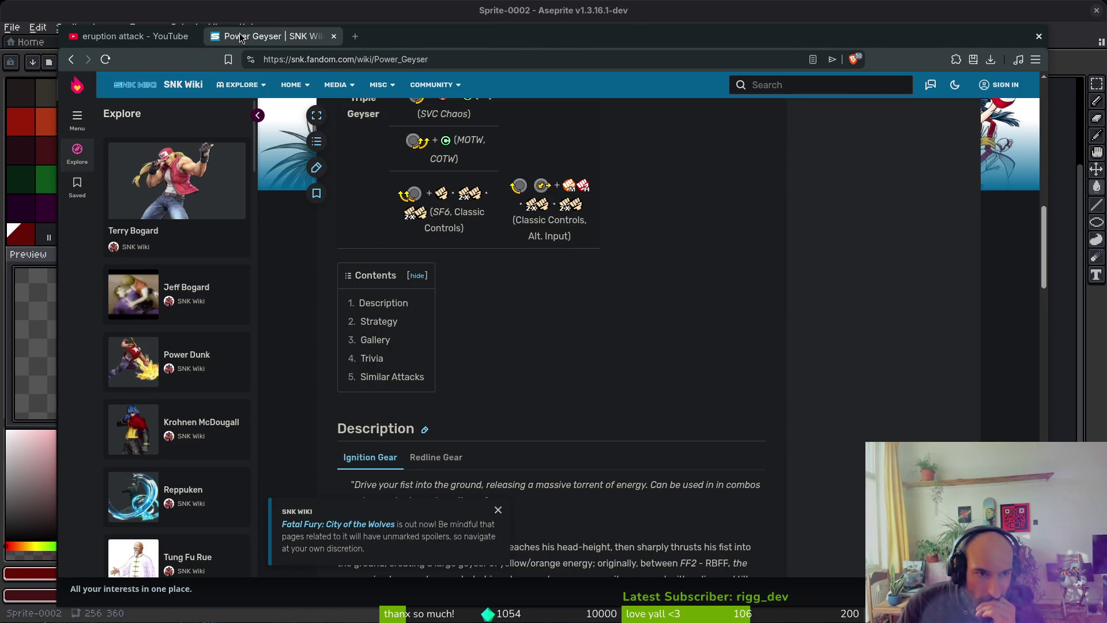
left_click(333, 38)
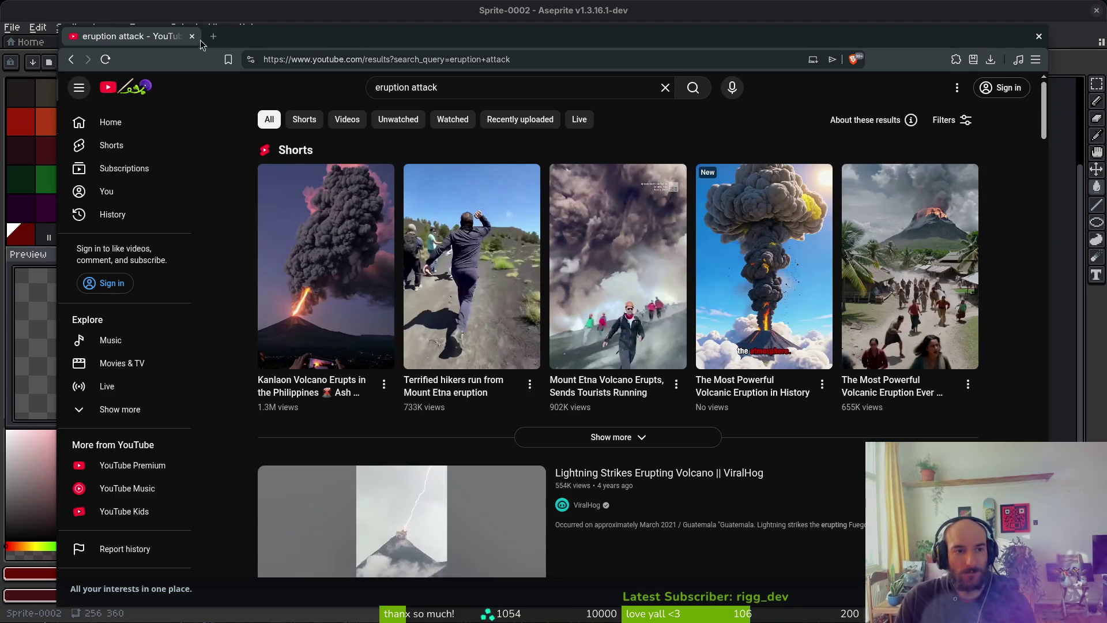
left_click(200, 38)
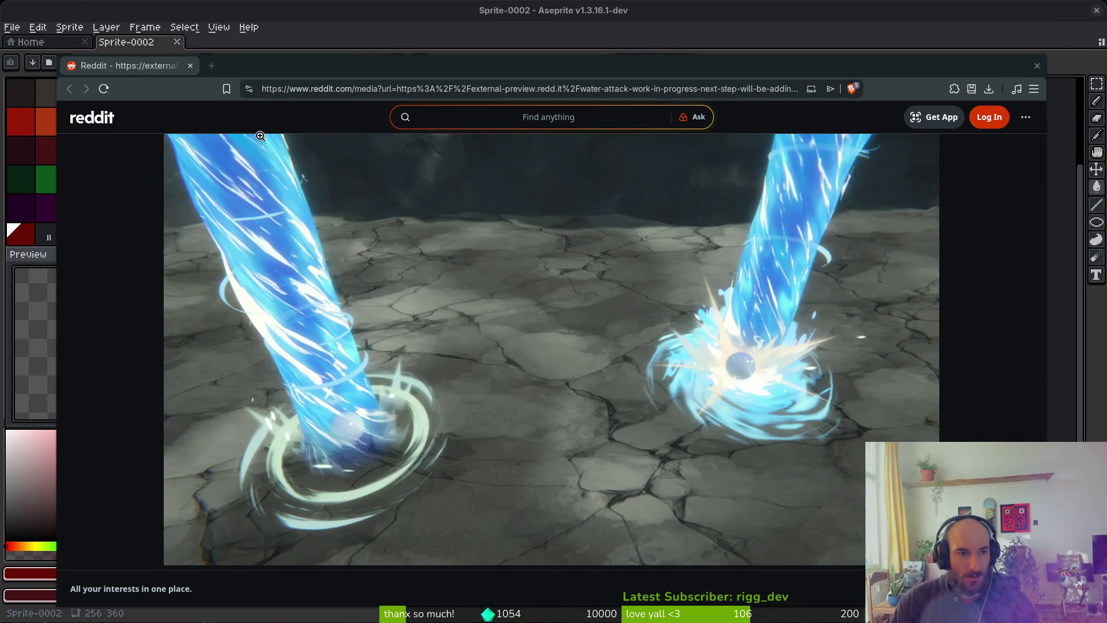
Return to the Aseprite canvas and select the eyedropper tool
left_click(404, 37)
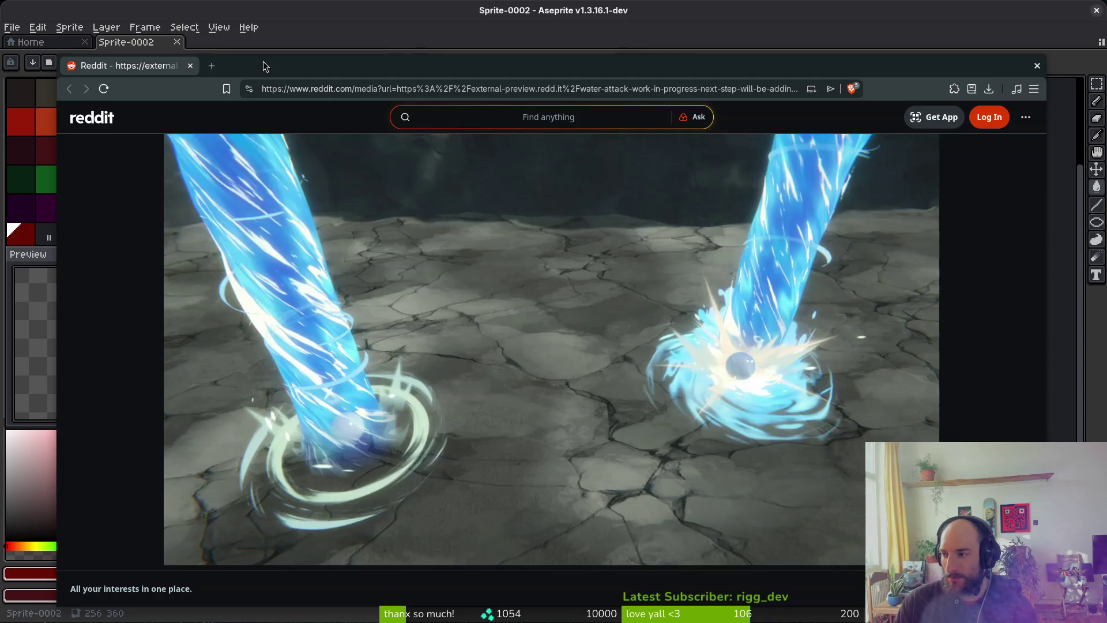
key("i")
key("alt+Tab")
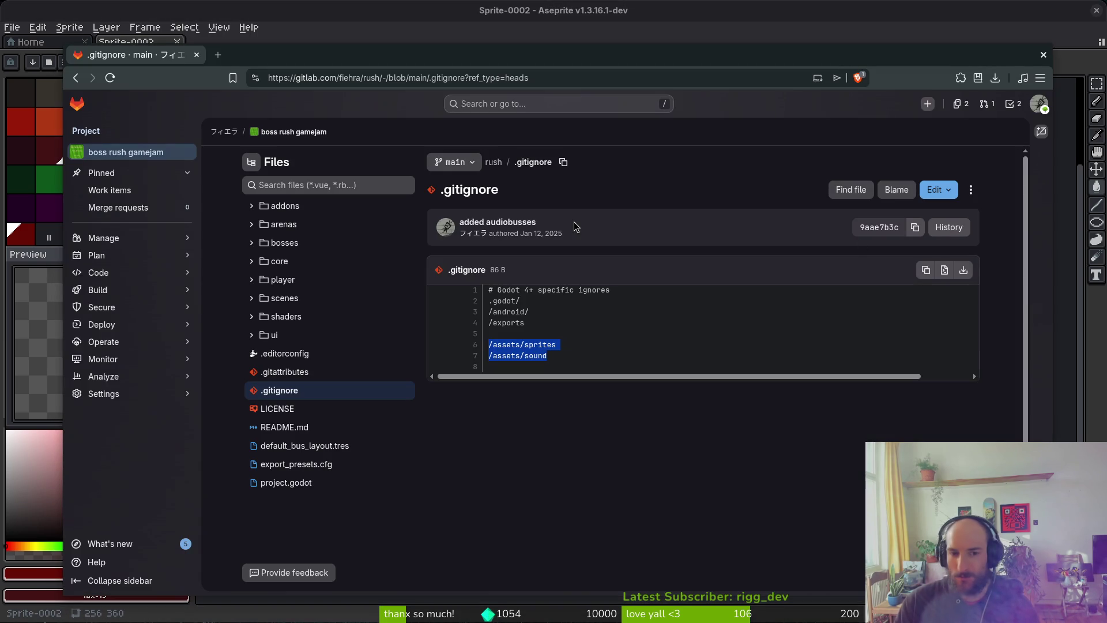
key("alt+Tab")
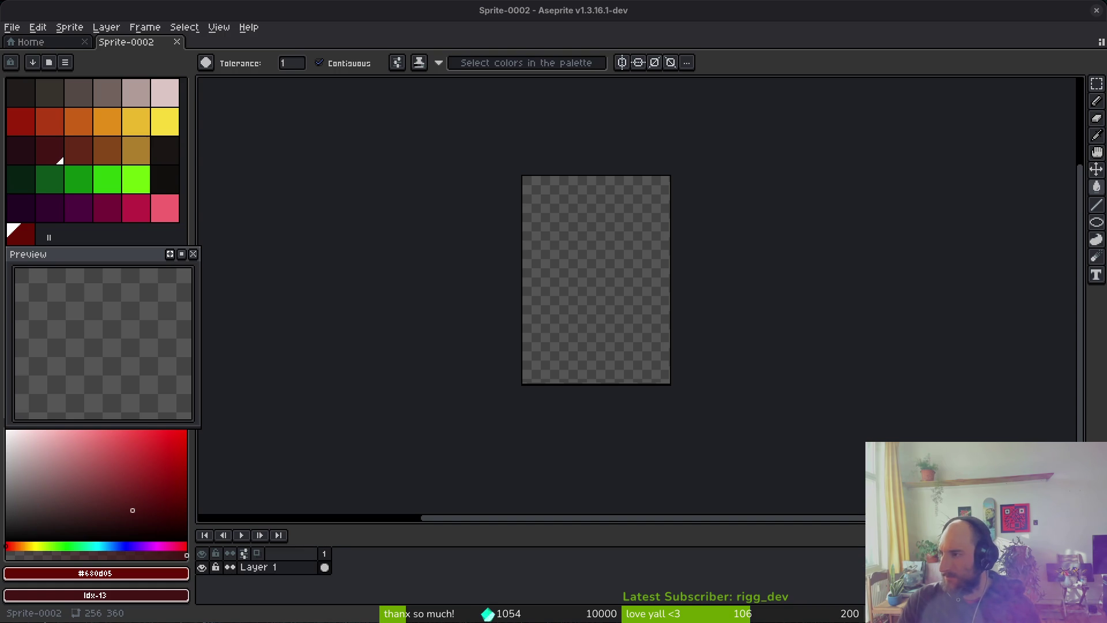
Pan and zoom the blank Sprite-0002 canvas so it sits centred in the workspace
left_click_drag(587, 304, 601, 314)
mouse_move(642, 235)
left_mouse_down()
mouse_move(907, 317)
mouse_move(842, 302)
left_mouse_up()
scroll(867, 348, "up", 3)
scroll(848, 305, "down", 2)
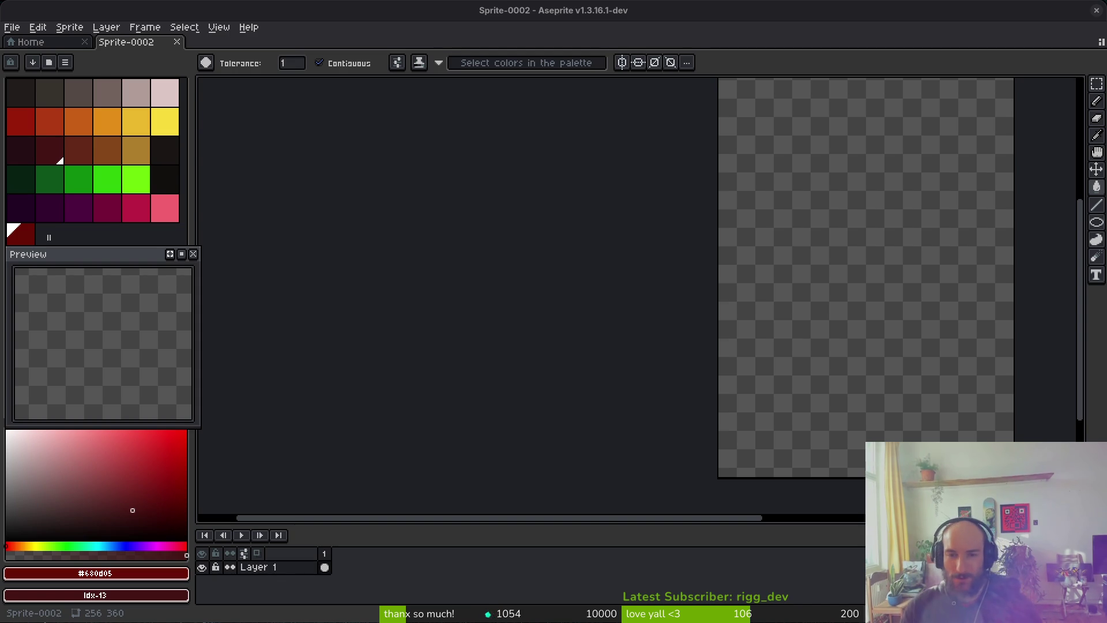
left_click_drag(909, 339, 687, 365)
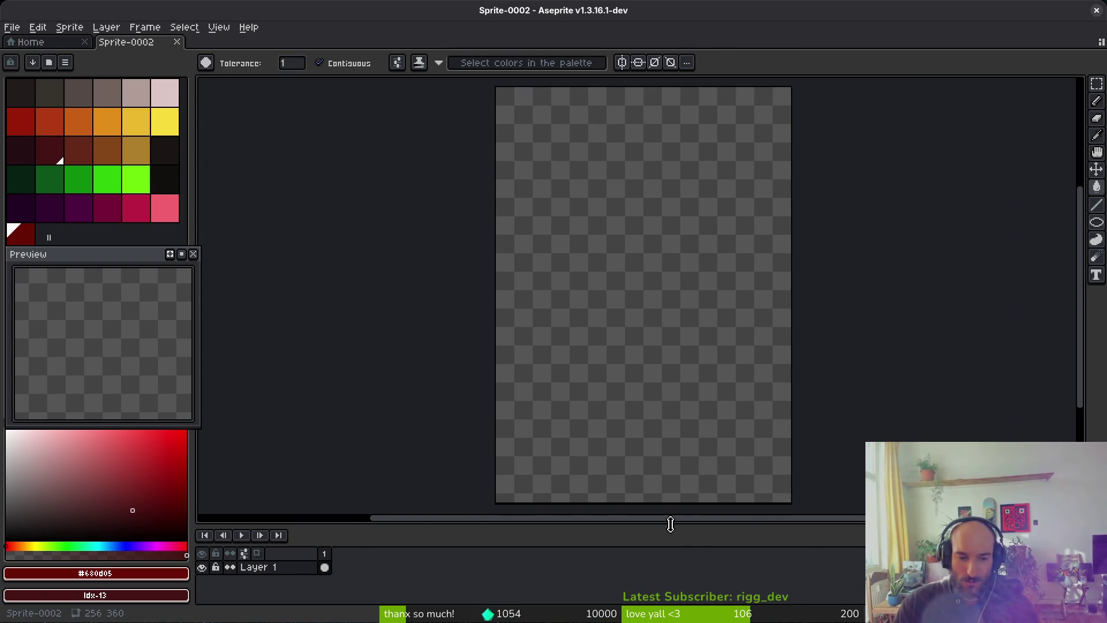
Shorten the timeline panel and nudge the canvas back into place
left_click_drag(670, 522, 674, 543)
left_click_drag(670, 364, 677, 368)
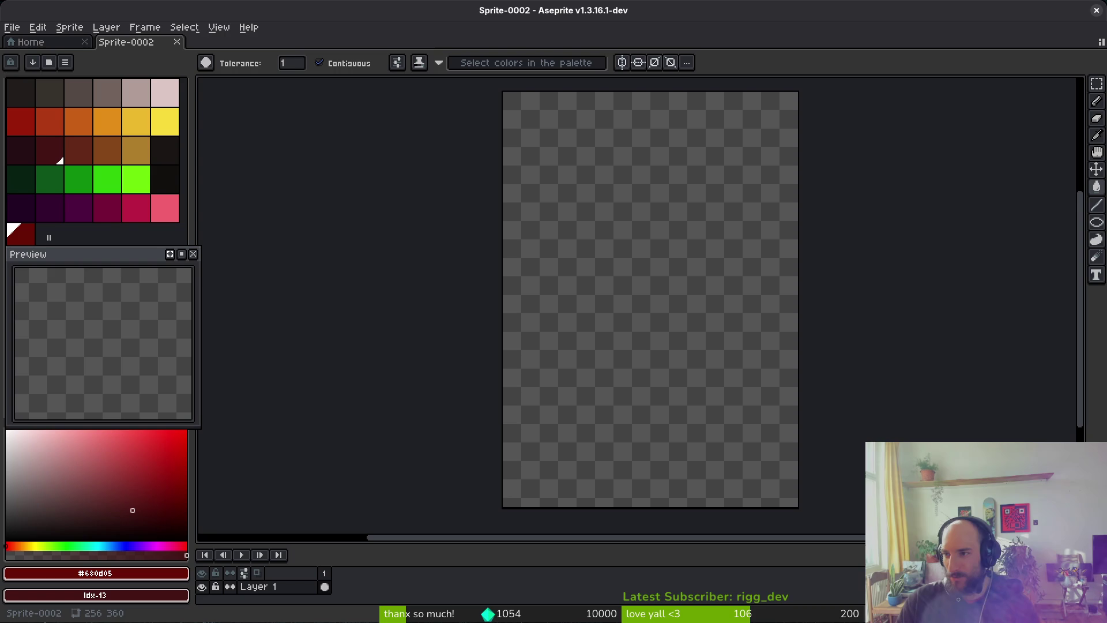
mouse_move(603, 259)
left_mouse_down()
mouse_move(784, 265)
mouse_move(525, 256)
left_mouse_up()
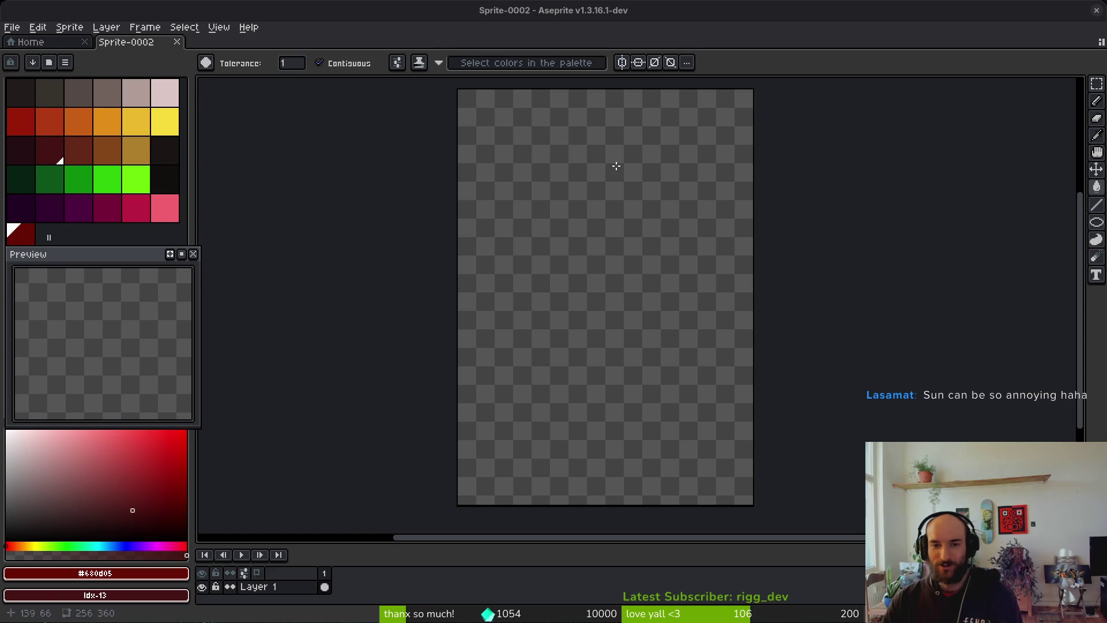
Pan the blank canvas far to the right, then bring up the window overview
scroll(623, 301, "left", 2)
scroll(586, 331, "right", 3)
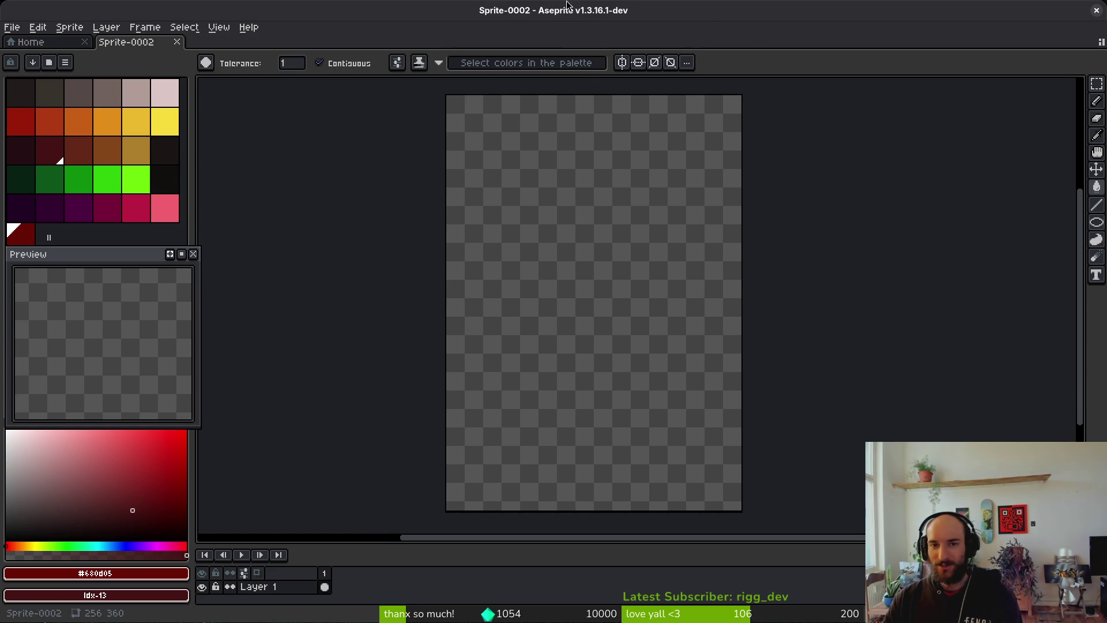
mouse_move(706, 242)
left_mouse_down()
mouse_move(1040, 252)
mouse_move(1028, 238)
left_mouse_up()
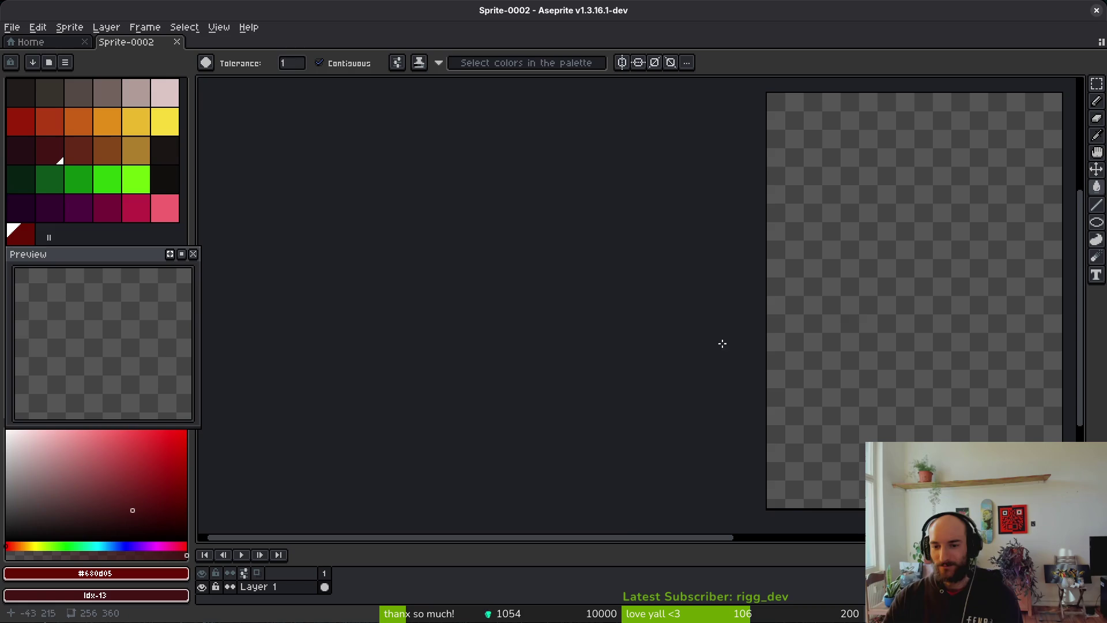
key("super")
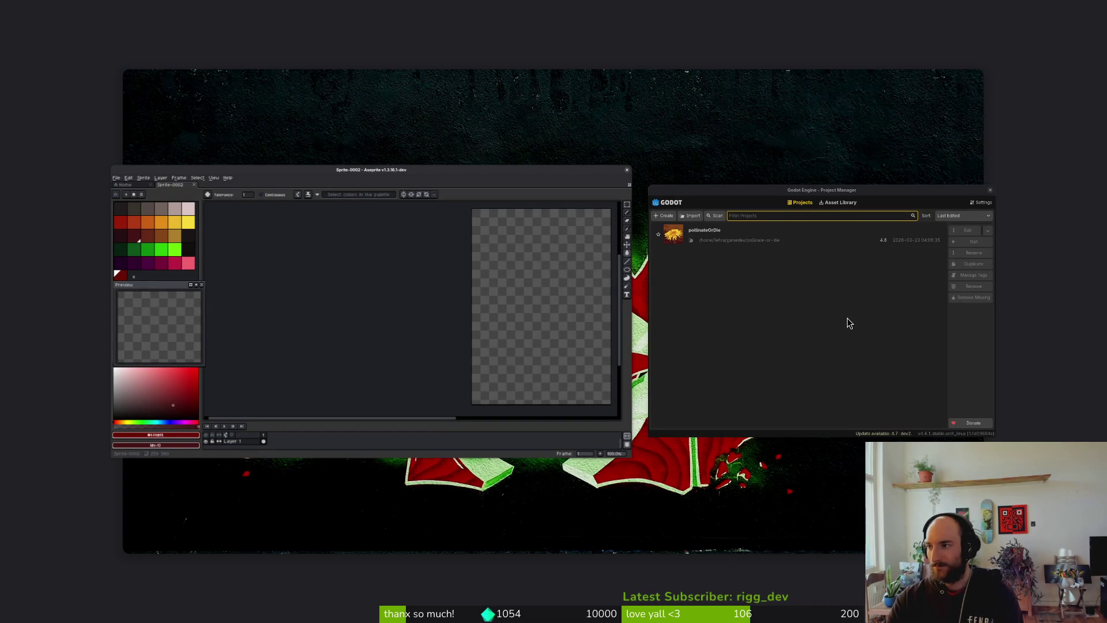
Preview the bee video in the Downloads folder to check its content
key("super")
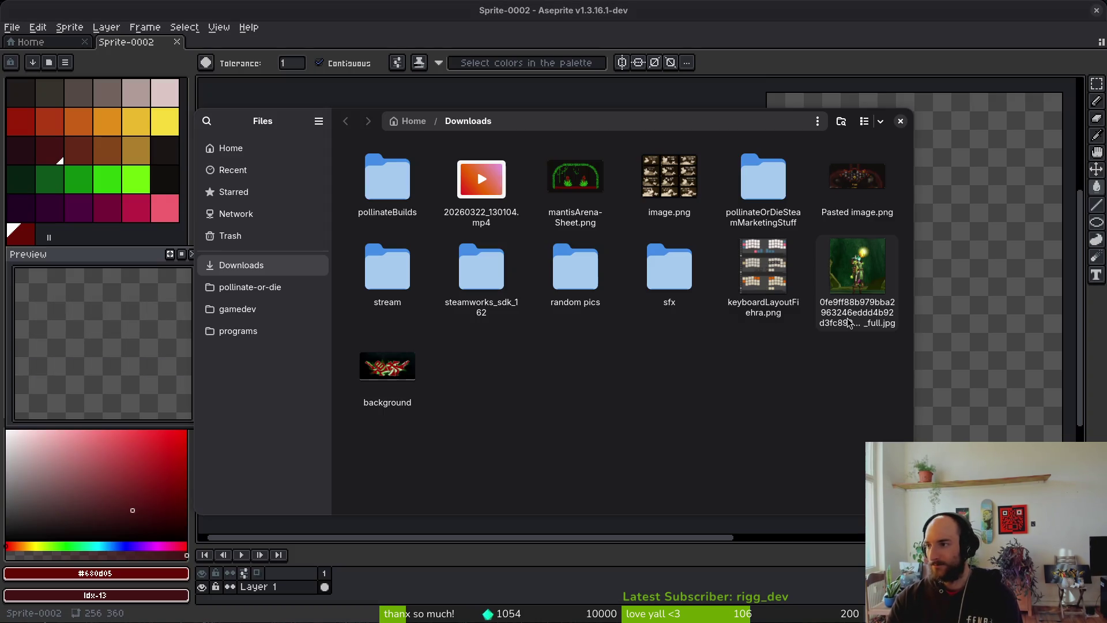
left_click(315, 270)
double_click(486, 195)
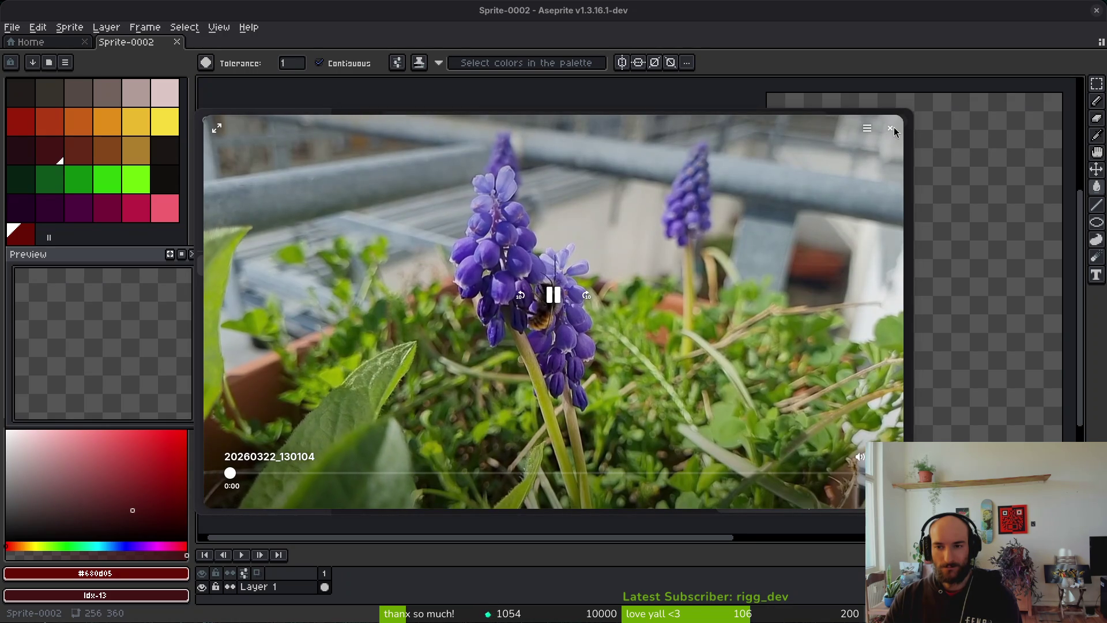
left_click(891, 128)
Rename the bee video to masonBeeOnion.mp4
key("F2")
type("masonBee")
key("Return")
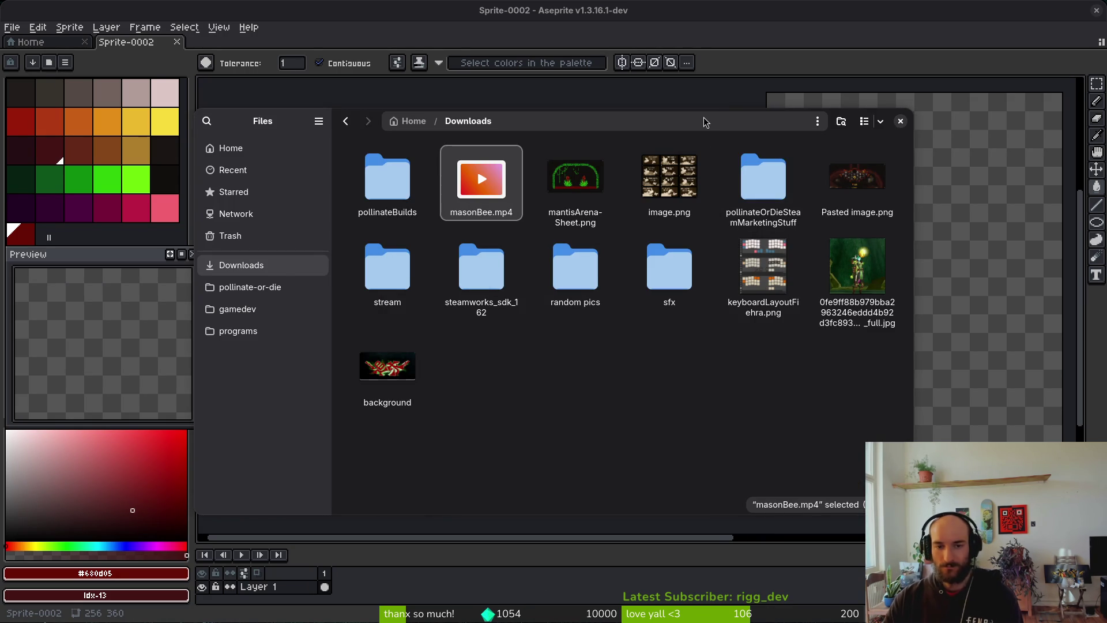
key("F2")
key("Right")
type("Onio")
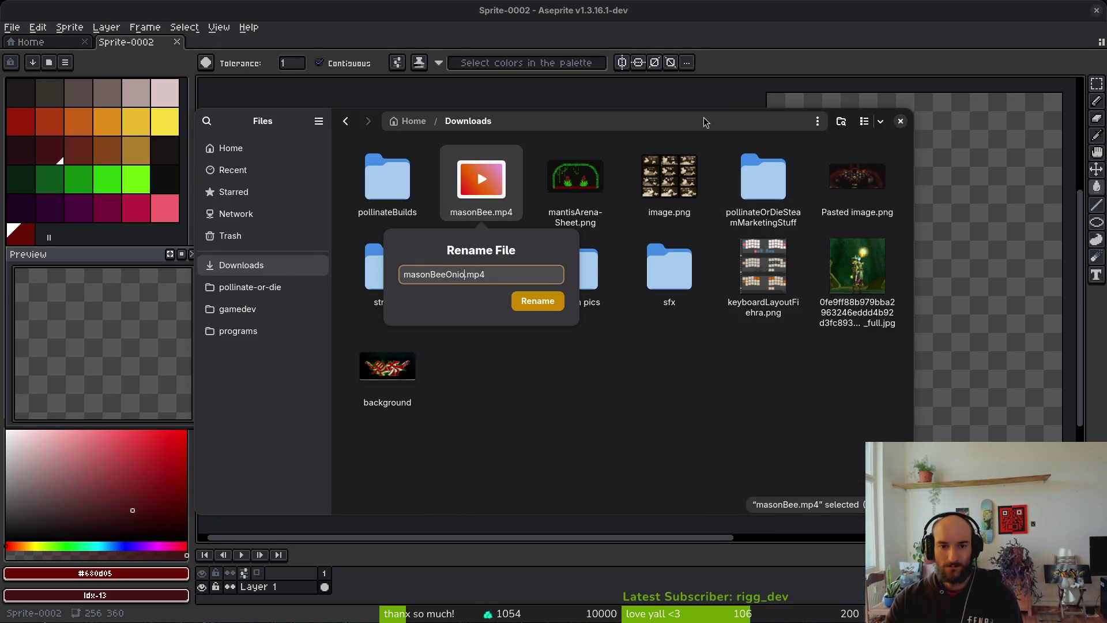
type("n")
key("Return")
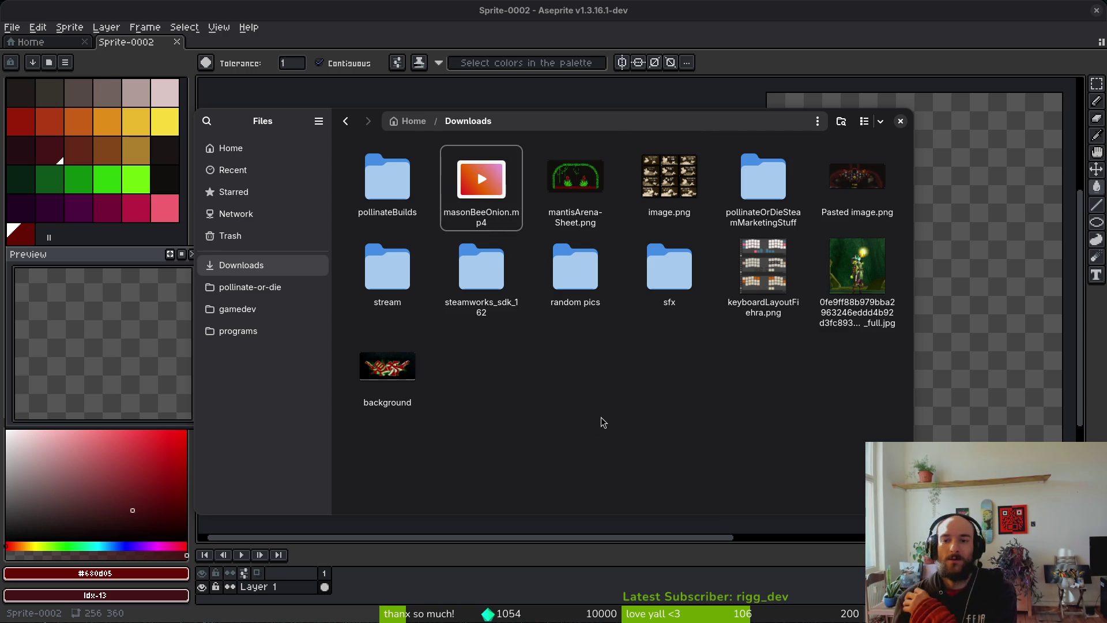
Trash Pasted image.png, image.png and mantisArena-Sheet.png, then close the file browser
left_click(860, 185)
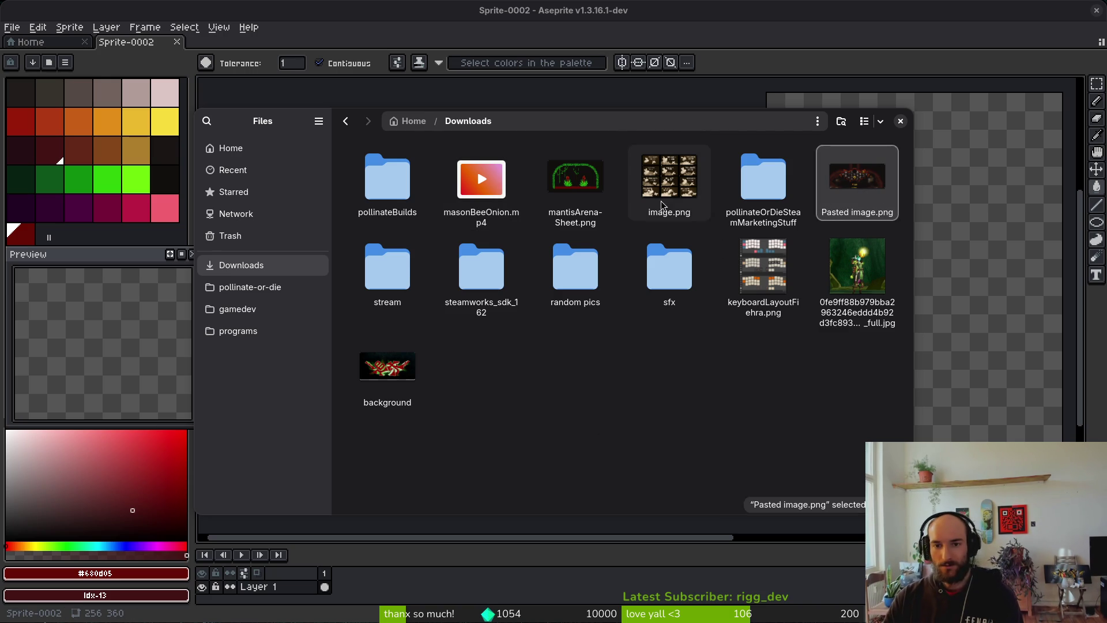
left_click(669, 182, "ctrl")
left_click(570, 192, "ctrl")
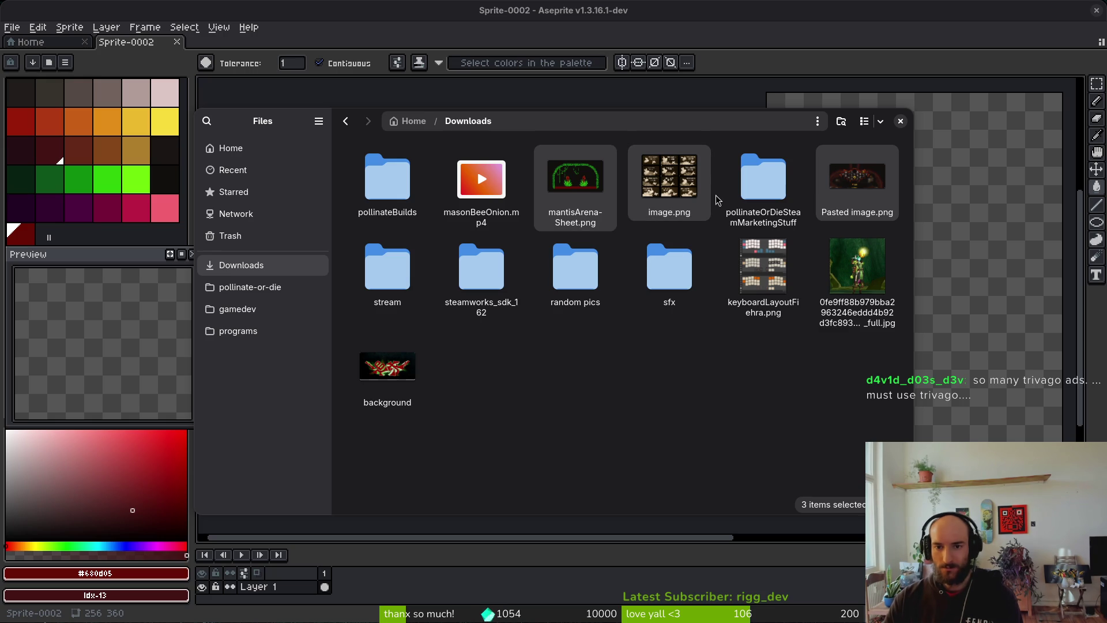
key("Delete")
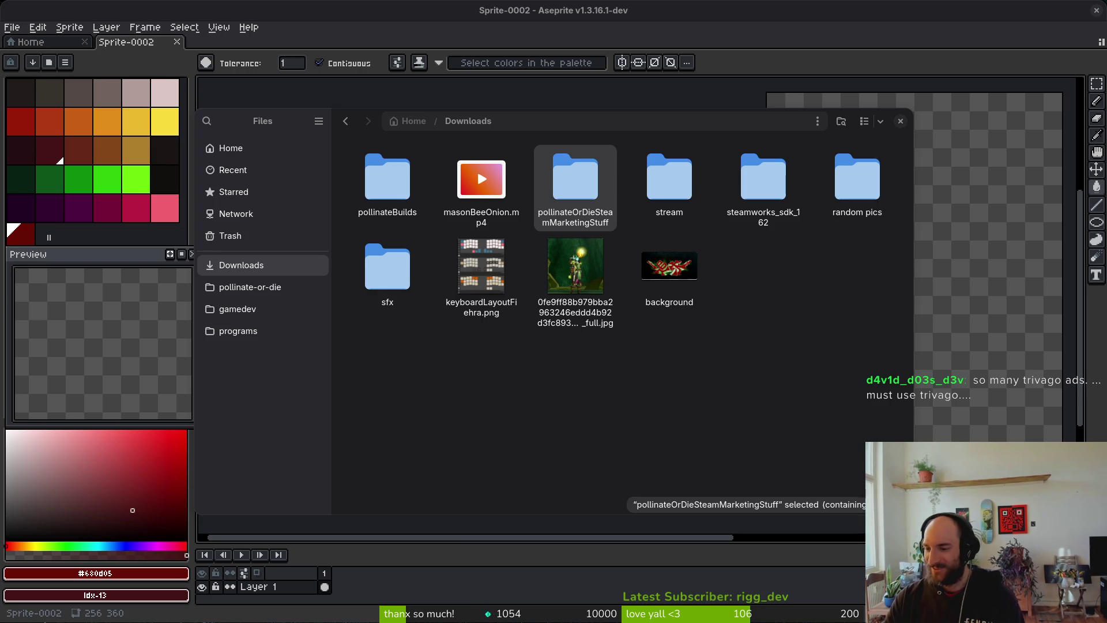
left_click(796, 322)
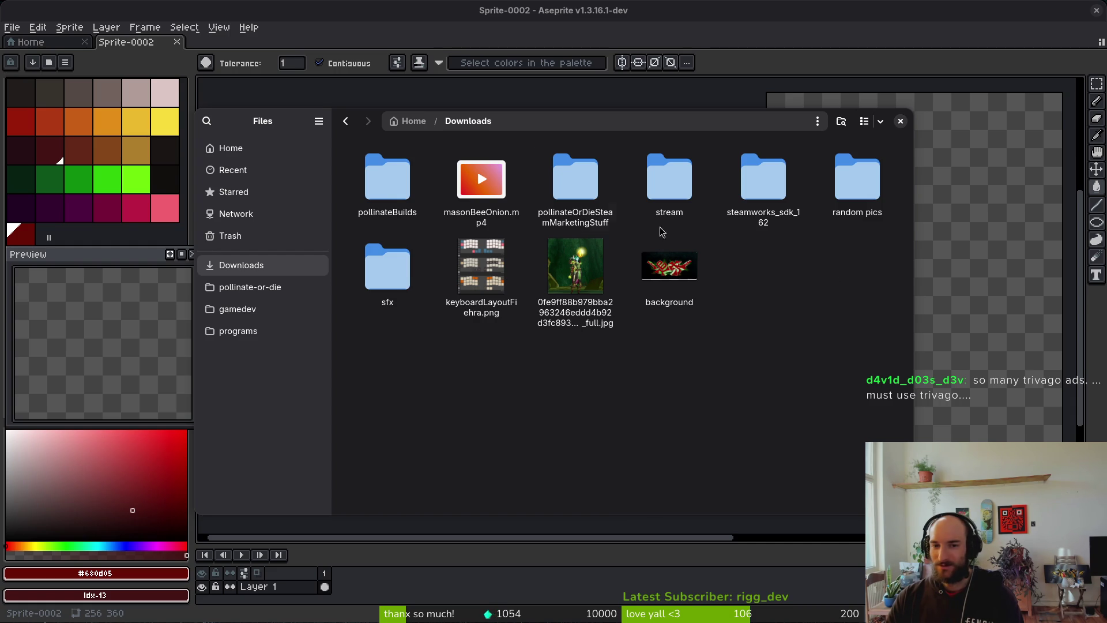
left_click(901, 122)
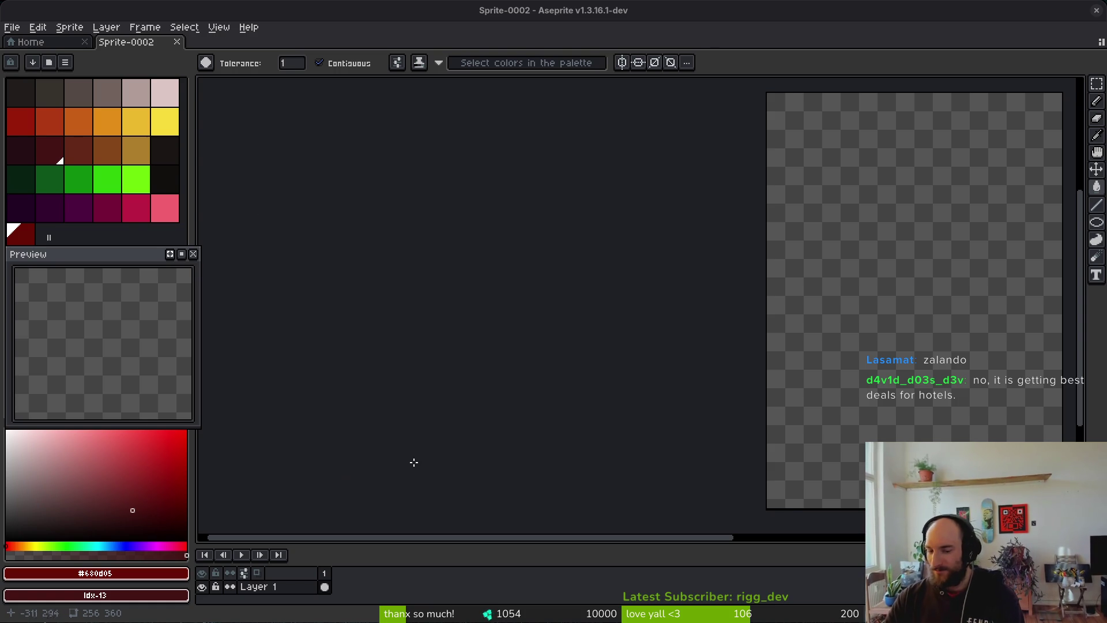
Shift the canvas view left and reposition the Preview panel
mouse_move(920, 332)
left_mouse_down()
mouse_move(415, 306)
mouse_move(368, 324)
mouse_move(949, 329)
mouse_move(939, 337)
left_mouse_up()
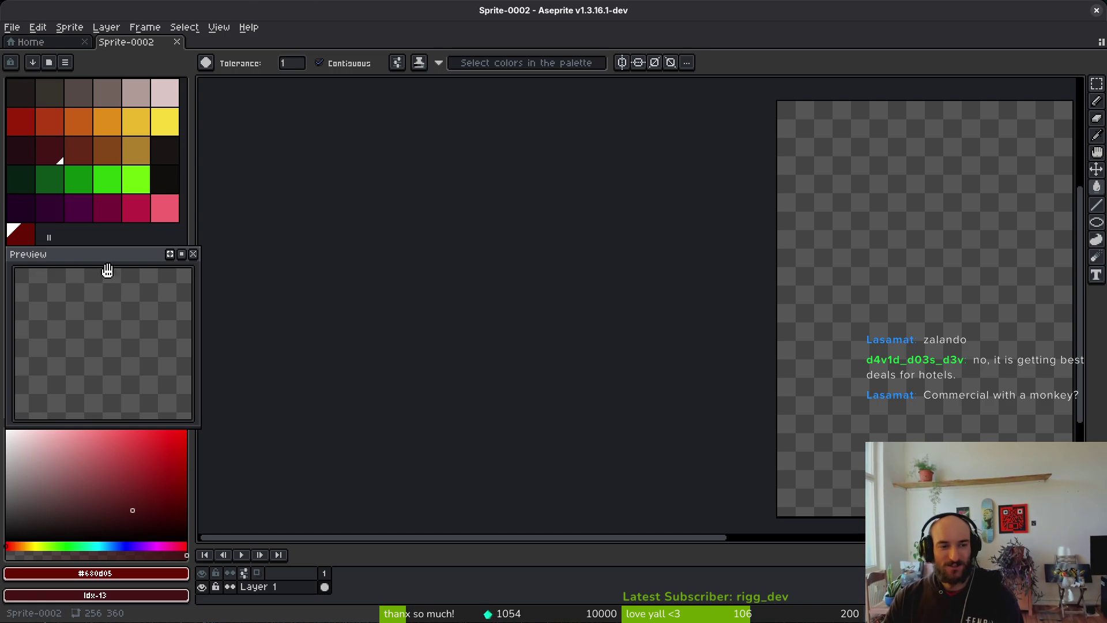
mouse_move(94, 258)
left_mouse_down()
mouse_move(105, 262)
mouse_move(92, 261)
left_mouse_up()
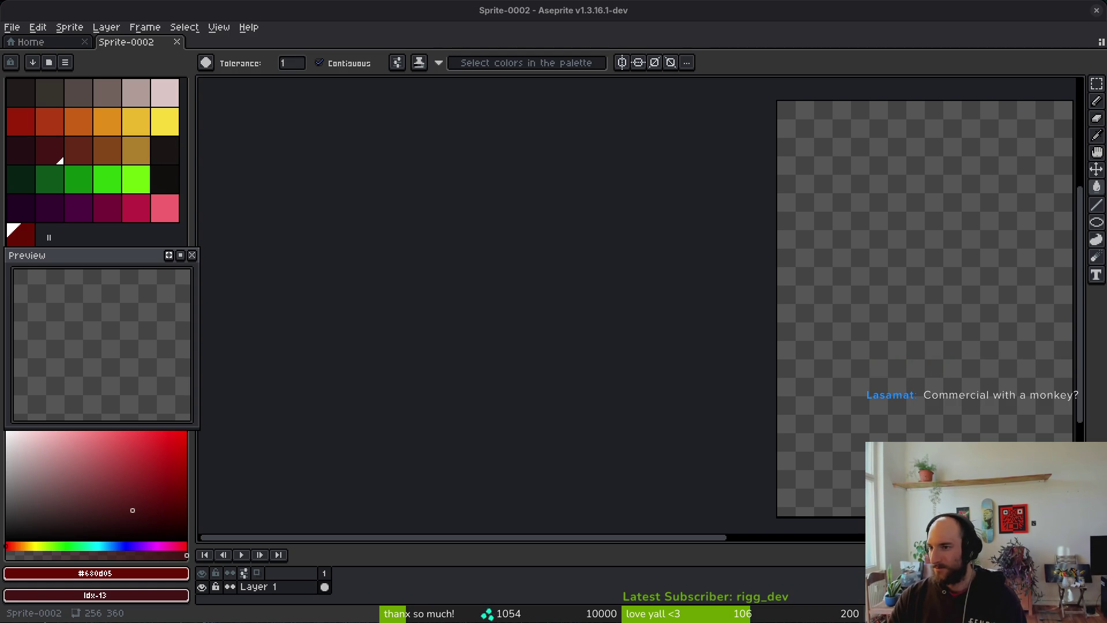
Open the 2026-03-23 fight screenshot from the assets inspiration folder
left_click(26, 42)
left_click(124, 45)
left_click(11, 27)
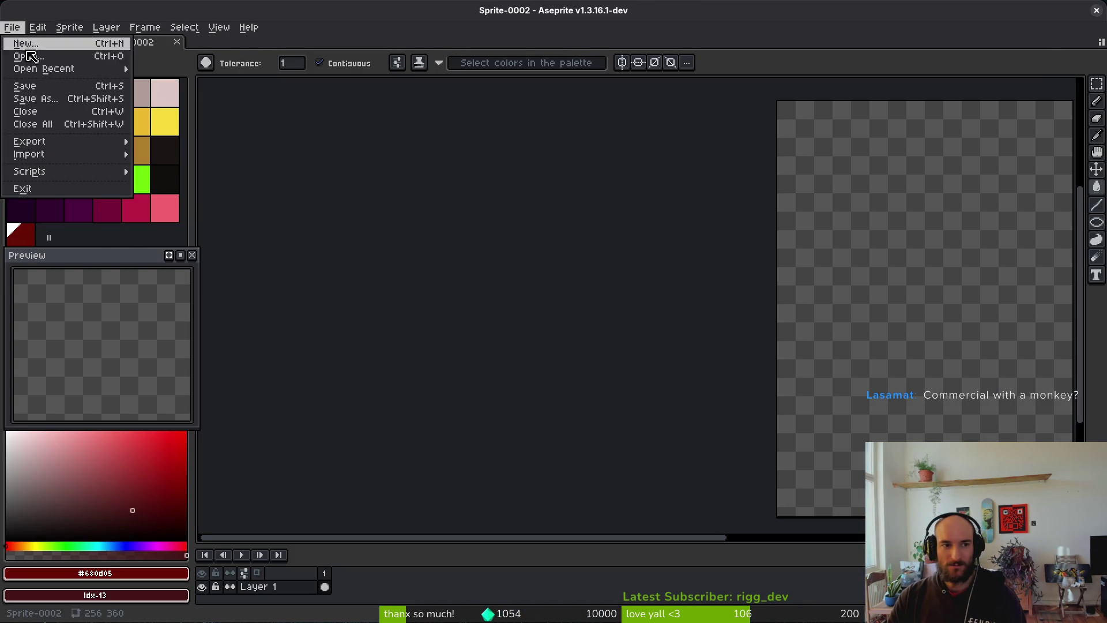
left_click(17, 48)
left_click(111, 58)
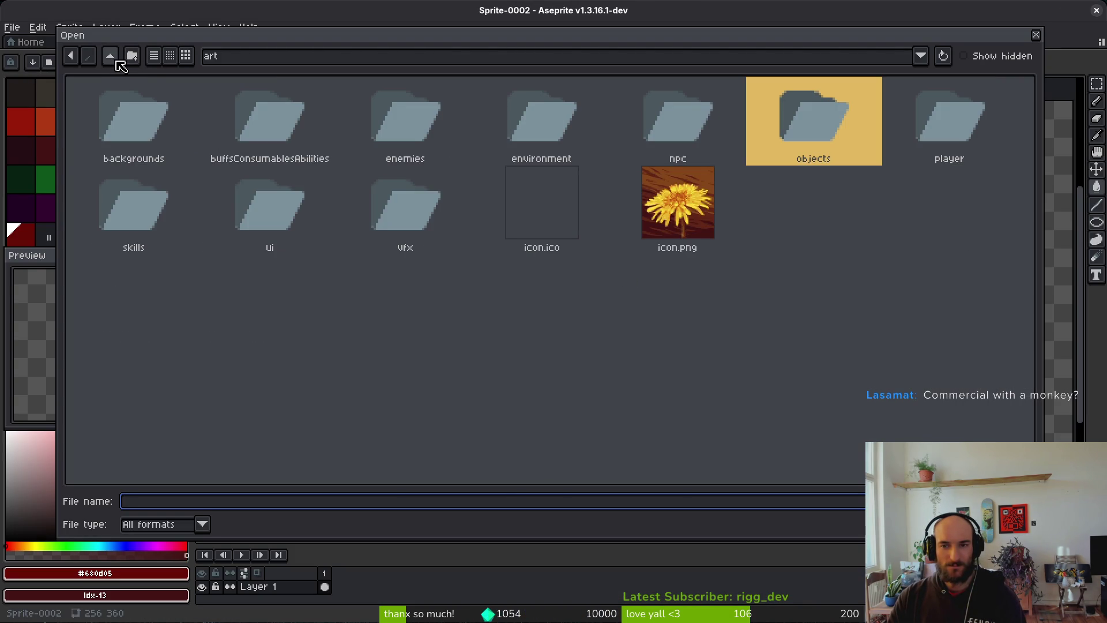
left_click(112, 56)
double_click(438, 112)
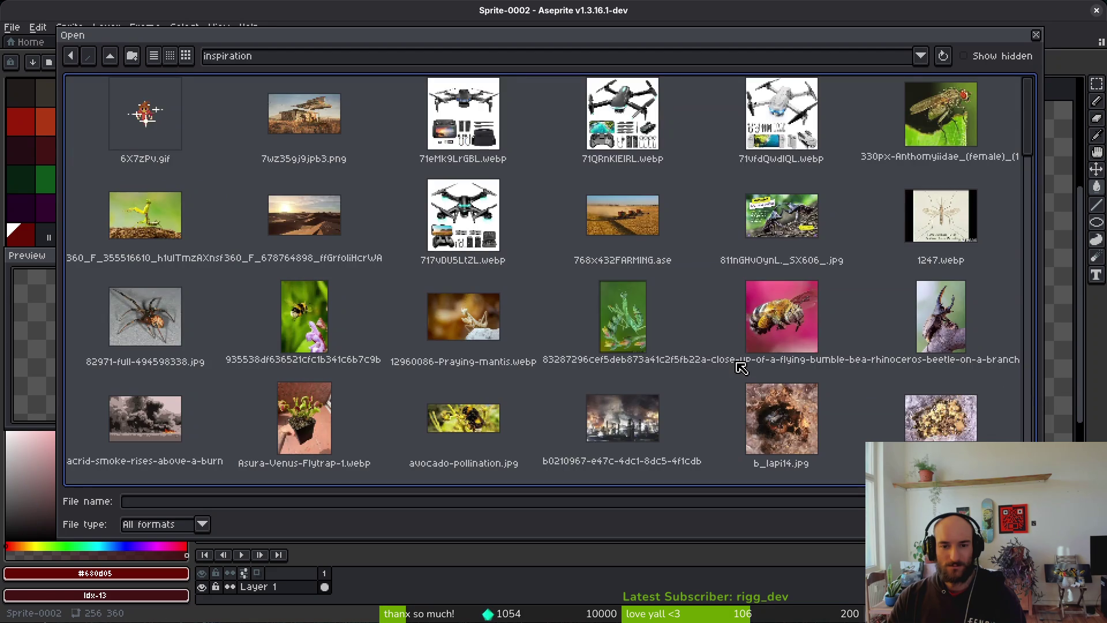
scroll(722, 329, "down", 5)
scroll(724, 330, "down", 15)
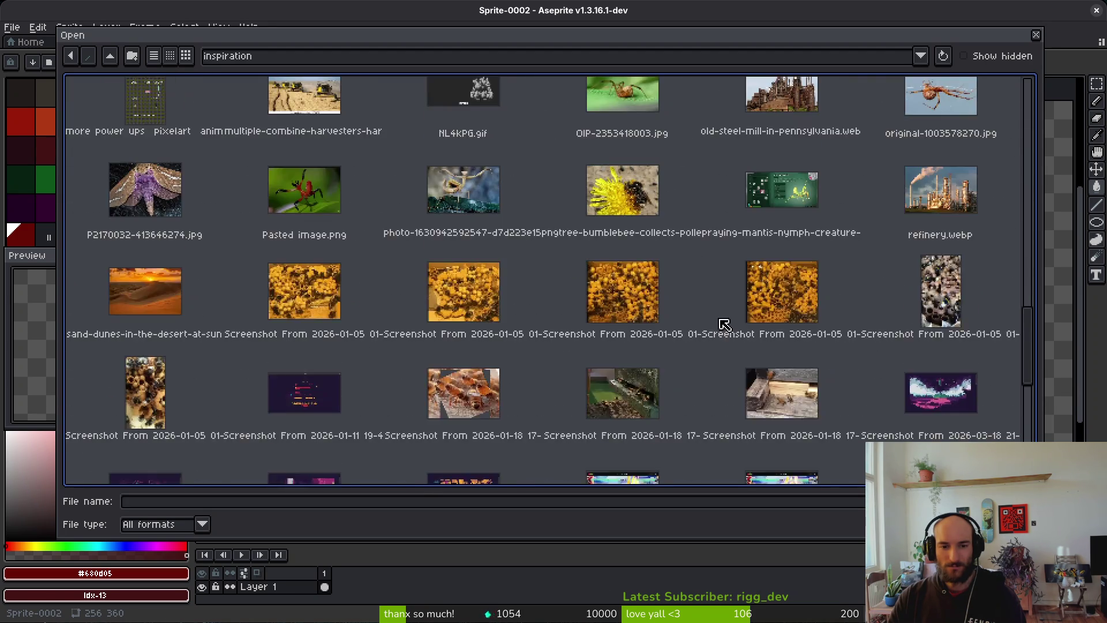
double_click(613, 157)
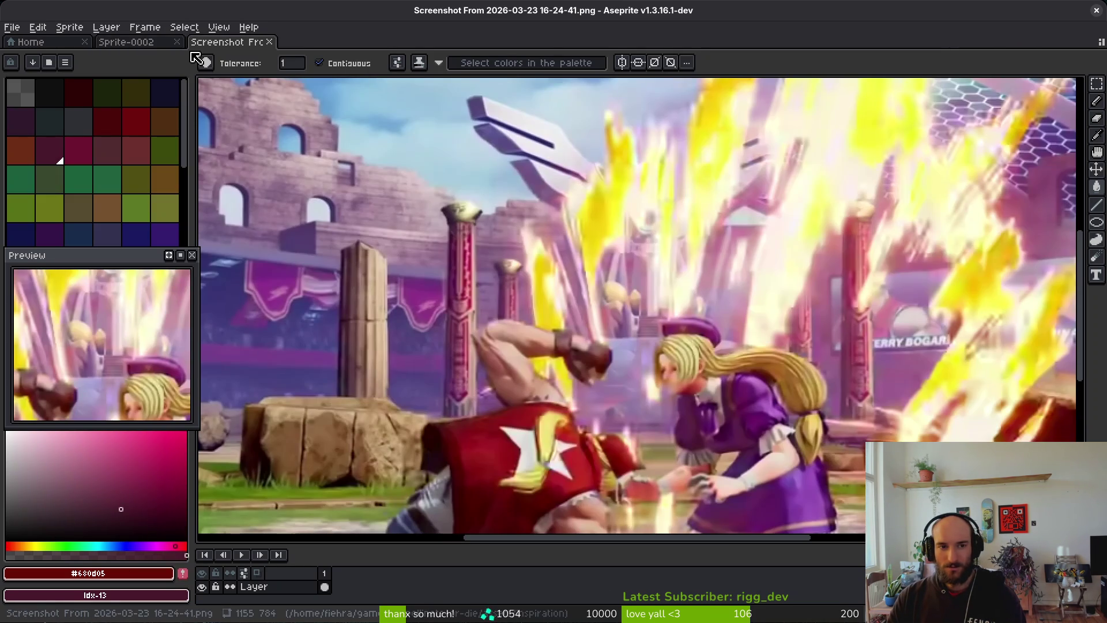
Dock the screenshot in a pane beside Sprite-0002 and reposition the sprite canvas
mouse_move(225, 43)
left_mouse_down()
mouse_move(276, 124)
mouse_move(222, 159)
mouse_move(243, 167)
left_mouse_up()
scroll(309, 181, "down", 3)
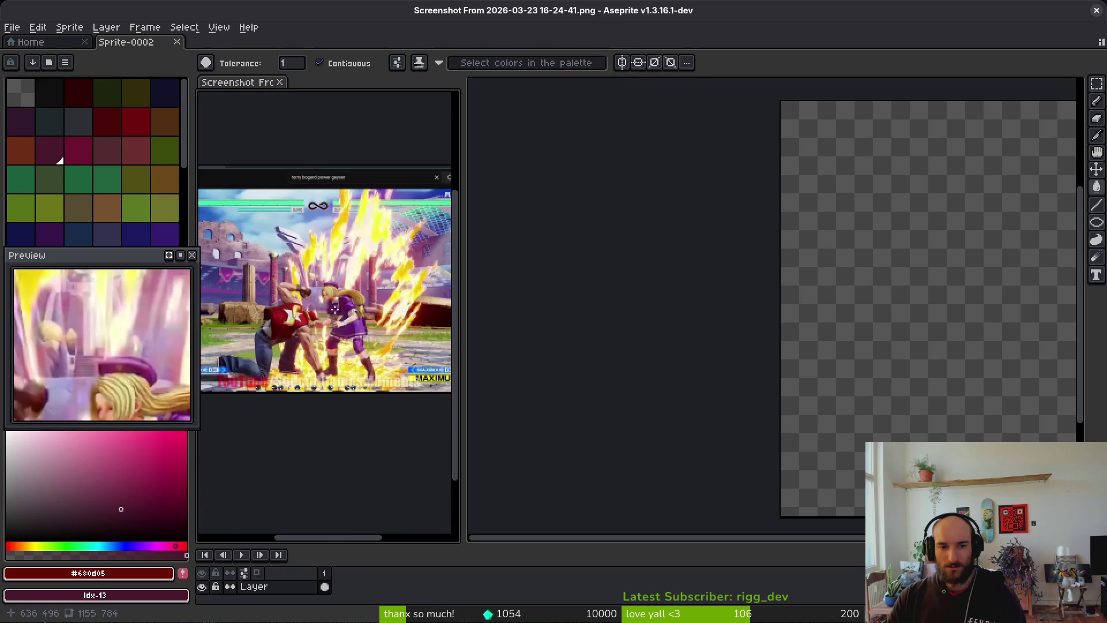
scroll(338, 310, "up", 1)
left_click(689, 334)
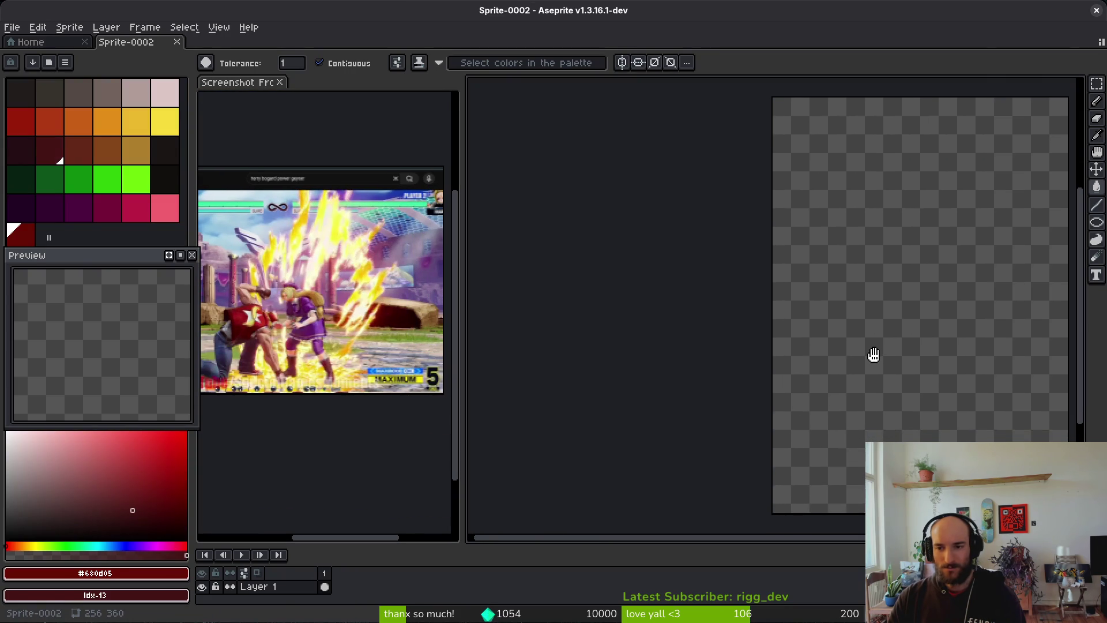
mouse_move(886, 363)
left_mouse_down()
mouse_move(769, 346)
mouse_move(878, 360)
left_mouse_up()
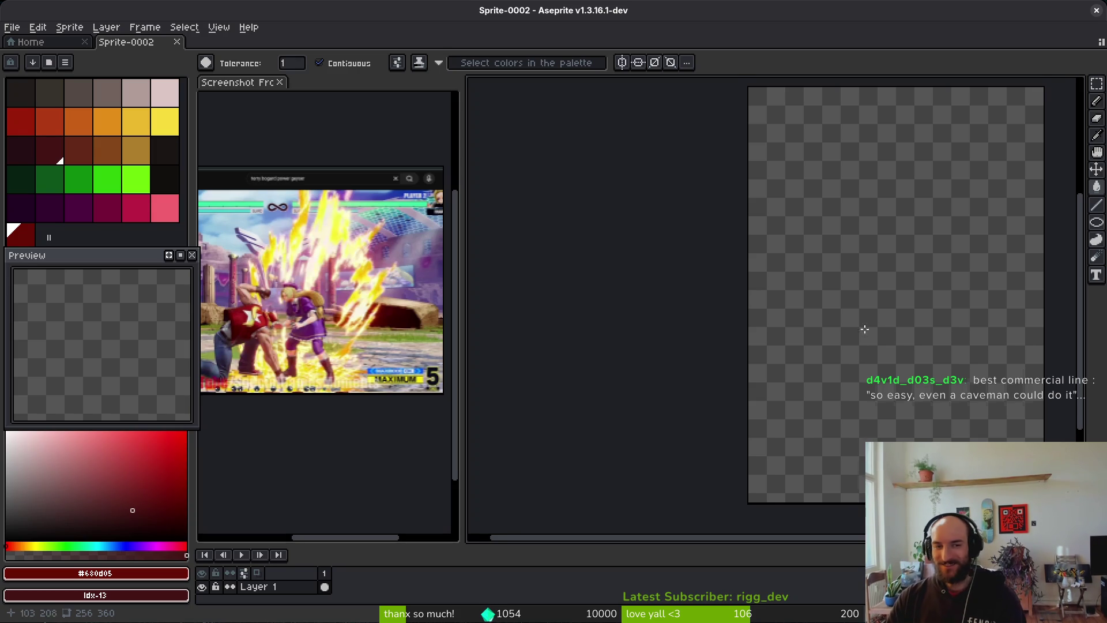
Pick bright red and draw jagged 5px flame strokes upward and across the canvas
scroll(873, 321, "right", 1)
left_click(12, 112)
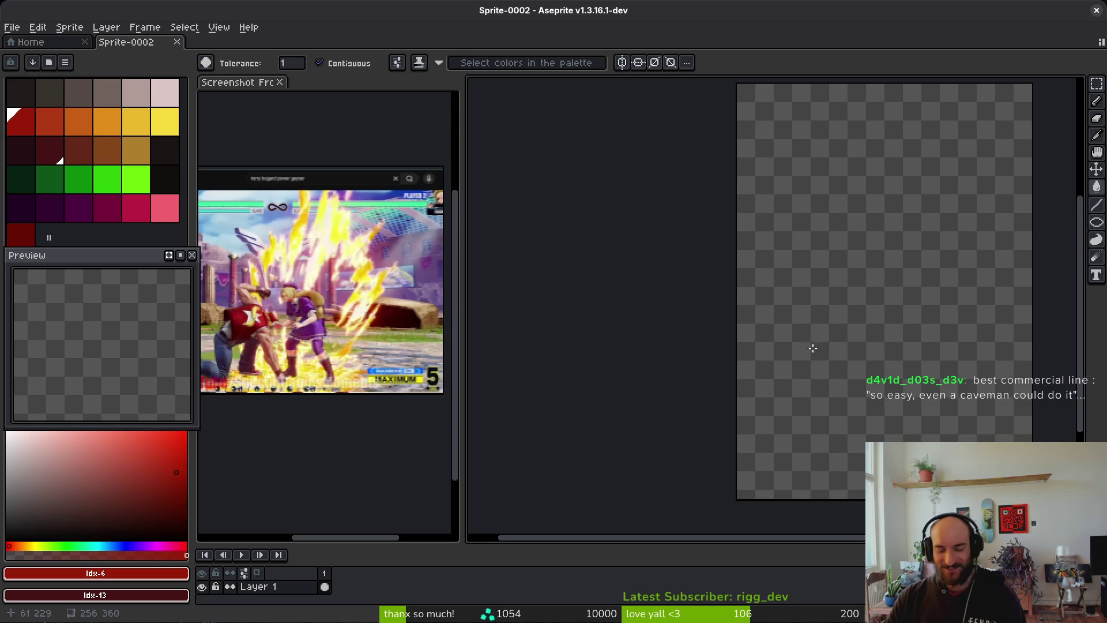
scroll(819, 398, "right", 2)
key("b")
mouse_move(773, 478)
left_mouse_down()
mouse_move(728, 381)
mouse_move(776, 411)
mouse_move(774, 426)
left_mouse_up()
key("ctrl+z")
key("plus")
key("plus")
key("plus")
mouse_move(775, 480)
left_mouse_down()
mouse_move(757, 318)
mouse_move(813, 314)
mouse_move(894, 268)
left_mouse_up()
mouse_move(862, 213)
left_mouse_down()
mouse_move(845, 257)
mouse_move(823, 274)
mouse_move(880, 227)
mouse_move(913, 283)
mouse_move(939, 268)
mouse_move(959, 300)
mouse_move(952, 387)
mouse_move(973, 417)
mouse_move(998, 420)
mouse_move(981, 429)
left_mouse_up()
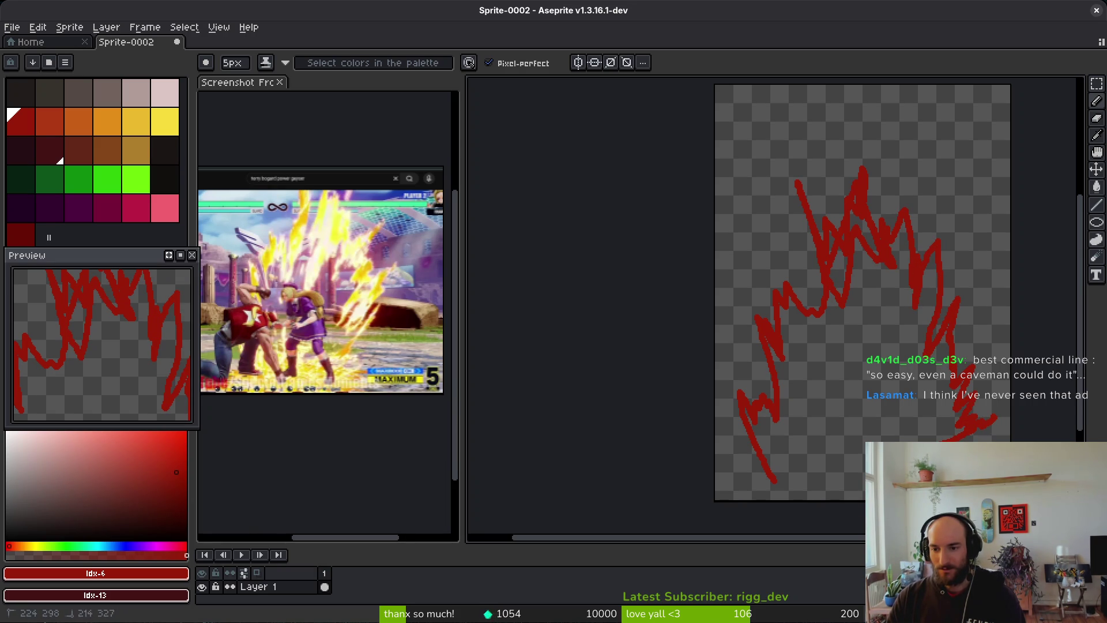
Add a red zigzag at lower left and erase the upper tip of that stroke
mouse_move(743, 404)
left_mouse_down()
mouse_move(776, 456)
mouse_move(812, 483)
mouse_move(773, 479)
mouse_move(744, 424)
mouse_move(773, 477)
left_mouse_up()
key("e")
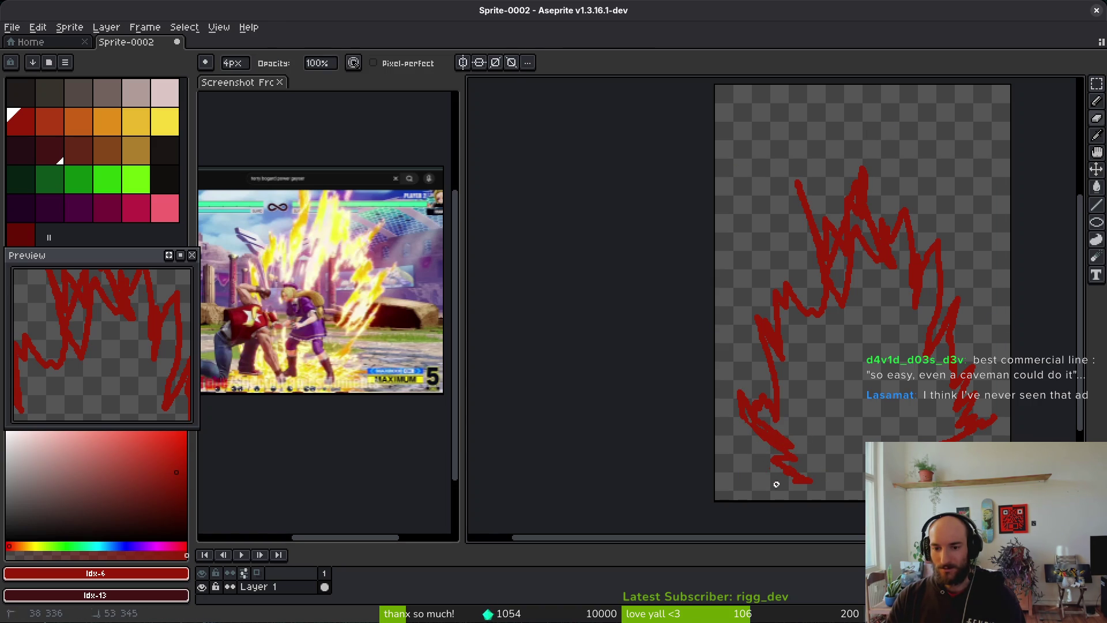
left_click_drag(736, 390, 819, 471)
scroll(745, 395, "up", 2)
Fill in more red on the lower flame strokes with a small extra stroke
key("b")
scroll(819, 470, "down", 4)
scroll(819, 470, "up", 6)
mouse_move(761, 392)
left_mouse_down()
mouse_move(860, 467)
mouse_move(837, 438)
left_mouse_up()
scroll(837, 439, "down", 4)
scroll(710, 352, "up", 4)
left_click_drag(710, 352, 741, 365)
Paint a thick red stroke across the lower flame
key("e")
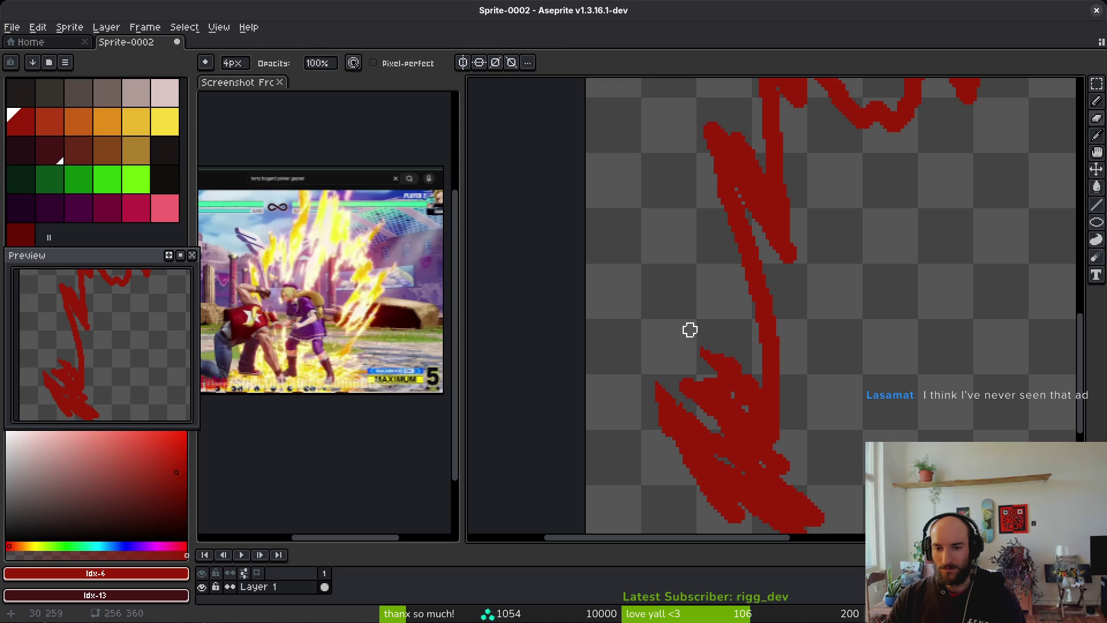
scroll(781, 408, "down", 5)
scroll(786, 398, "up", 3)
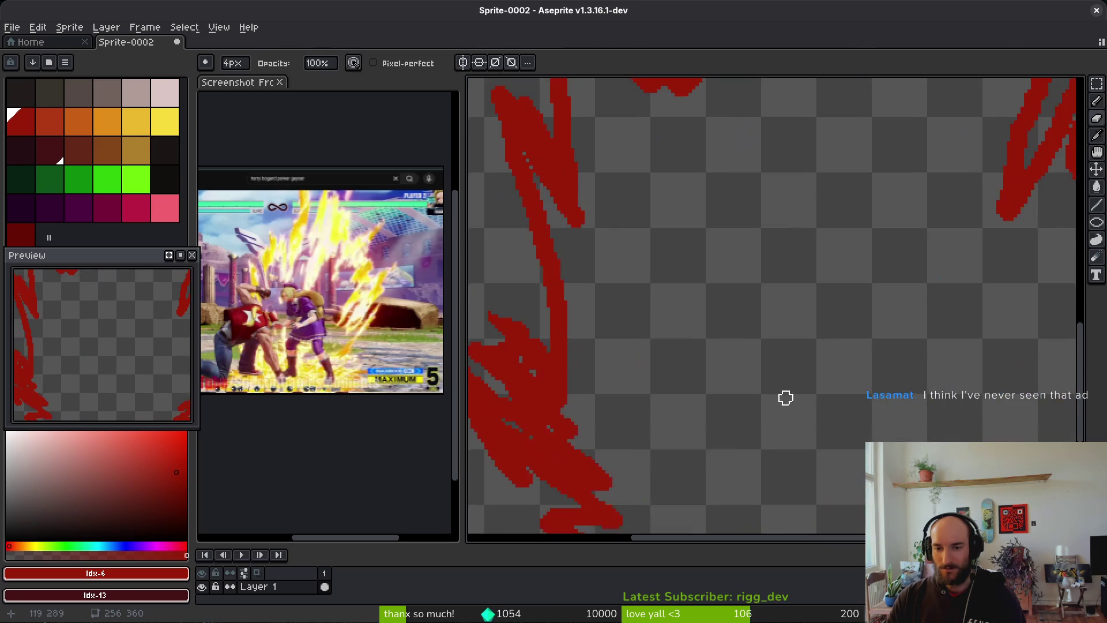
scroll(658, 351, "down", 2)
key("b")
scroll(658, 351, "up", 3)
mouse_move(640, 345)
left_mouse_down()
mouse_move(699, 403)
mouse_move(680, 363)
mouse_move(694, 374)
left_mouse_up()
Erase the top edge of the red blob to tidy it
key("e")
left_click_drag(640, 324, 631, 334)
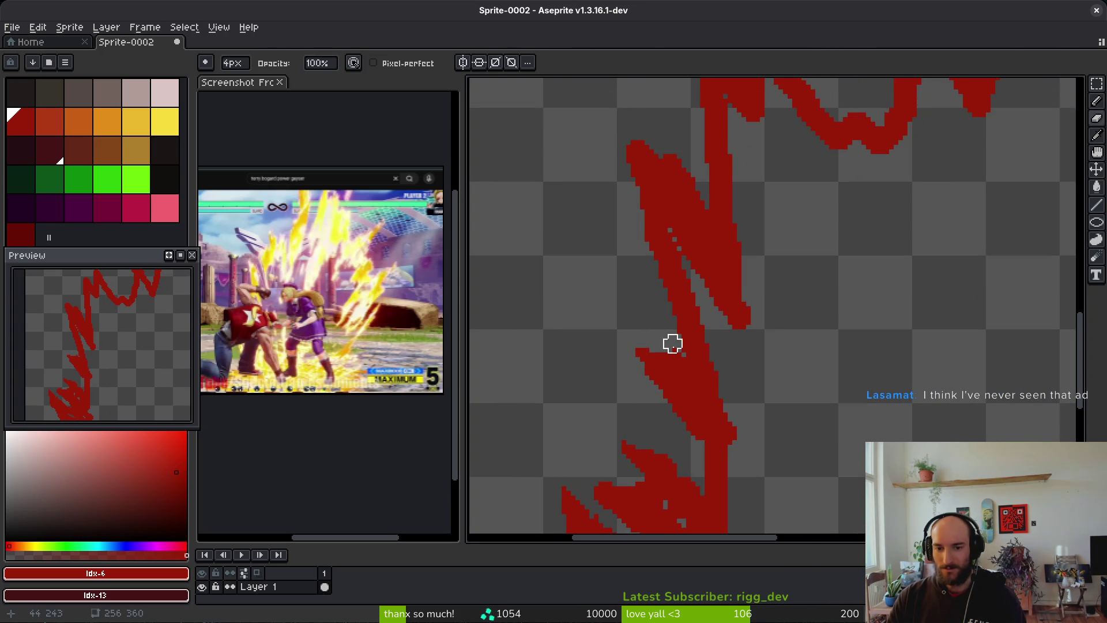
scroll(751, 372, "down", 4)
scroll(781, 398, "up", 5)
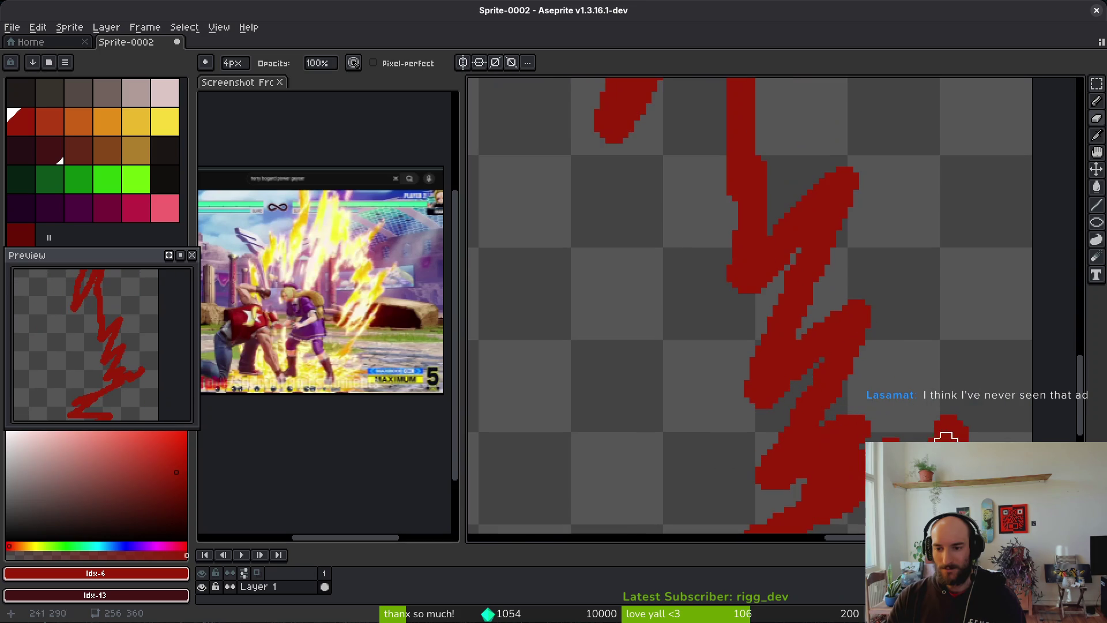
scroll(927, 404, "down", 2)
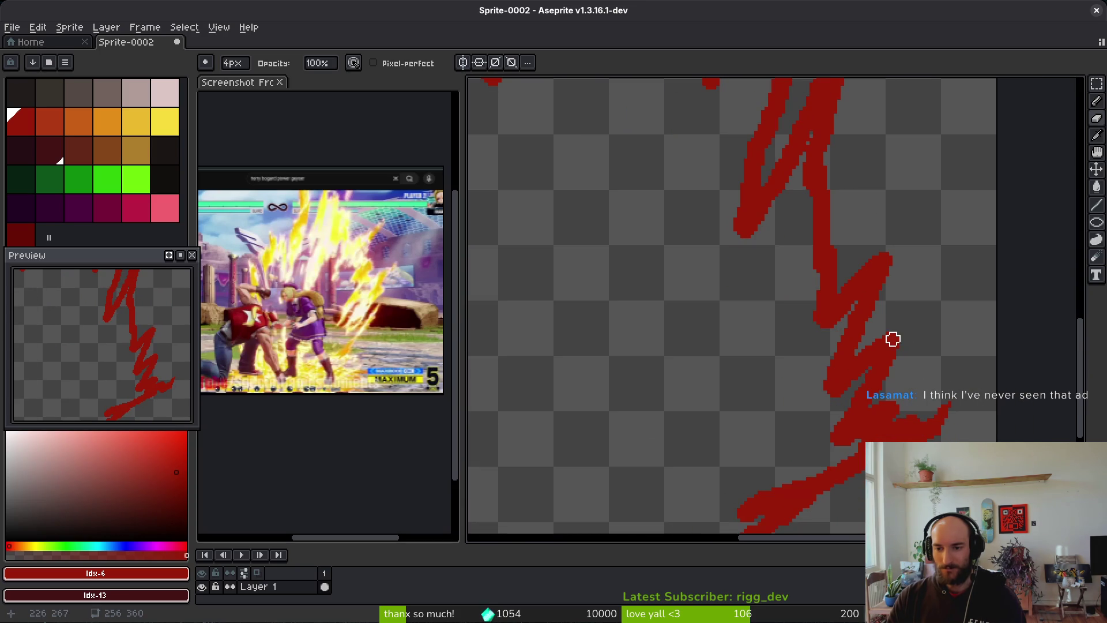
scroll(871, 333, "up", 1)
scroll(865, 283, "up", 1)
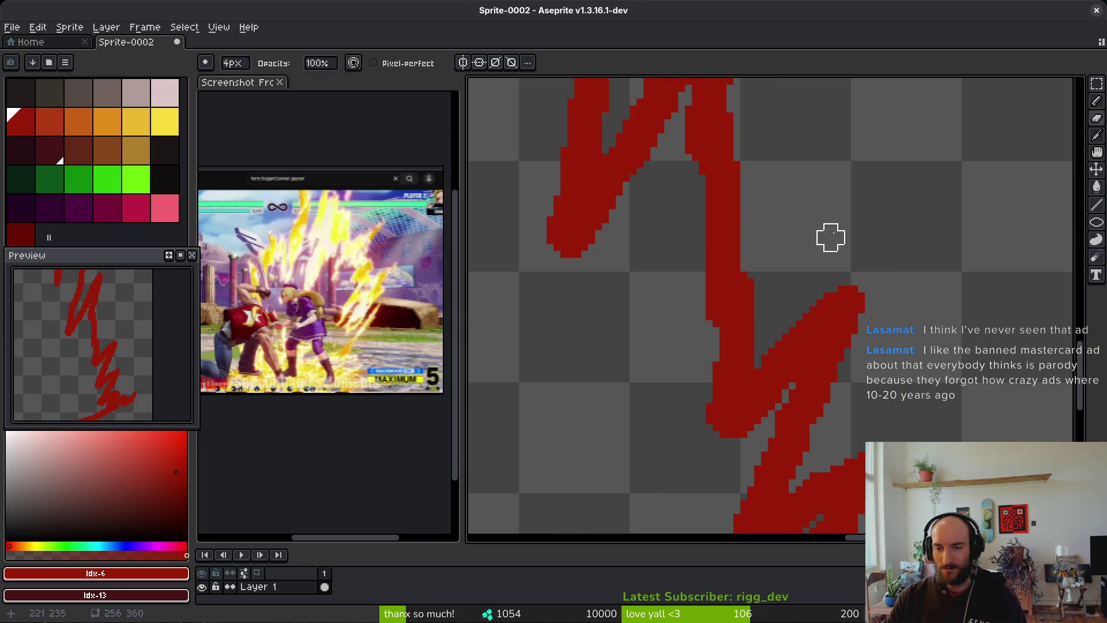
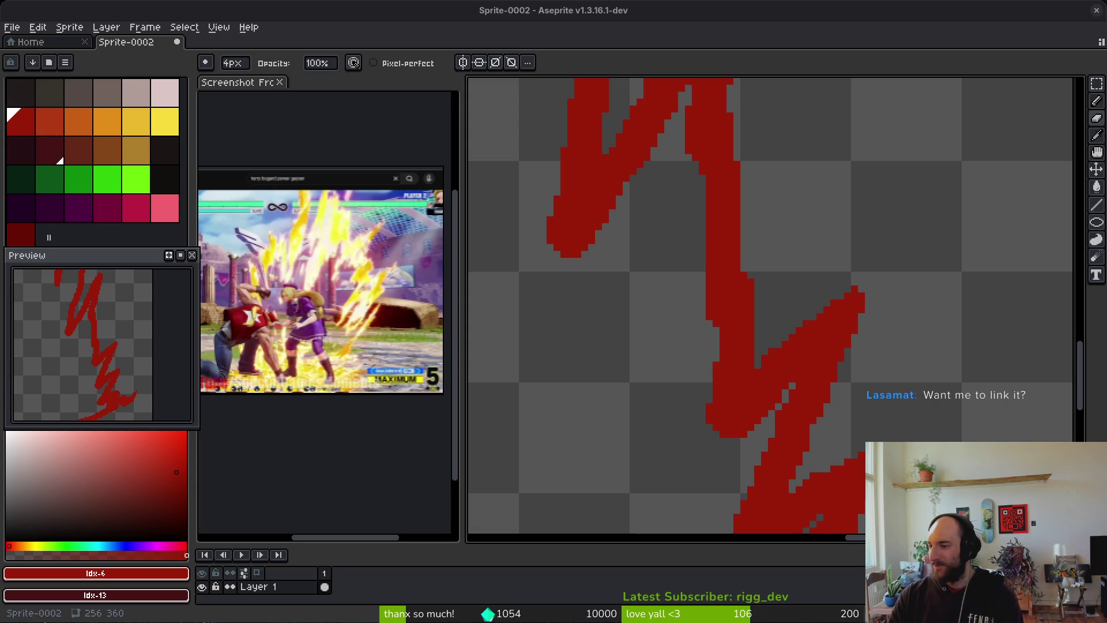
Bring the browser playing TRIGEMA TV COMIC in front of Aseprite and move it down-right
key("alt+Tab")
left_click_drag(688, 24, 715, 41)
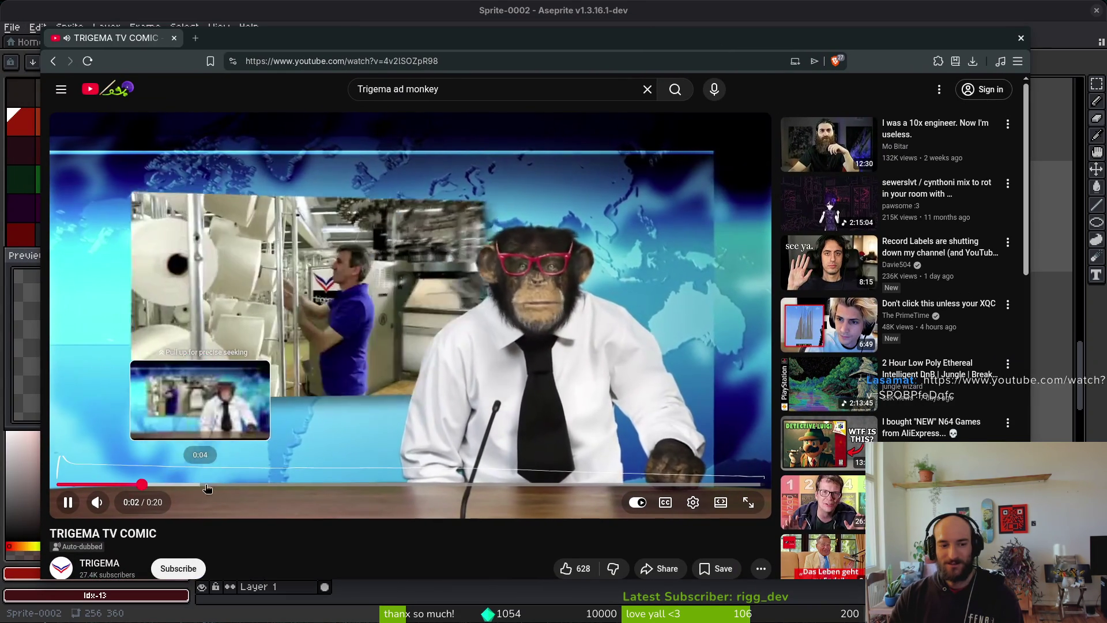
Set the TRIGEMA video's audio track to German (DE) original, then rewind and pause it
scroll(265, 545, "down", 2)
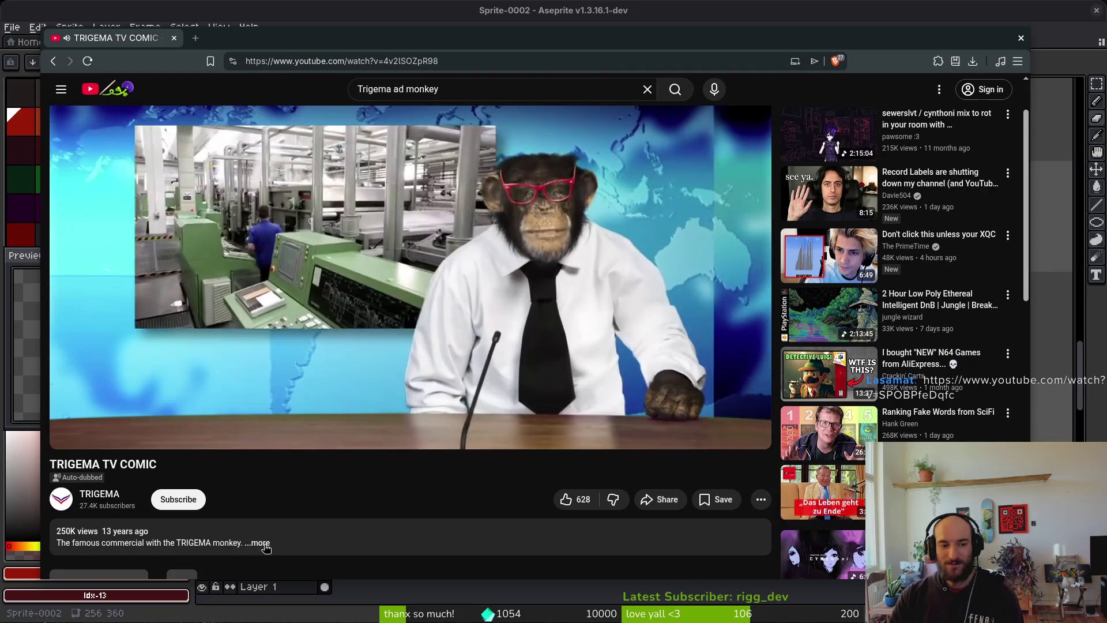
scroll(383, 517, "up", 2)
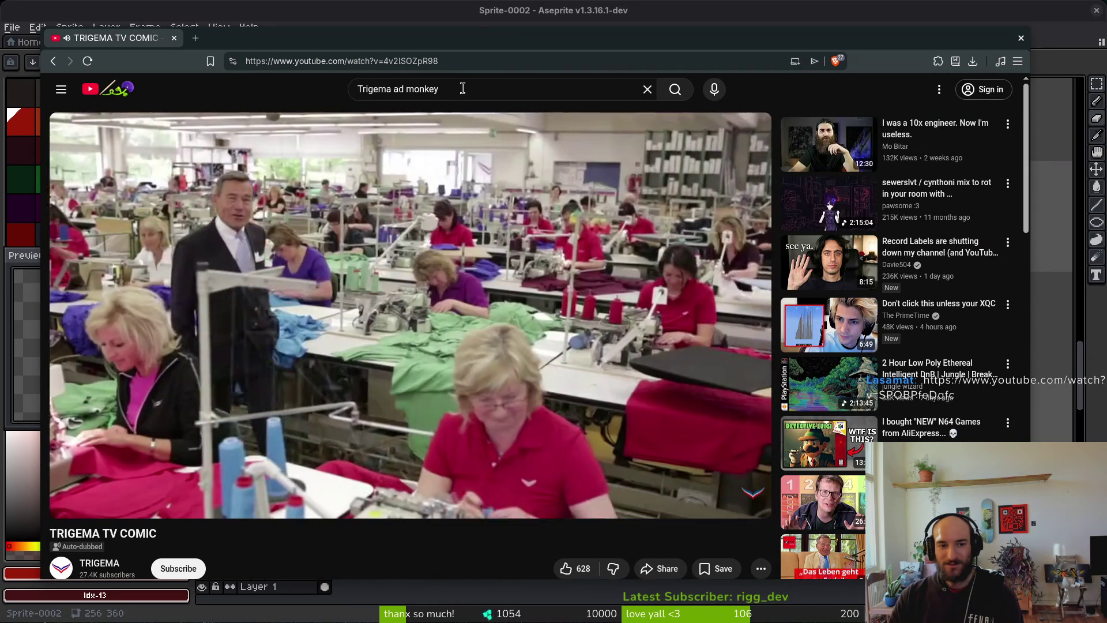
mouse_move(486, 200)
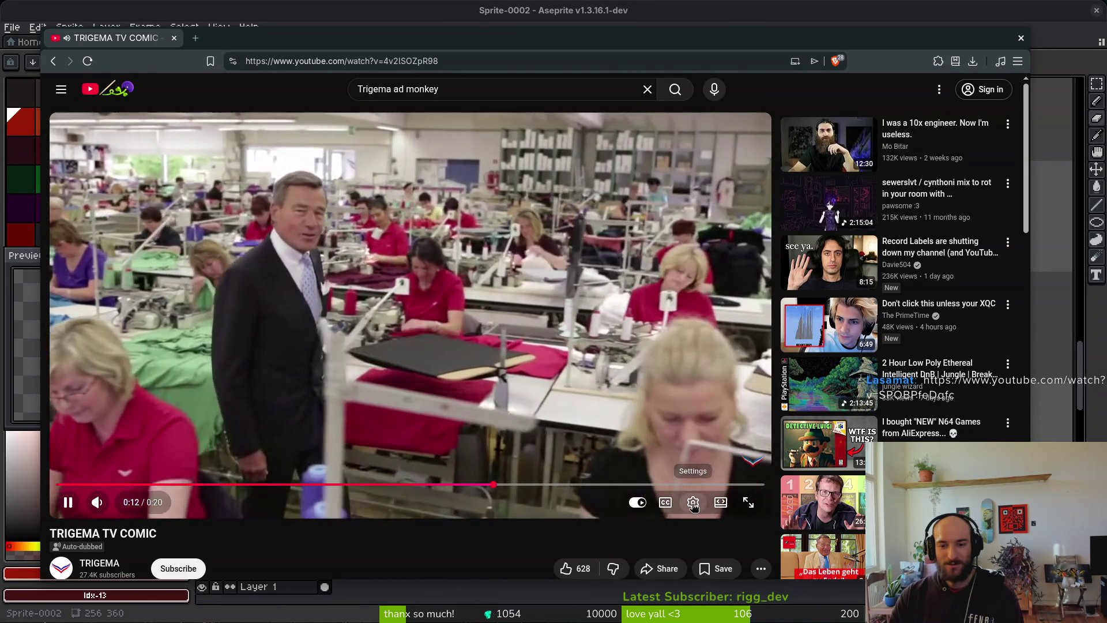
left_click(693, 502)
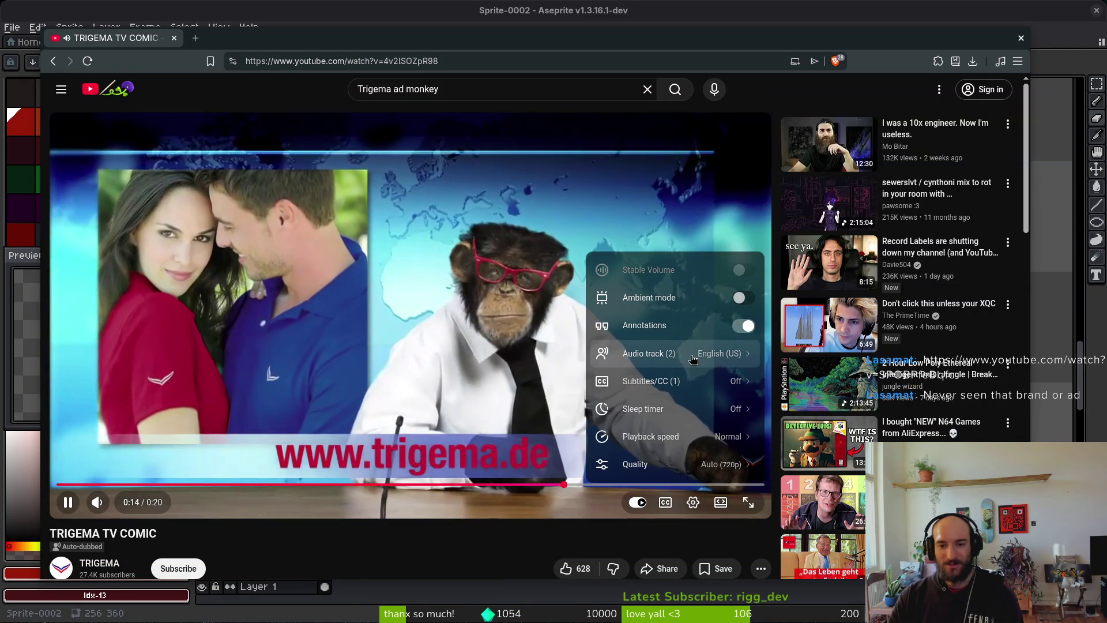
left_click(726, 352)
left_click(692, 366)
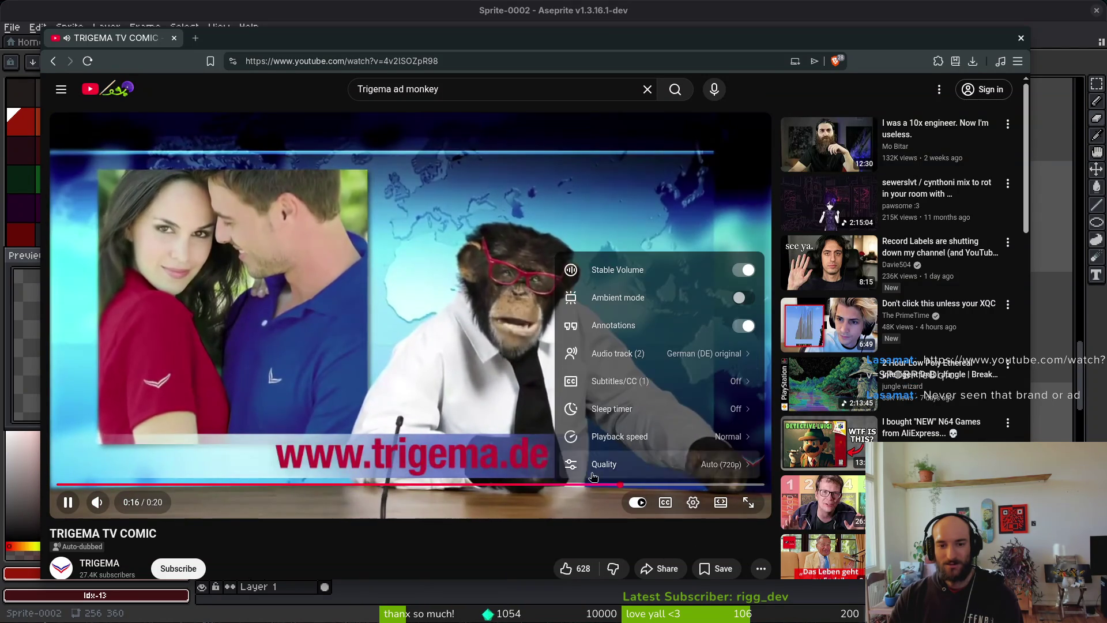
mouse_move(180, 485)
left_mouse_down()
mouse_move(115, 485)
mouse_move(131, 486)
left_mouse_up()
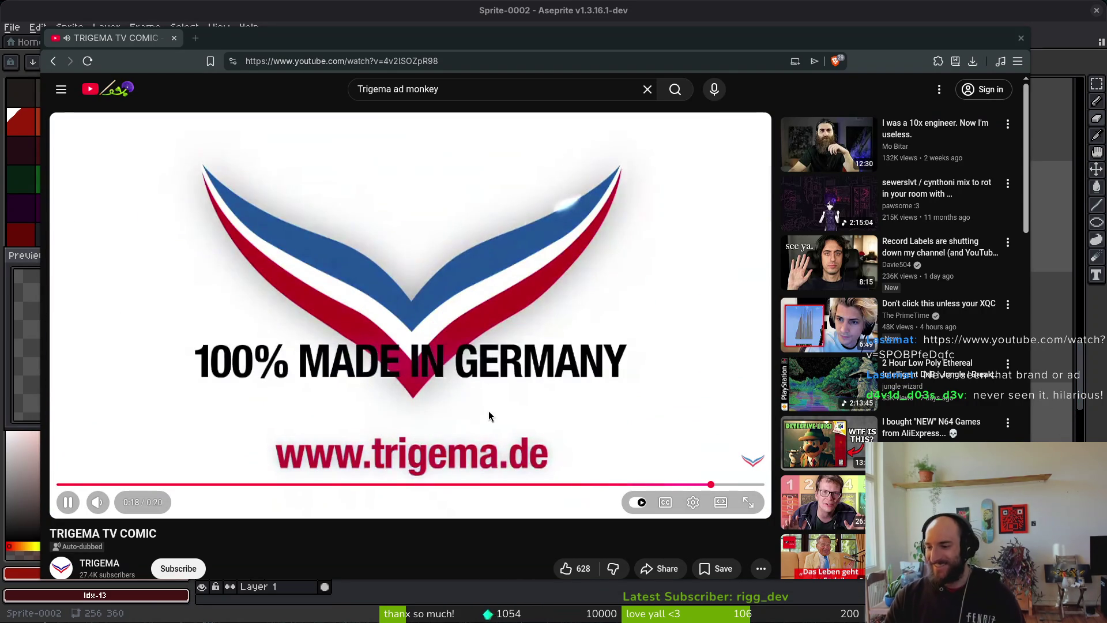
left_click(467, 233)
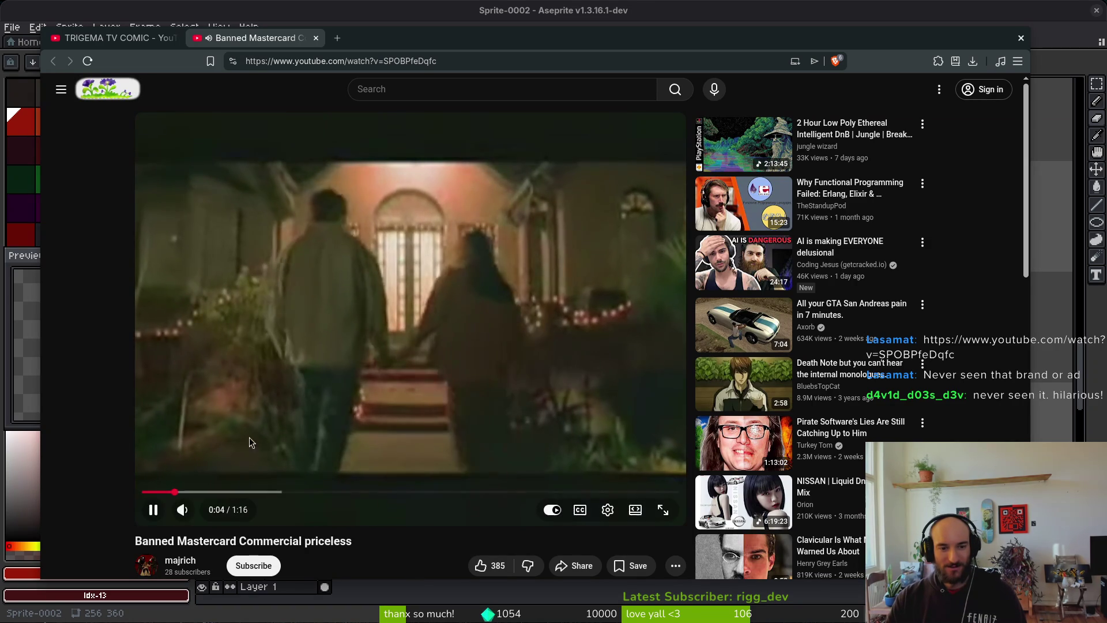
Raise the commercial's volume to full, pause it at 0:14, then close the Banned Mastercard tab
left_click_drag(205, 510, 236, 513)
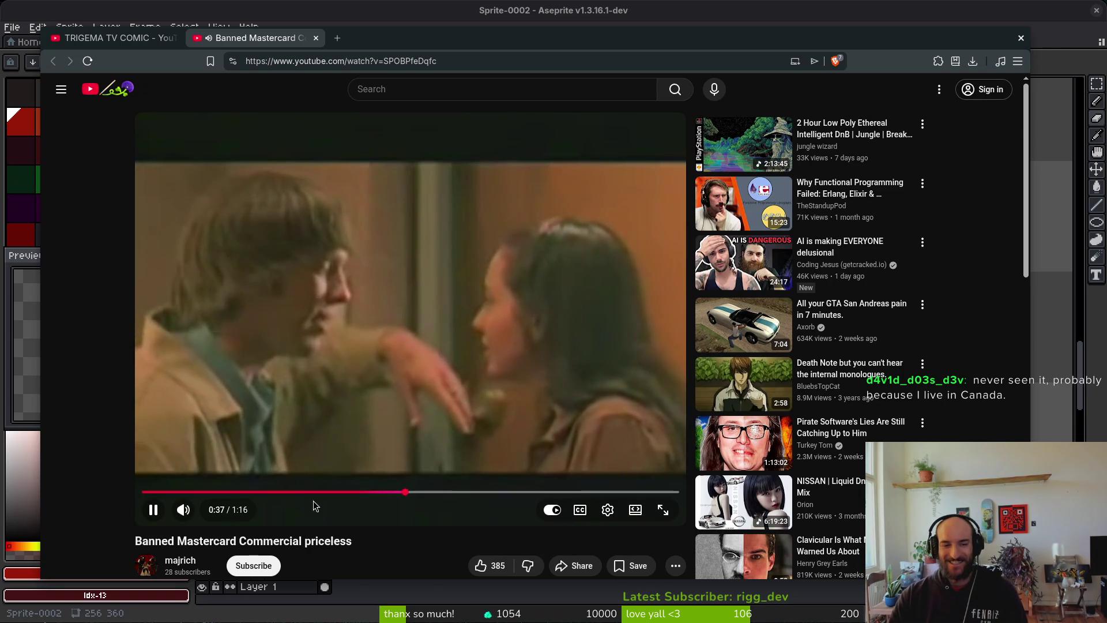
left_click(304, 492)
mouse_move(305, 498)
left_mouse_down()
mouse_move(283, 496)
mouse_move(415, 496)
left_mouse_up()
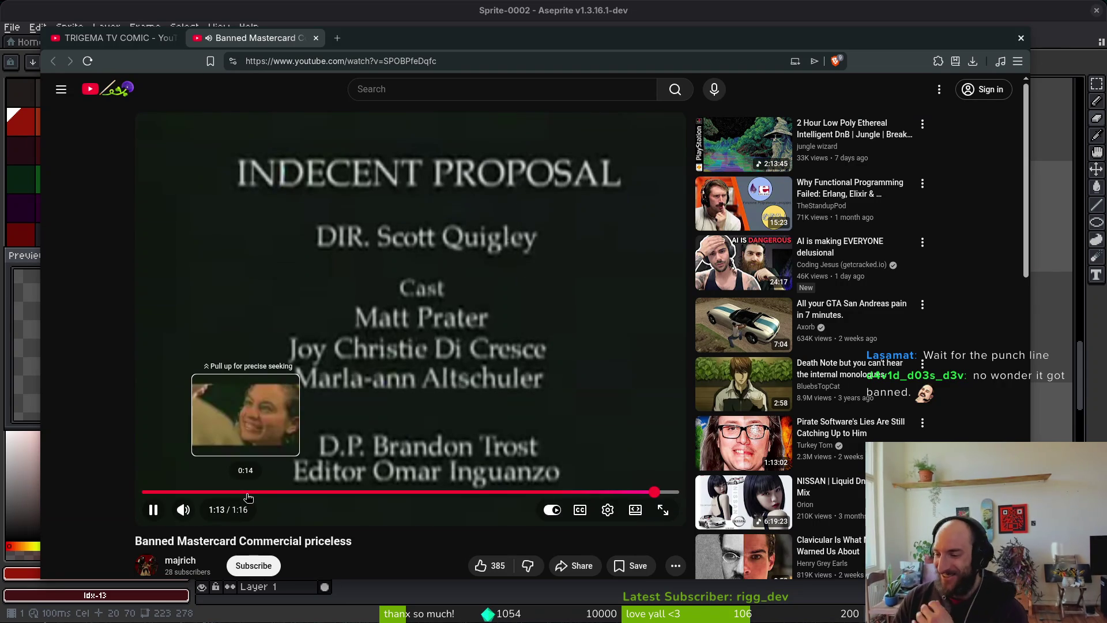
left_click(248, 492)
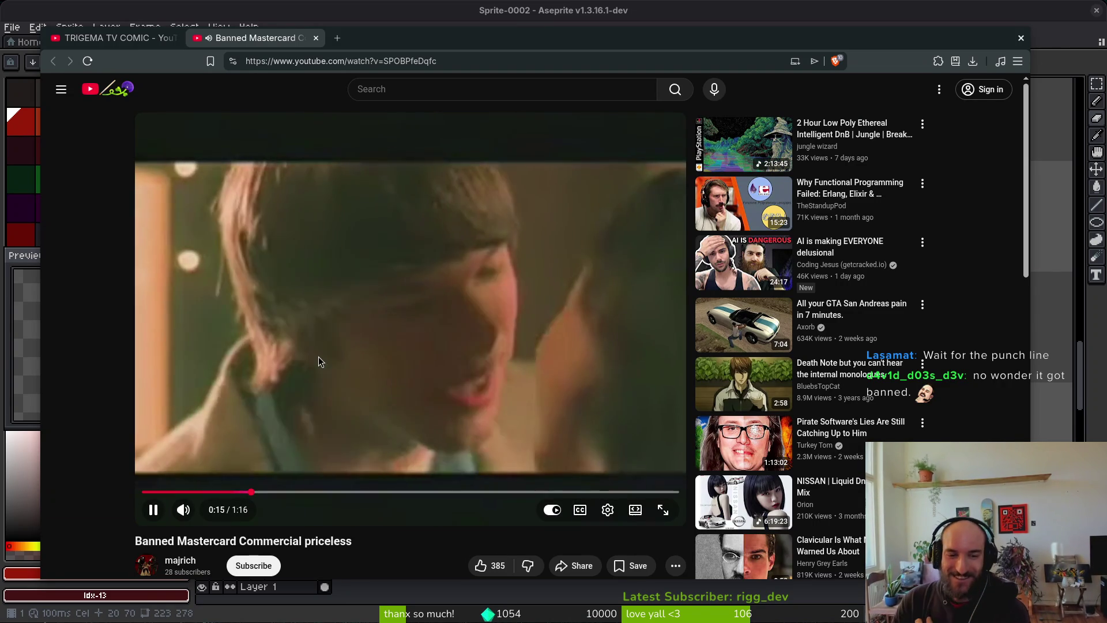
left_click(319, 357)
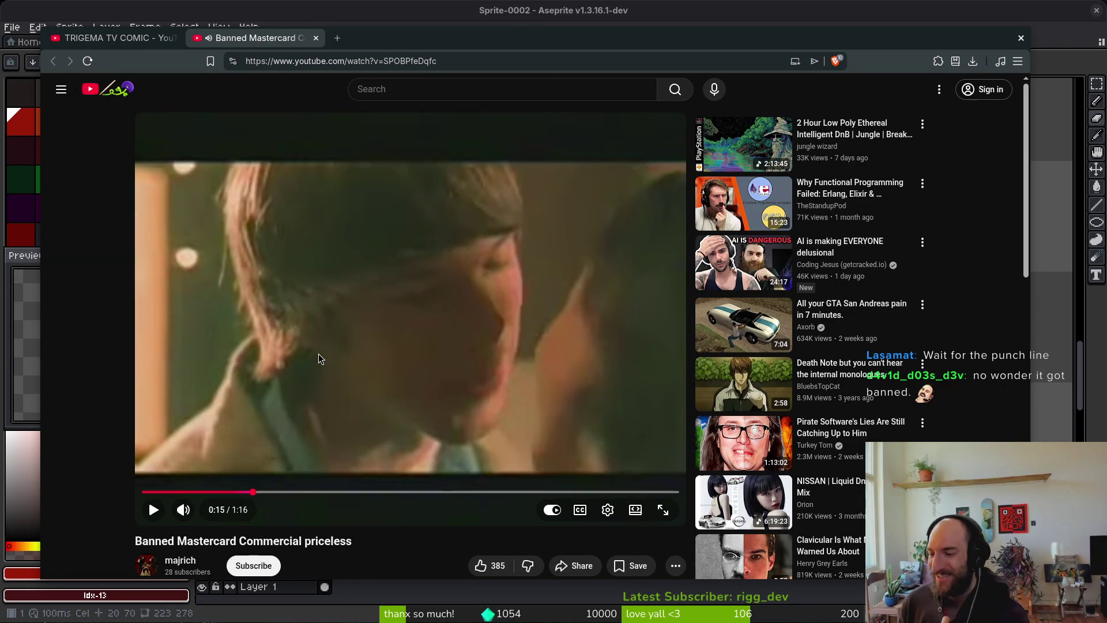
key("space")
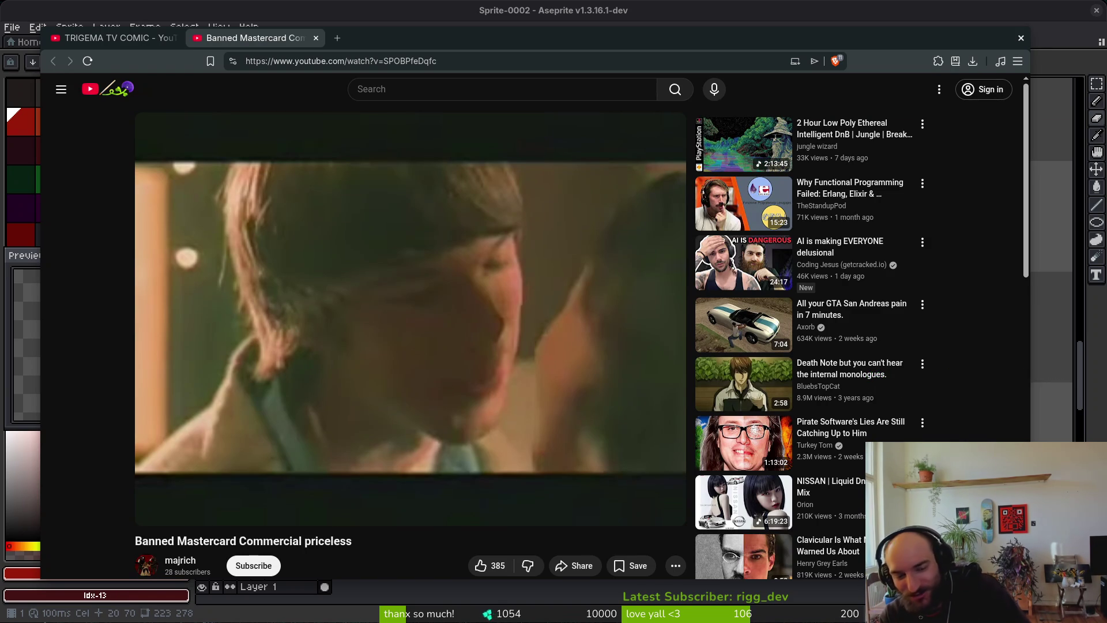
mouse_move(383, 514)
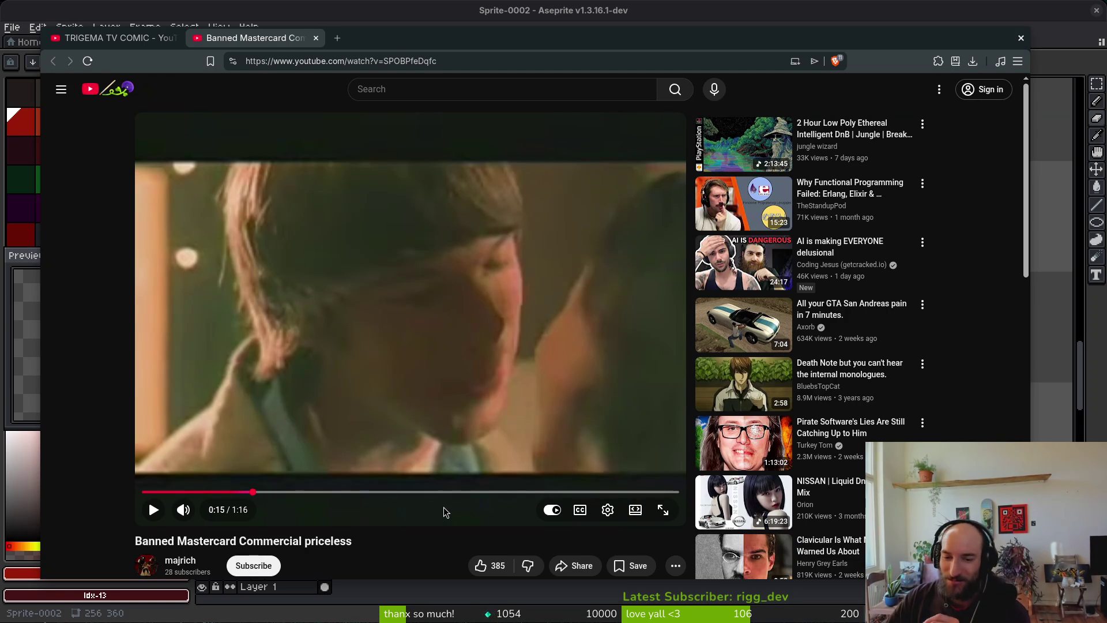
left_click(315, 39)
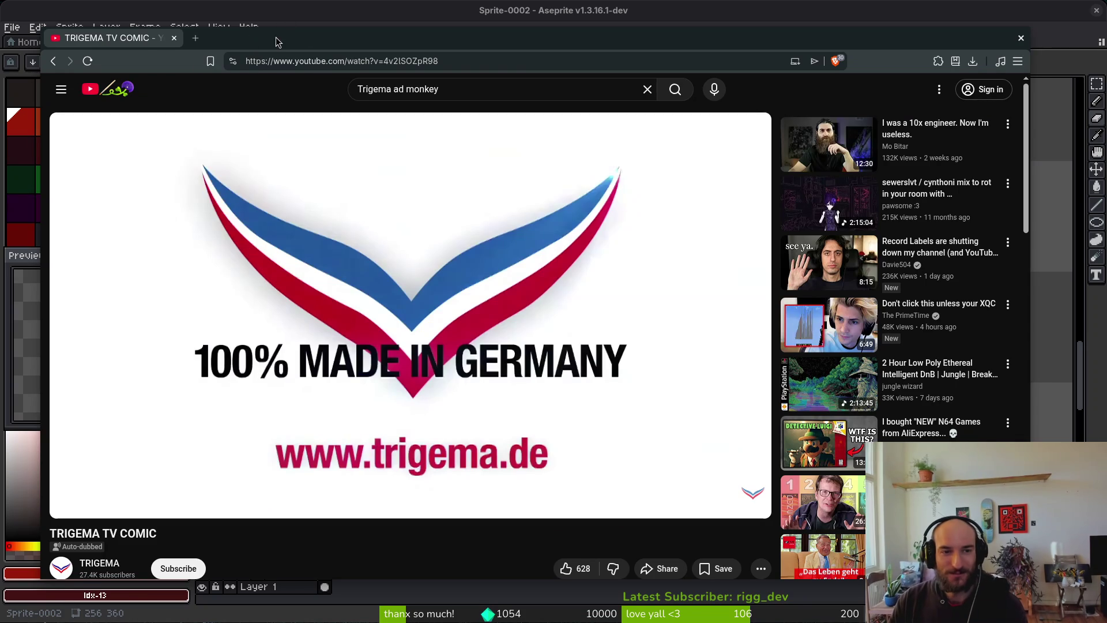
Back in Aseprite, eyedrop the geyser's dark red and thicken the right-hand flame strokes
key("ctrl+w")
scroll(748, 342, "down", 4)
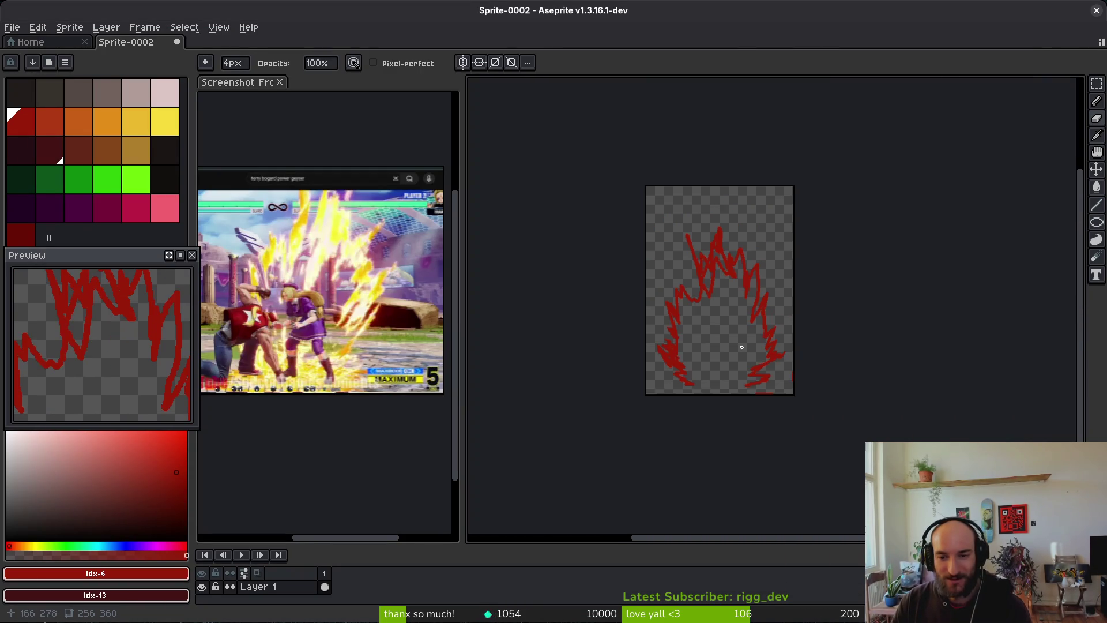
scroll(718, 338, "up", 3)
left_click(739, 240, "alt")
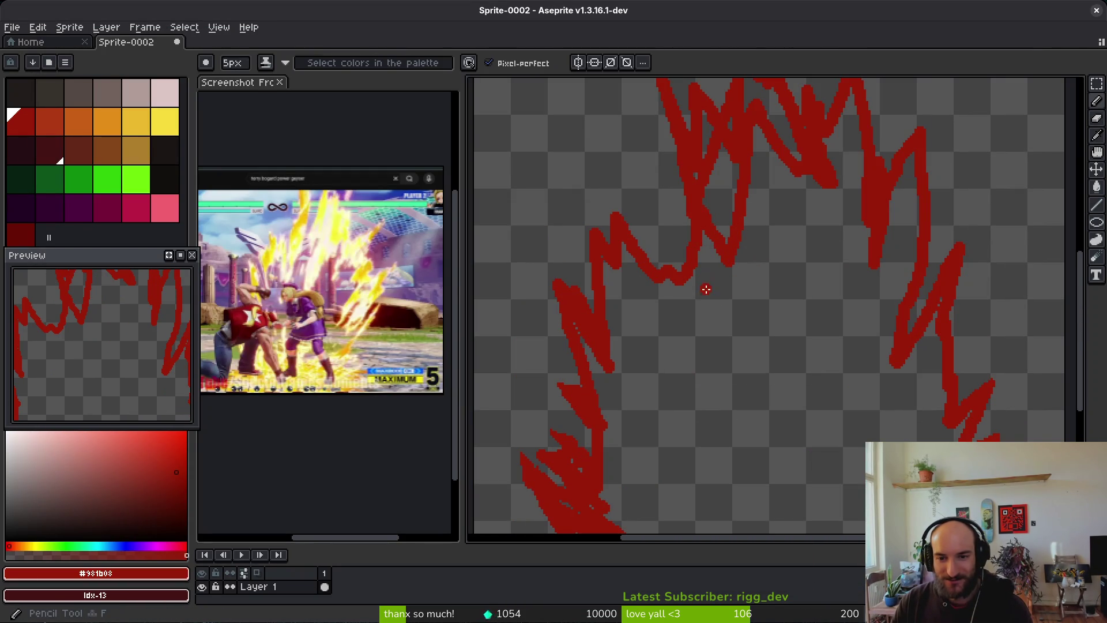
mouse_move(756, 208)
left_mouse_down()
mouse_move(724, 173)
mouse_move(726, 243)
left_mouse_up()
key("ctrl+z")
left_click_drag(875, 257, 869, 246)
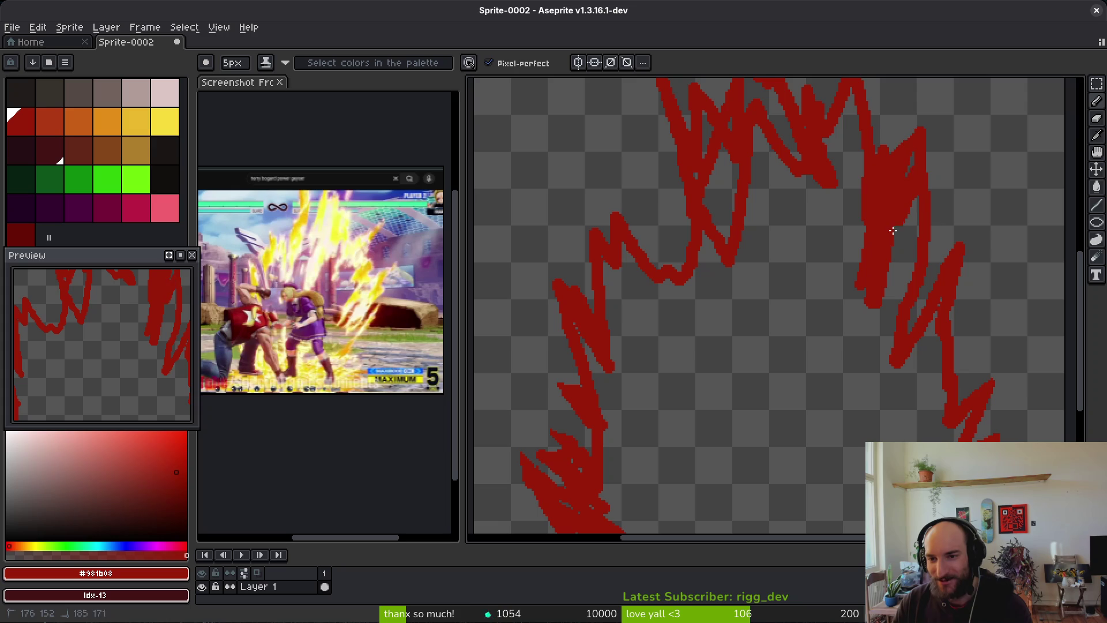
left_click_drag(913, 183, 901, 193)
mouse_move(835, 143)
left_mouse_down()
mouse_move(822, 216)
mouse_move(782, 161)
left_mouse_up()
Add zigzag red flame strokes and a long vertical stroke, undoing failed attempts
scroll(820, 386, "down", 3)
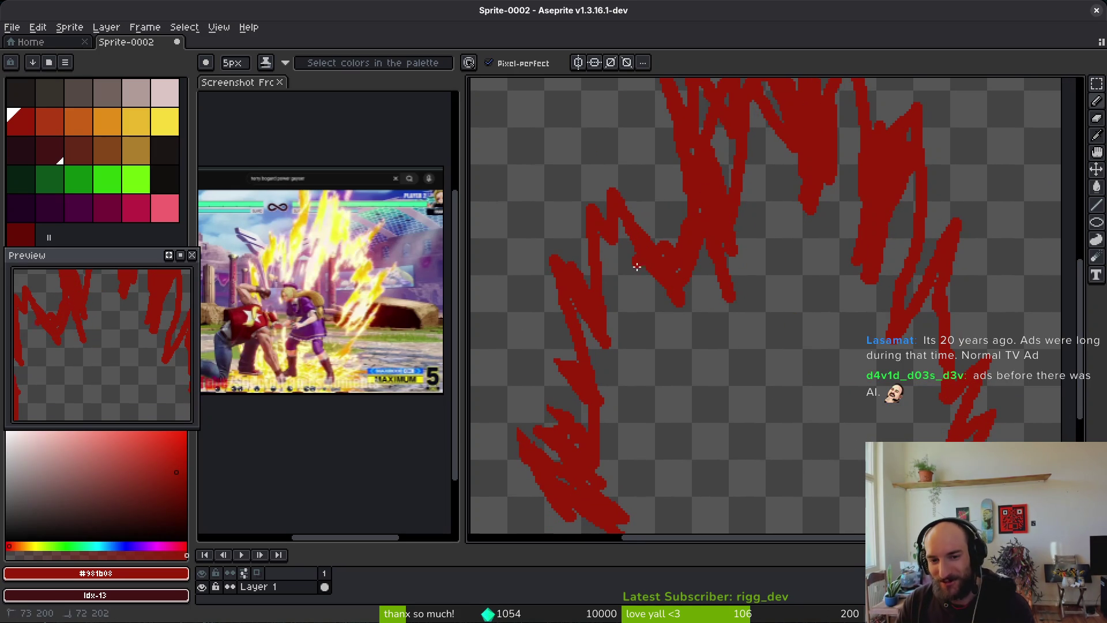
left_click_drag(610, 310, 660, 360)
scroll(749, 310, "down", 3)
left_click_drag(808, 153, 790, 167)
mouse_move(833, 255)
left_mouse_down()
mouse_move(850, 255)
mouse_move(897, 323)
left_mouse_up()
left_click_drag(844, 427, 783, 469)
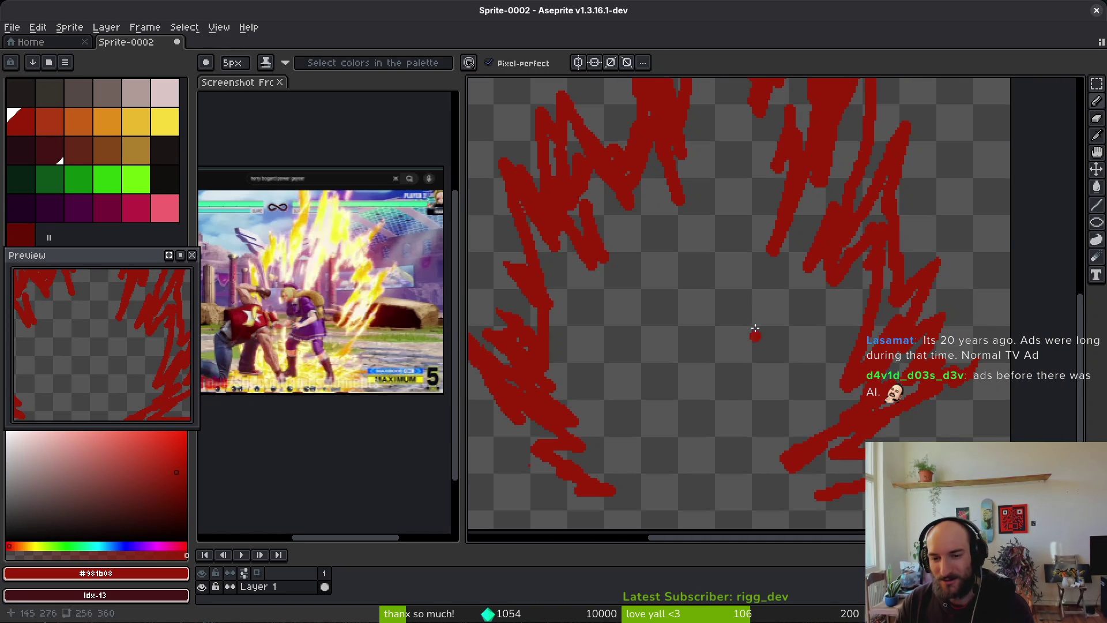
left_click_drag(715, 411, 756, 324)
key("ctrl+z")
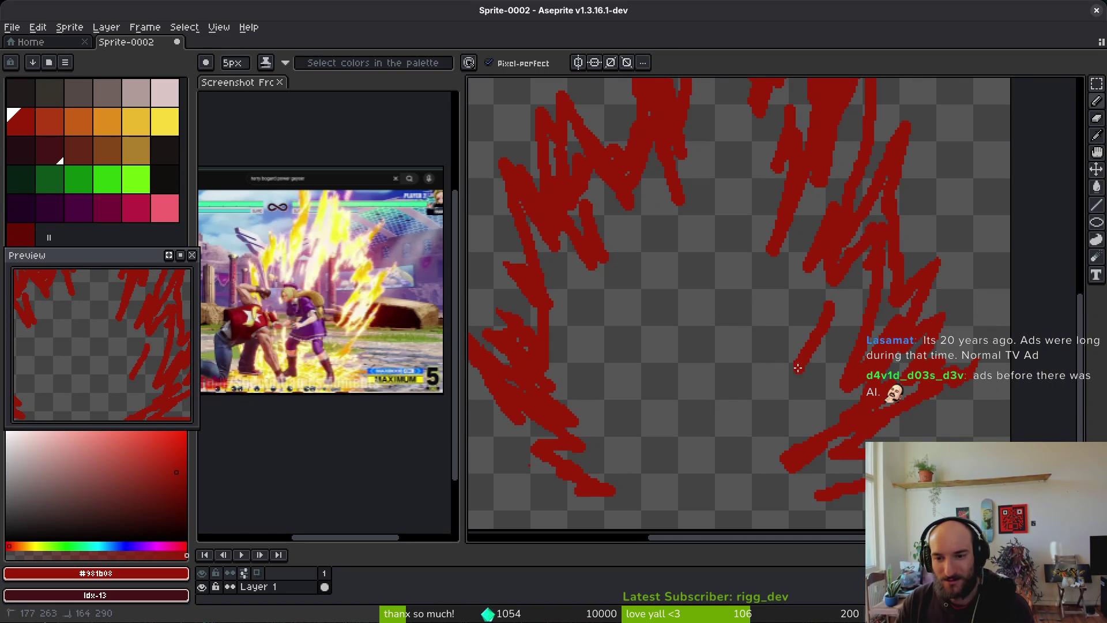
left_click_drag(741, 123, 733, 315)
key("ctrl+z")
mouse_move(731, 173)
left_mouse_down()
mouse_move(729, 274)
mouse_move(727, 129)
left_mouse_up()
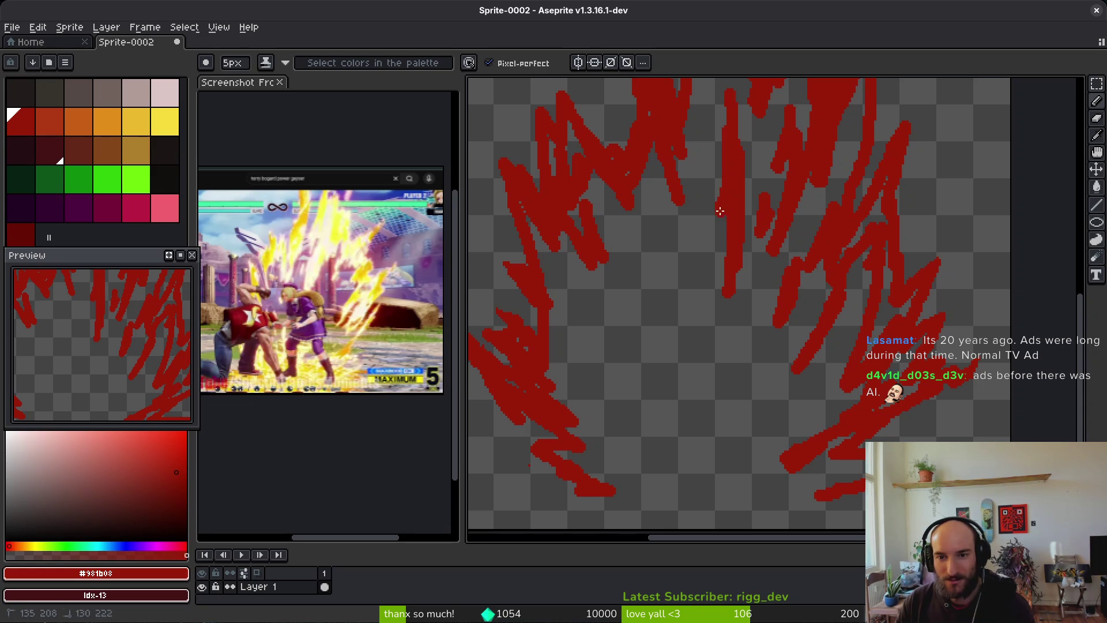
Draw more red flame strokes down the middle and lower left, undoing stray ones
left_click_drag(695, 167, 700, 252)
left_click_drag(676, 211, 676, 282)
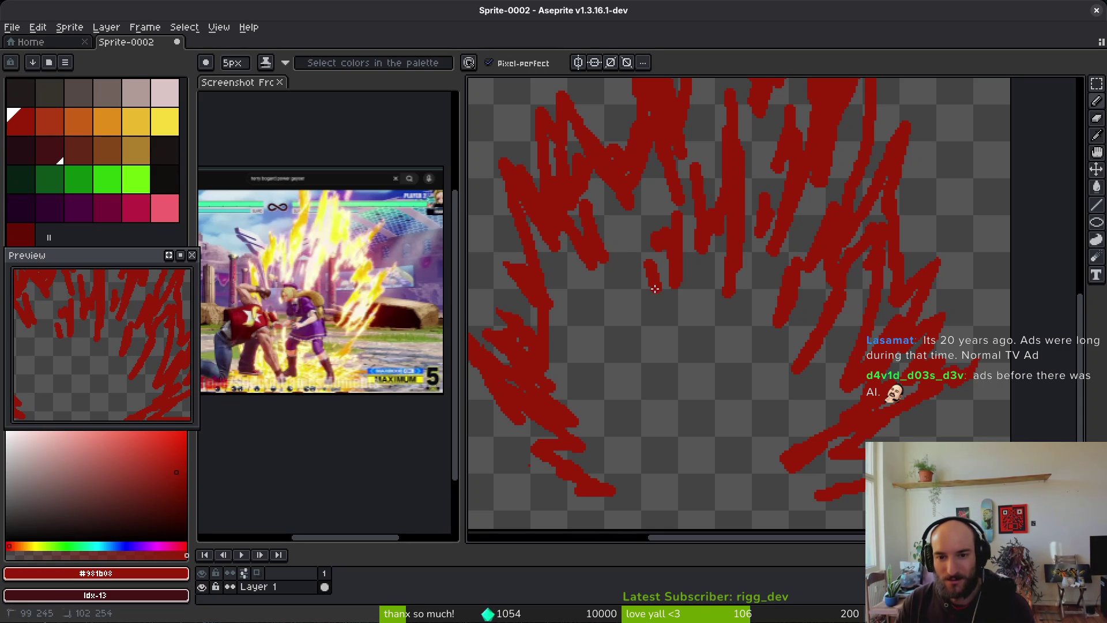
left_click_drag(600, 306, 602, 356)
left_click_drag(633, 417, 663, 476)
key("ctrl+z")
key("ctrl+z")
key("ctrl+z")
mouse_move(531, 326)
left_mouse_down()
mouse_move(602, 453)
mouse_move(563, 482)
left_mouse_up()
scroll(625, 416, "up", 3)
left_click_drag(640, 297, 663, 413)
key("ctrl+z")
left_click_drag(634, 344, 630, 372)
scroll(716, 387, "down", 3)
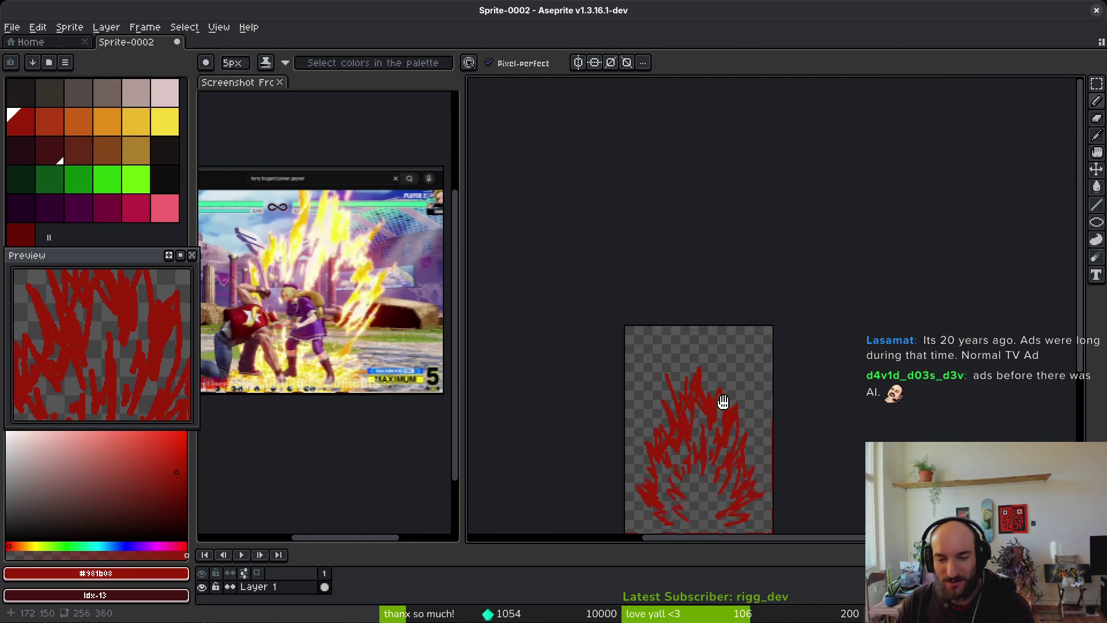
scroll(750, 438, "up", 1)
Open and cancel the file dialog, then select the whole sprite
key("ctrl+o")
key("Escape")
scroll(682, 331, "down", 1)
scroll(683, 332, "down", 1)
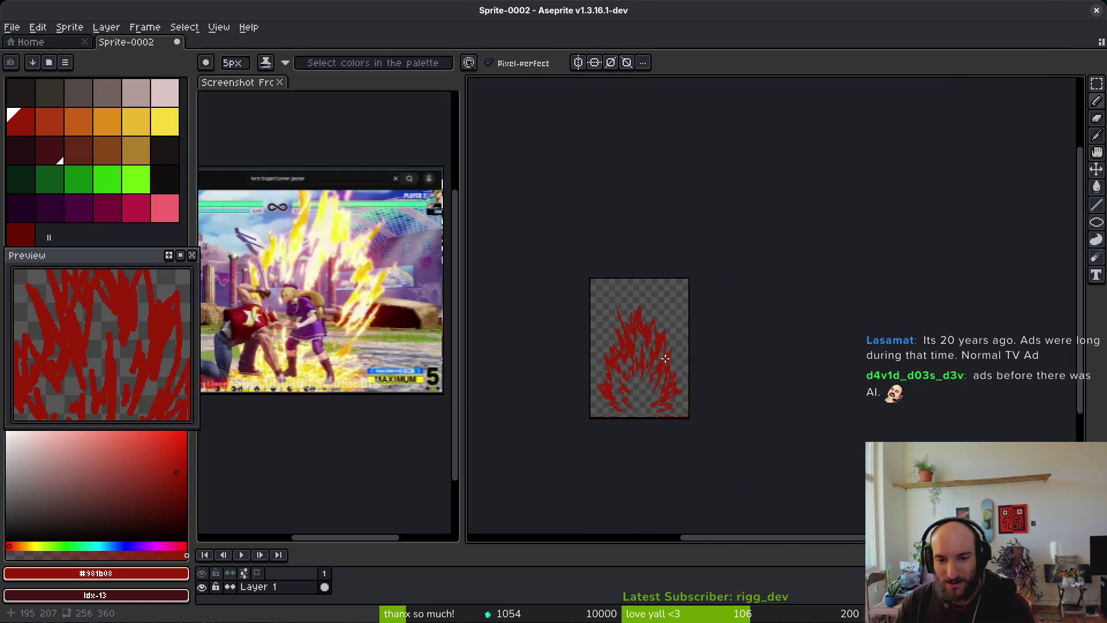
scroll(579, 329, "up", 1)
scroll(712, 331, "left", 2)
key("ctrl+a")
Save the sprite under the name bloodGeyser inside the aseprite folder
key("ctrl+s")
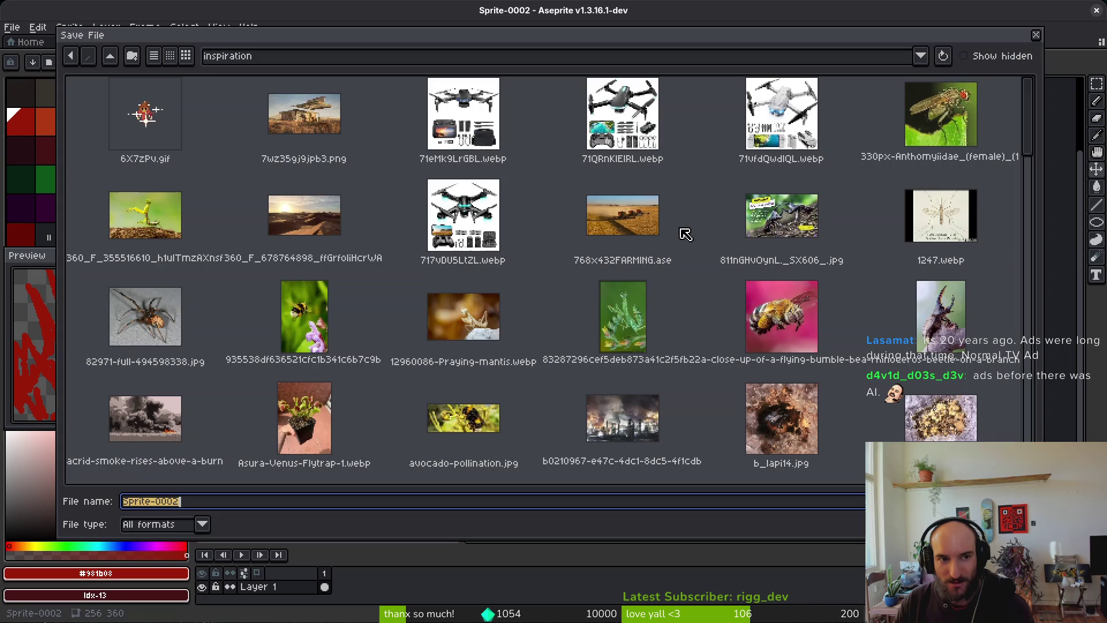
left_click(110, 57)
double_click(211, 161)
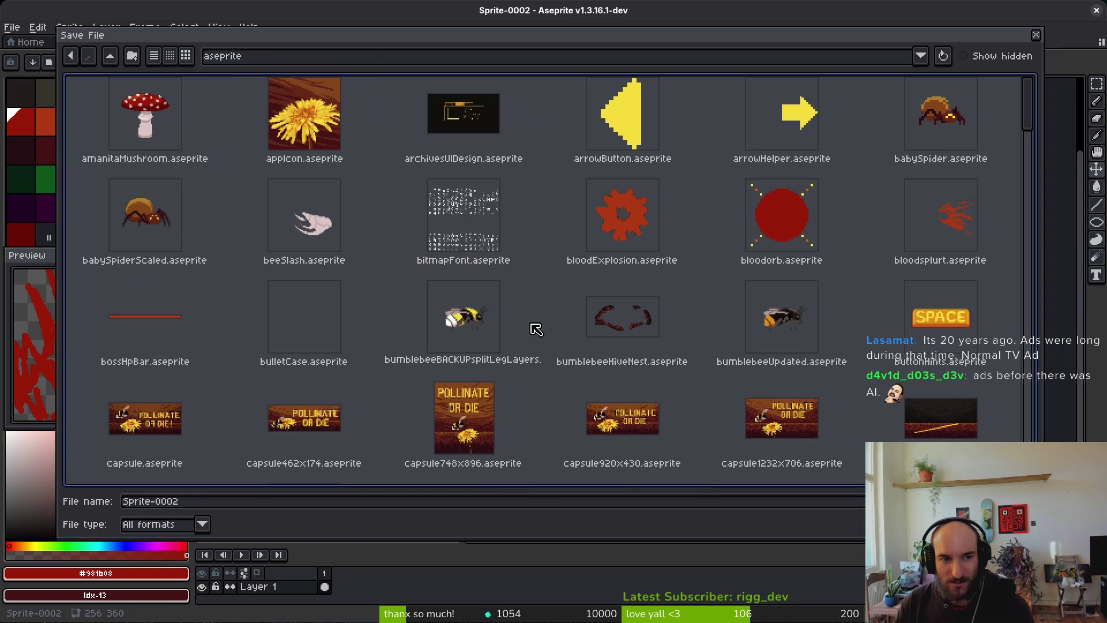
left_click(254, 501)
type("bloodFounti")
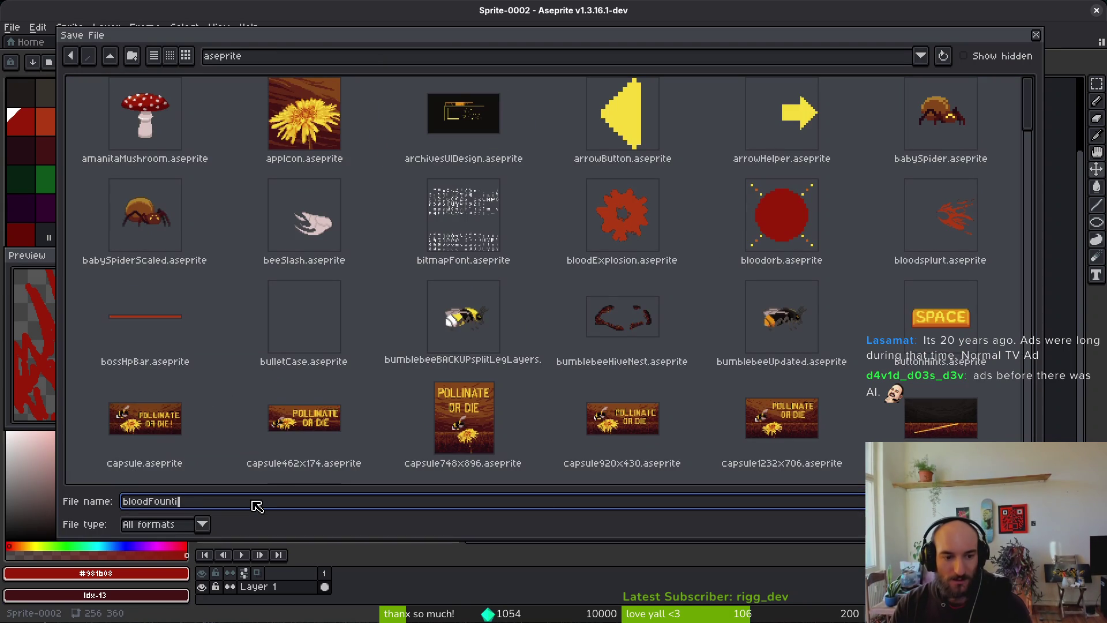
key("BackSpace")
key("BackSpace")
type("Gser")
key("Return")
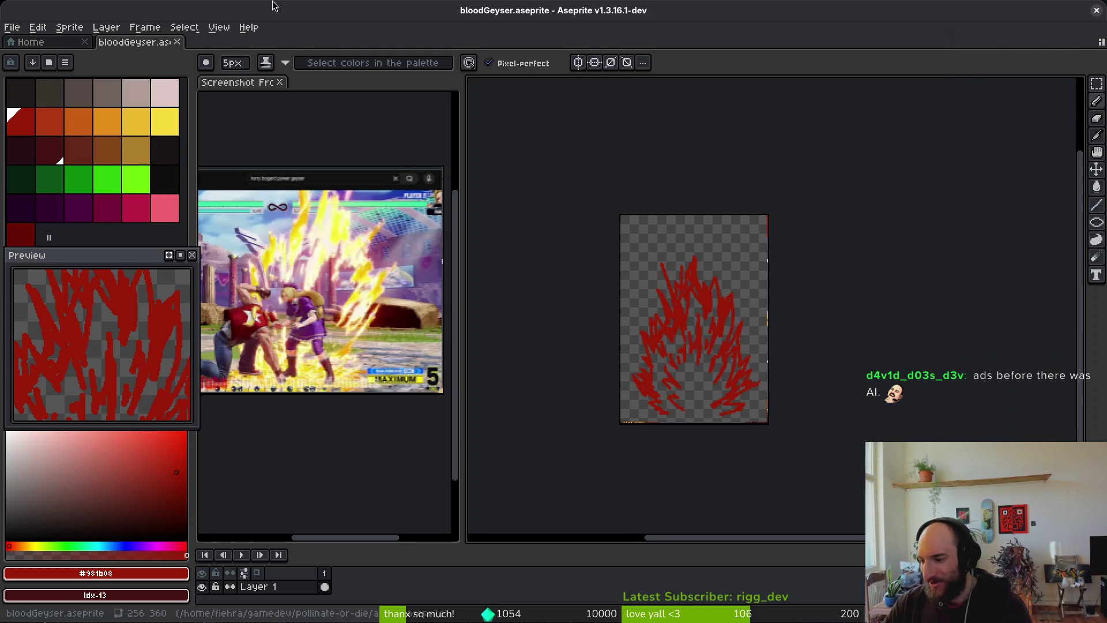
scroll(700, 366, "up", 1)
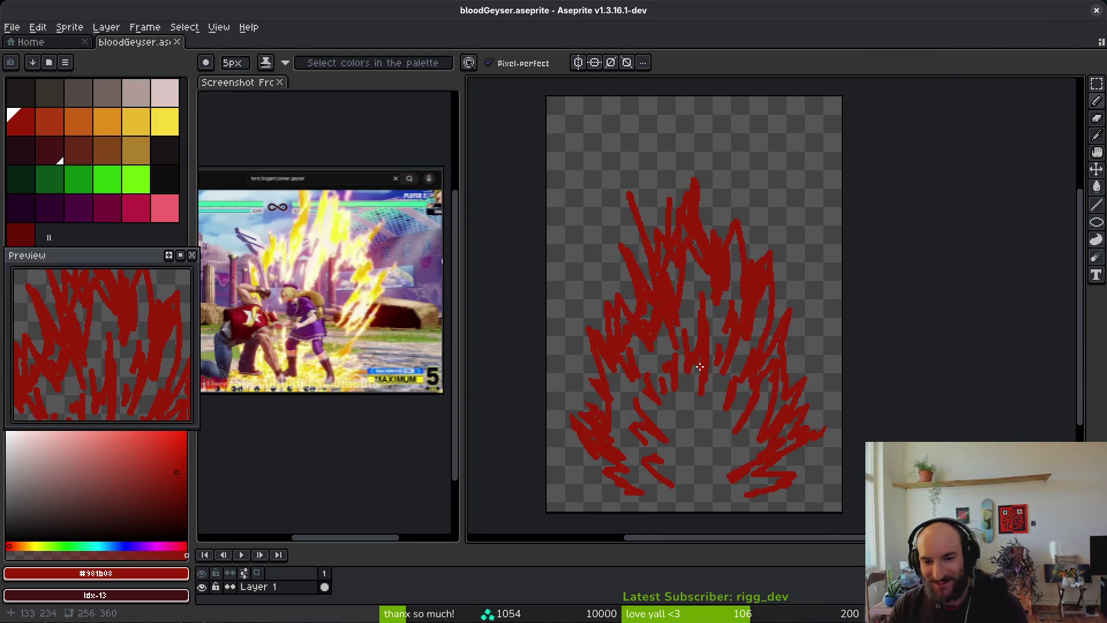
Save, then export the sprite as bloodGeyser.png into the art/environment folder
key("ctrl+s")
key("ctrl+e")
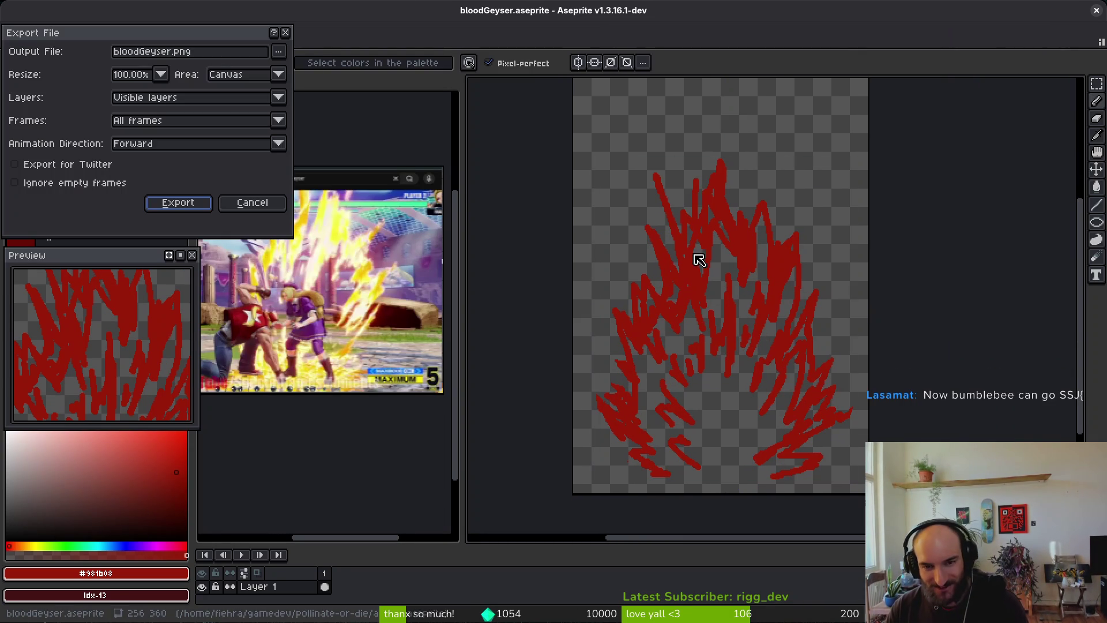
left_click(283, 54)
left_click(381, 70)
left_click(113, 56)
double_click(127, 123)
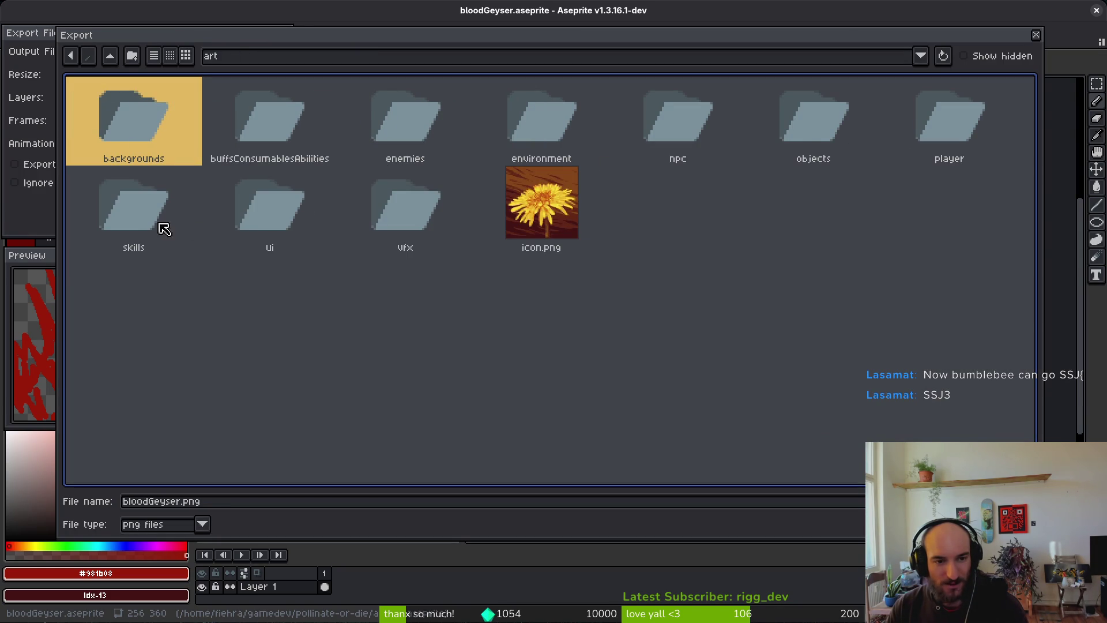
double_click(530, 138)
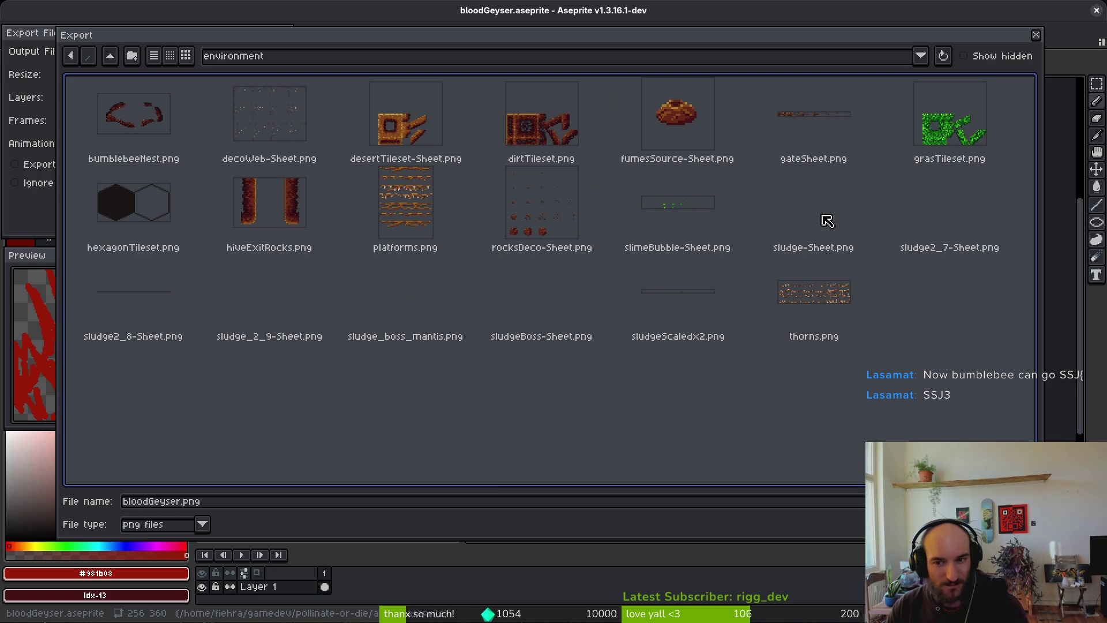
key("Return")
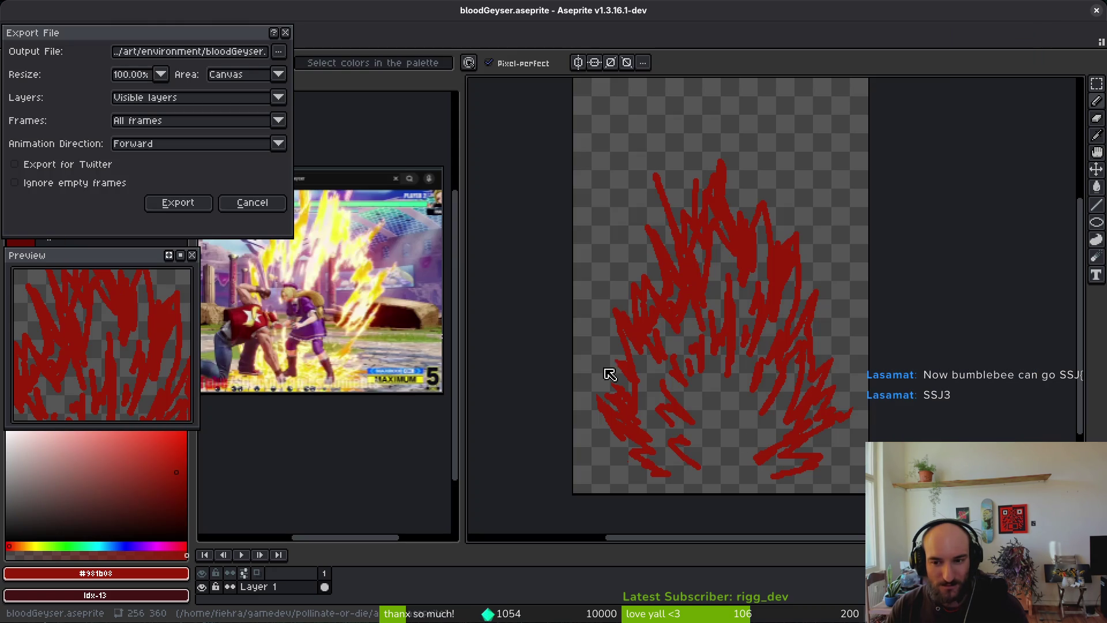
left_click(172, 206)
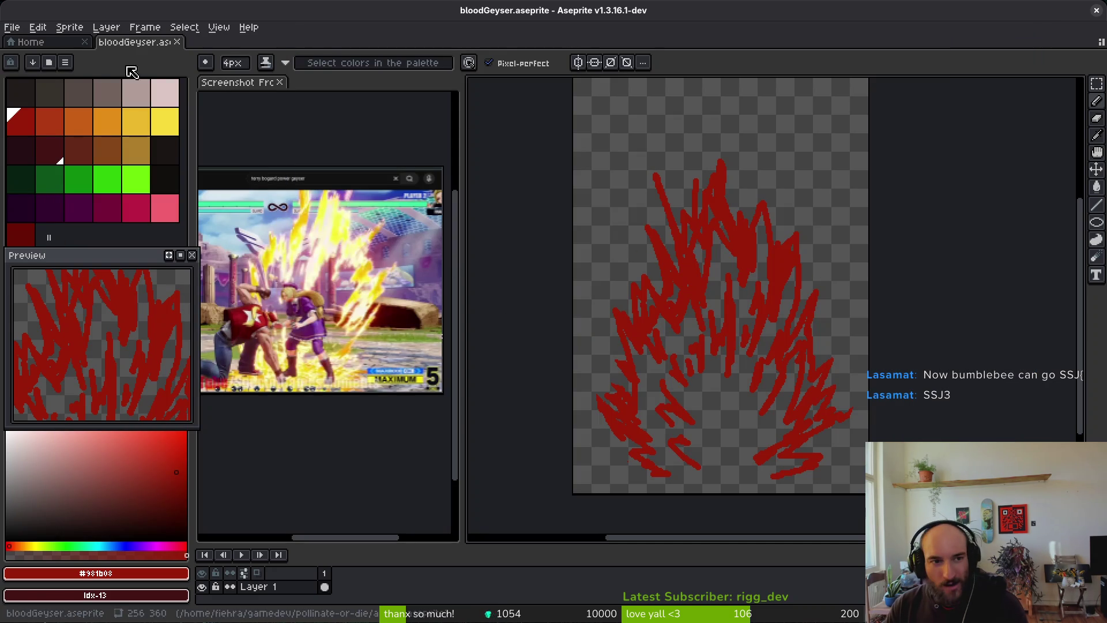
Copy the whole geyser canvas to the clipboard and go to the Home tab's recent files
scroll(580, 160, "down", 1)
key("m")
key("ctrl+a")
key("ctrl+x")
key("ctrl+z")
left_click(32, 42)
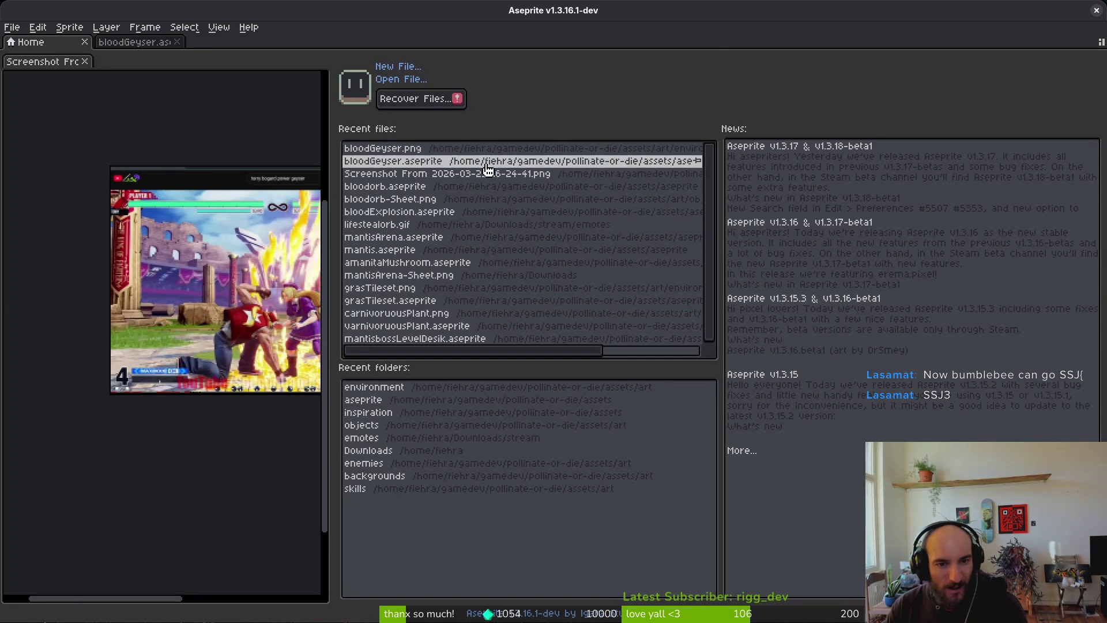
Open mantisArena, paste the blood geyser, and shrink it to about 173x309
left_click(415, 237)
key("ctrl+v")
scroll(634, 346, "down", 2)
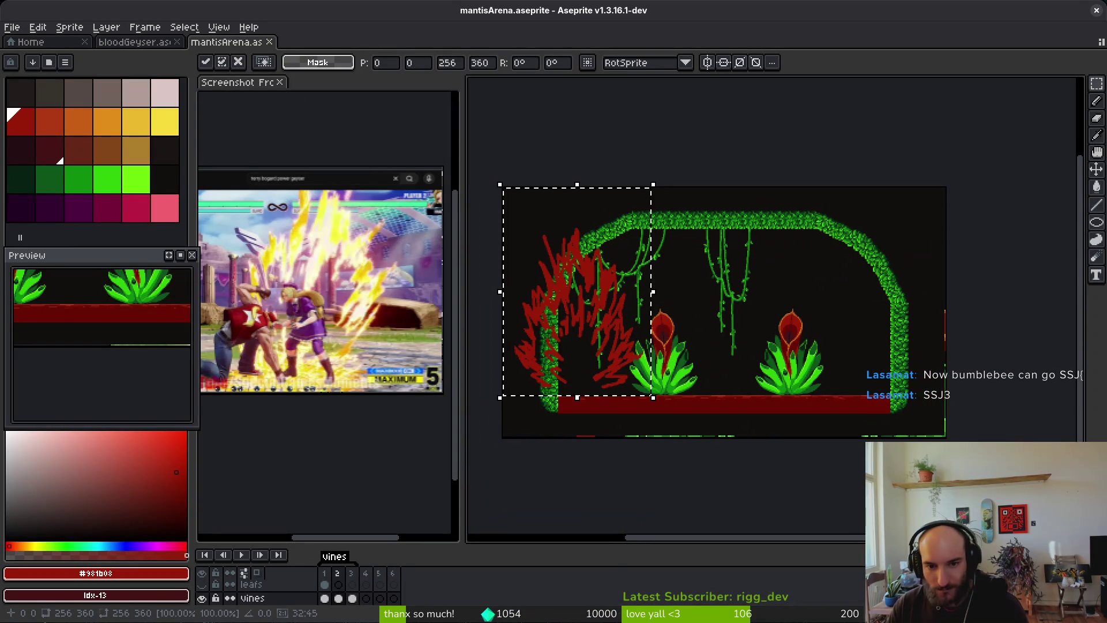
mouse_move(618, 337)
left_mouse_down()
mouse_move(653, 348)
mouse_move(767, 339)
mouse_move(907, 363)
mouse_move(759, 307)
mouse_move(766, 345)
left_mouse_up()
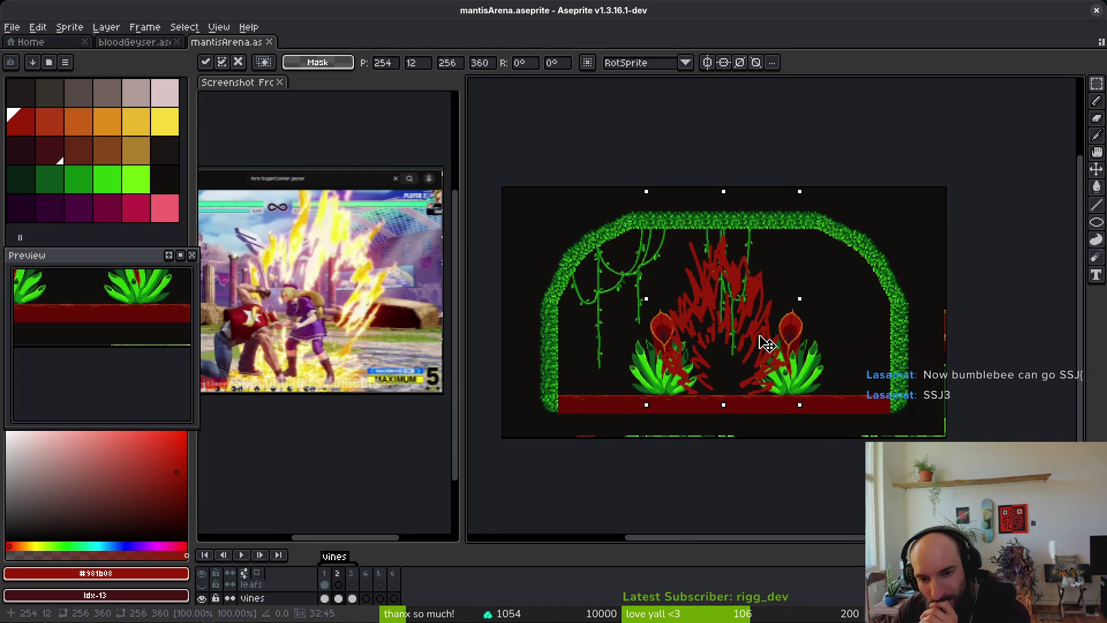
scroll(767, 323, "up", 1)
scroll(831, 153, "up", 2)
mouse_move(828, 111)
left_mouse_down()
mouse_move(787, 168)
mouse_move(740, 180)
left_mouse_up()
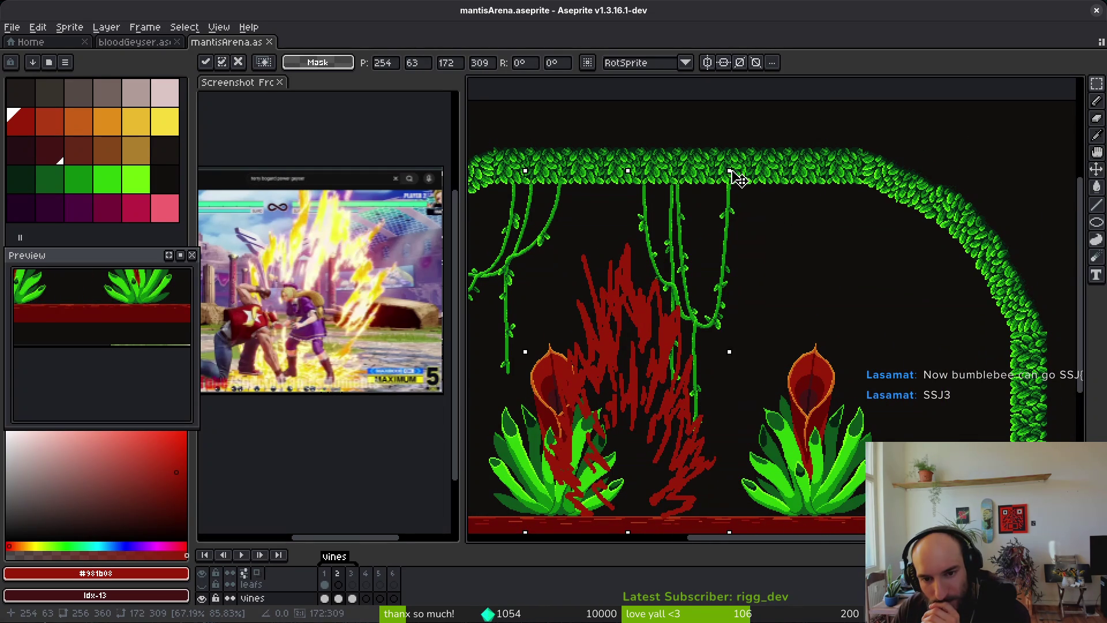
left_click_drag(663, 370, 715, 369)
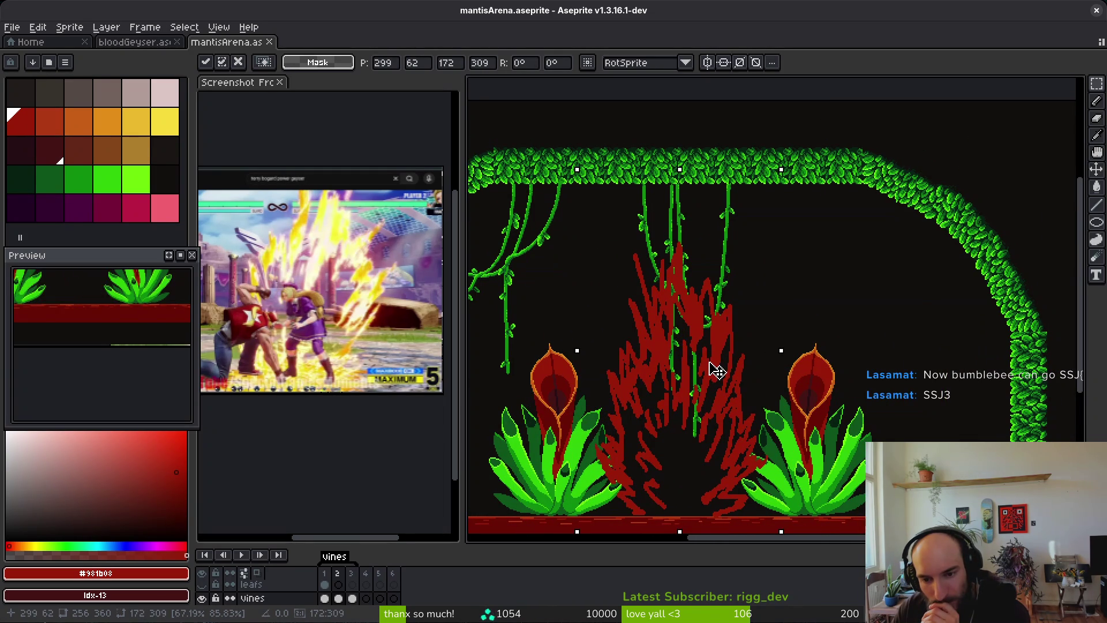
Move the geyser over the right-hand plant, commit it, then select and remove it
scroll(715, 369, "down", 2)
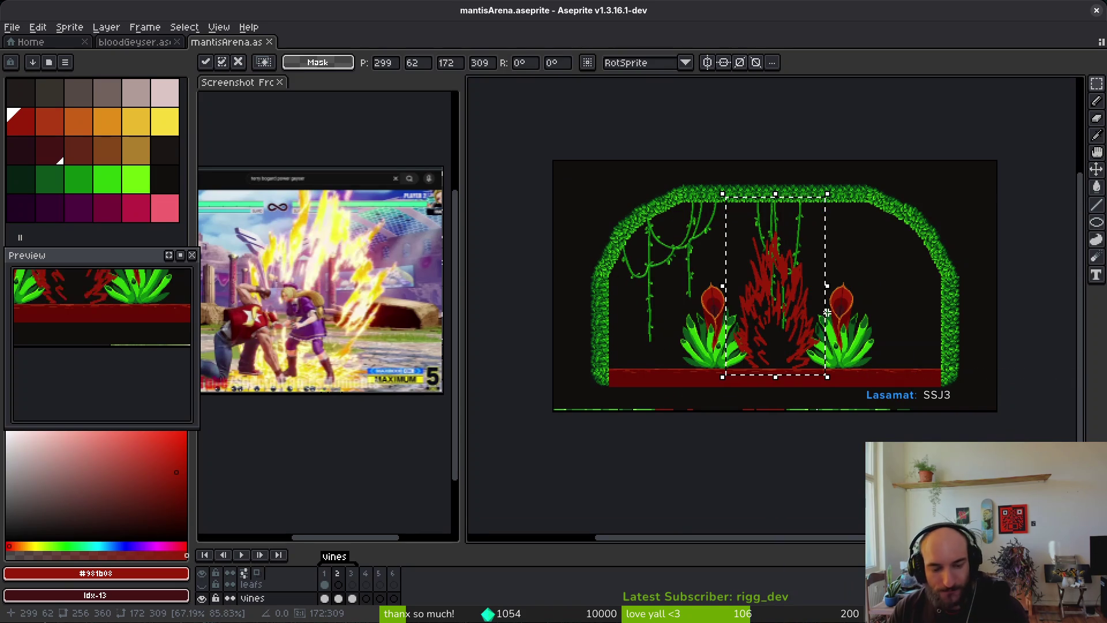
mouse_move(803, 304)
left_mouse_down()
mouse_move(611, 234)
mouse_move(637, 208)
mouse_move(893, 279)
mouse_move(799, 304)
left_mouse_up()
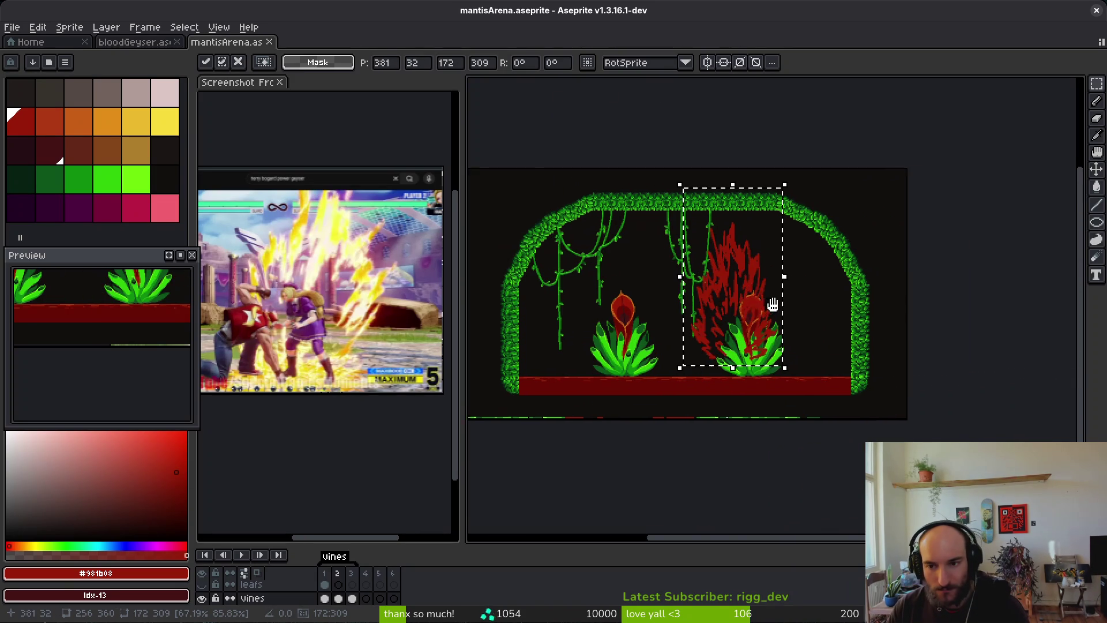
scroll(799, 304, "up", 2)
left_click_drag(682, 279, 773, 285)
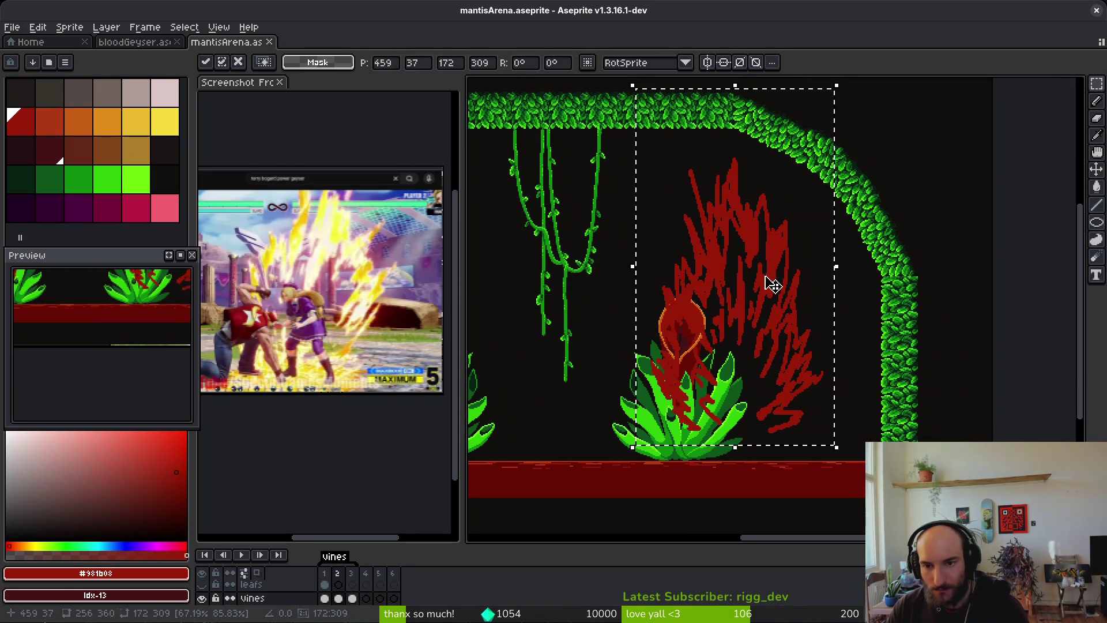
key("Return")
key("m")
left_click_drag(633, 138, 856, 391)
key("Escape")
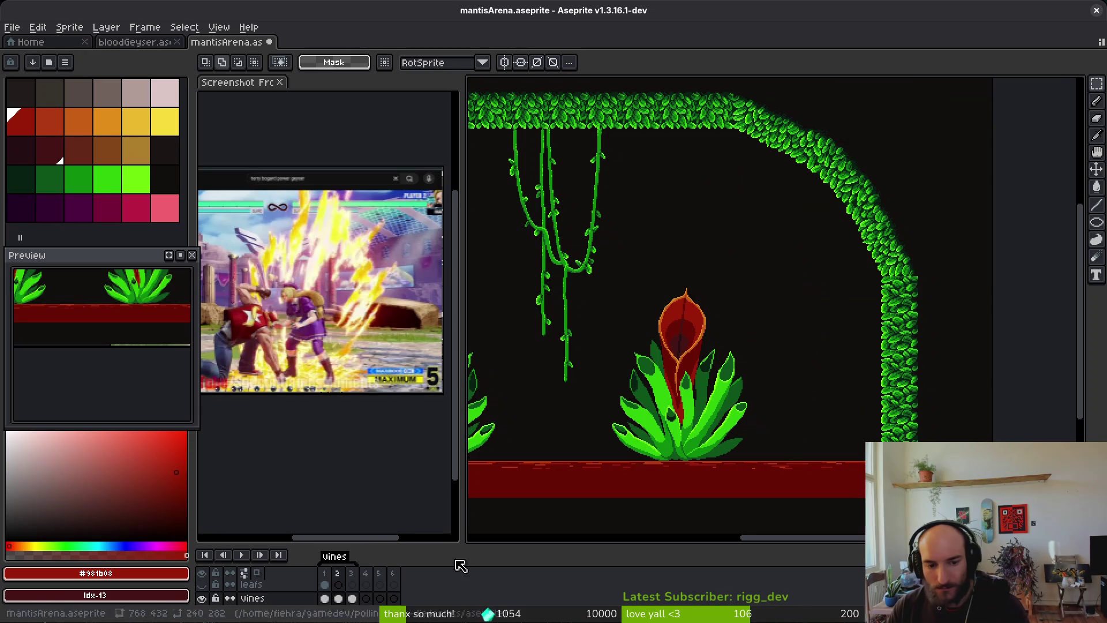
Enlarge the layers panel, add a new top layer with Shift+N, and name it vfx
left_click_drag(378, 545, 377, 470)
key("shift+n")
key("ctrl+z")
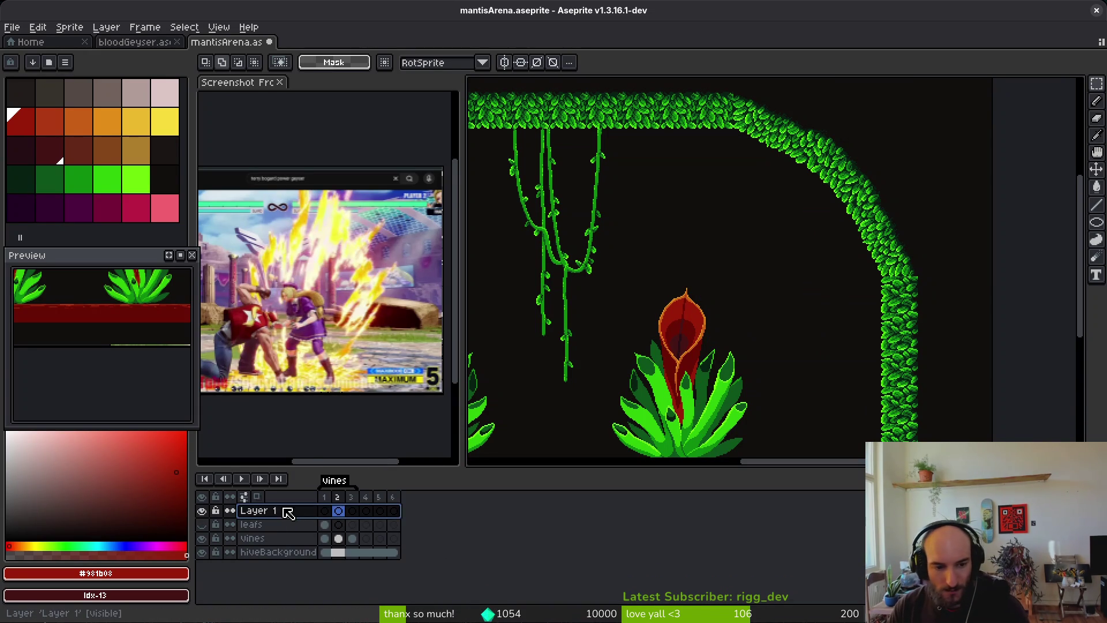
key("m")
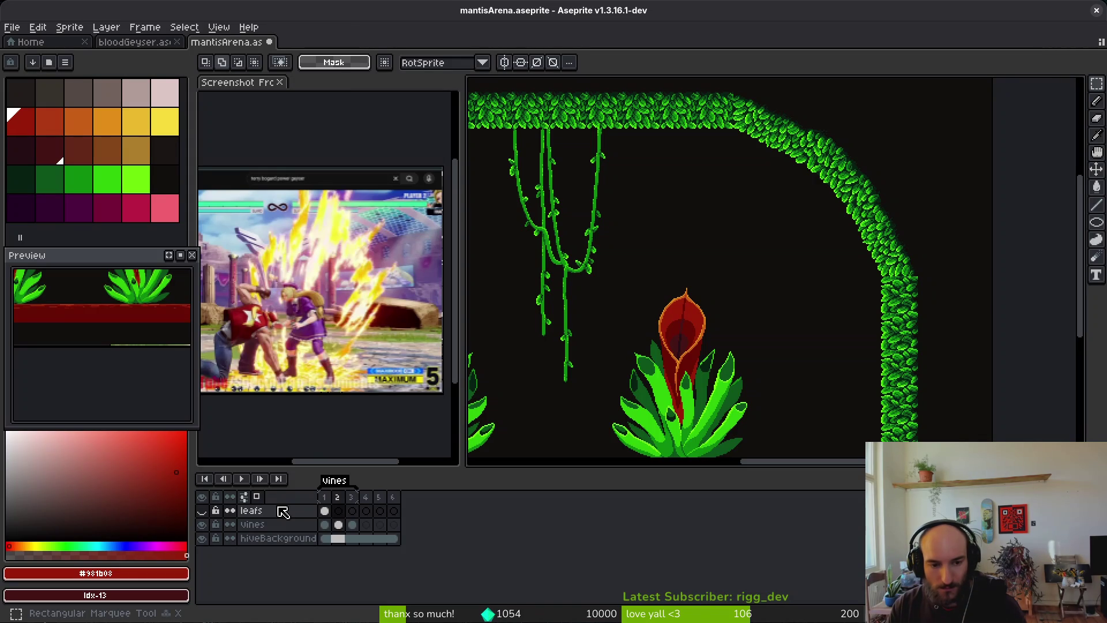
double_click(283, 513)
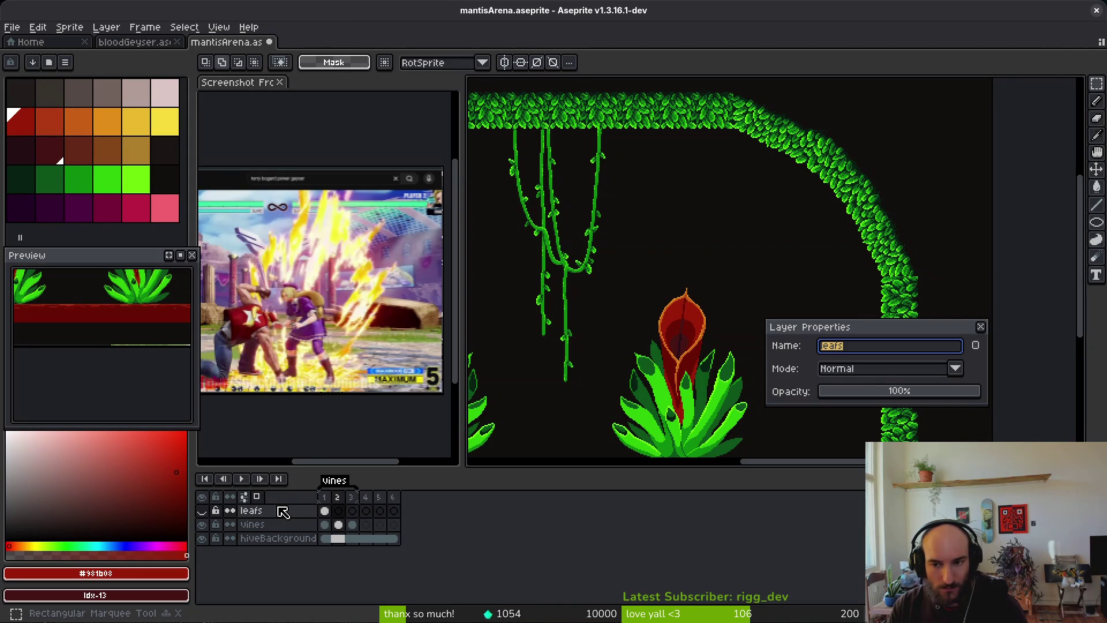
type("x")
key("Return")
key("shift+n")
key("ctrl+z")
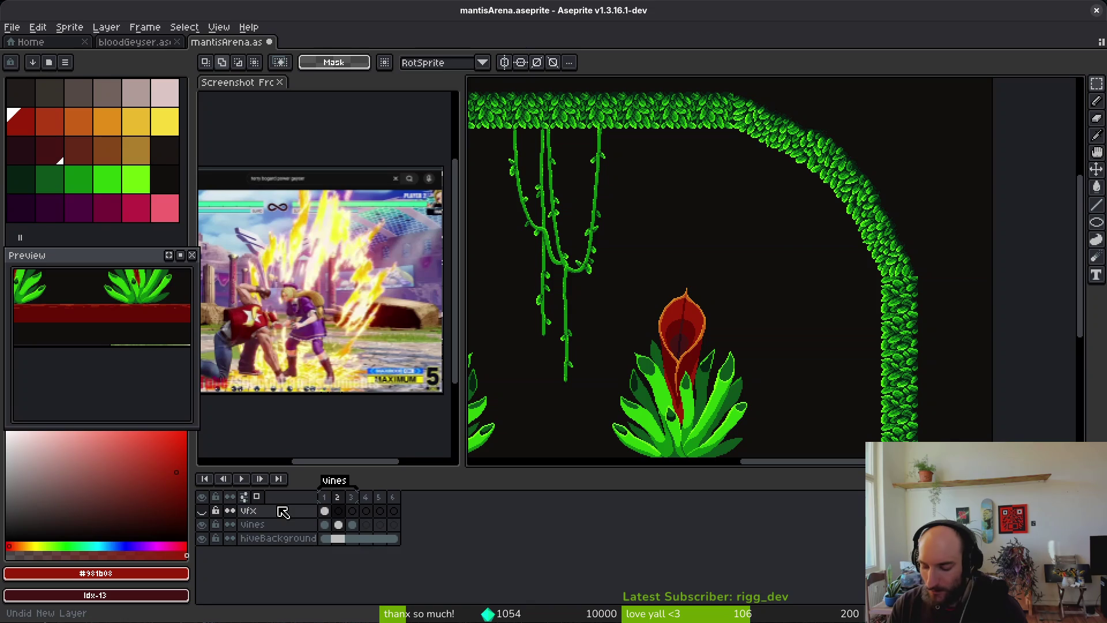
key("shift+n")
double_click(282, 512)
type("vfx")
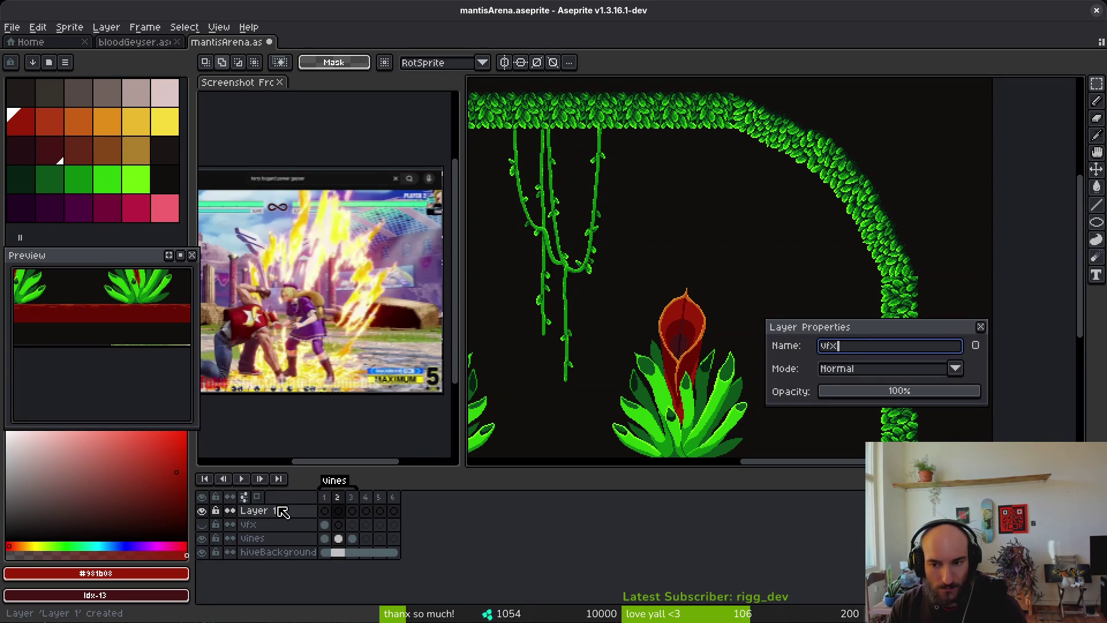
key("Return")
Paste the red flame art into the vfx layer's frame 2 cel and position one flame group
left_click(339, 511)
key("ctrl+v")
scroll(641, 344, "down", 3)
left_click_drag(628, 153, 792, 359)
mouse_move(722, 275)
left_mouse_down()
mouse_move(753, 287)
mouse_move(638, 254)
mouse_move(662, 277)
mouse_move(783, 264)
mouse_move(754, 279)
mouse_move(487, 247)
mouse_move(903, 326)
mouse_move(714, 323)
left_mouse_up()
scroll(769, 277, "up", 1)
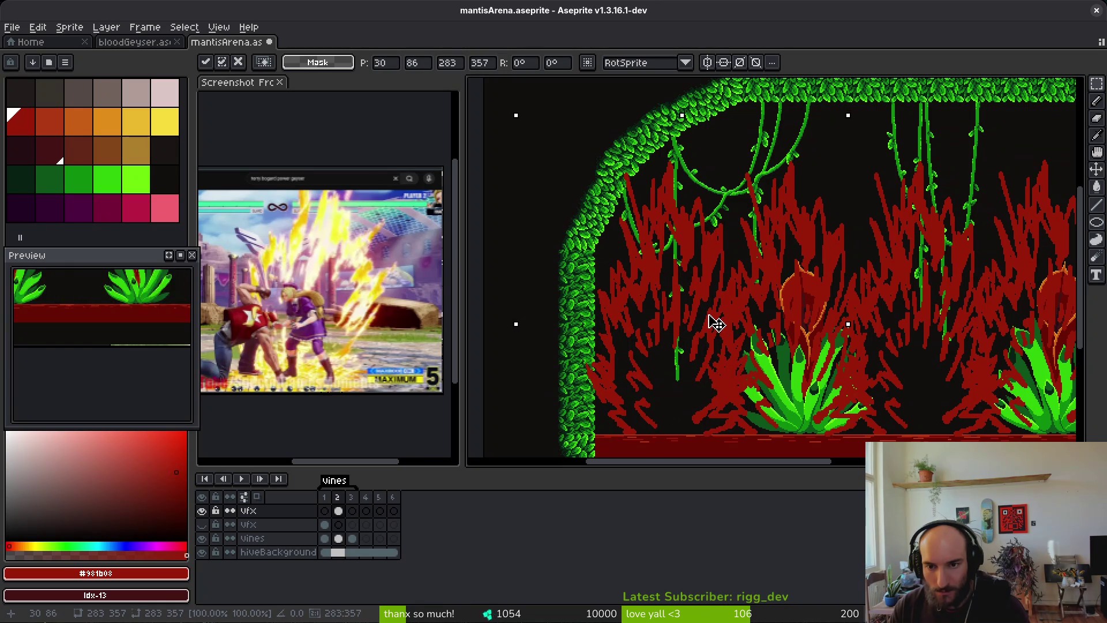
scroll(835, 359, "down", 3)
key("ctrl+d")
scroll(680, 341, "up", 3)
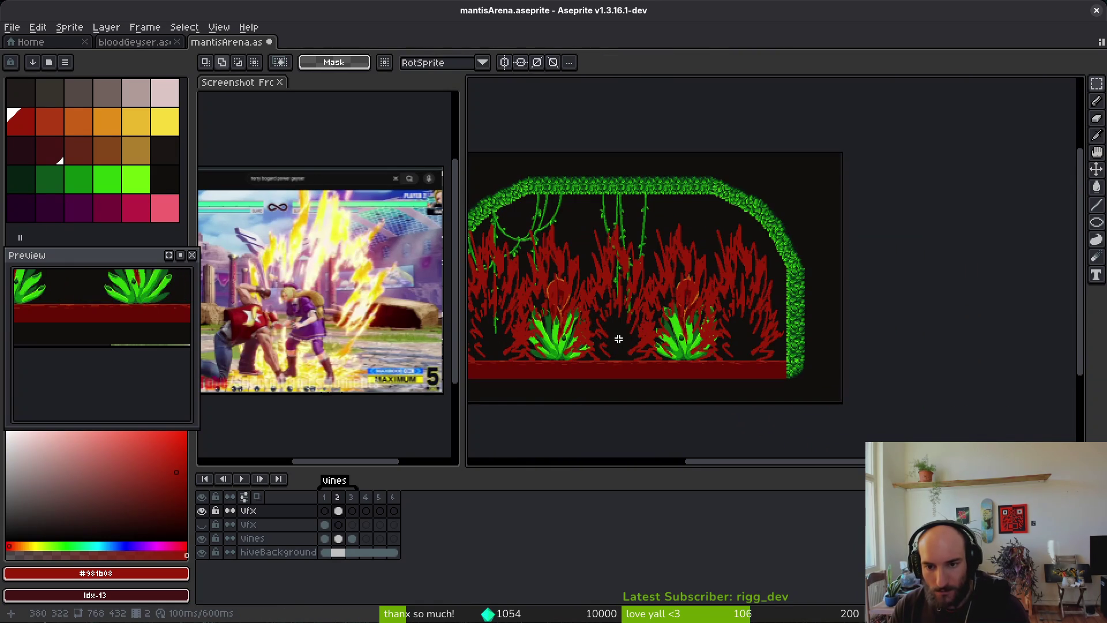
Shift the flames toward the left side of the arena and drop the selection
left_click_drag(472, 203, 923, 413)
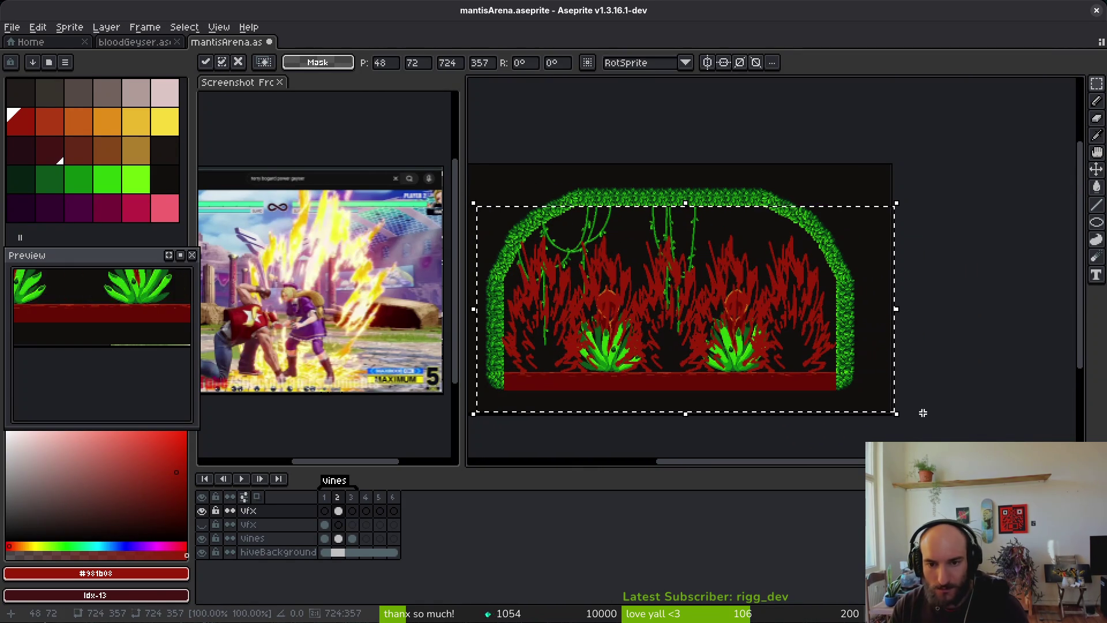
key("ctrl+d")
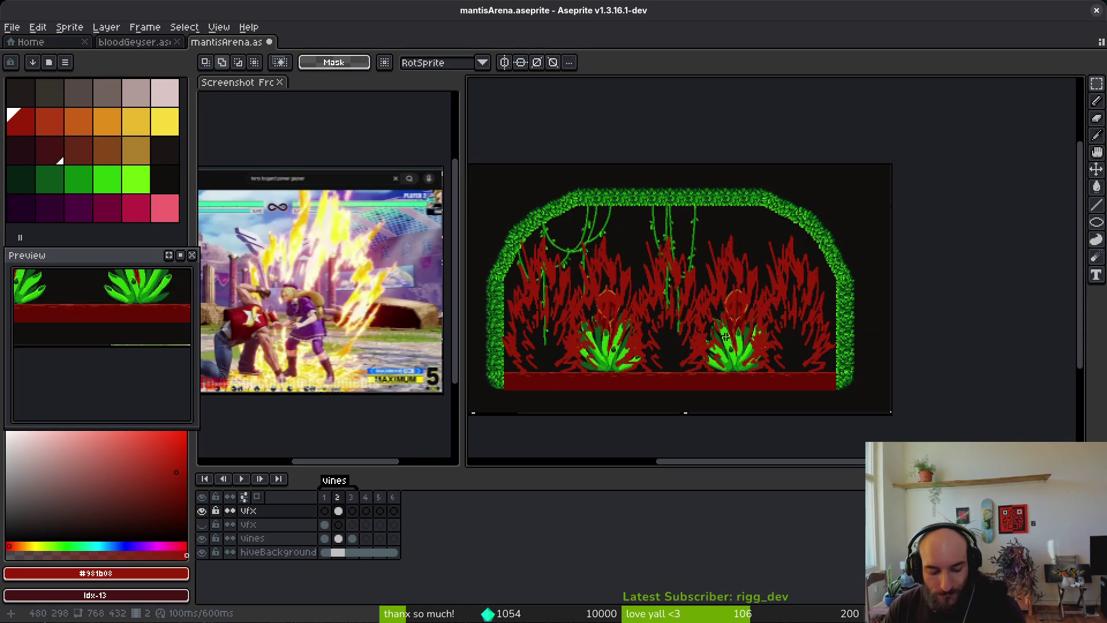
key("ctrl+z")
key("ctrl+z")
key("ctrl+z")
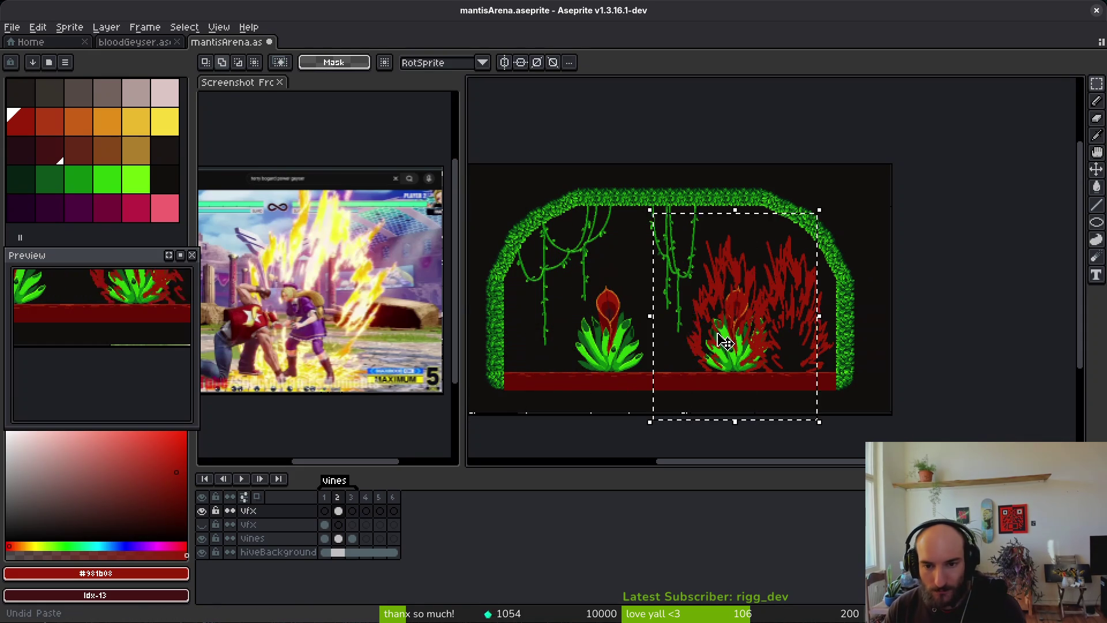
mouse_move(725, 323)
left_mouse_down()
mouse_move(823, 321)
mouse_move(682, 316)
left_mouse_up()
key("ctrl+z")
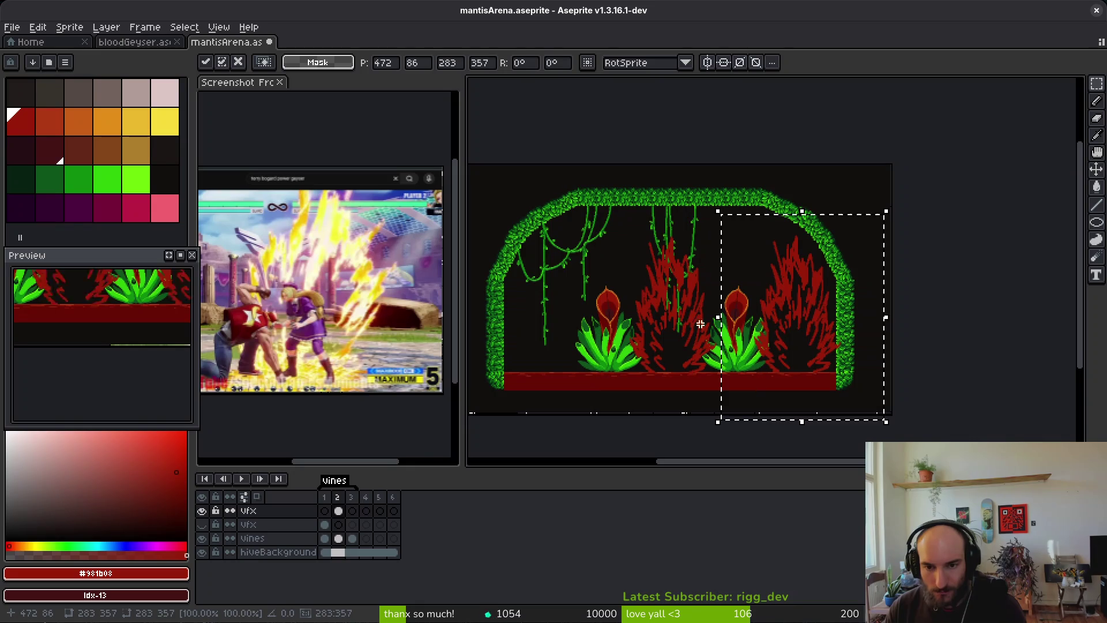
mouse_move(796, 329)
left_mouse_down()
mouse_move(549, 321)
mouse_move(541, 334)
left_mouse_up()
key("ctrl+d")
scroll(677, 327, "down", 1)
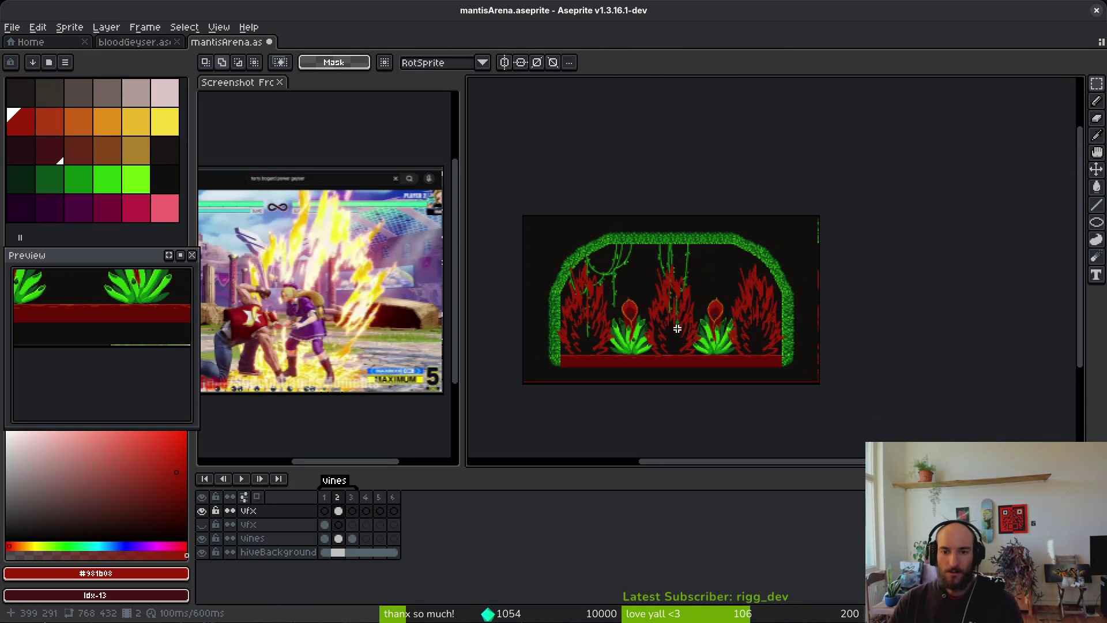
scroll(664, 329, "up", 1)
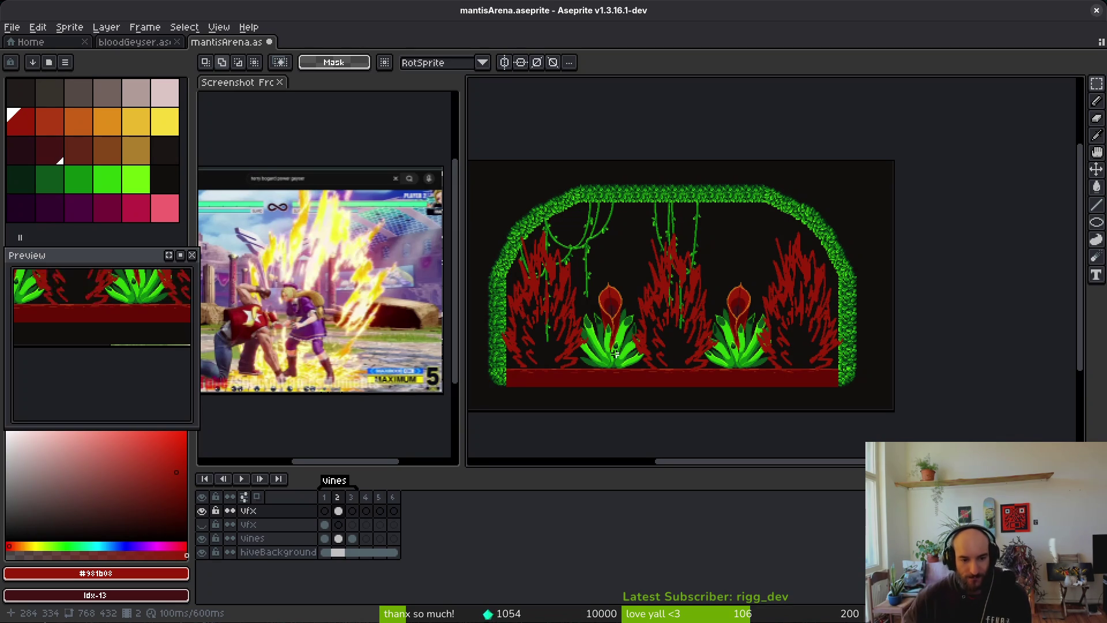
Toggle visibility of the two vfx layers while viewing frame 1
left_click(202, 524)
key("Left")
left_click(202, 510)
left_click(202, 524)
left_click(202, 524)
Read through the Super Saiyan 3 wiki page, then close the browser window
key("alt+Tab")
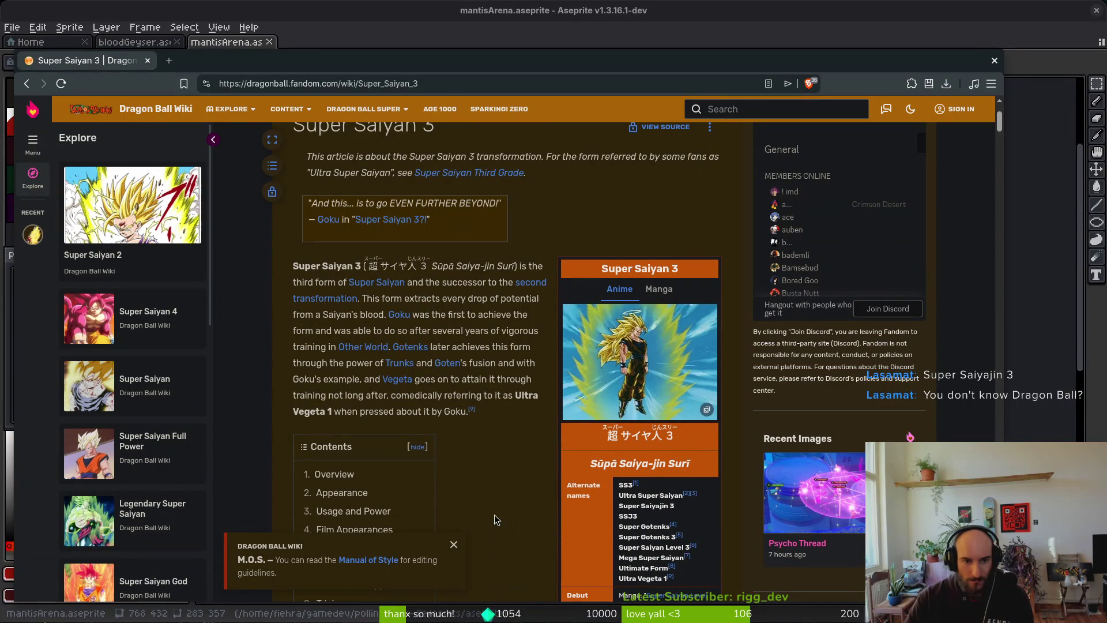
mouse_move(386, 286)
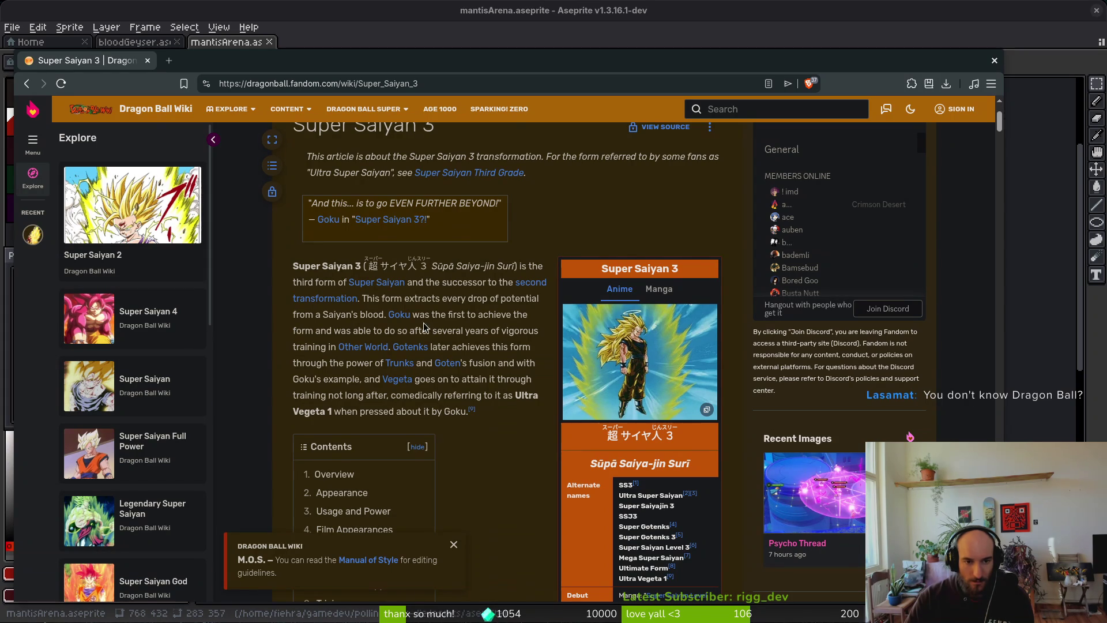
mouse_move(392, 319)
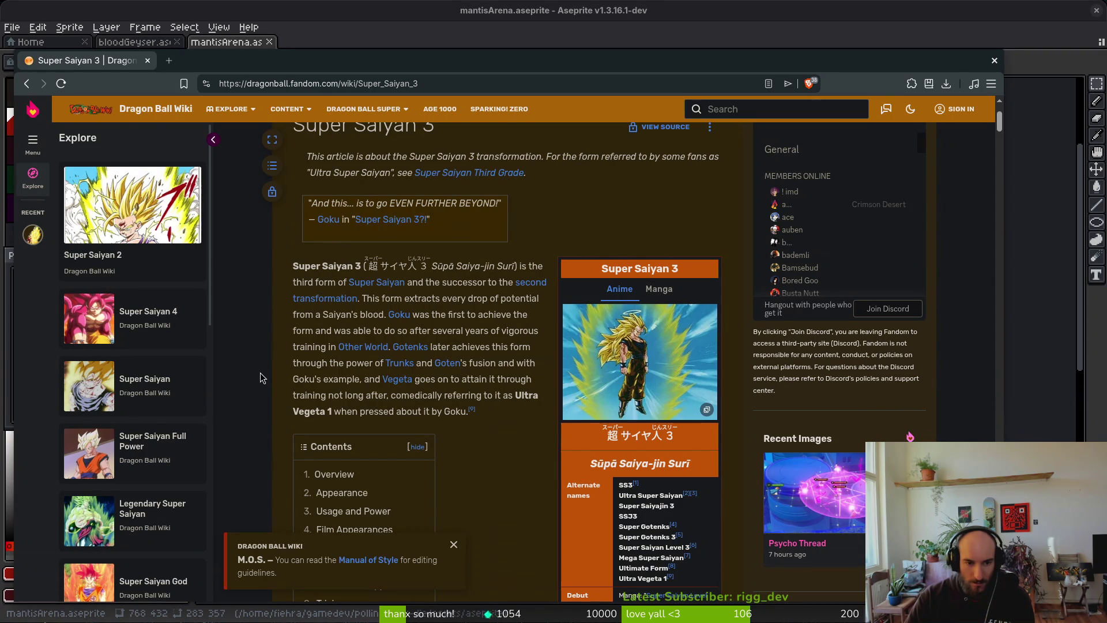
scroll(271, 379, "down", 5)
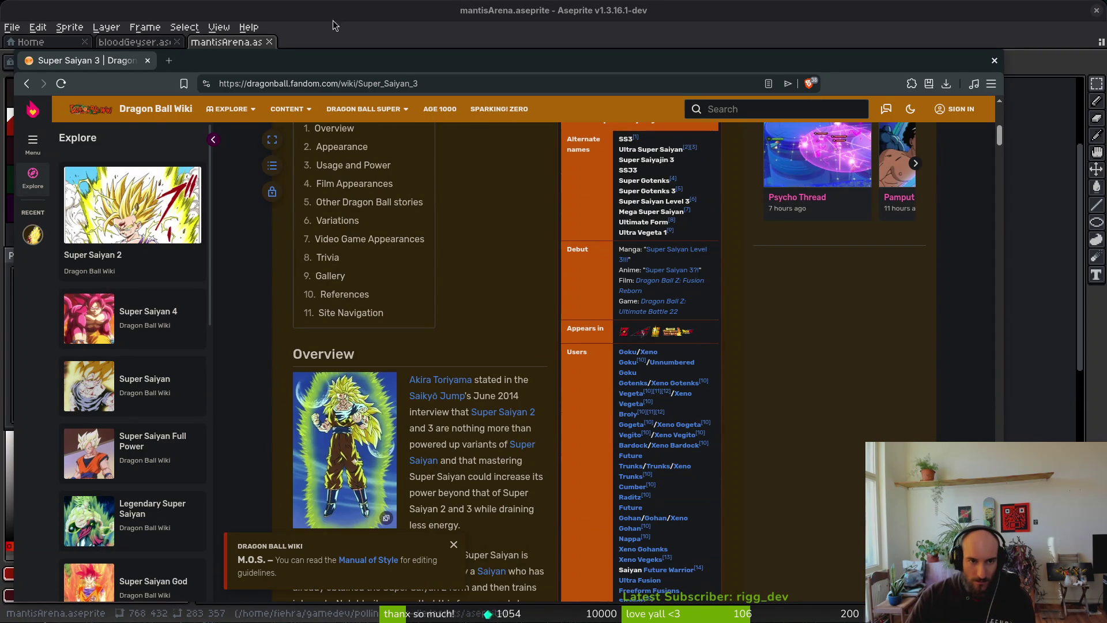
left_click(148, 61)
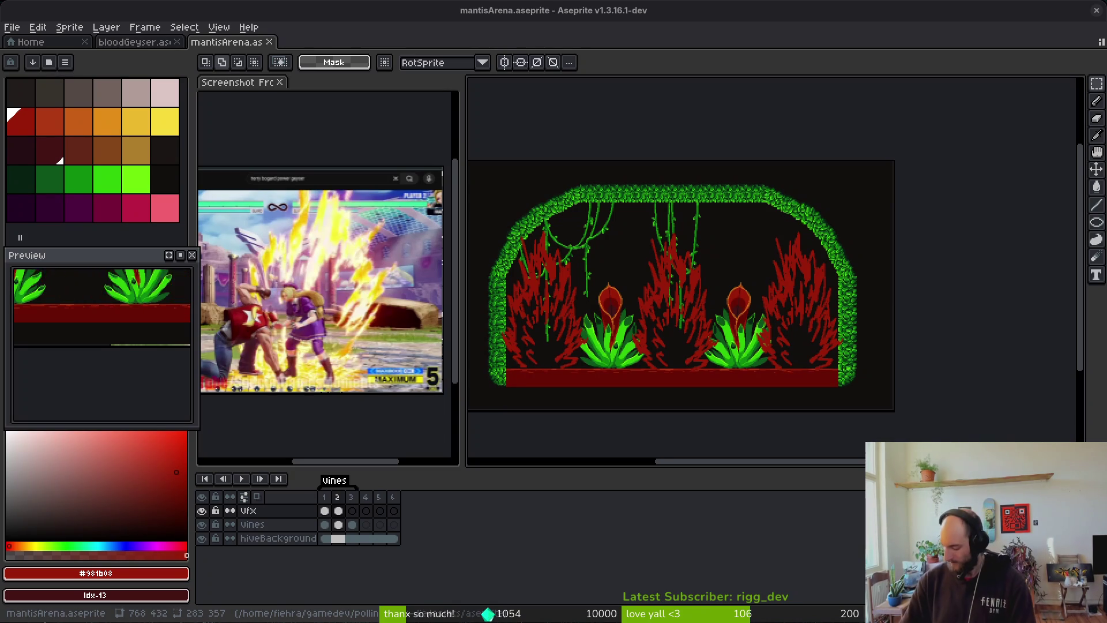
Pan the arena view and save the mantisArena scene
mouse_move(730, 344)
left_mouse_down()
mouse_move(845, 312)
mouse_move(720, 324)
mouse_move(742, 322)
left_mouse_up()
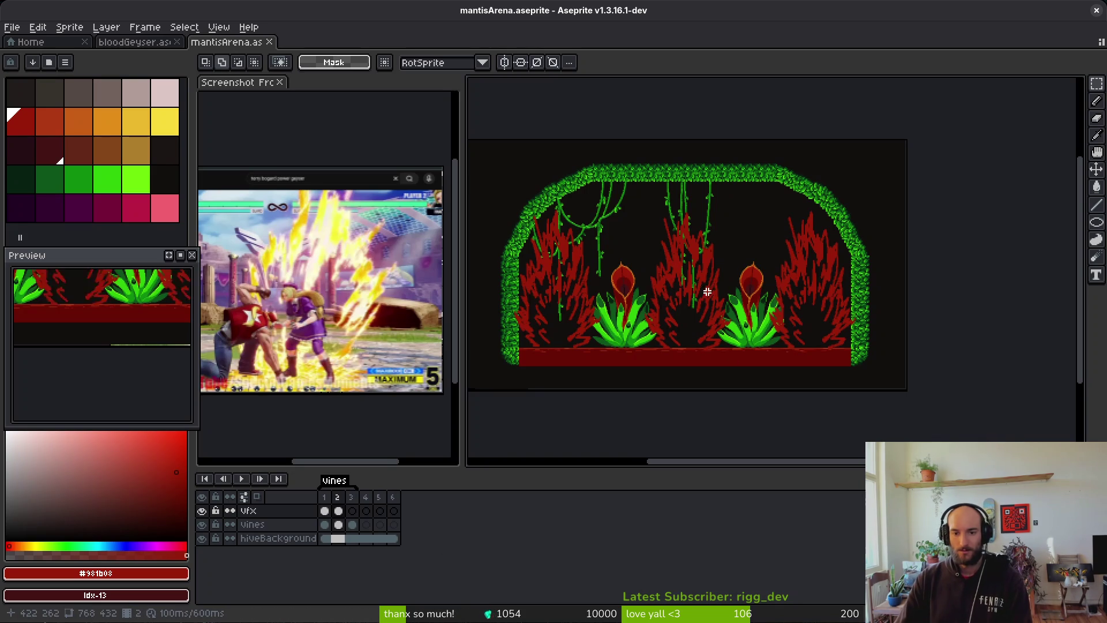
mouse_move(731, 284)
left_mouse_down()
mouse_move(764, 316)
mouse_move(736, 328)
mouse_move(683, 299)
left_mouse_up()
key("ctrl+s")
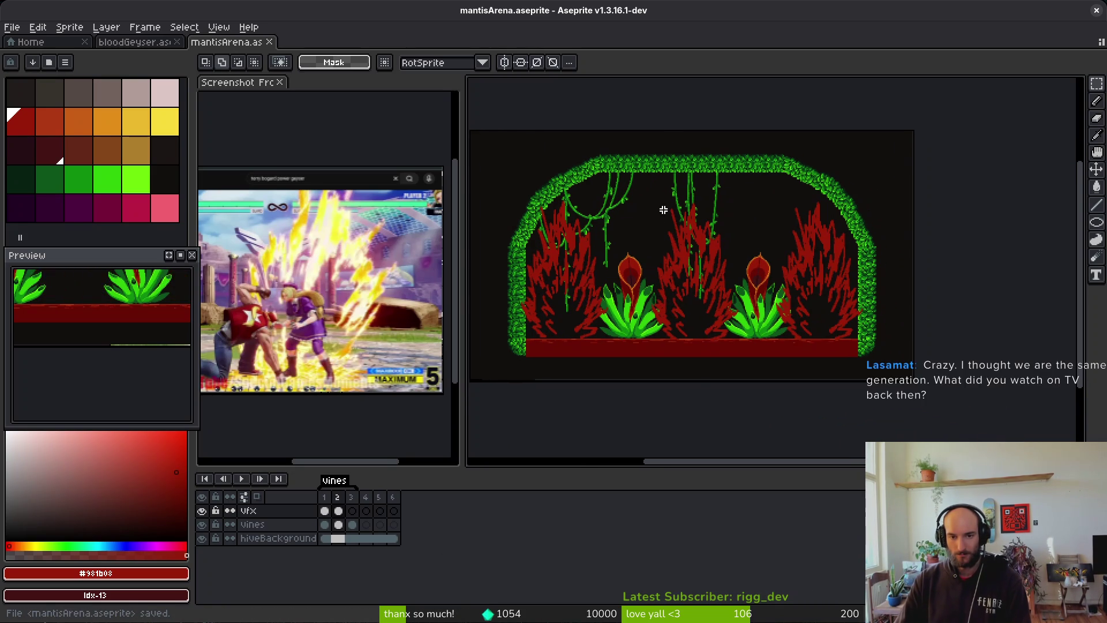
Slightly shorten the middle red geyser, copy it, and switch to the bloodGeyser sprite
scroll(701, 265, "up", 1)
scroll(697, 260, "down", 1)
left_click_drag(630, 194, 746, 355)
mouse_move(746, 196)
left_mouse_down()
mouse_move(749, 210)
mouse_move(744, 198)
left_mouse_up()
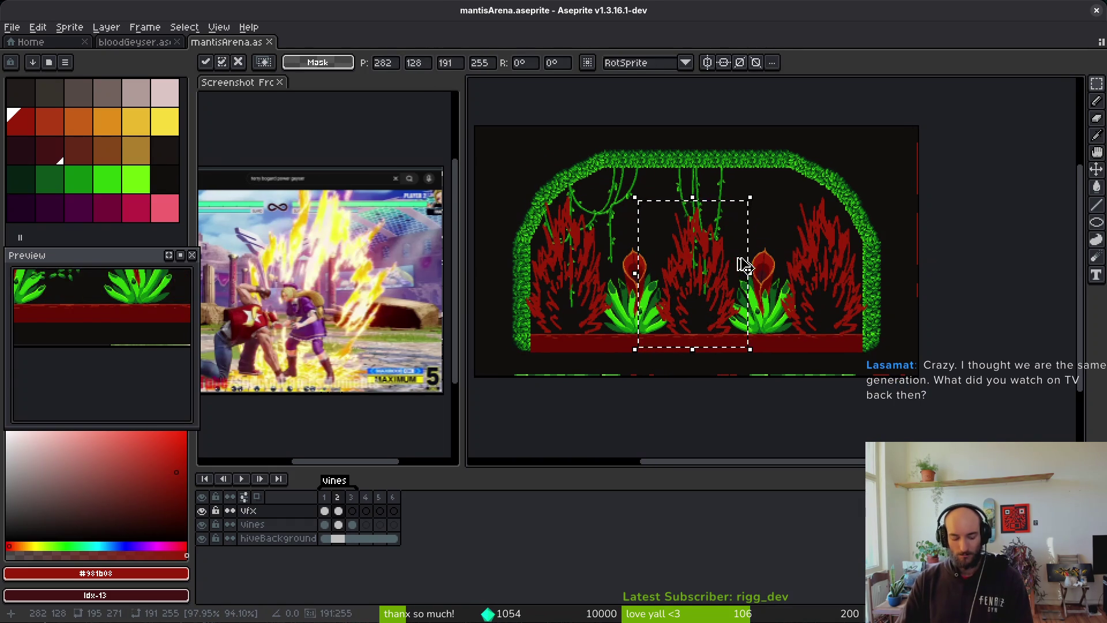
key("Return")
key("ctrl+d")
left_click(133, 42)
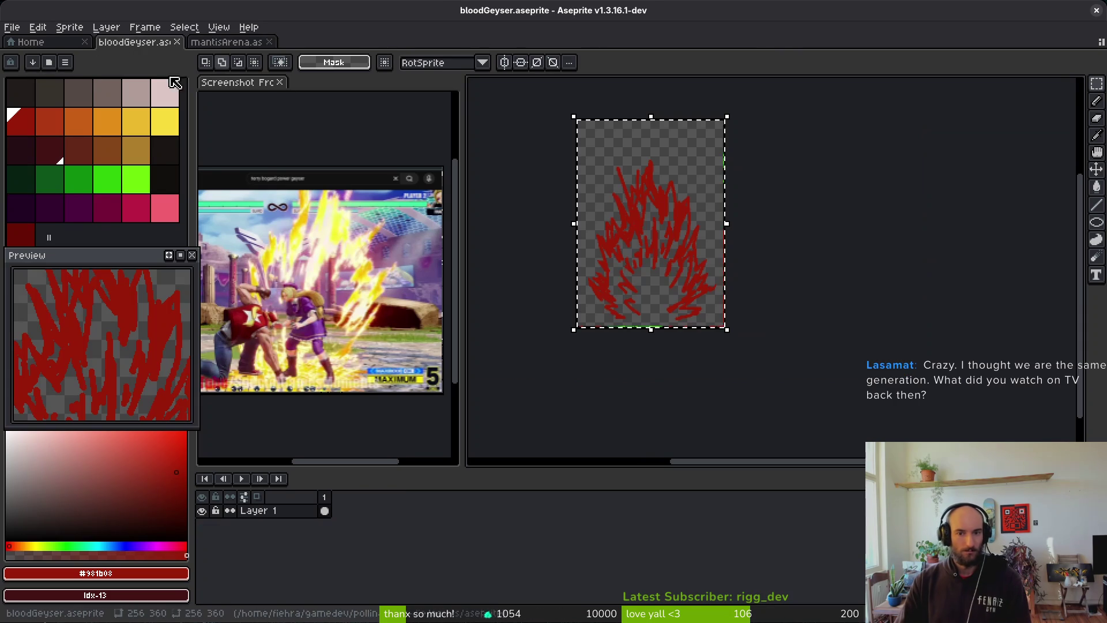
Replace the old bloodGeyser pixels with the pasted geyser and nudge it into place
key("Delete")
key("ctrl+v")
left_click_drag(824, 297, 690, 289)
scroll(650, 289, "up", 3)
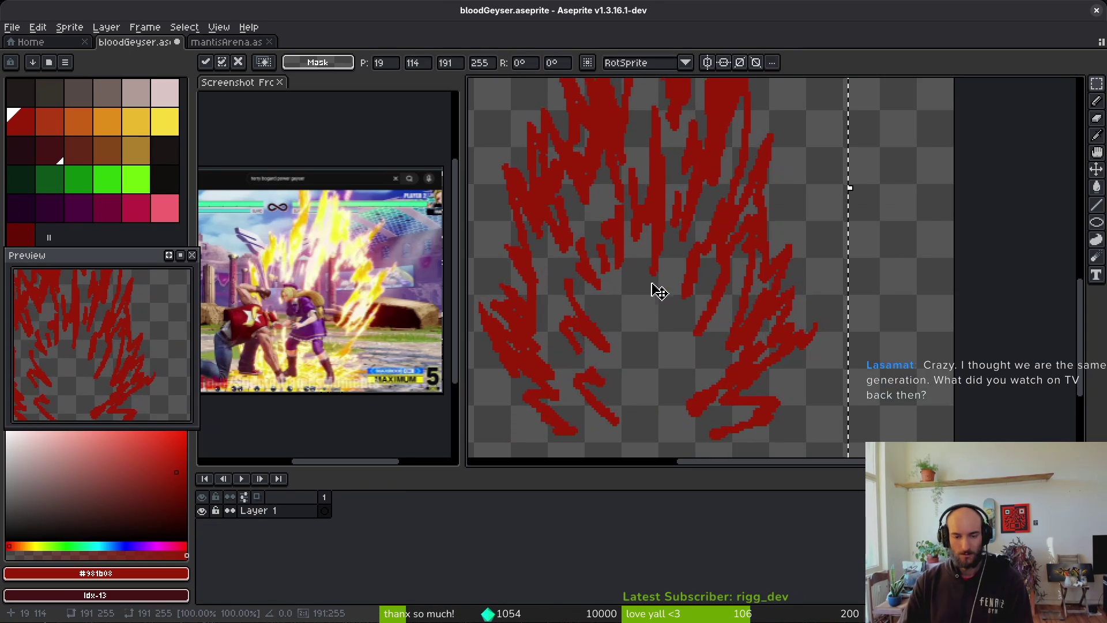
scroll(659, 289, "down", 2)
key("Down")
key("Down")
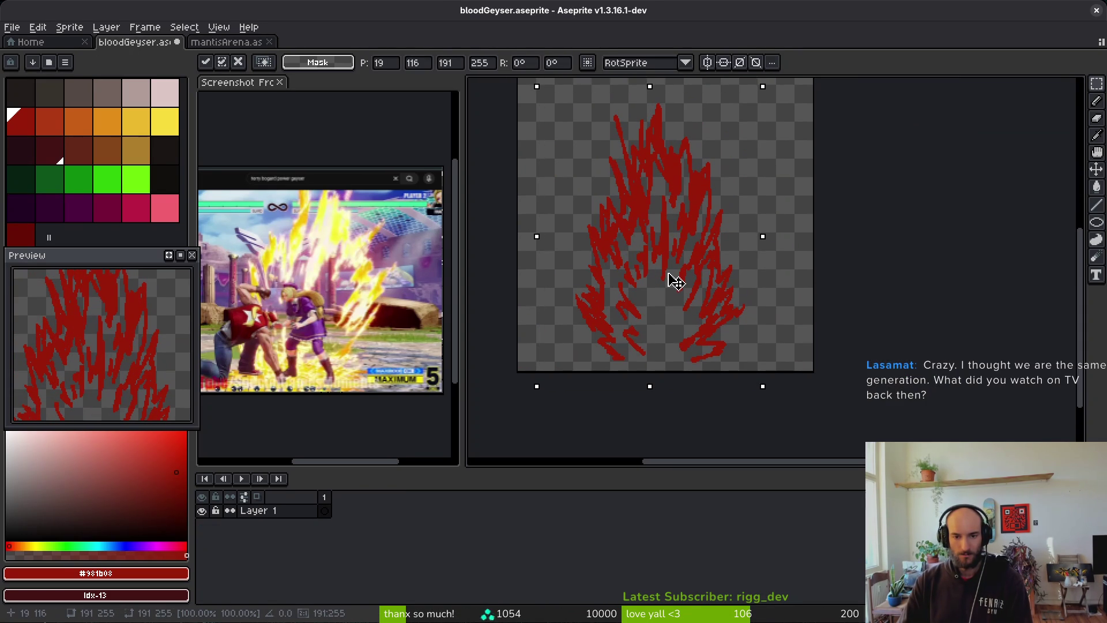
key("Left")
key("Left")
key("Left")
key("shift+Up")
key("shift+Up")
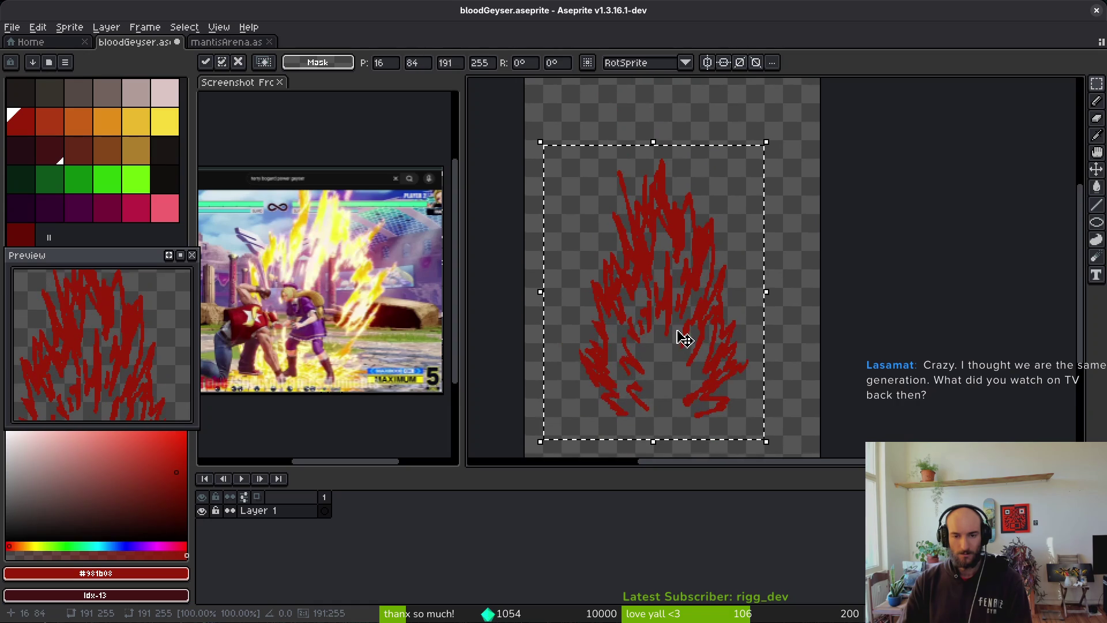
Resize the canvas to 256×320 px, setting the height to 320
key("ctrl+alt+c")
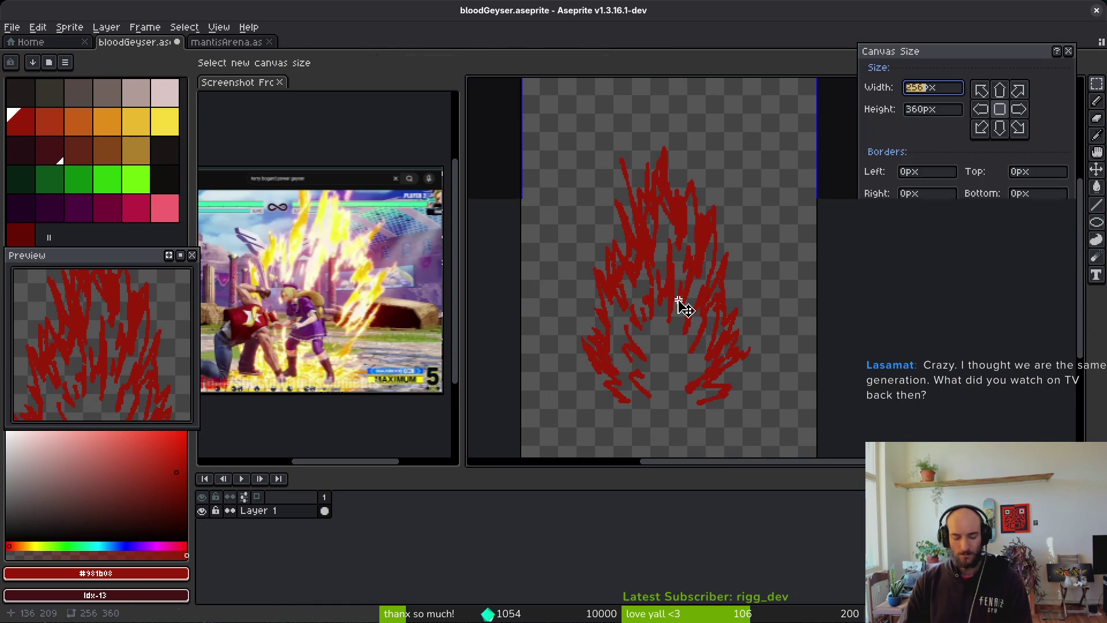
key("Tab")
type("320")
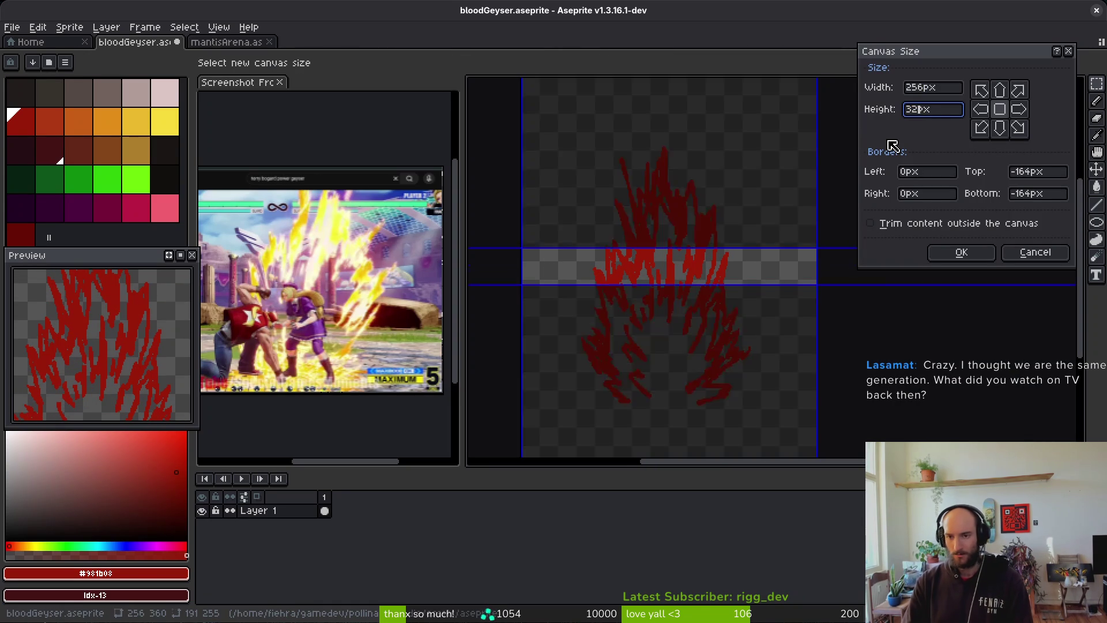
scroll(753, 375, "down", 3)
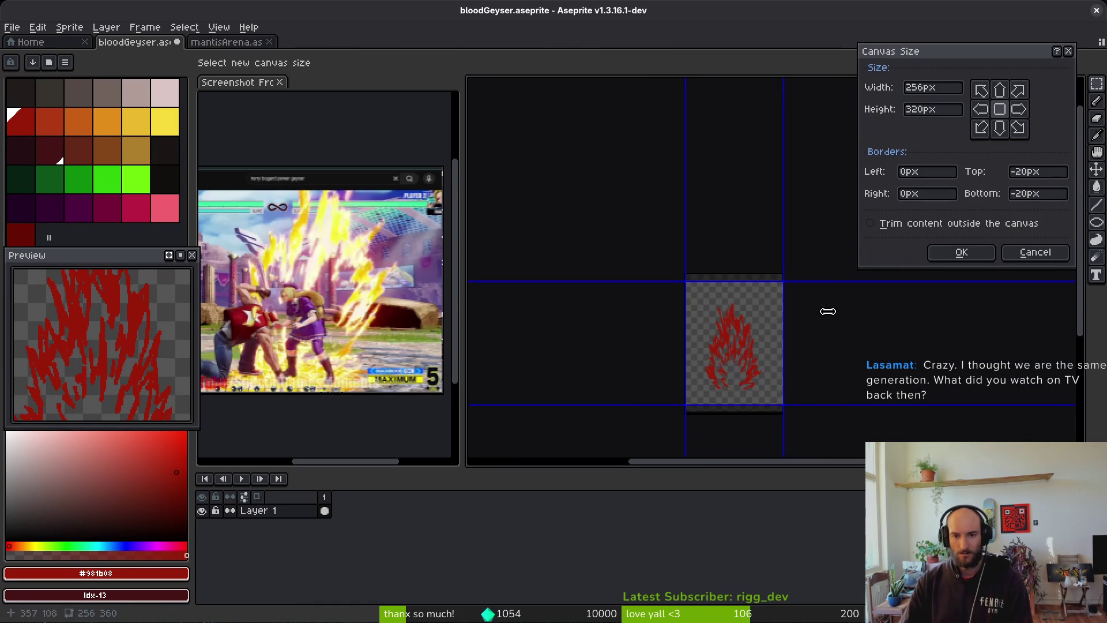
scroll(713, 355, "down", 3)
scroll(736, 337, "up", 1)
scroll(714, 319, "down", 1)
Move the whole geyser lower to fit the shorter canvas
key("ctrl+t")
scroll(774, 346, "up", 3)
mouse_move(657, 264)
left_mouse_down()
mouse_move(831, 267)
mouse_move(759, 272)
mouse_move(748, 289)
mouse_move(774, 313)
left_mouse_up()
scroll(750, 291, "down", 2)
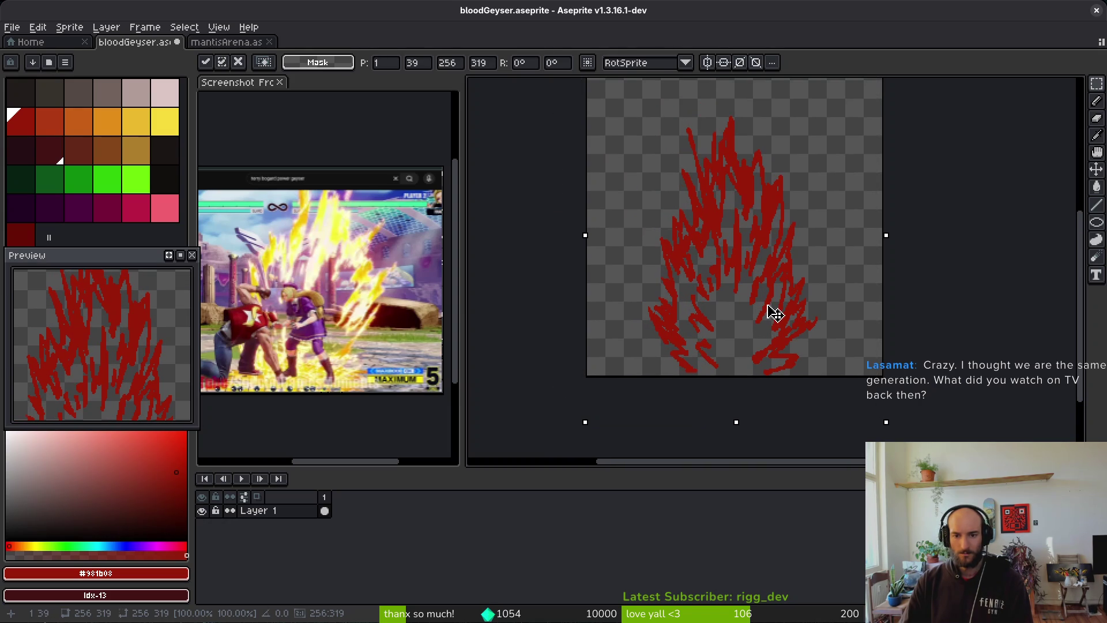
key("Return")
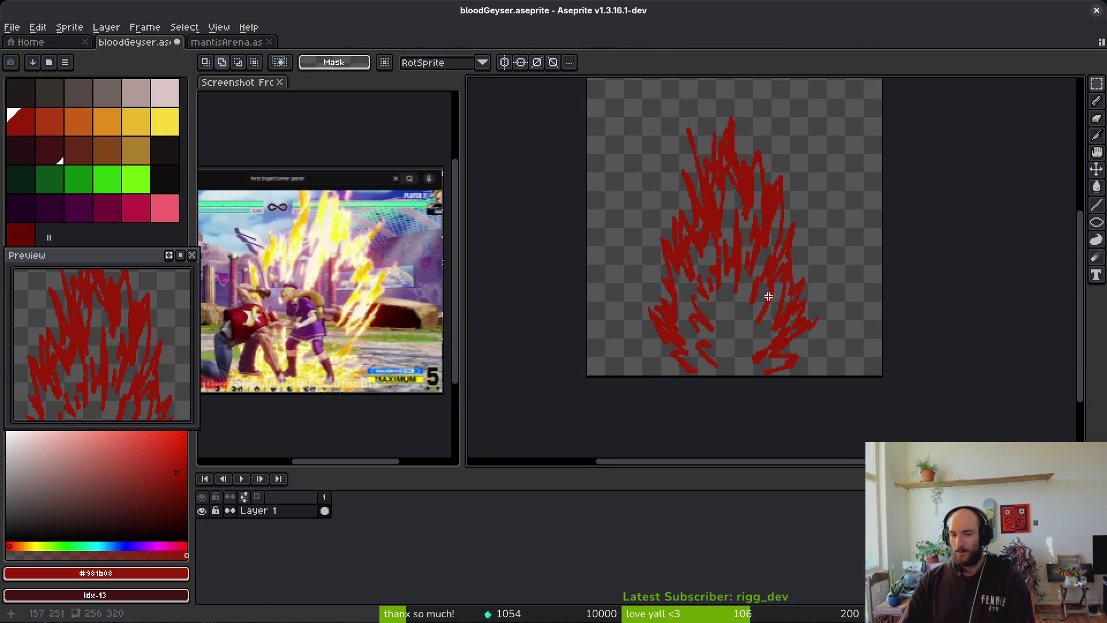
scroll(699, 300, "up", 4)
With a thin red pencil, draw strokes along the geyser streaks and extend the middle tip
key("b")
scroll(649, 222, "up", 1)
left_click(663, 198, "alt")
key("minus")
key("minus")
mouse_move(648, 164)
left_mouse_down()
mouse_move(672, 217)
mouse_move(670, 250)
mouse_move(705, 318)
mouse_move(708, 309)
left_mouse_up()
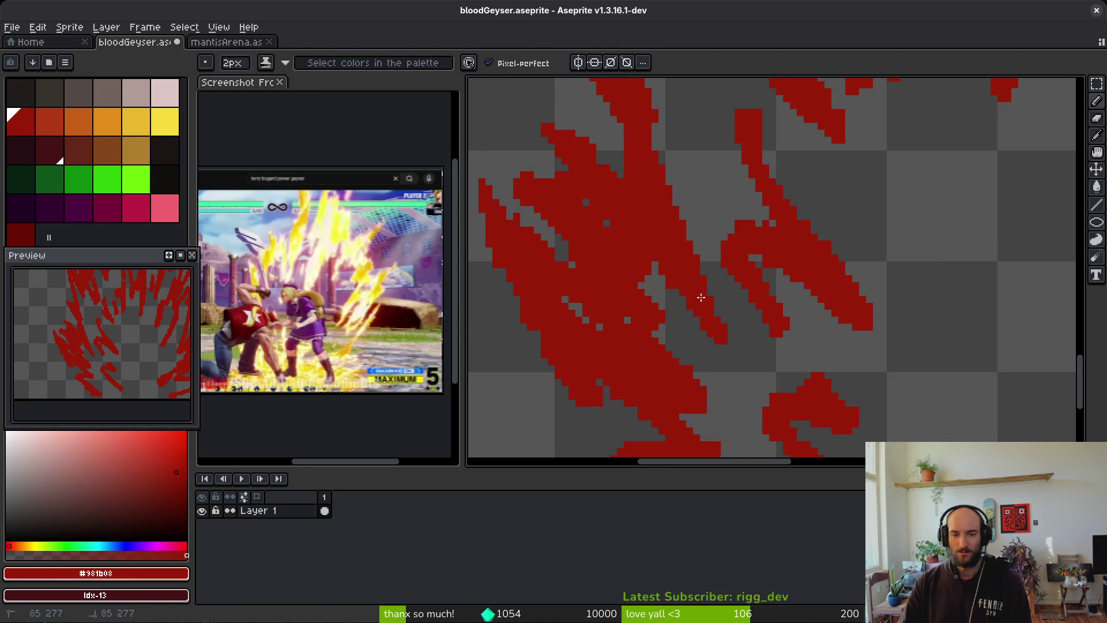
mouse_move(703, 304)
left_mouse_down()
mouse_move(658, 259)
mouse_move(690, 252)
mouse_move(616, 227)
mouse_move(677, 273)
left_mouse_up()
scroll(677, 273, "up", 3)
left_click_drag(828, 346, 766, 286)
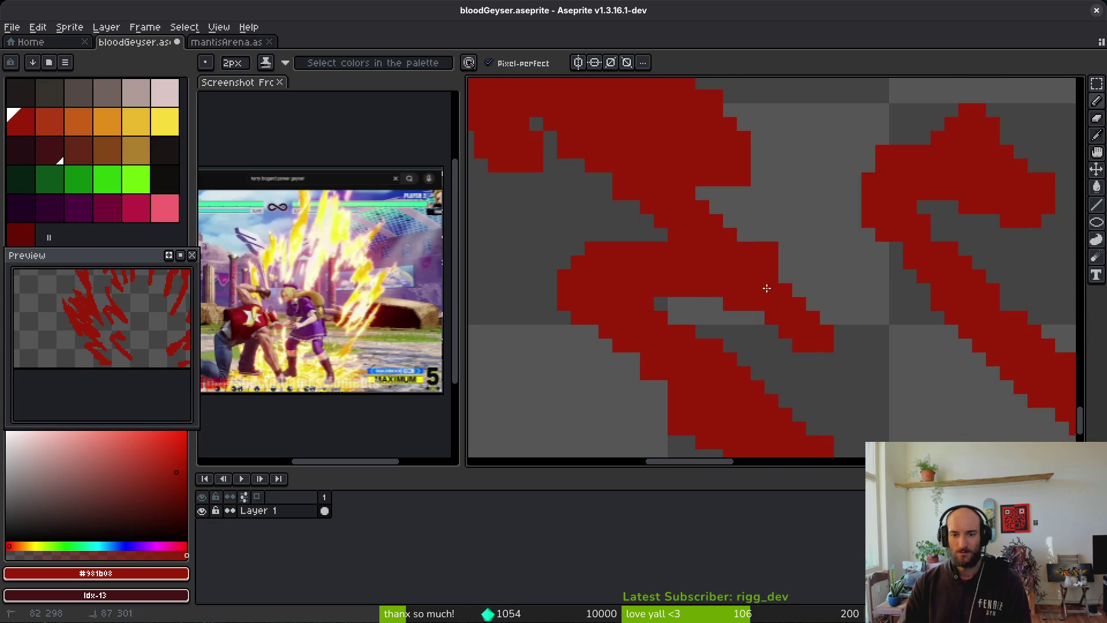
Erase part of the central streak and fill red pixels along its bottom and lower-left edges
key("e")
mouse_move(749, 217)
left_mouse_down()
mouse_move(844, 338)
mouse_move(781, 269)
mouse_move(680, 259)
mouse_move(755, 239)
left_mouse_up()
key("b")
mouse_move(688, 279)
left_mouse_down()
mouse_move(656, 277)
mouse_move(715, 296)
mouse_move(759, 277)
left_mouse_up()
scroll(778, 297, "down", 2)
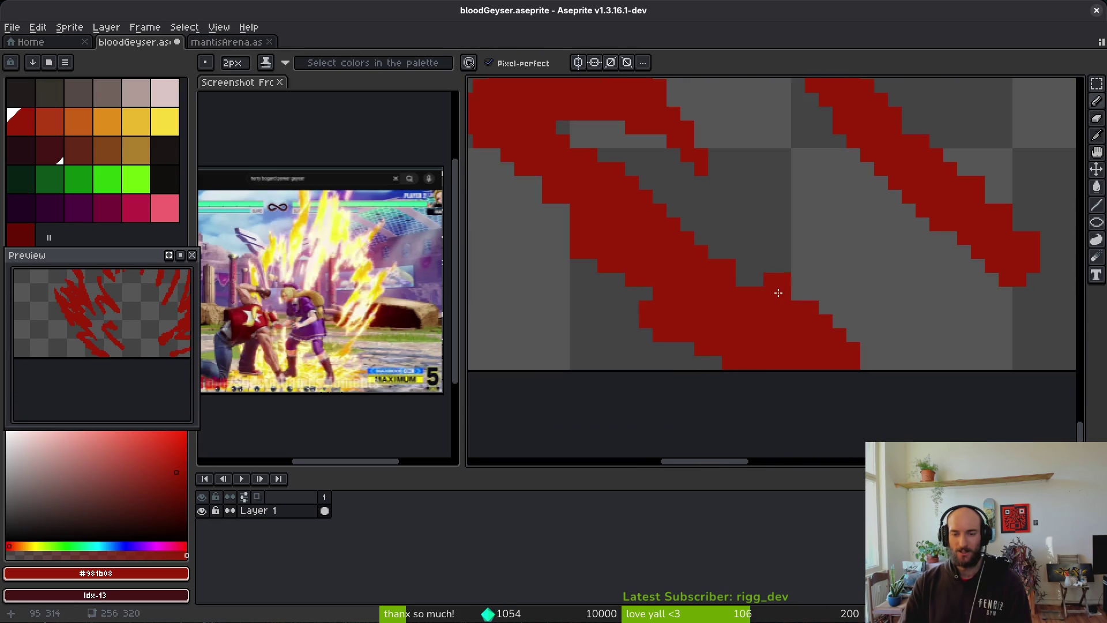
scroll(749, 321, "up", 2)
left_click_drag(749, 321, 806, 331)
key("minus")
mouse_move(663, 277)
left_mouse_down()
mouse_move(806, 356)
mouse_move(759, 309)
mouse_move(778, 327)
left_mouse_up()
Reshape the streak edge with the eraser and add red pixels along the lower-left edge
key("e")
left_click_drag(618, 249, 648, 297)
key("b")
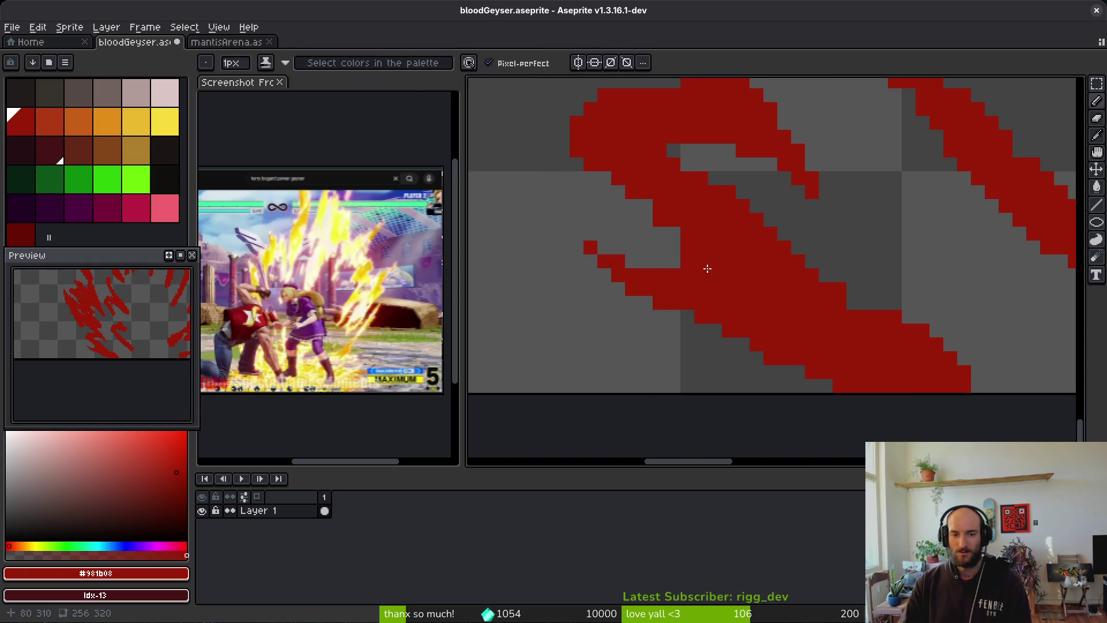
scroll(638, 257, "down", 3)
scroll(682, 258, "up", 2)
left_click_drag(699, 268, 675, 240)
scroll(675, 277, "down", 2)
scroll(697, 282, "up", 2)
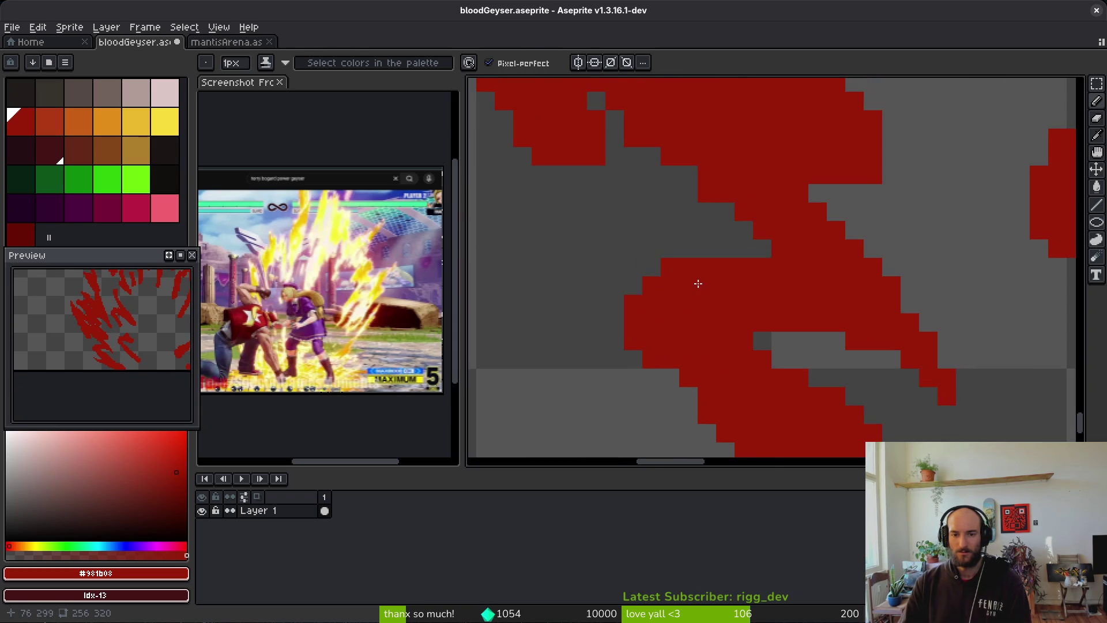
Fill two single-pixel gaps in the red staircase edge
key("e")
scroll(690, 277, "down", 2)
scroll(691, 261, "up", 3)
scroll(730, 300, "down", 2)
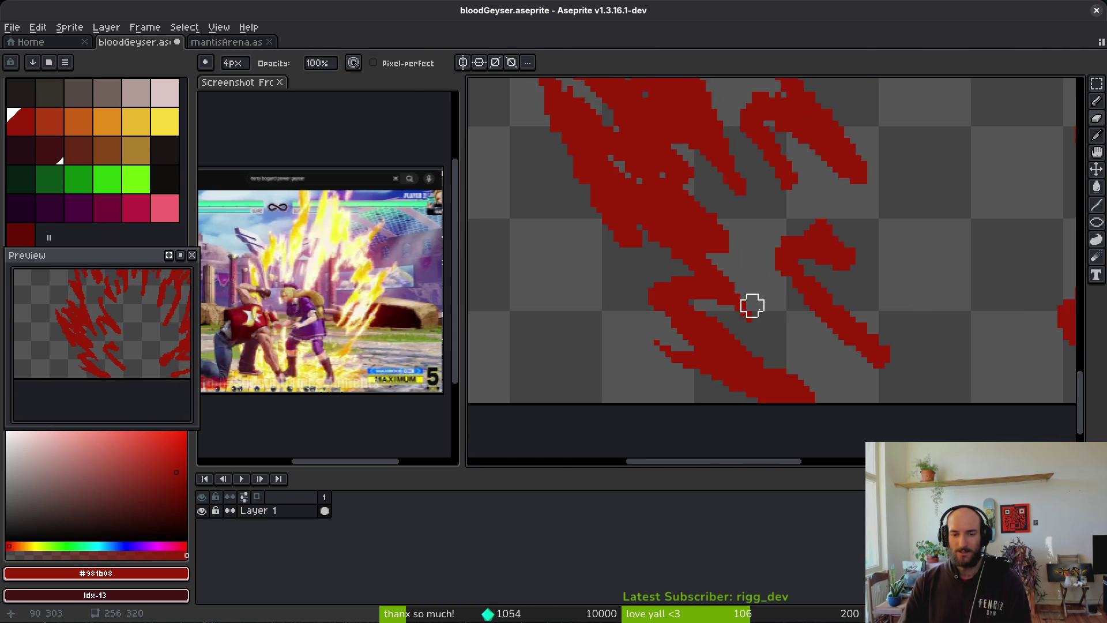
key("b")
scroll(715, 303, "up", 2)
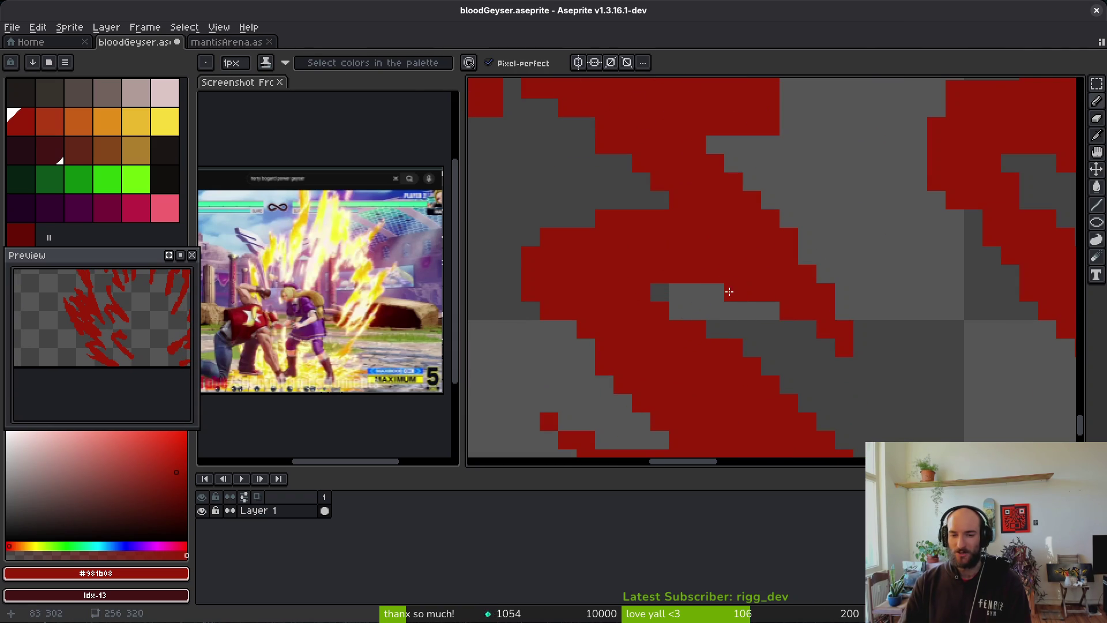
scroll(725, 290, "down", 2)
scroll(709, 272, "up", 2)
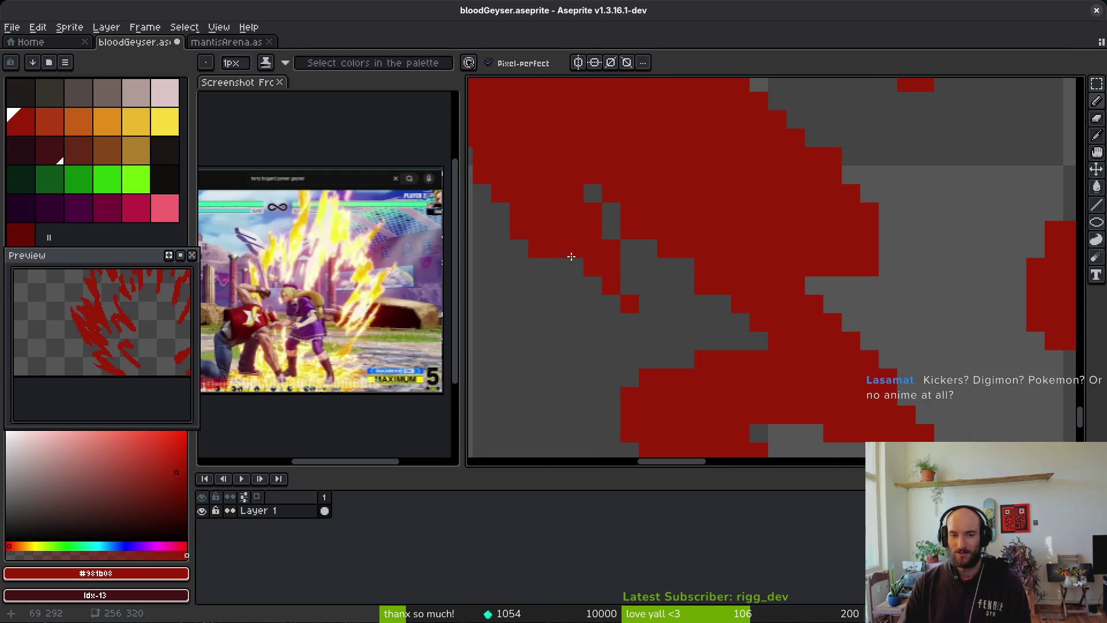
scroll(750, 283, "down", 2)
scroll(803, 291, "up", 2)
scroll(825, 288, "down", 2)
scroll(850, 285, "up", 2)
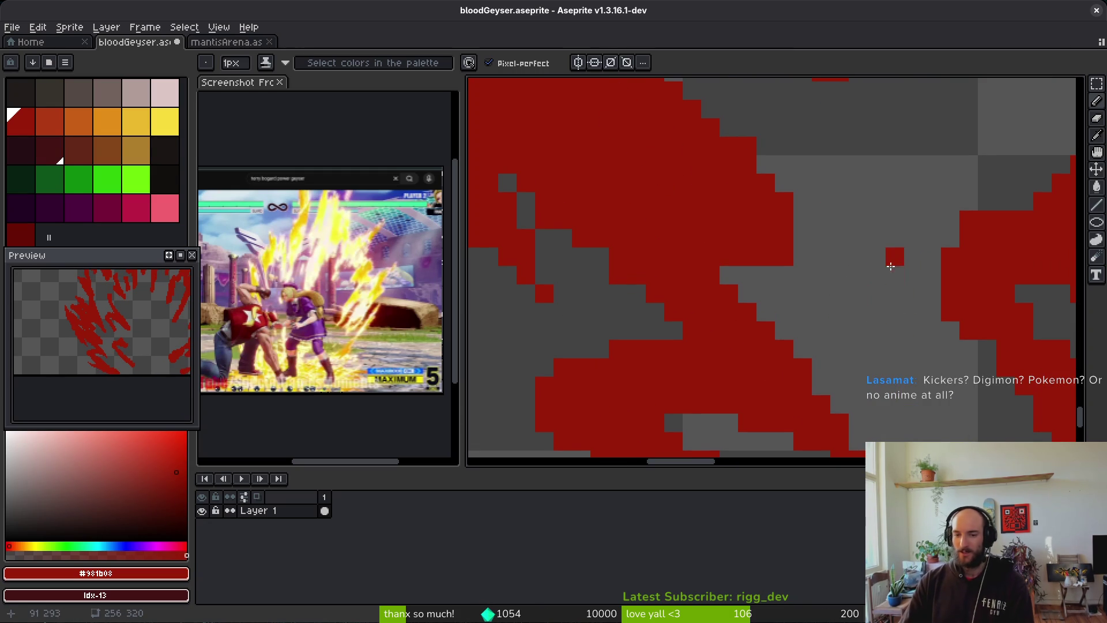
scroll(813, 257, "right", 1)
scroll(757, 257, "up", 1)
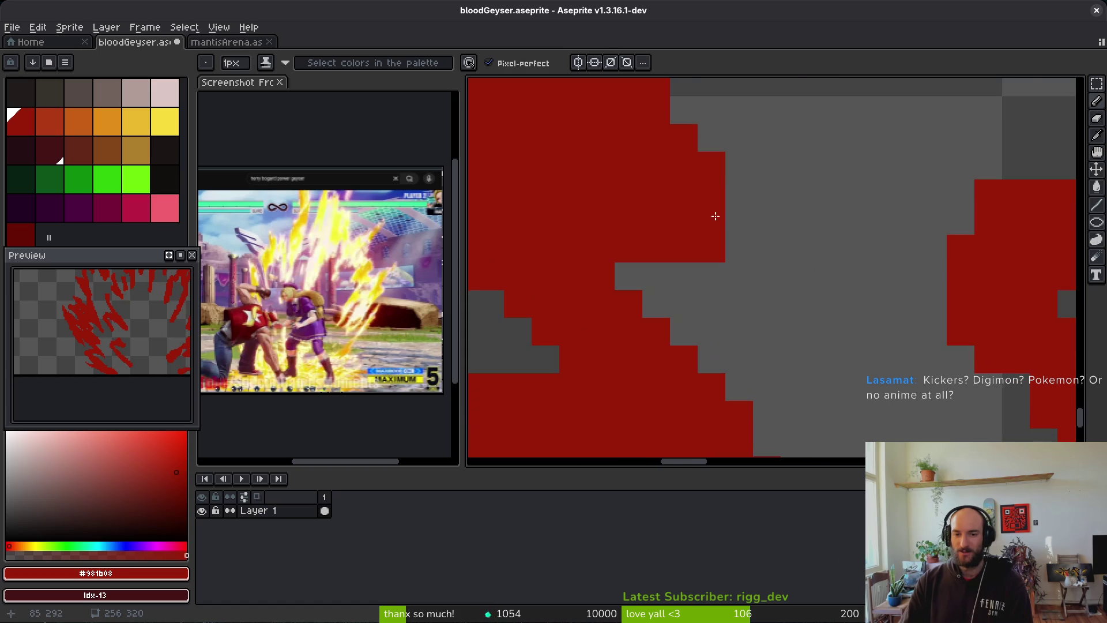
left_click(804, 289, "shift")
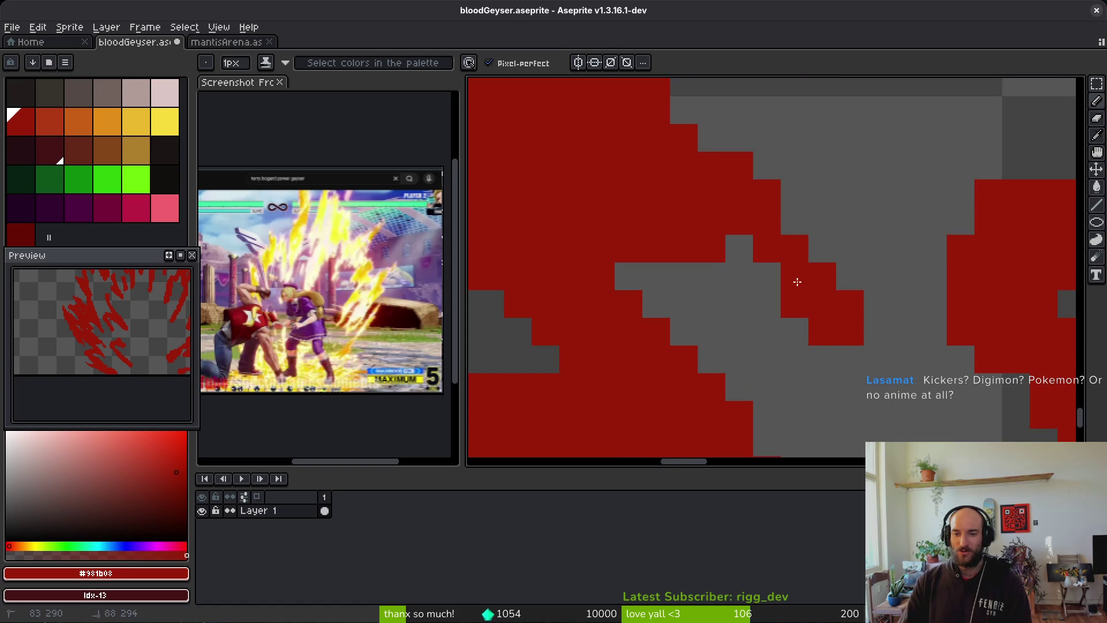
left_click(786, 294, "shift")
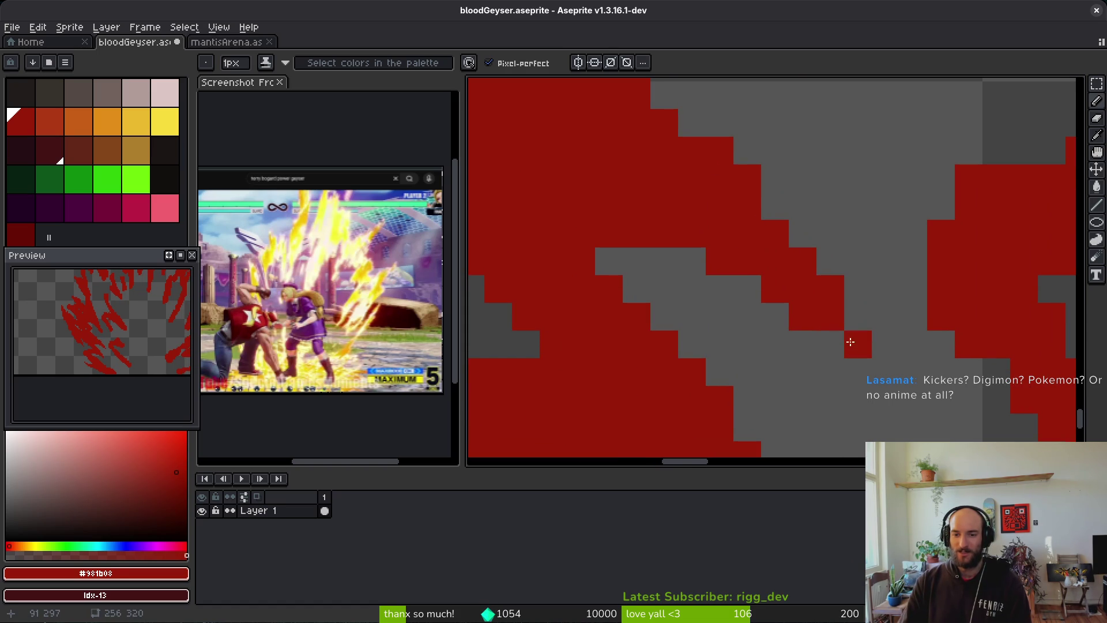
scroll(748, 288, "down", 5)
scroll(748, 289, "down", 1)
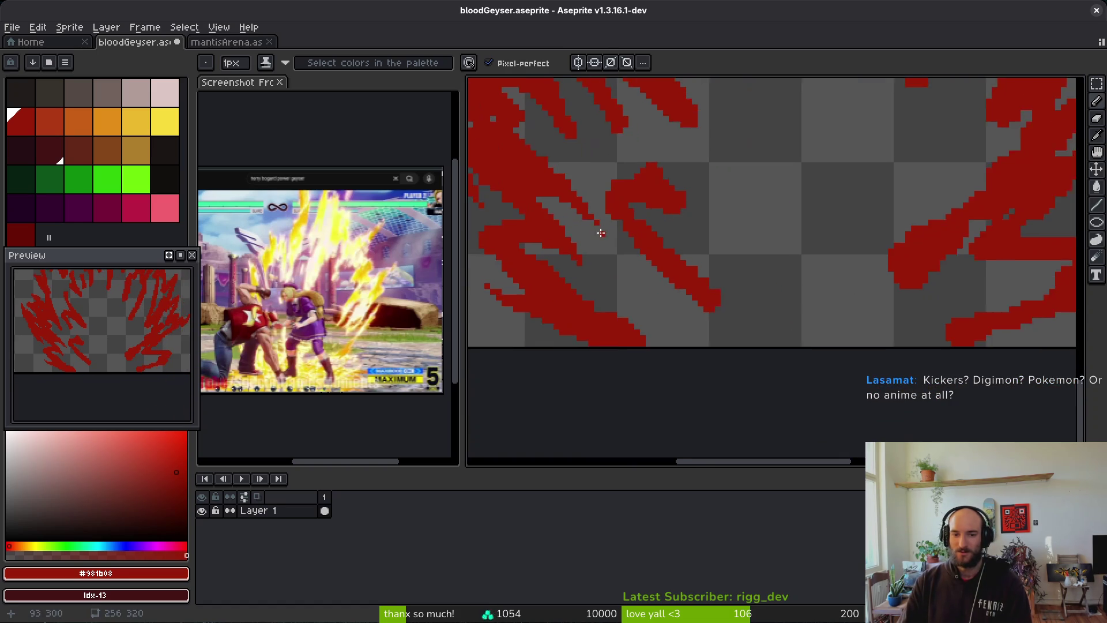
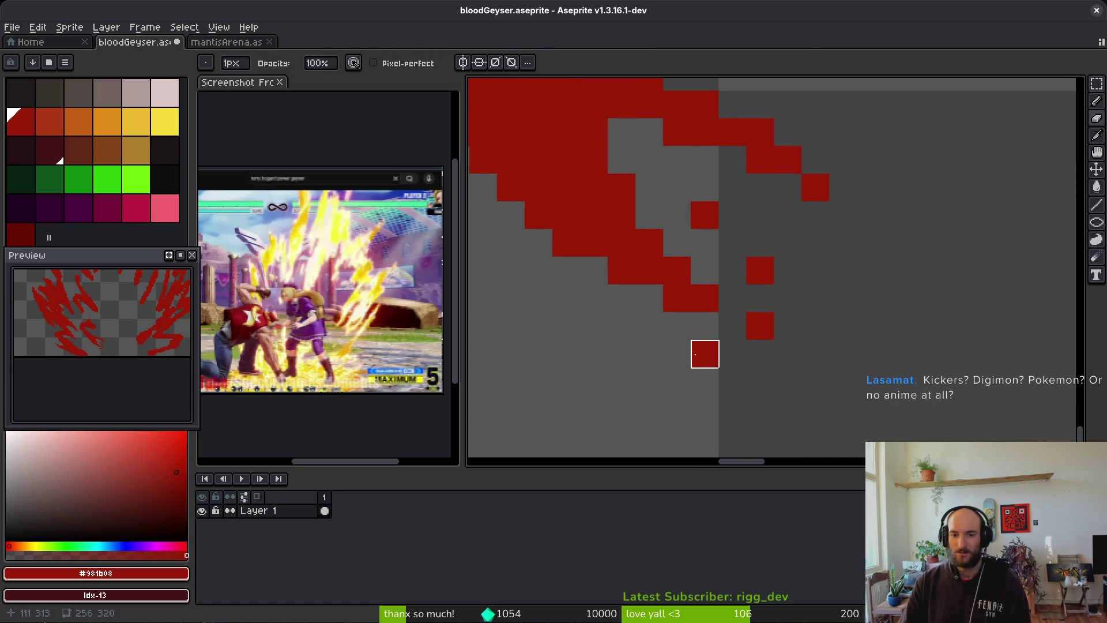
Patch a short red diagonal onto a flame streak and erase the stray red pixels beside it
scroll(759, 292, "down", 6)
scroll(785, 310, "up", 2)
key("b")
left_click_drag(564, 201, 605, 237)
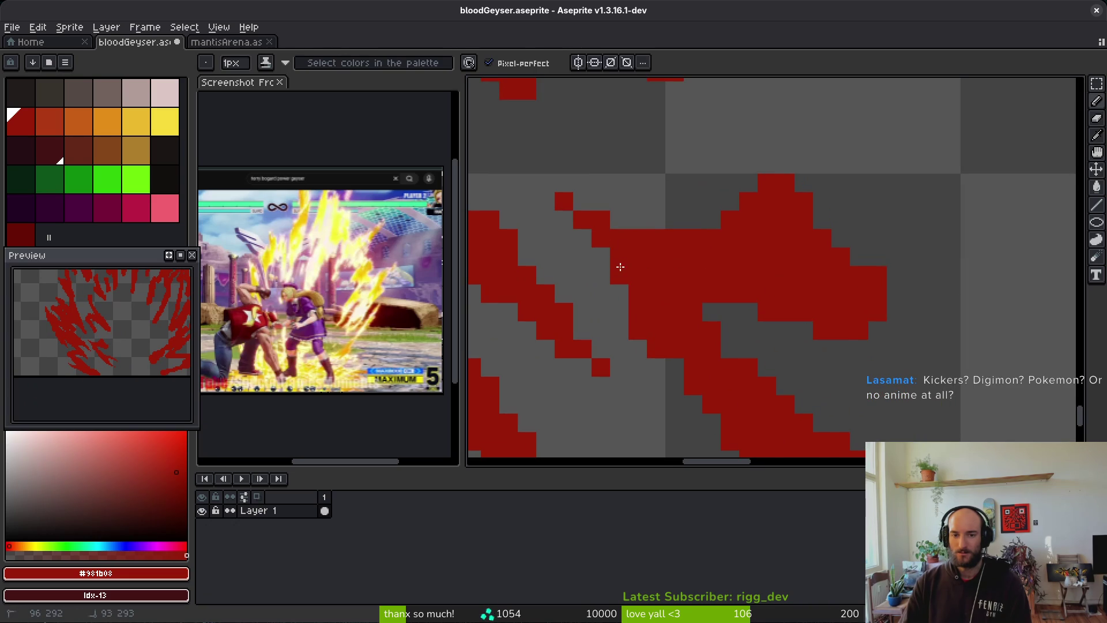
scroll(700, 287, "up", 1)
key("e")
mouse_move(758, 208)
left_mouse_down()
mouse_move(860, 209)
mouse_move(823, 246)
mouse_move(809, 233)
mouse_move(821, 240)
mouse_move(839, 227)
left_mouse_up()
key("b")
key("e")
scroll(912, 289, "down", 3)
scroll(848, 287, "down", 2)
scroll(742, 240, "up", 4)
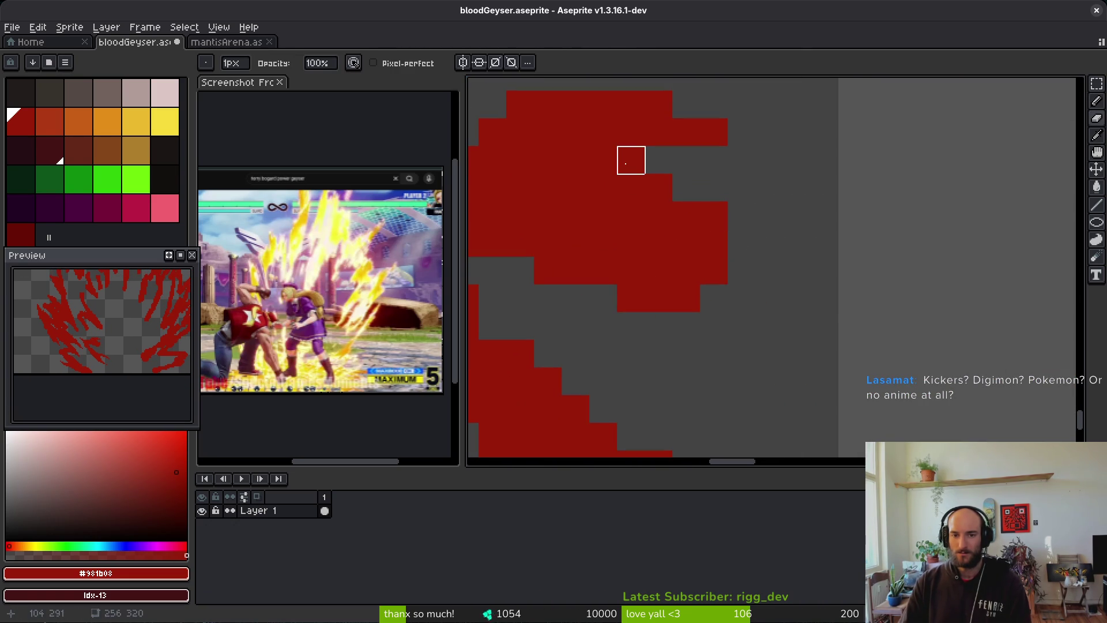
key("b")
scroll(801, 264, "down", 5)
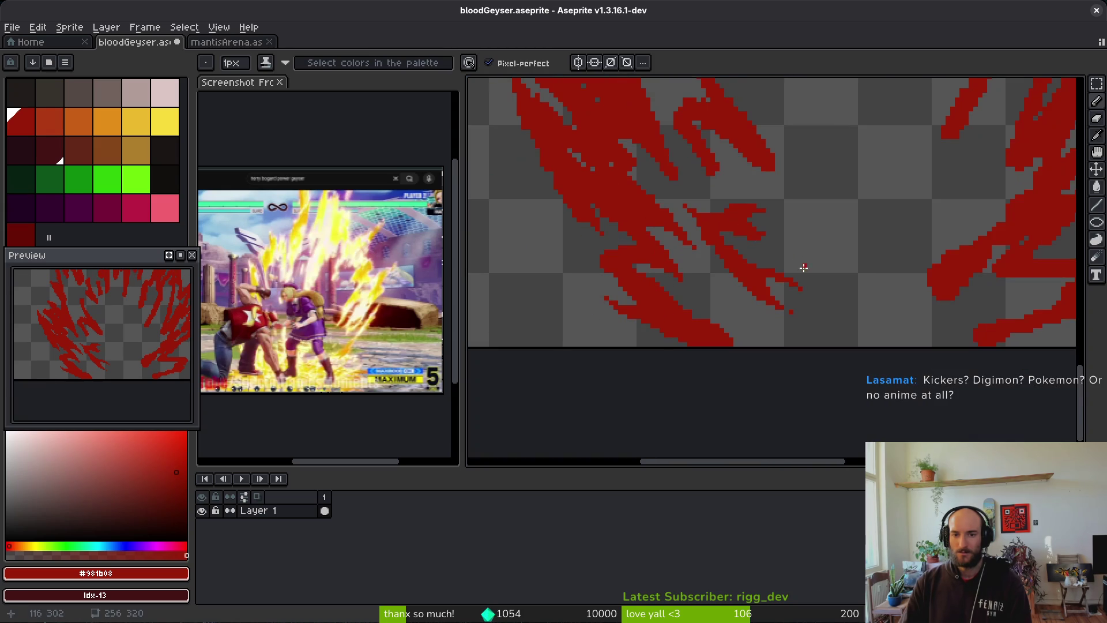
scroll(800, 263, "down", 2)
scroll(771, 276, "up", 1)
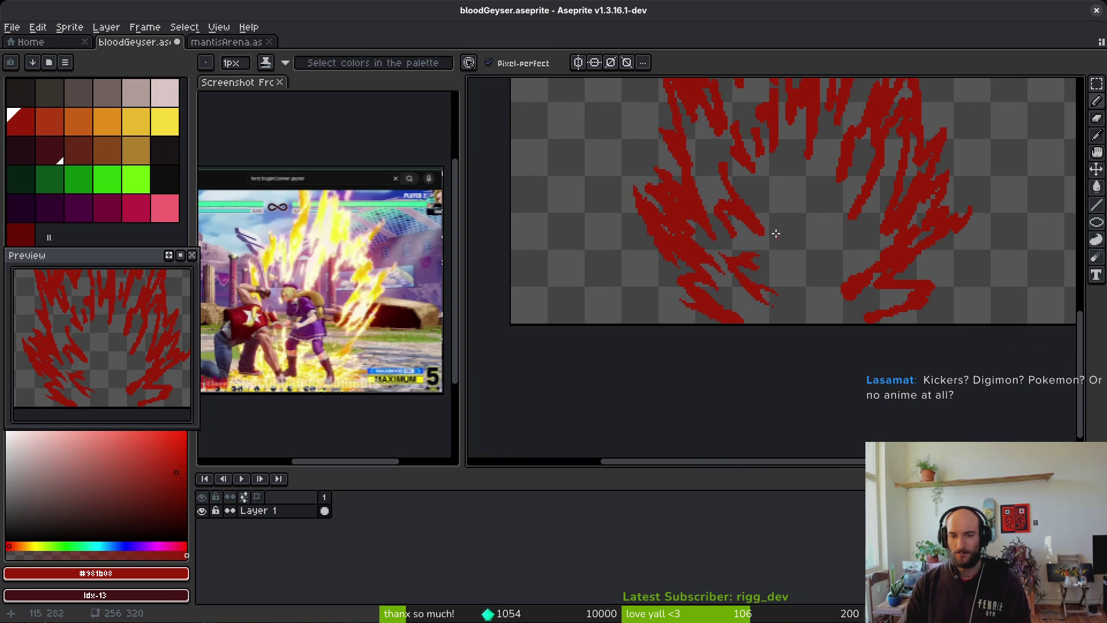
scroll(779, 243, "up", 1)
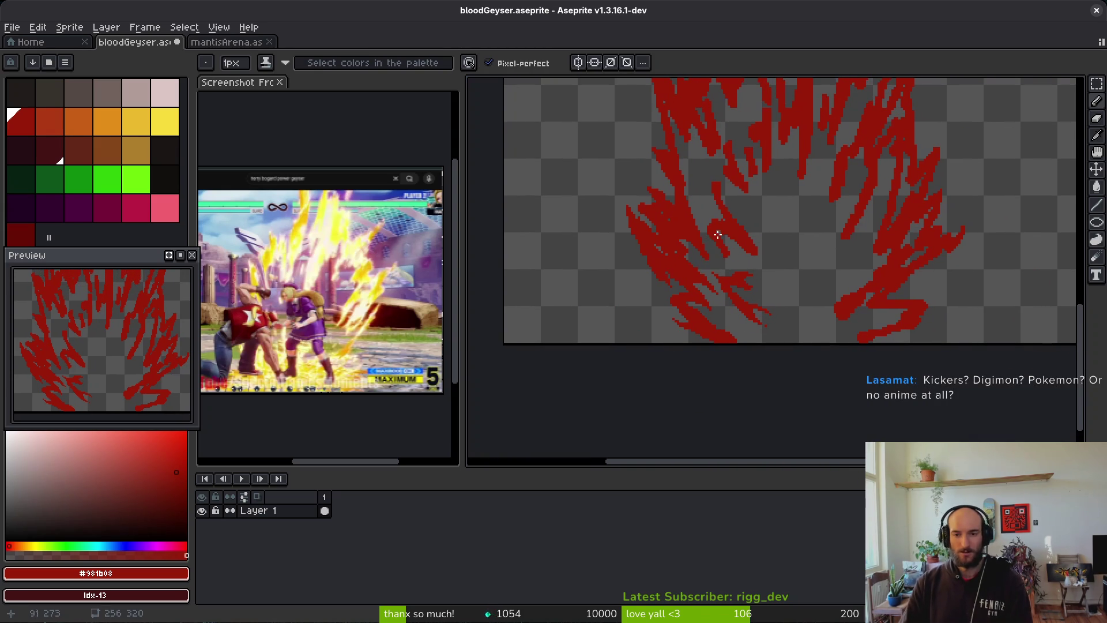
scroll(758, 238, "down", 1)
key("ctrl+z")
key("ctrl+z")
key("ctrl+z")
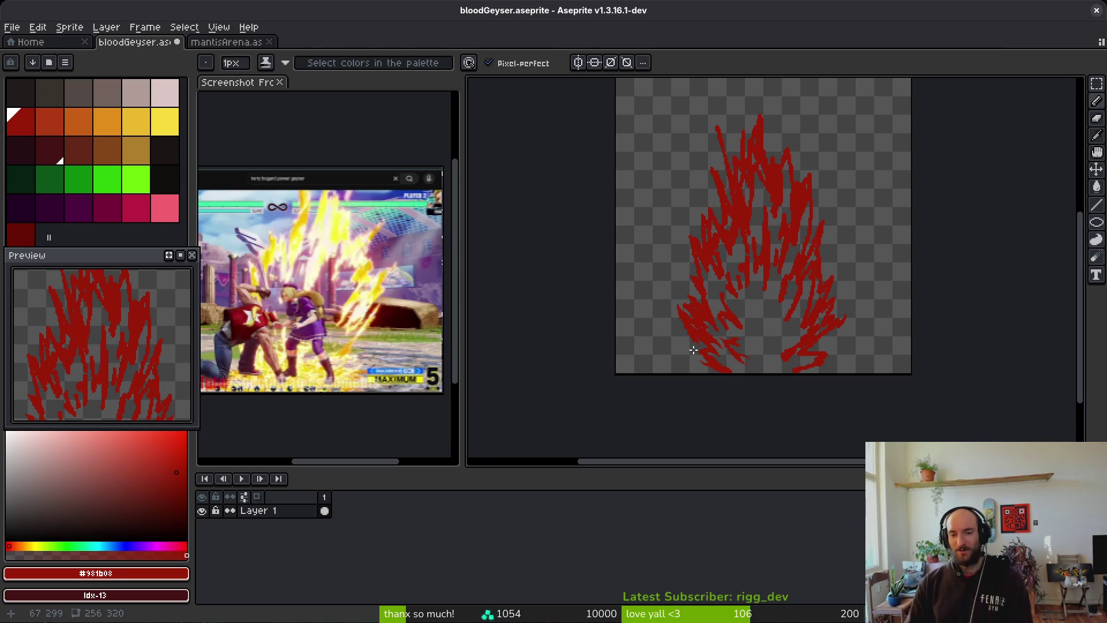
Thicken the lower flame streak and fill its grey holes with red pixels
scroll(836, 370, "up", 3)
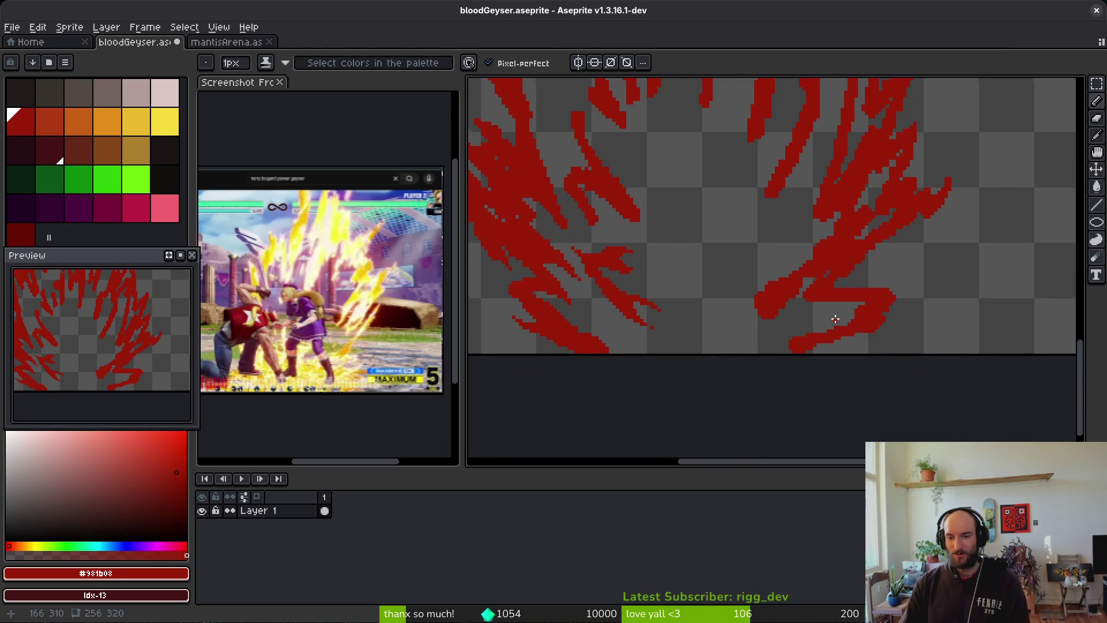
scroll(836, 319, "up", 2)
left_click_drag(818, 326, 909, 292)
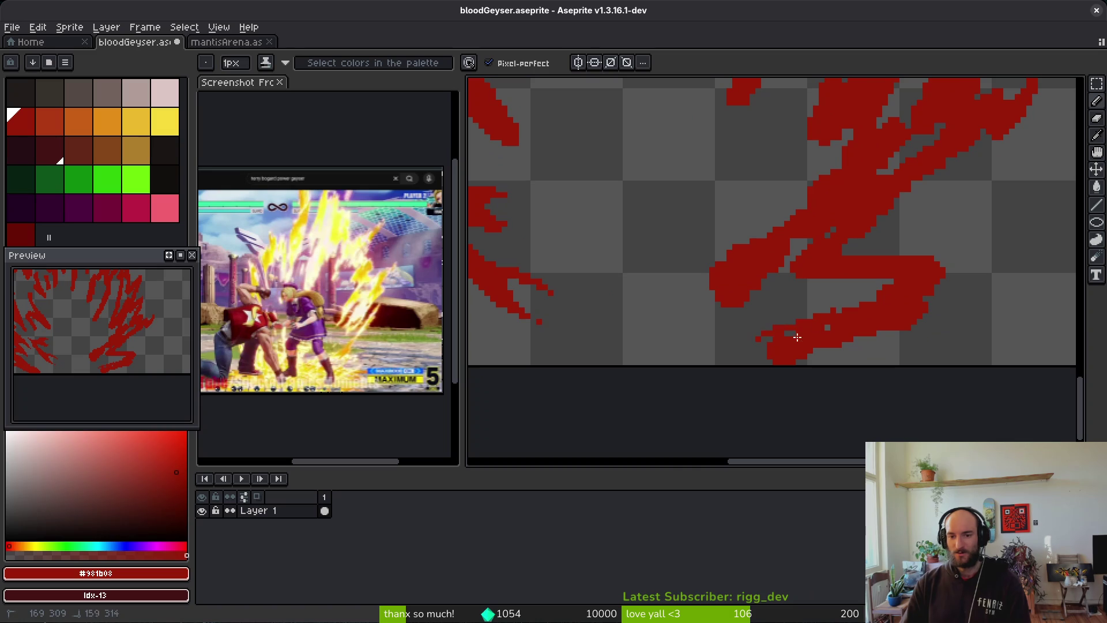
key("e")
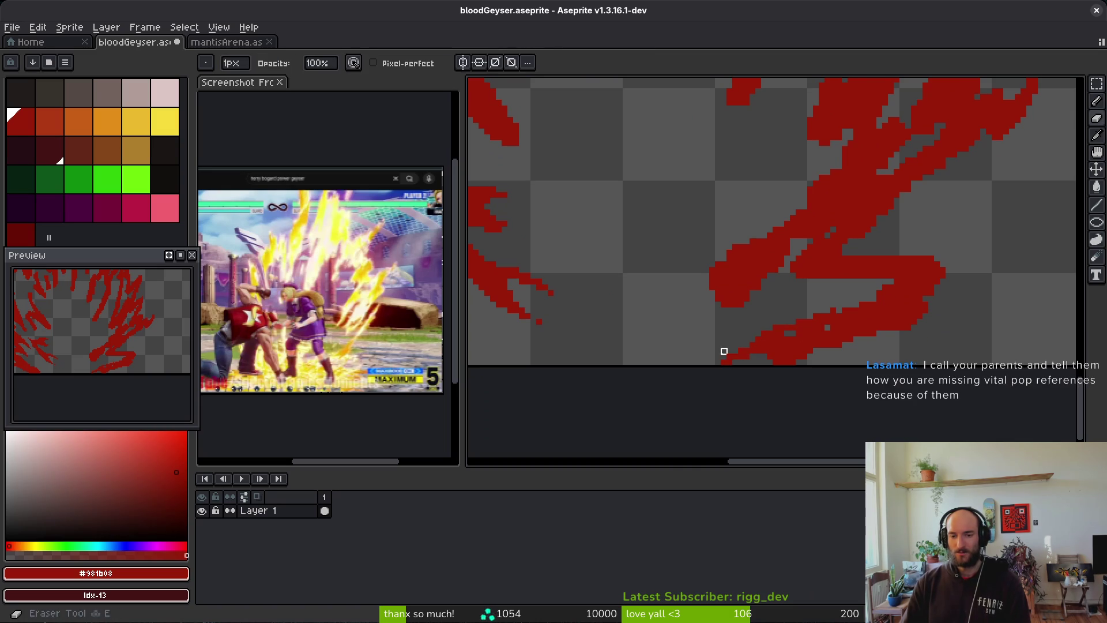
key("b")
scroll(765, 311, "up", 3)
mouse_move(796, 283)
left_mouse_down()
mouse_move(751, 293)
mouse_move(850, 231)
left_mouse_up()
scroll(856, 257, "down", 3)
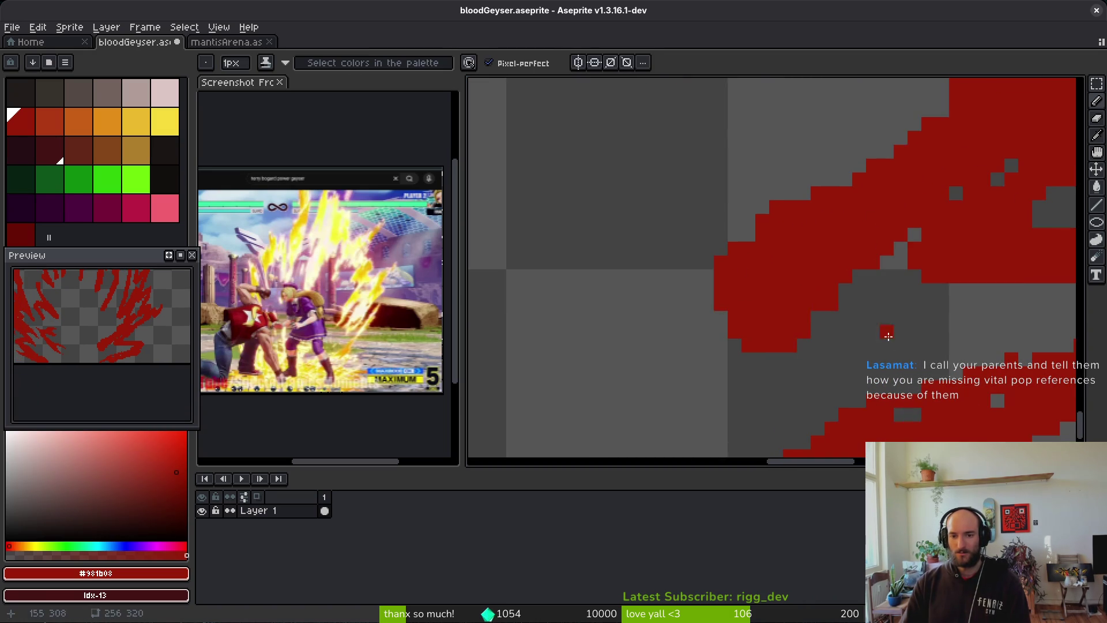
scroll(654, 351, "down", 3)
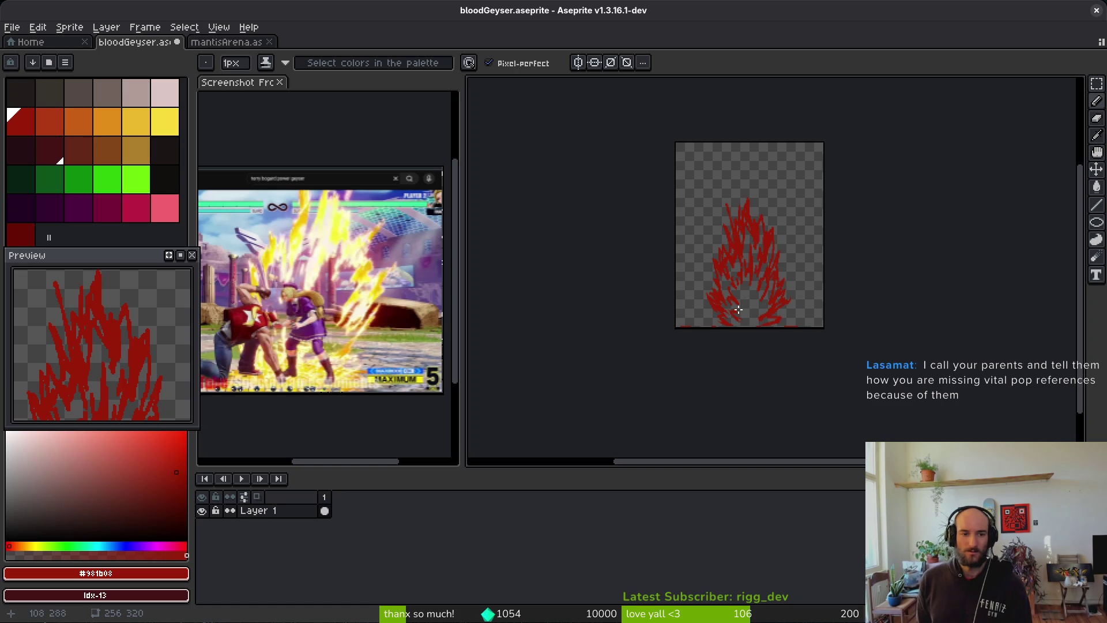
scroll(728, 273, "up", 3)
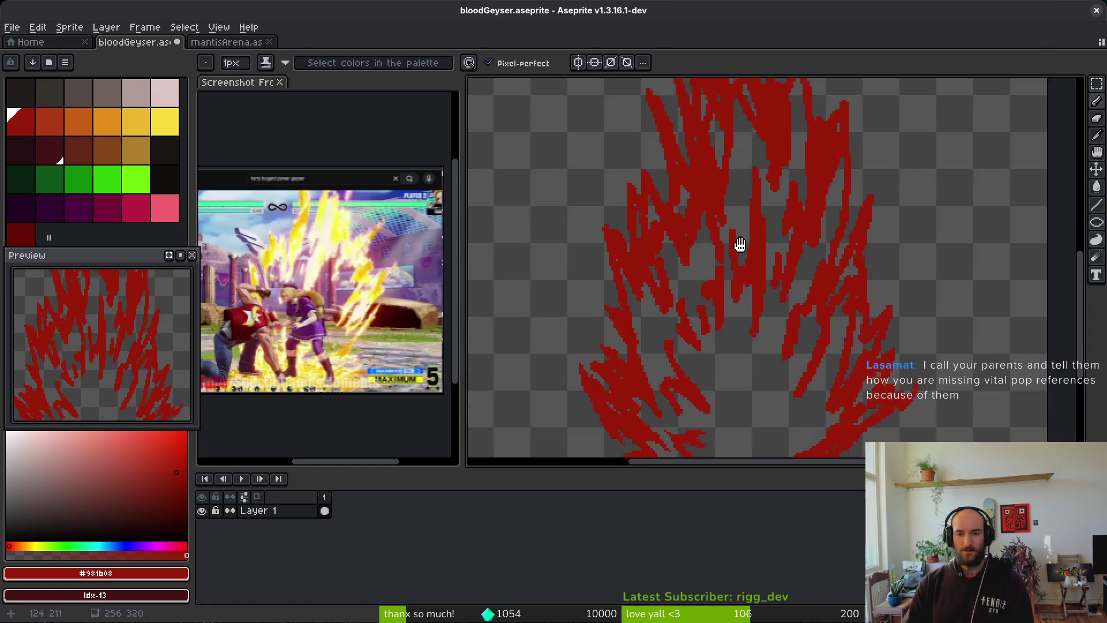
scroll(727, 264, "up", 1)
scroll(726, 362, "down", 1)
scroll(733, 338, "down", 1)
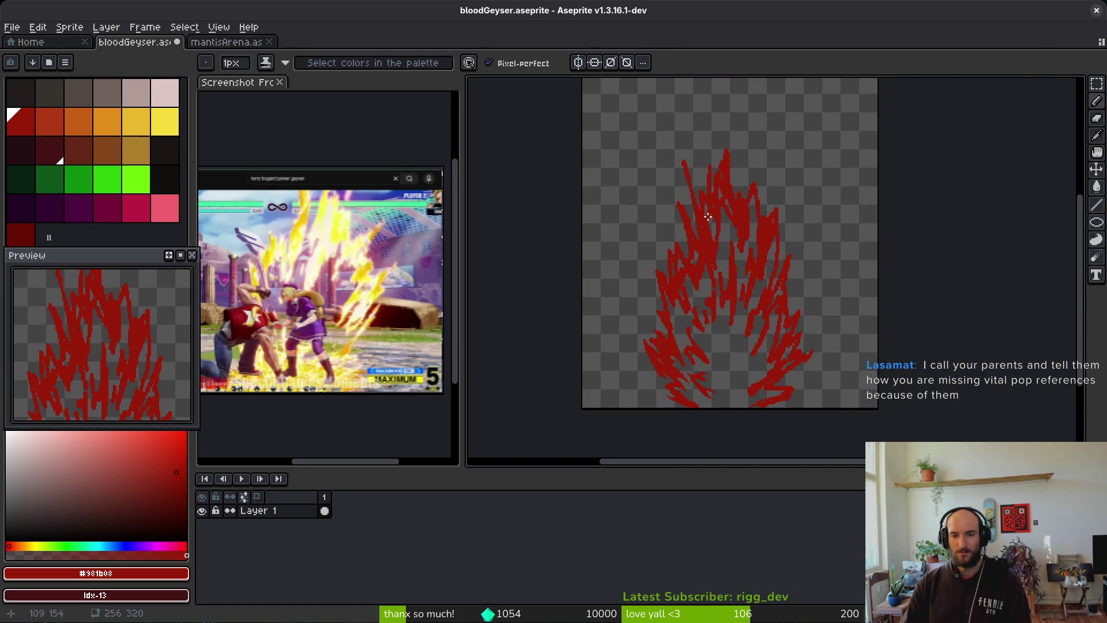
scroll(708, 227, "right", 1)
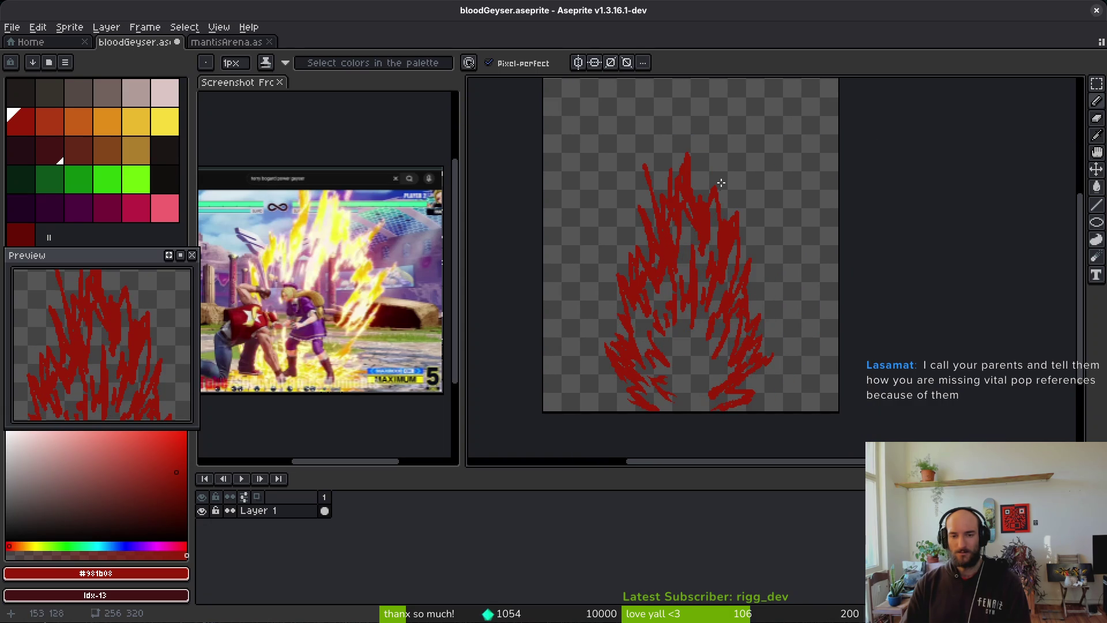
scroll(714, 212, "up", 1)
scroll(709, 243, "down", 1)
scroll(709, 242, "right", 1)
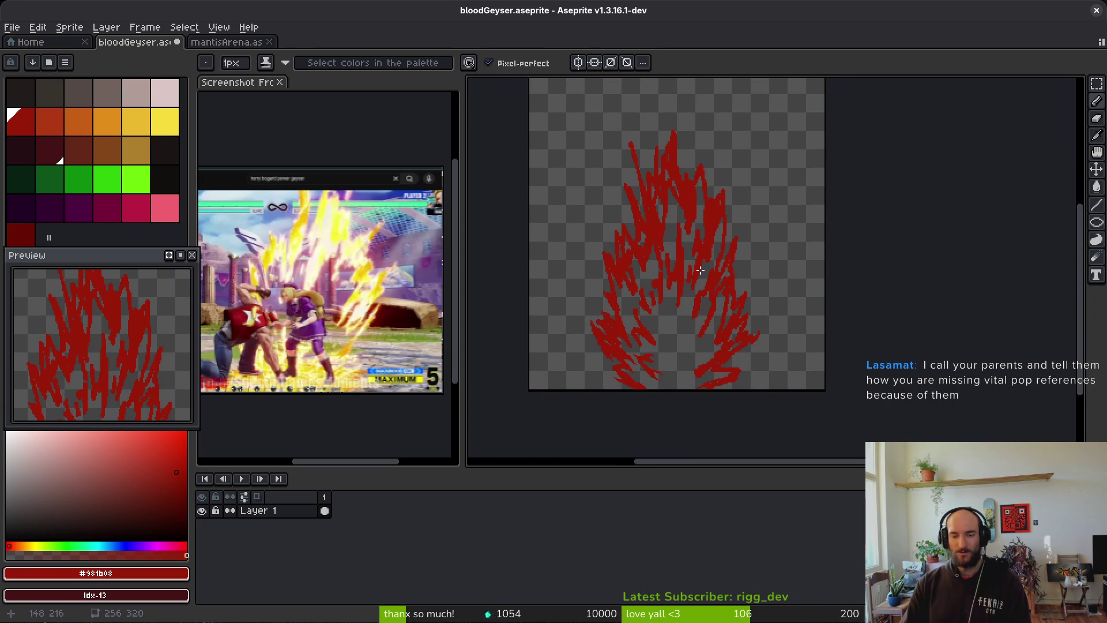
left_click(69, 27)
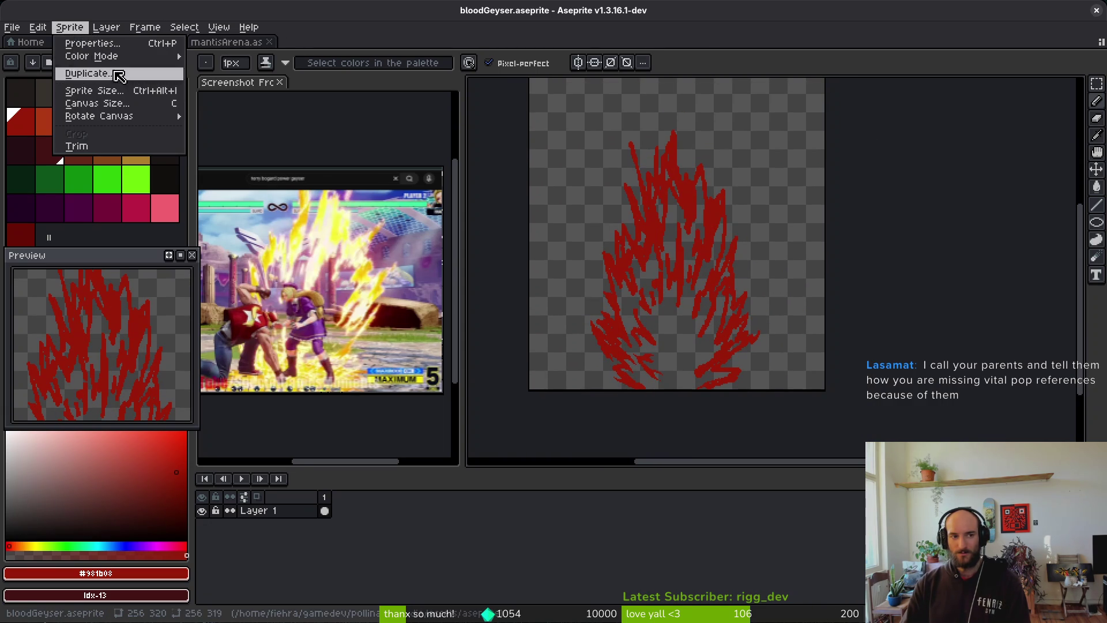
Enter 128×160 in the Canvas Size dialog, then cancel it without applying
left_click(132, 106)
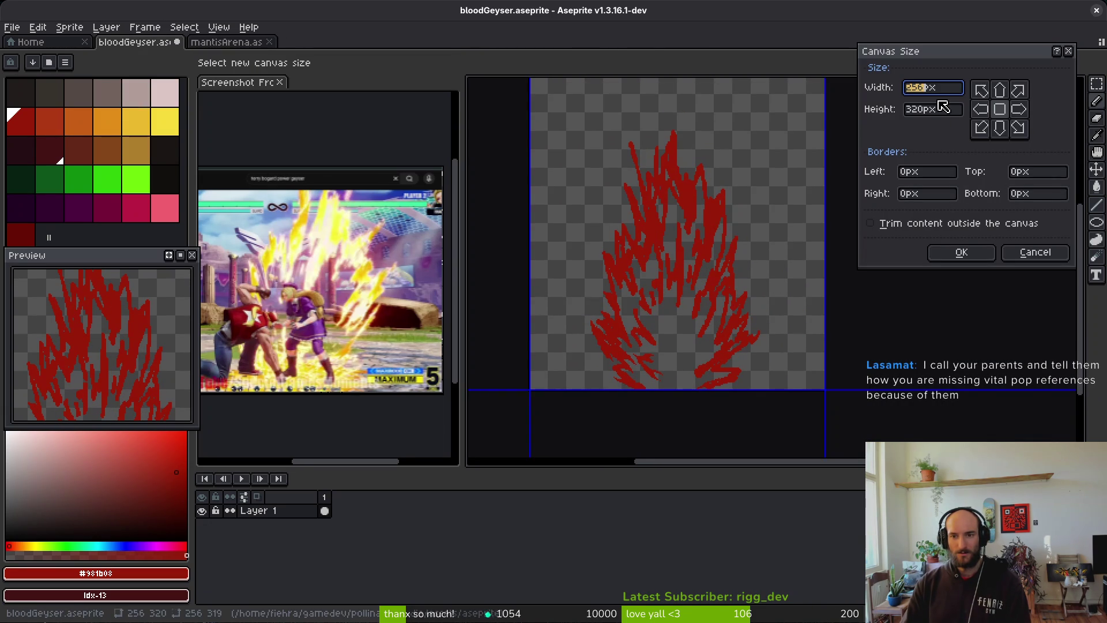
type("128")
key("Tab")
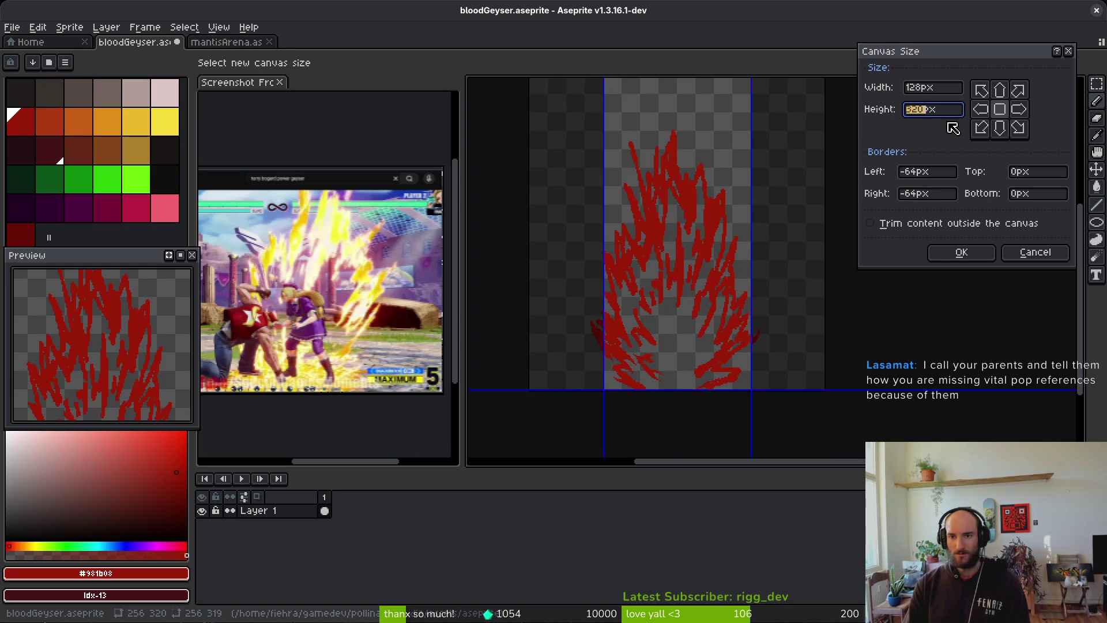
type("160")
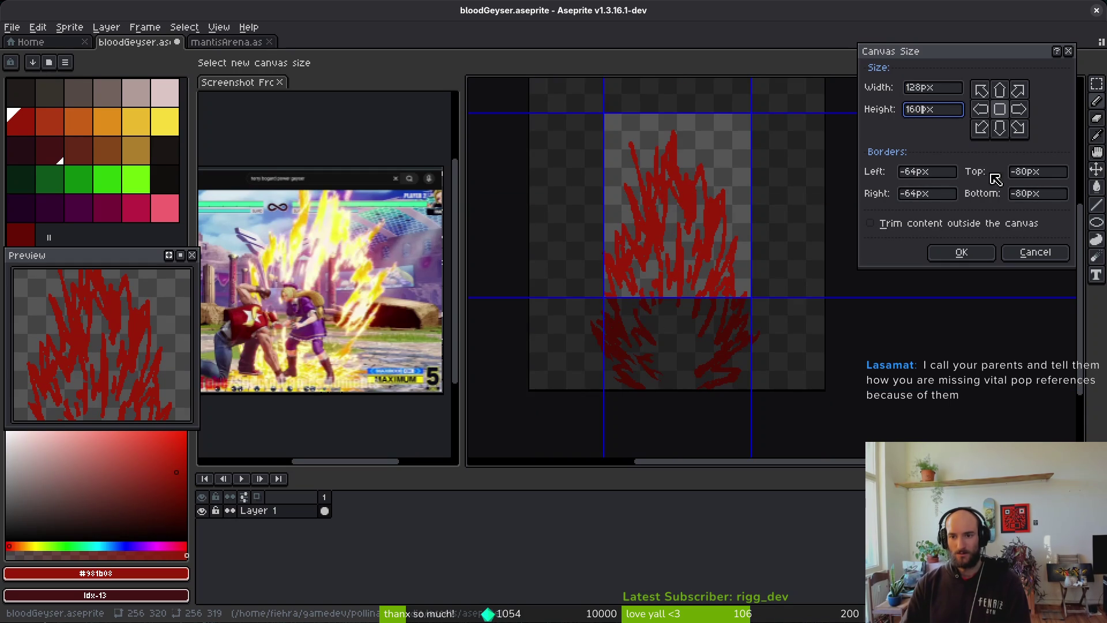
left_click(1037, 254)
Scale the sprite to 50% width with Lock Ratio on, giving 128×160
left_click(69, 27)
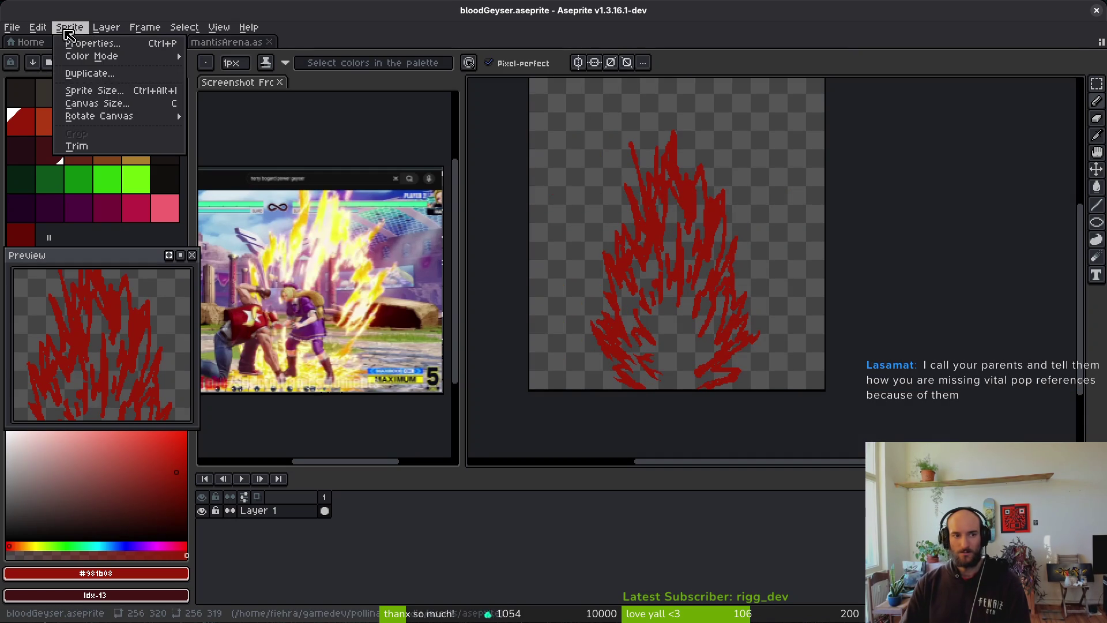
left_click(113, 93)
left_click(395, 316)
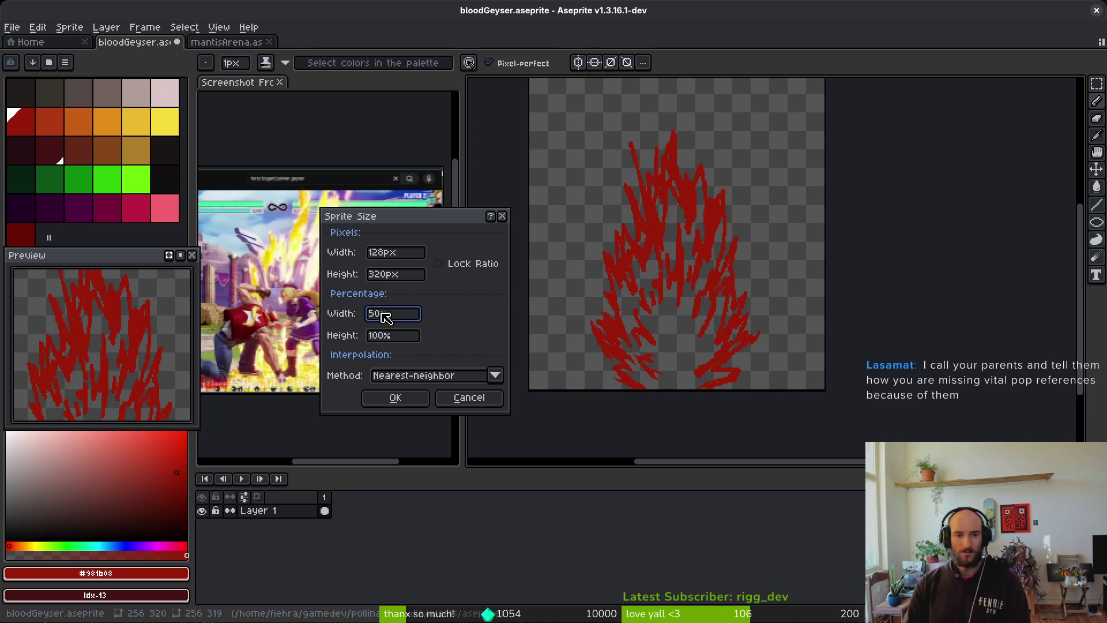
left_click(475, 266)
left_click(396, 398)
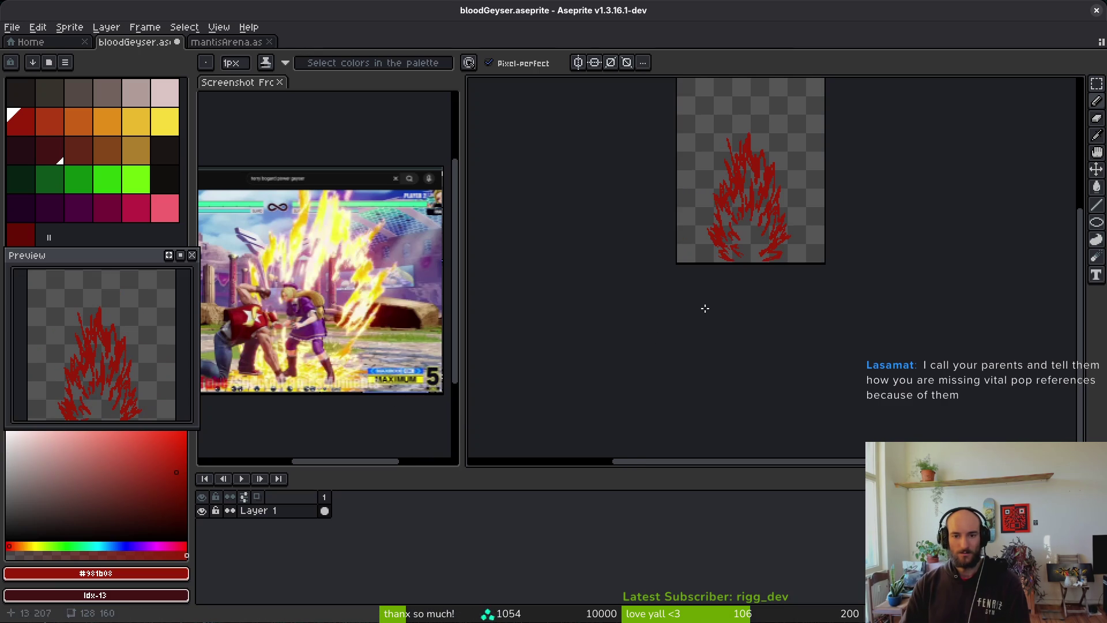
scroll(778, 234, "up", 2)
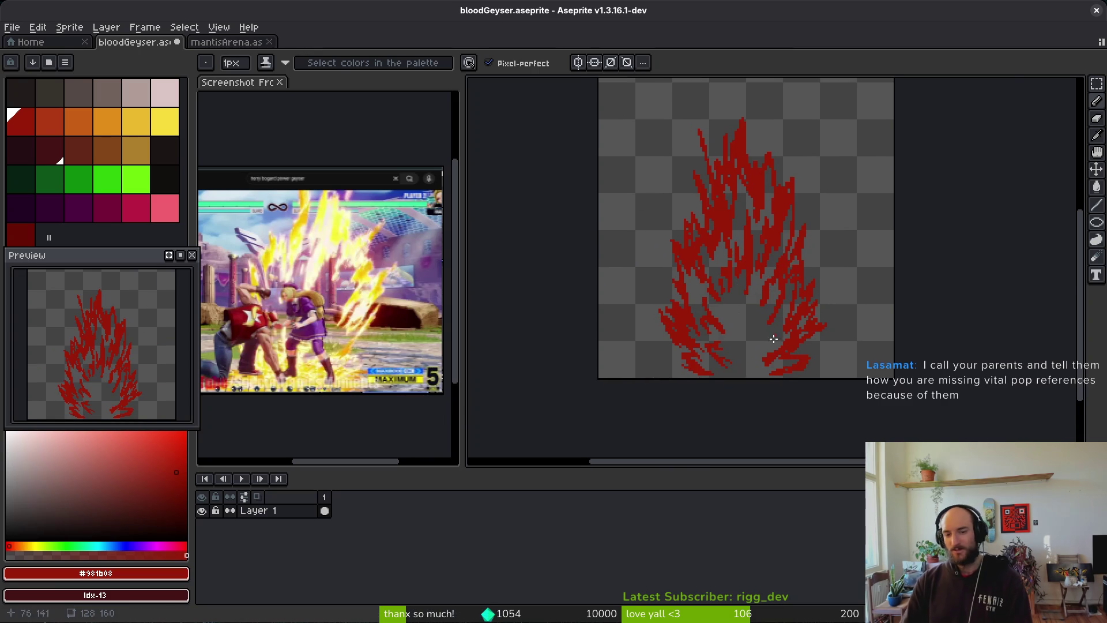
Pick the flame's red from the canvas and extend the flame shape with new red pixels
scroll(788, 318, "up", 2)
scroll(729, 277, "up", 2)
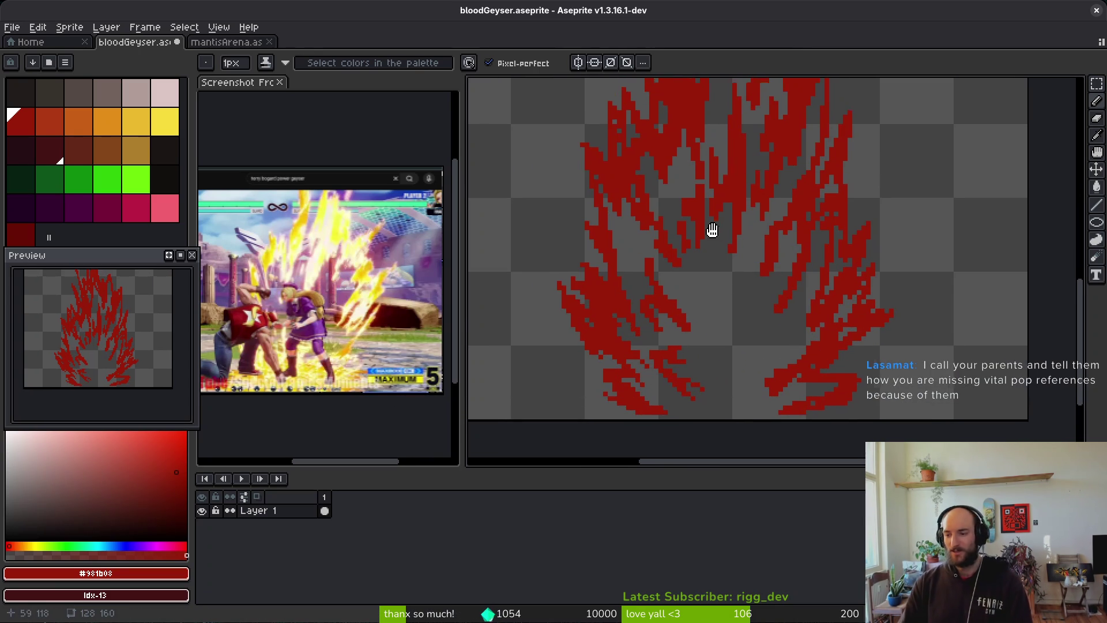
scroll(747, 280, "down", 2)
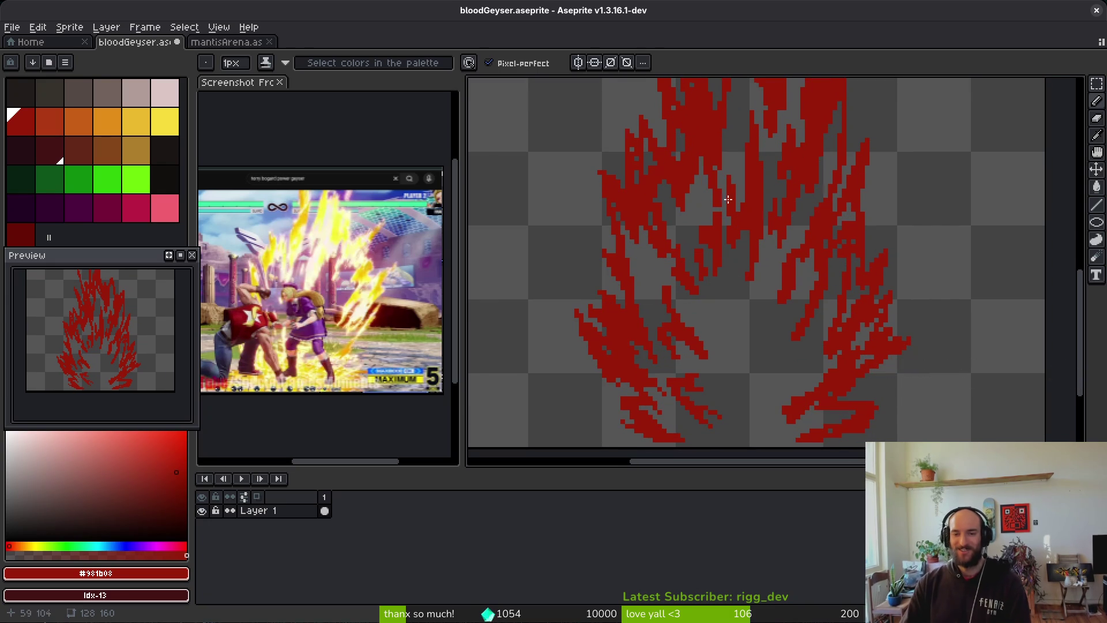
scroll(727, 187, "up", 1)
scroll(796, 190, "down", 1)
key("i")
key("b")
scroll(794, 189, "up", 2)
left_click_drag(807, 174, 796, 201)
key("e")
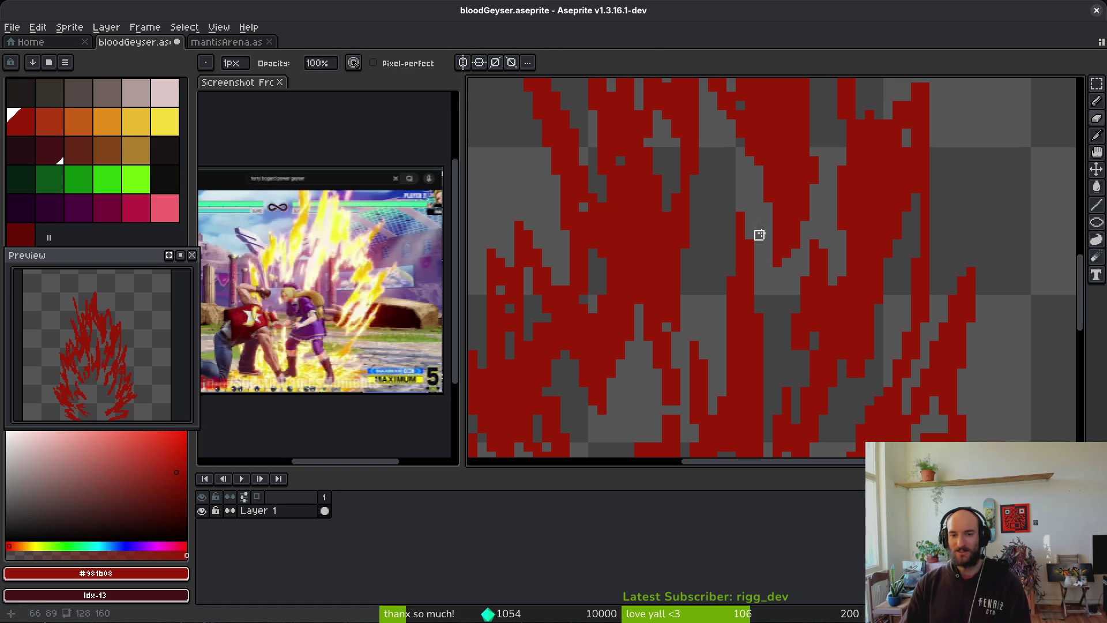
key("b")
Add a red column to a flame tip and a thin diagonal streak, then save bloodGeyser.aseprite
scroll(773, 240, "up", 3)
left_click_drag(781, 199, 779, 242)
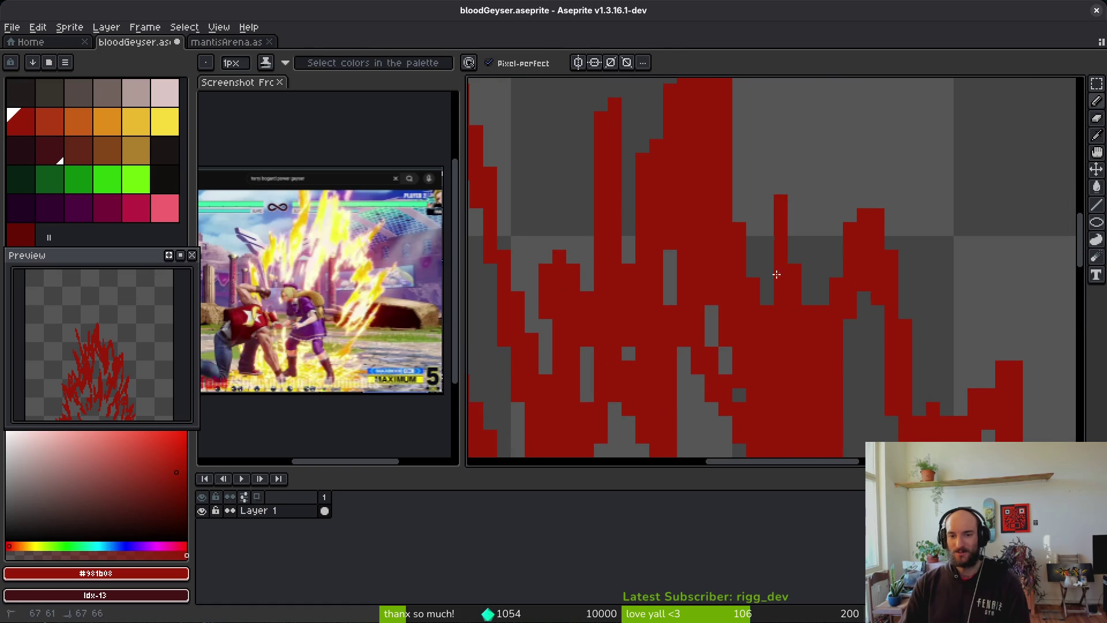
scroll(818, 286, "down", 3)
scroll(816, 276, "up", 2)
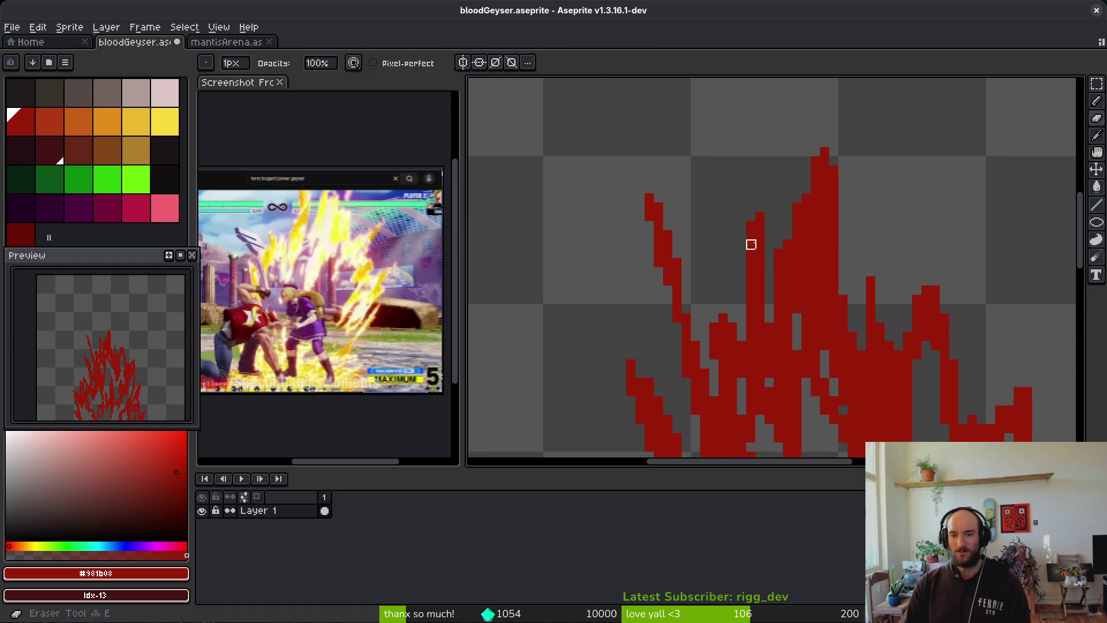
left_click_drag(737, 248, 703, 176)
key("e")
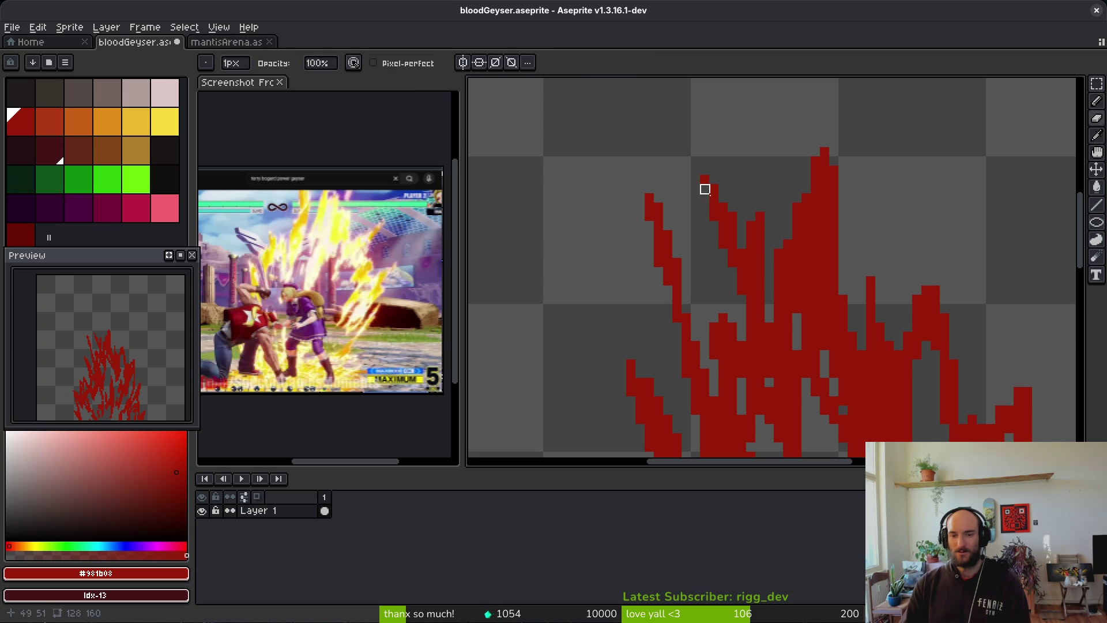
scroll(705, 189, "down", 5)
scroll(763, 222, "up", 1)
key("ctrl+s")
Select a rectangle around the whole flame
left_click_drag(763, 272, 747, 280)
key("m")
mouse_move(582, 145)
left_mouse_down()
mouse_move(813, 418)
mouse_move(648, 213)
mouse_move(842, 429)
mouse_move(831, 427)
left_mouse_up()
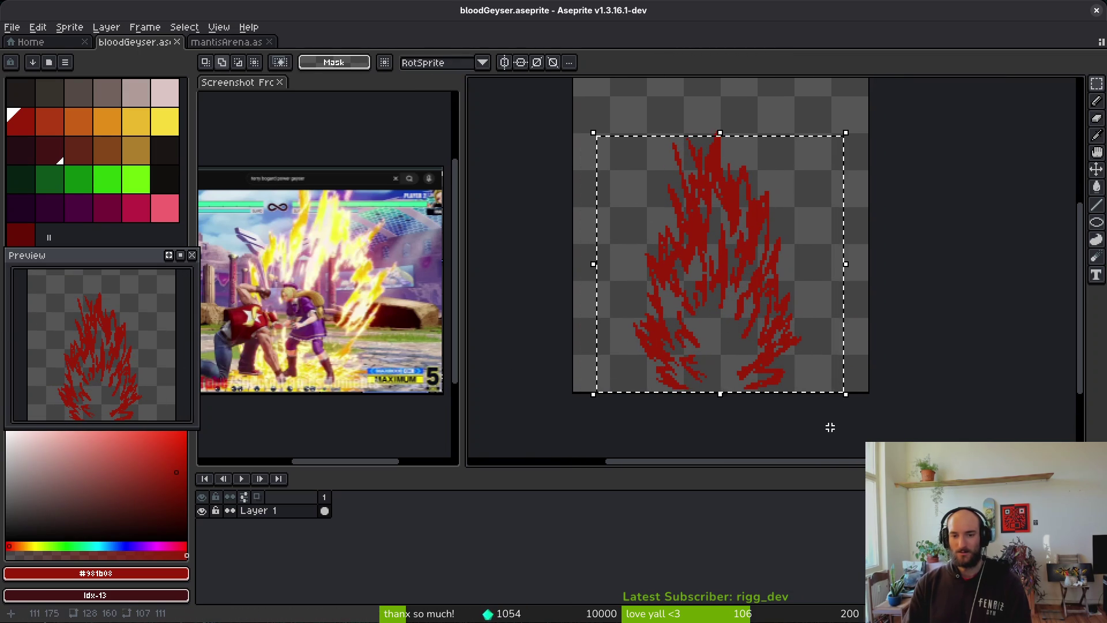
Move the selected flame down to the canvas bottom, commit and deselect, then pick orange swatch idx-7
key("ctrl+t")
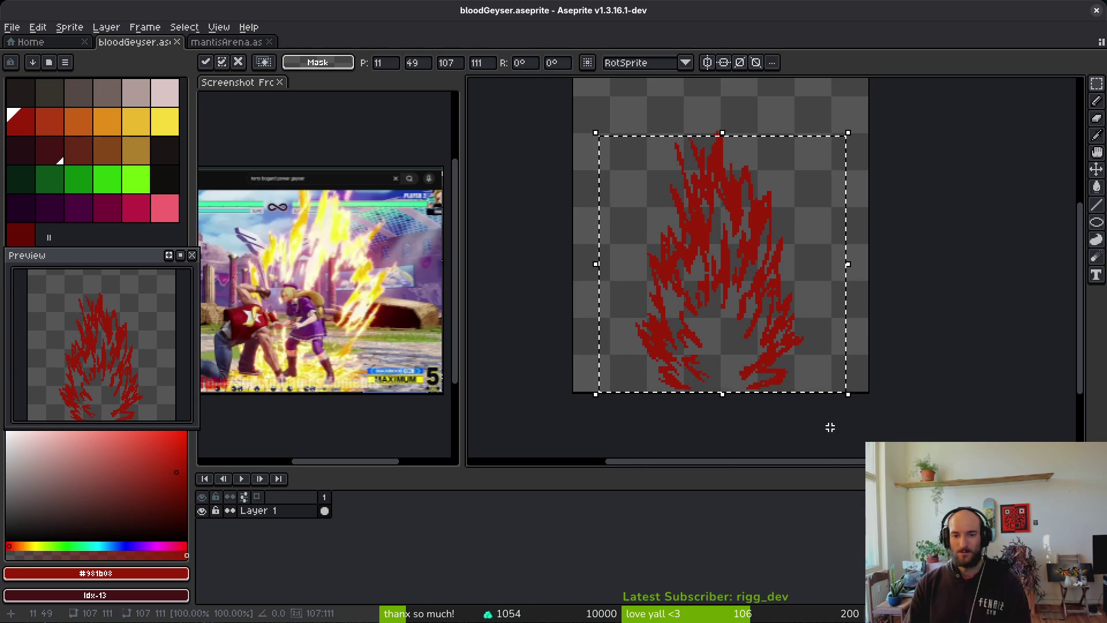
scroll(769, 321, "up", 1)
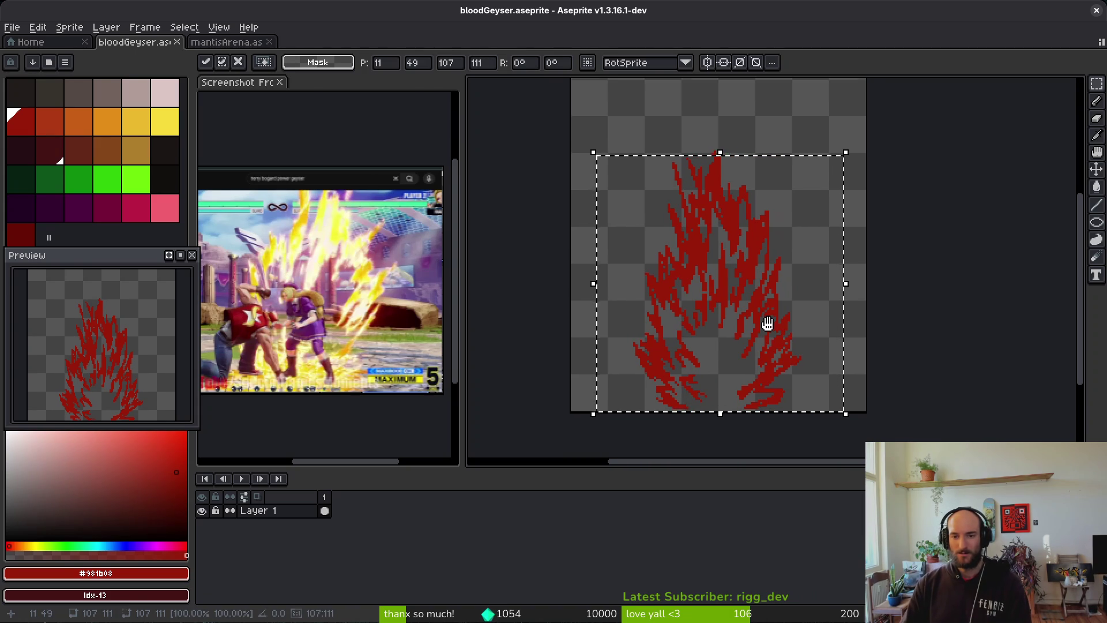
key("ctrl+d")
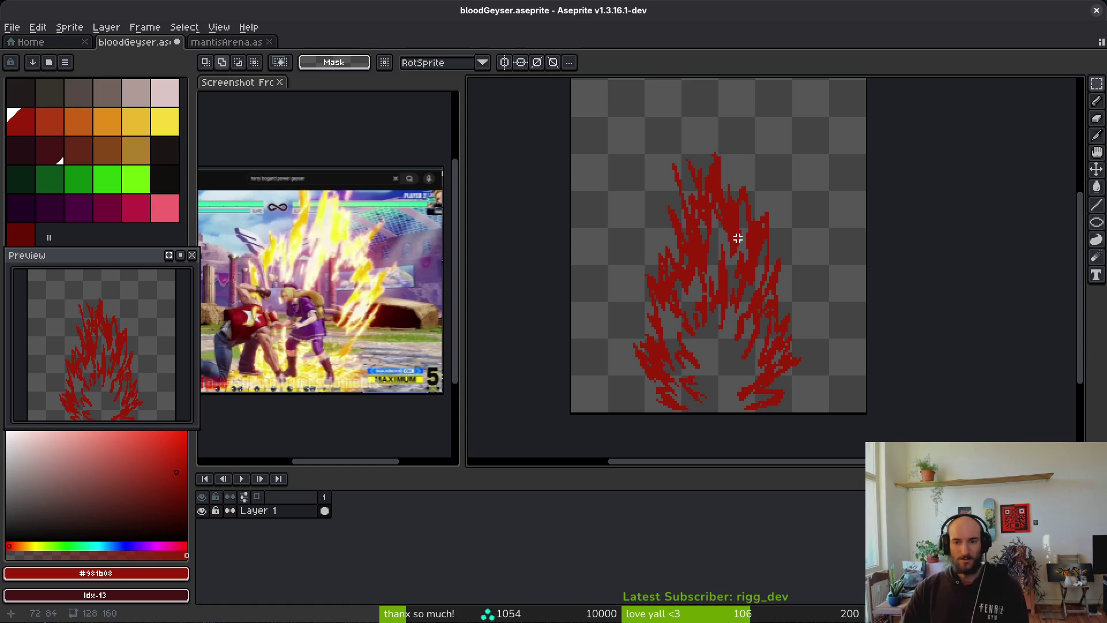
scroll(738, 238, "right", 1)
scroll(737, 254, "up", 1)
scroll(734, 287, "down", 3)
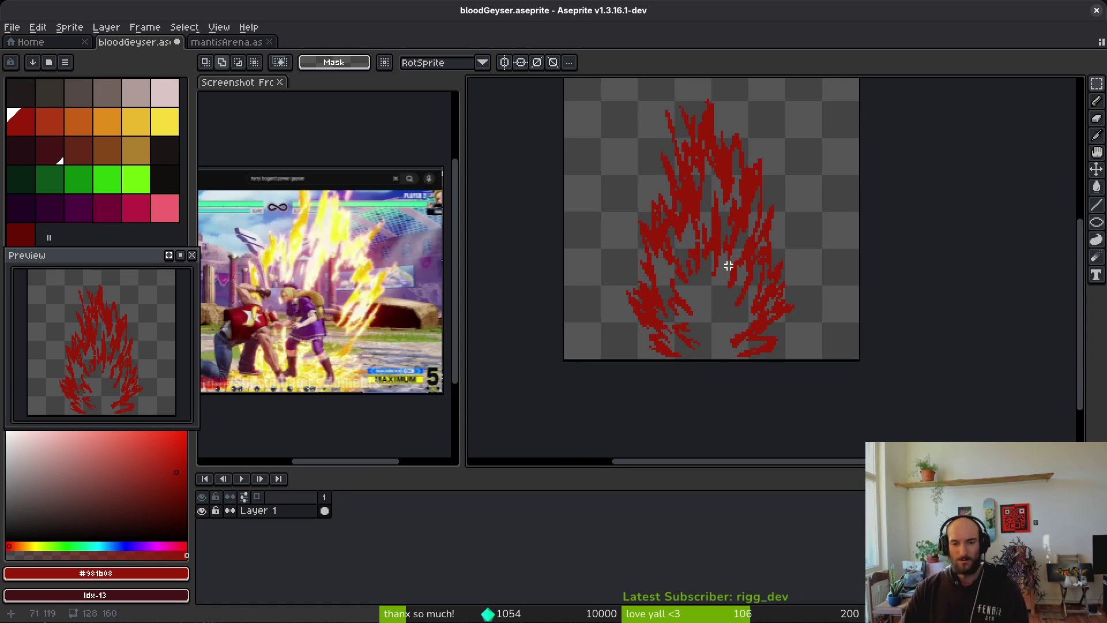
left_click(56, 124)
scroll(707, 295, "up", 2)
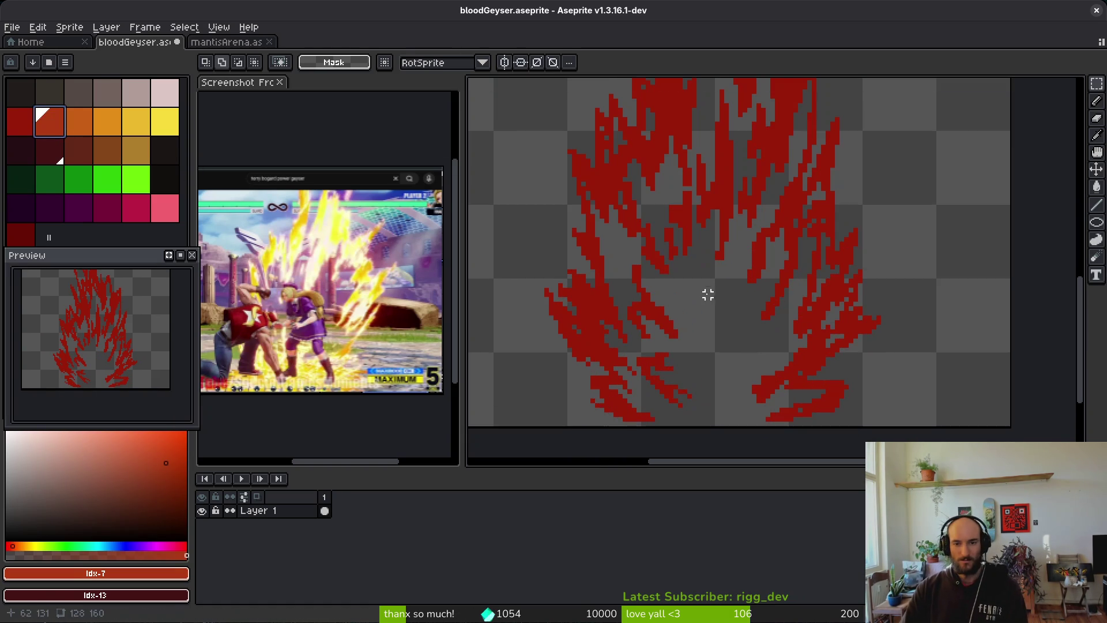
With the Pencil, draw an orange (#af3a13) streak down the flame, redoing one stroke down-left
key("b")
scroll(721, 279, "up", 2)
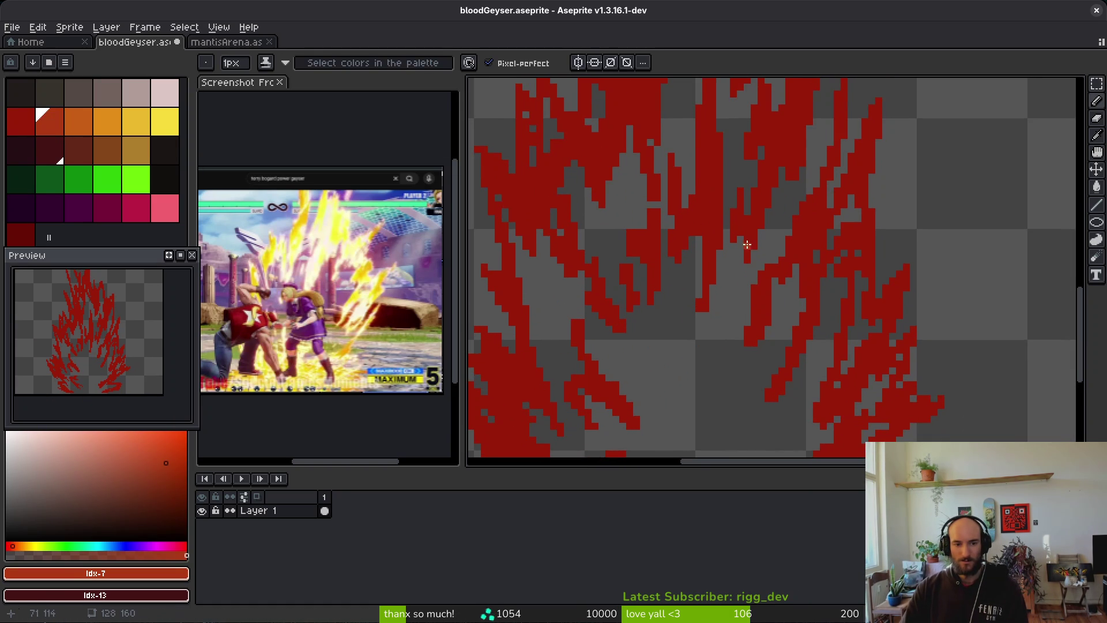
scroll(747, 249, "up", 1)
mouse_move(713, 241)
left_mouse_down()
mouse_move(720, 266)
mouse_move(691, 383)
left_mouse_up()
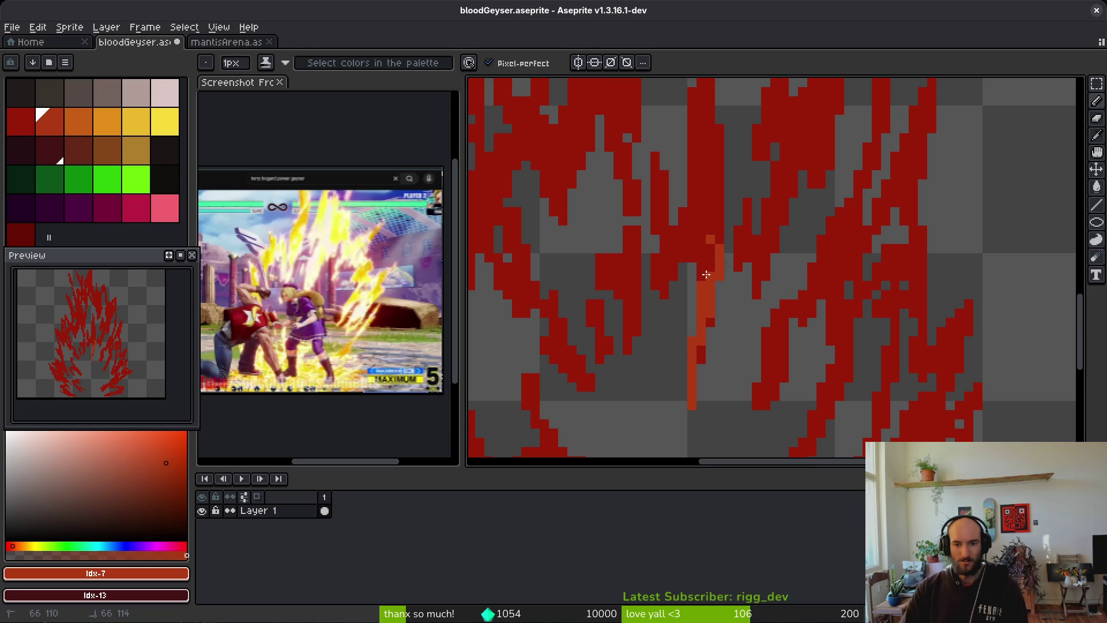
mouse_move(700, 263)
left_mouse_down()
mouse_move(676, 263)
mouse_move(703, 253)
mouse_move(659, 334)
left_mouse_up()
key("ctrl+z")
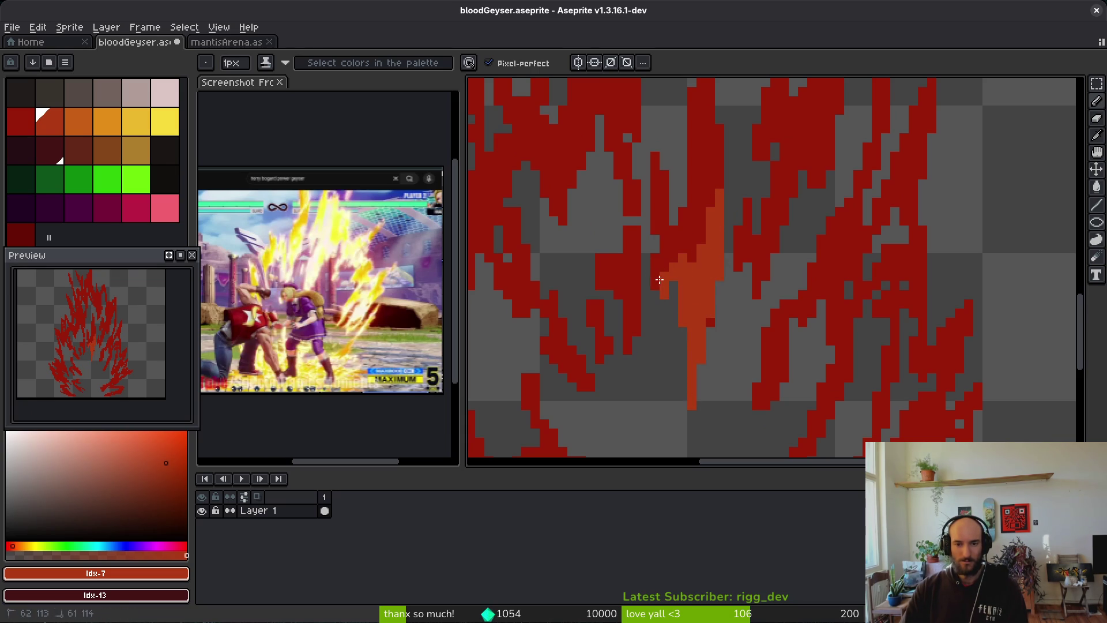
mouse_move(689, 252)
left_mouse_down()
mouse_move(673, 312)
mouse_move(662, 247)
left_mouse_up()
In dark red #931b0e, cover a stray orange pixel, extend a tongue up-left and fill grey gaps
scroll(676, 273, "up", 3)
left_click(684, 203, "alt")
left_click(667, 236)
scroll(697, 266, "up", 3)
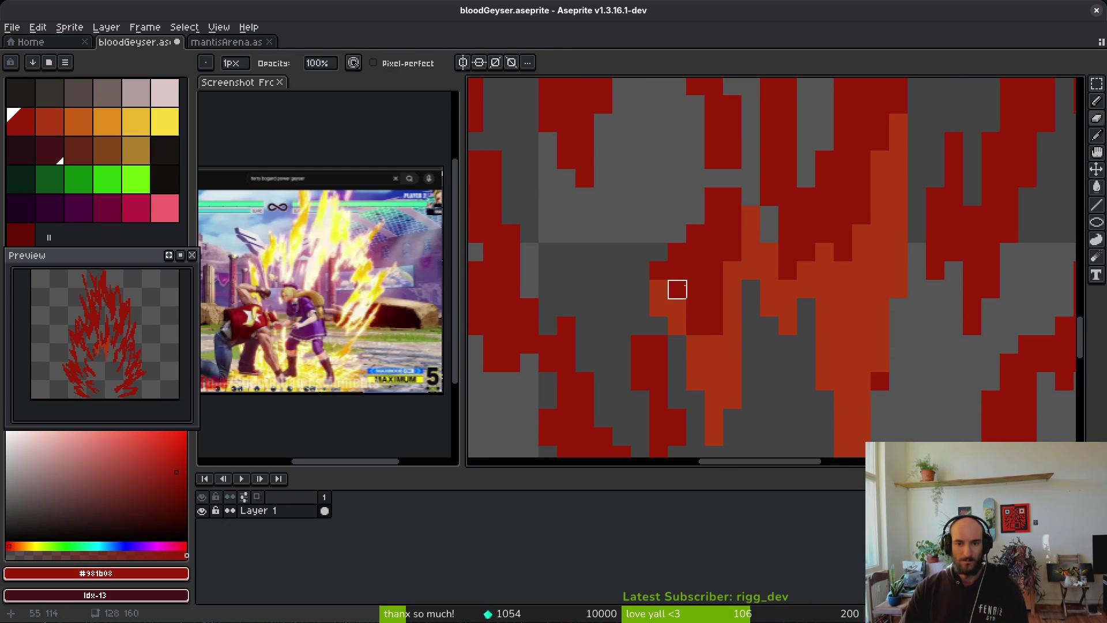
left_click_drag(660, 244, 645, 197)
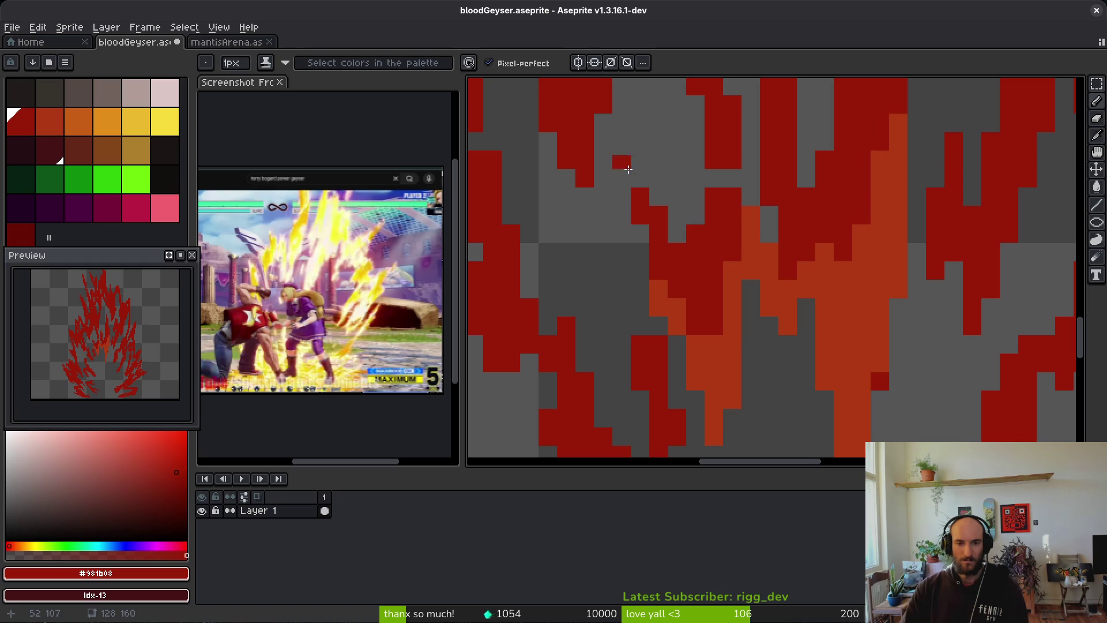
scroll(696, 196, "down", 1)
scroll(721, 136, "up", 4)
left_click_drag(722, 136, 714, 301)
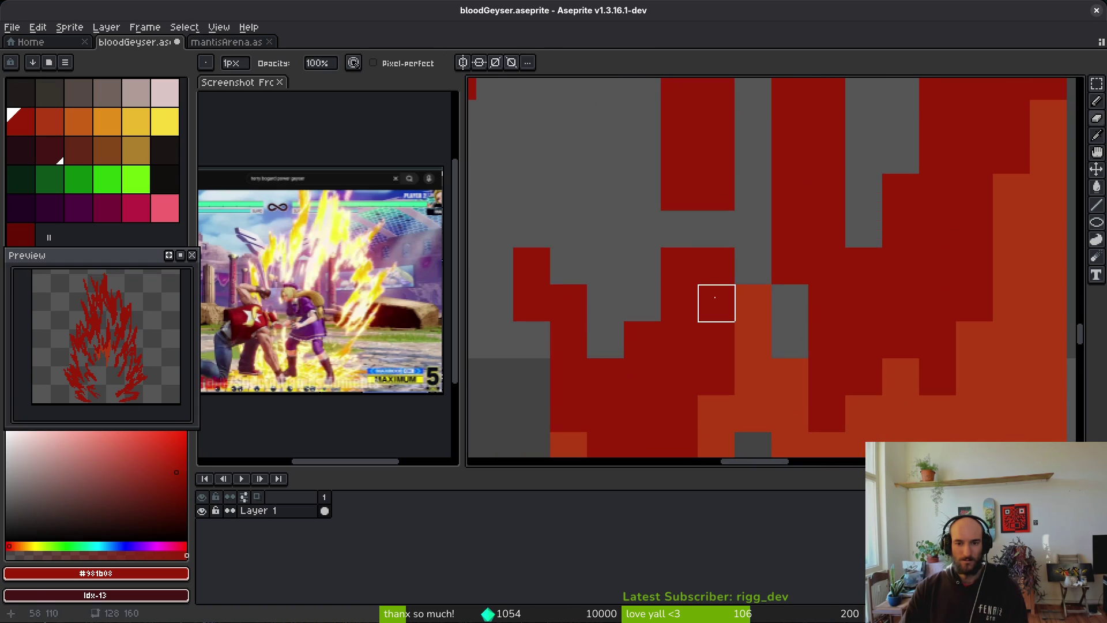
left_click_drag(707, 259, 728, 415)
right_click(692, 375)
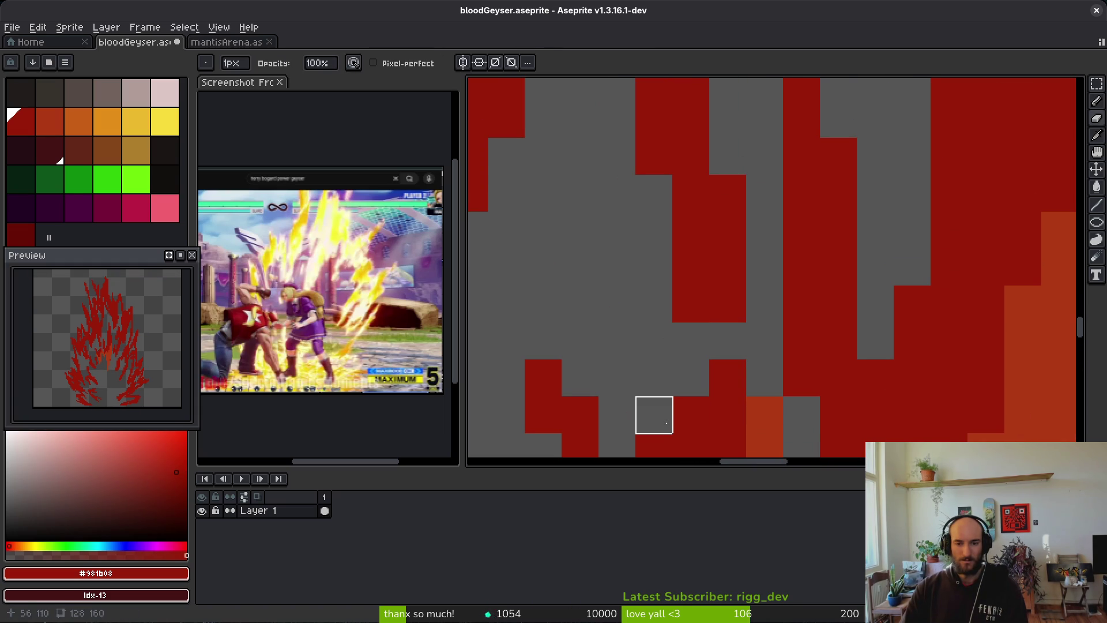
Sample the orange from the flame and paint orange highlight strokes onto a right-hand tongue
scroll(690, 361, "down", 3)
scroll(683, 366, "up", 2)
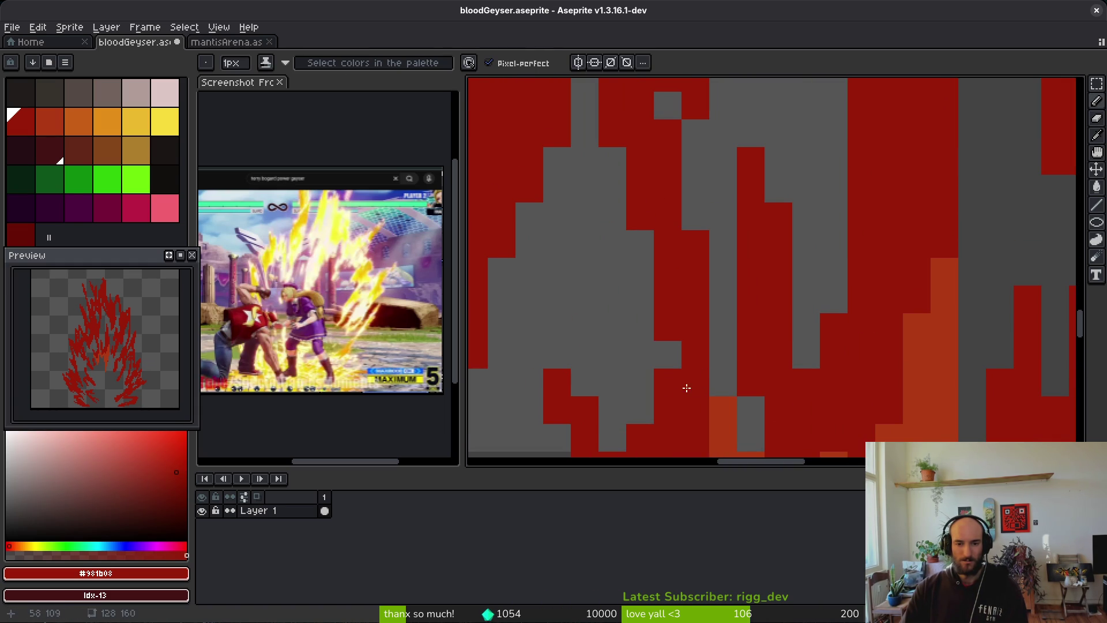
scroll(694, 327, "down", 5)
scroll(719, 383, "up", 2)
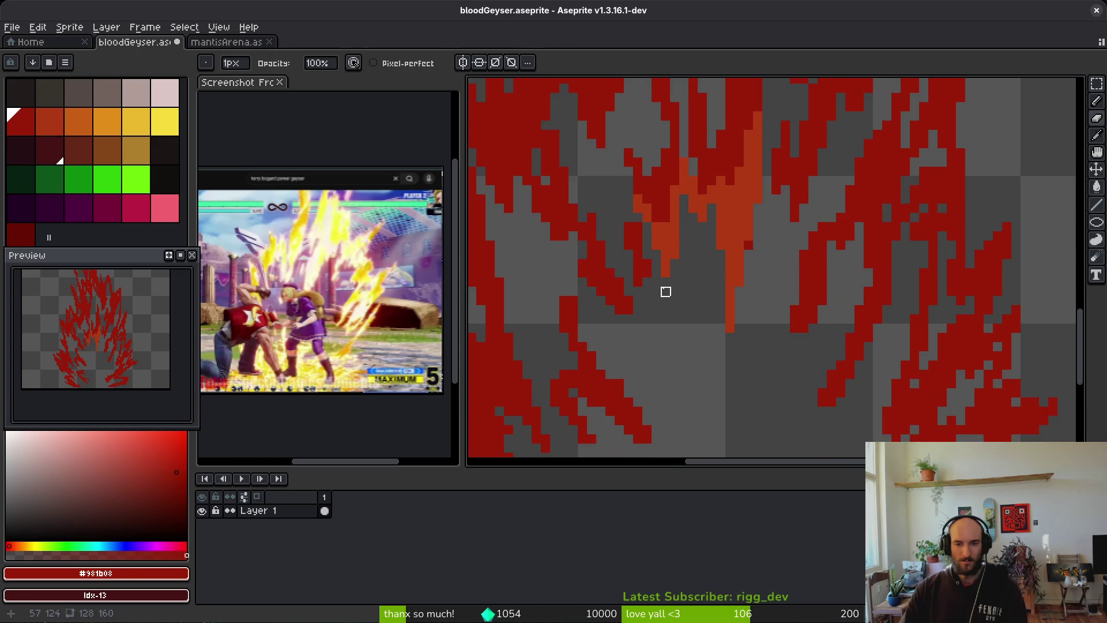
left_click_drag(665, 279, 782, 264)
right_click(763, 222, "alt")
scroll(755, 254, "up", 3)
right_click(751, 305)
mouse_move(727, 279)
left_mouse_down()
mouse_move(699, 248)
mouse_move(689, 312)
mouse_move(675, 311)
left_mouse_up()
Add more orange streaks along the flame tongues, including the lower tongues and a dark-red tongue
scroll(698, 314, "down", 3)
left_click_drag(721, 211, 717, 229)
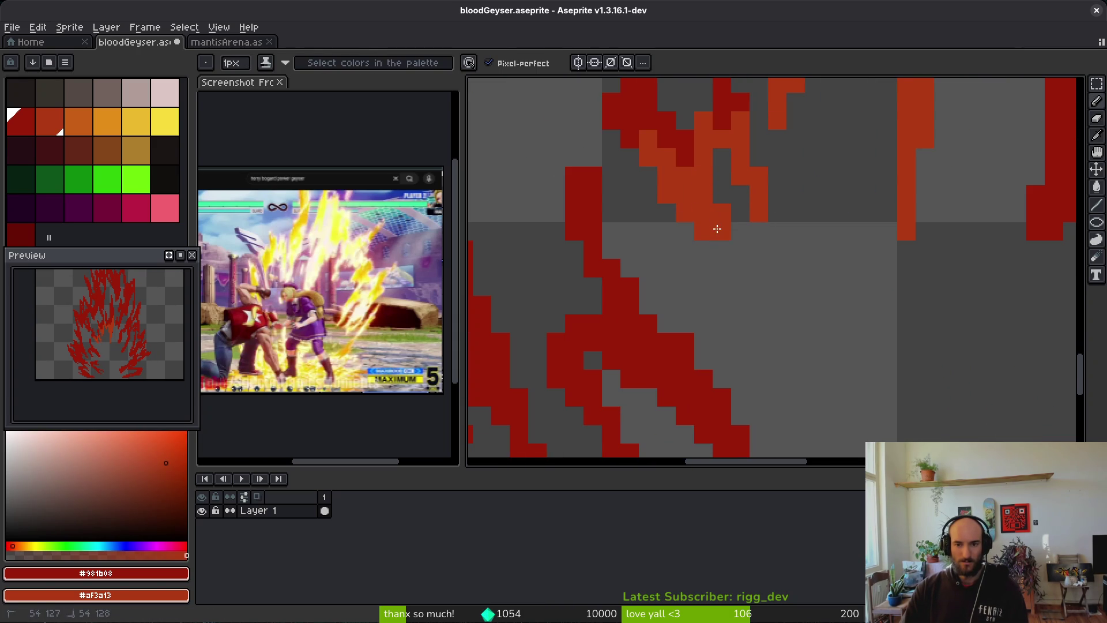
scroll(726, 276, "down", 4)
scroll(747, 221, "up", 3)
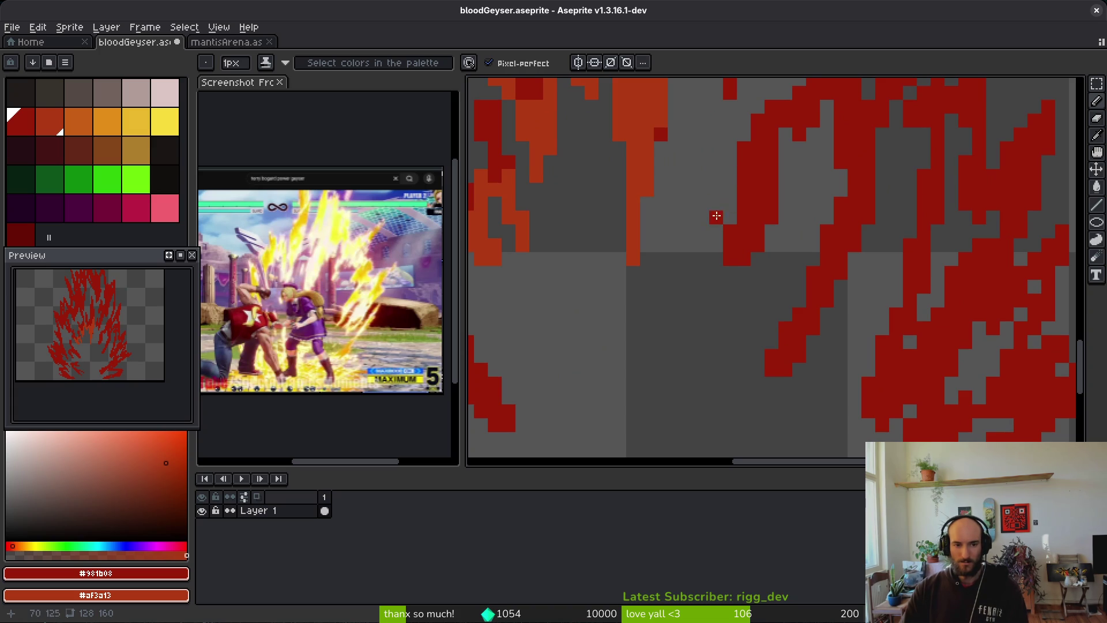
mouse_move(737, 239)
left_mouse_down()
mouse_move(728, 306)
mouse_move(766, 215)
left_mouse_up()
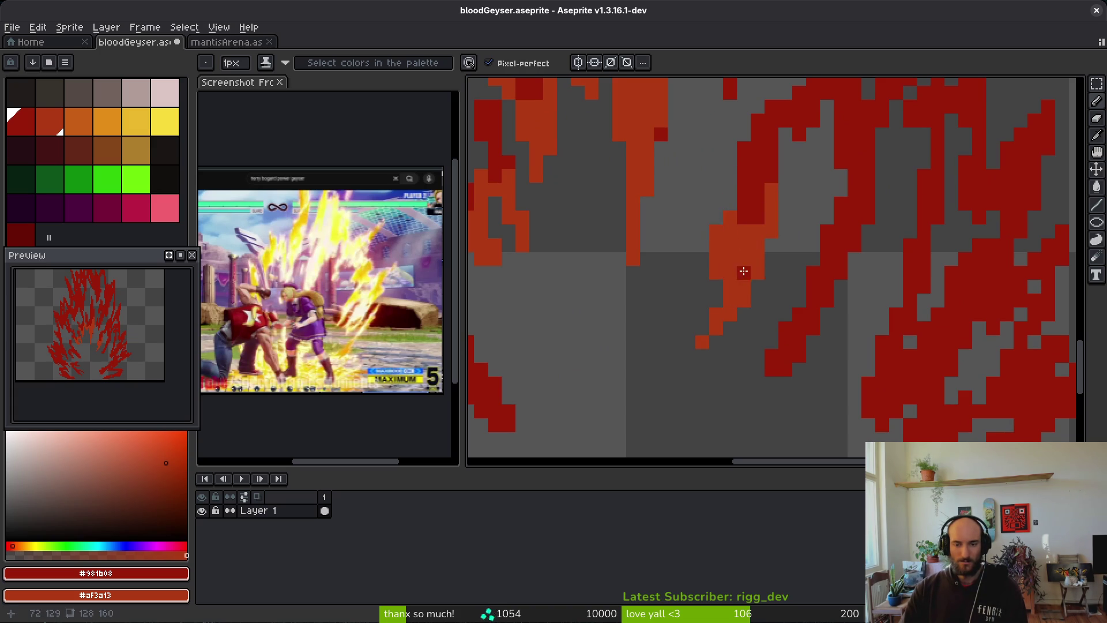
scroll(732, 275, "right", 3)
scroll(731, 274, "up", 1)
mouse_move(692, 301)
left_mouse_down()
mouse_move(663, 388)
mouse_move(687, 388)
left_mouse_up()
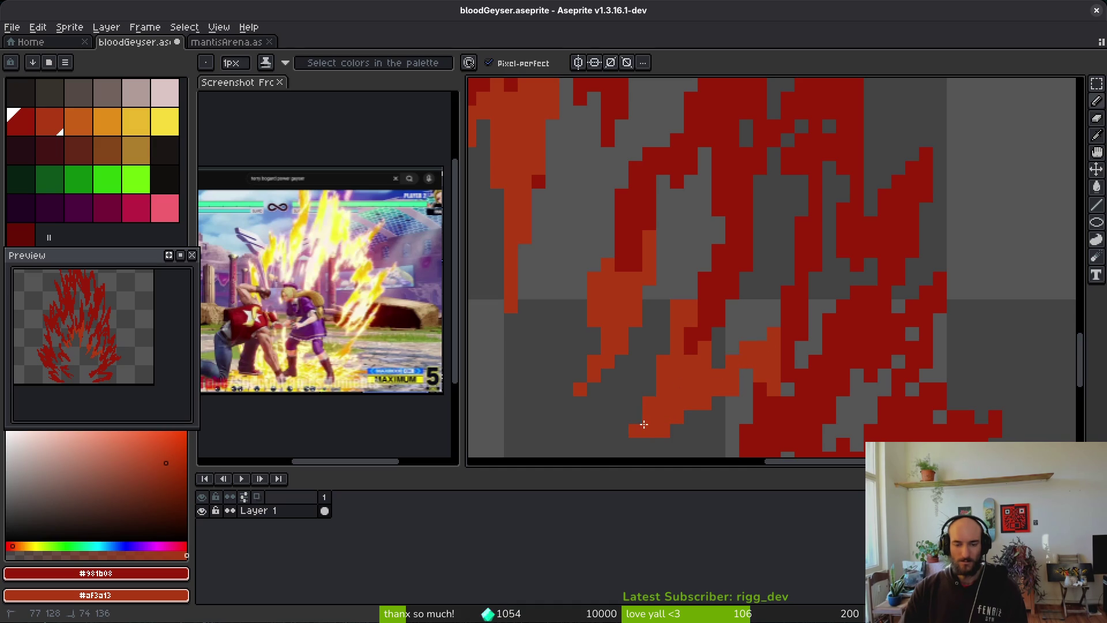
scroll(690, 356, "down", 3)
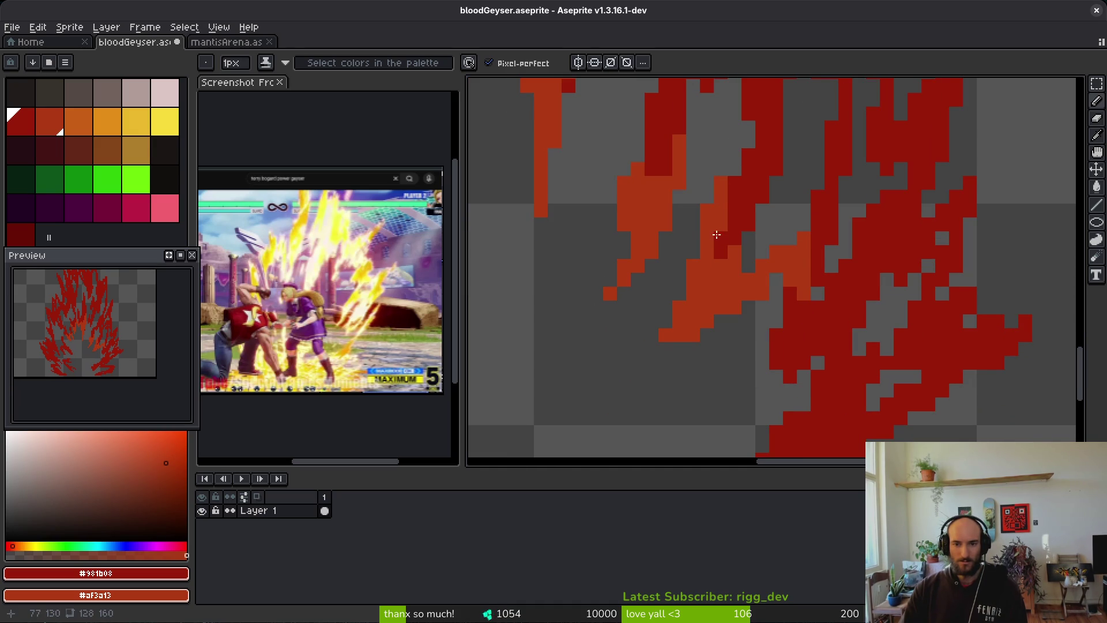
scroll(638, 177, "down", 3)
scroll(638, 177, "right", 3)
left_click_drag(711, 213, 724, 241)
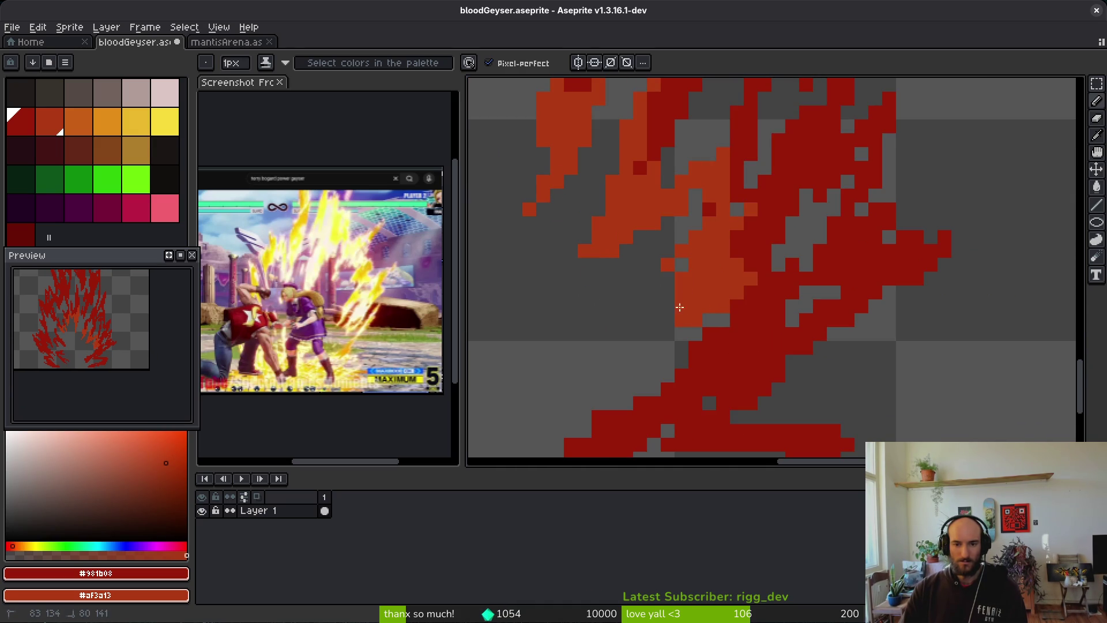
Draw a diagonal orange highlight and repaint orange over the lower dark-red band
scroll(679, 307, "up", 3)
scroll(678, 307, "left", 2)
mouse_move(793, 207)
left_mouse_down()
mouse_move(722, 271)
mouse_move(646, 313)
mouse_move(707, 300)
mouse_move(895, 304)
left_mouse_up()
mouse_move(923, 338)
left_mouse_down()
mouse_move(892, 334)
mouse_move(774, 388)
mouse_move(717, 398)
mouse_move(788, 382)
left_mouse_up()
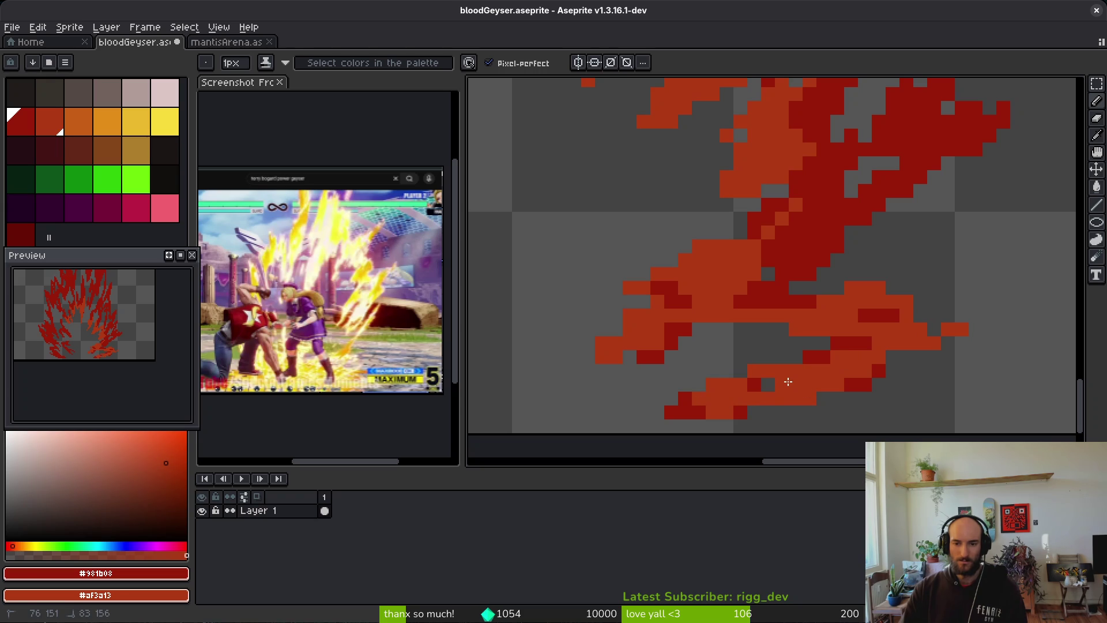
key("ctrl+z")
key("ctrl+z")
left_click_drag(777, 312, 766, 323)
mouse_move(831, 344)
left_mouse_down()
mouse_move(721, 393)
mouse_move(750, 323)
mouse_move(727, 320)
mouse_move(876, 303)
left_mouse_up()
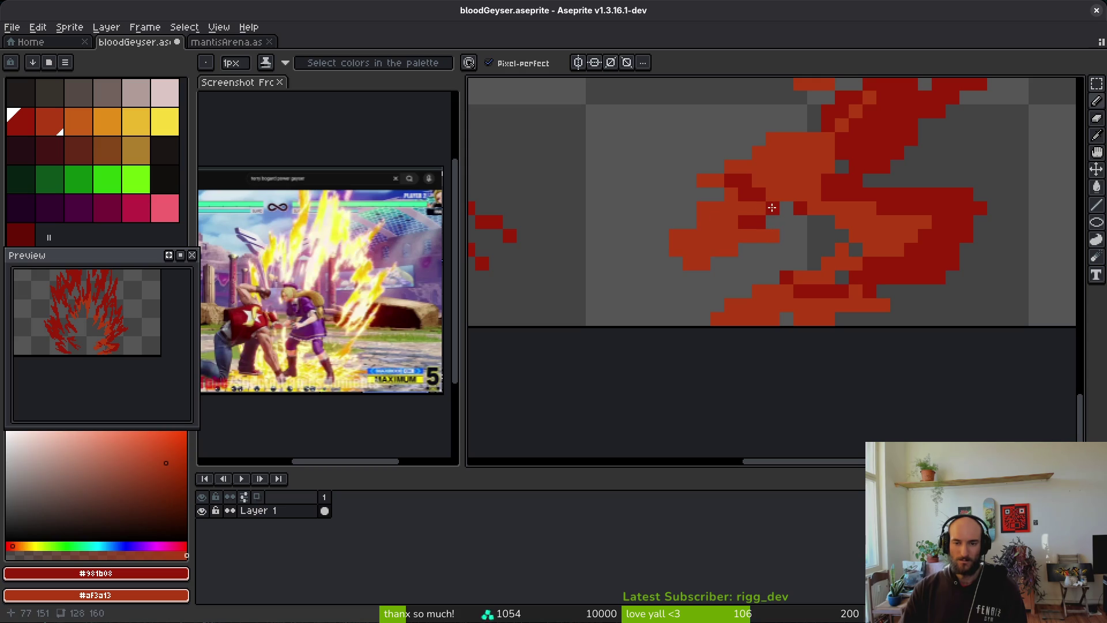
Paint a dark-red band sweeping up-right and layer orange over it
left_click_drag(715, 222, 801, 188)
left_click_drag(697, 223, 806, 212)
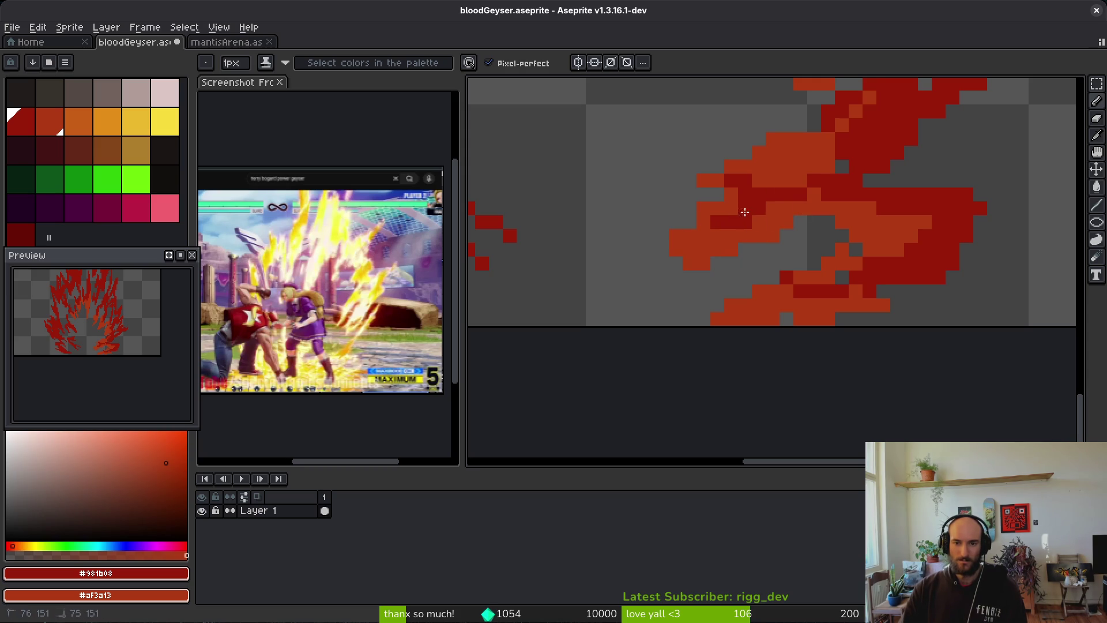
left_click_drag(736, 220, 742, 281)
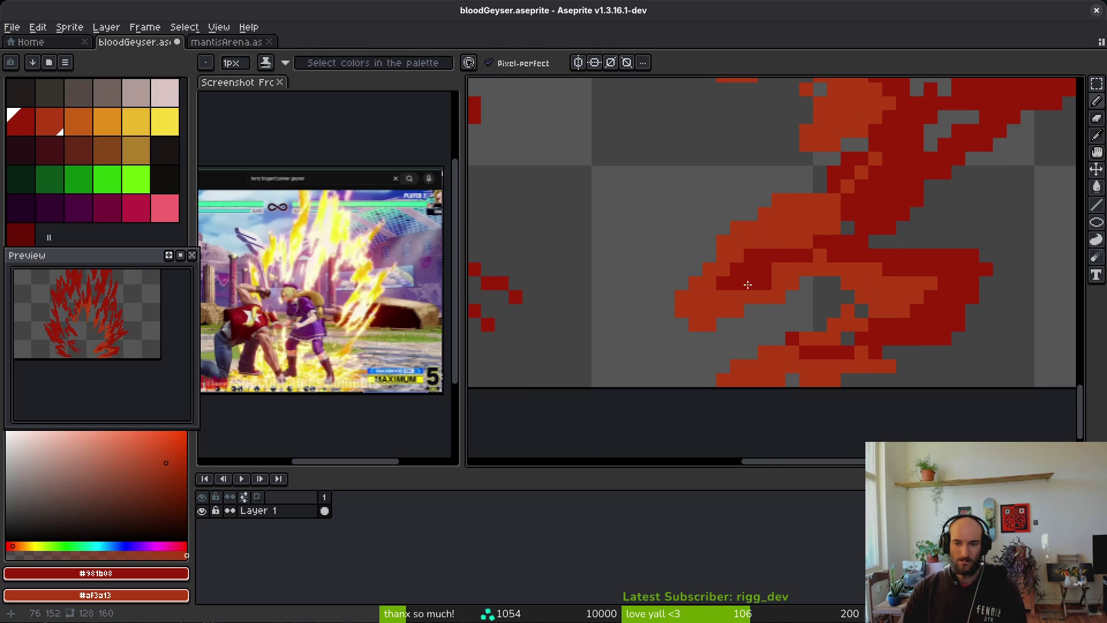
scroll(750, 242, "right", 3)
scroll(672, 251, "up", 2)
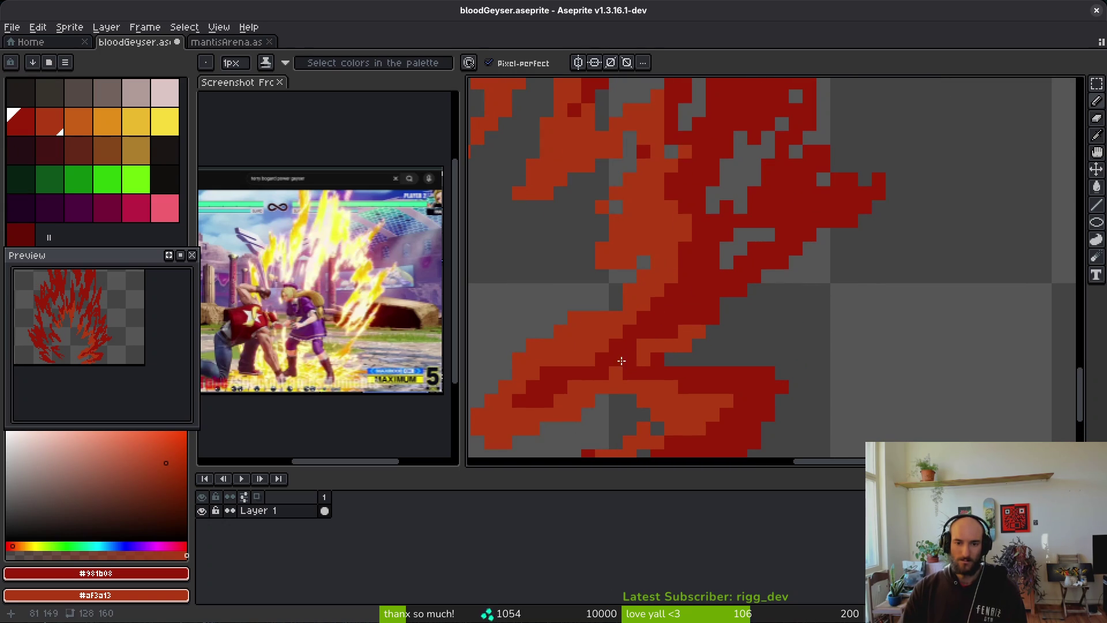
scroll(655, 289, "up", 3)
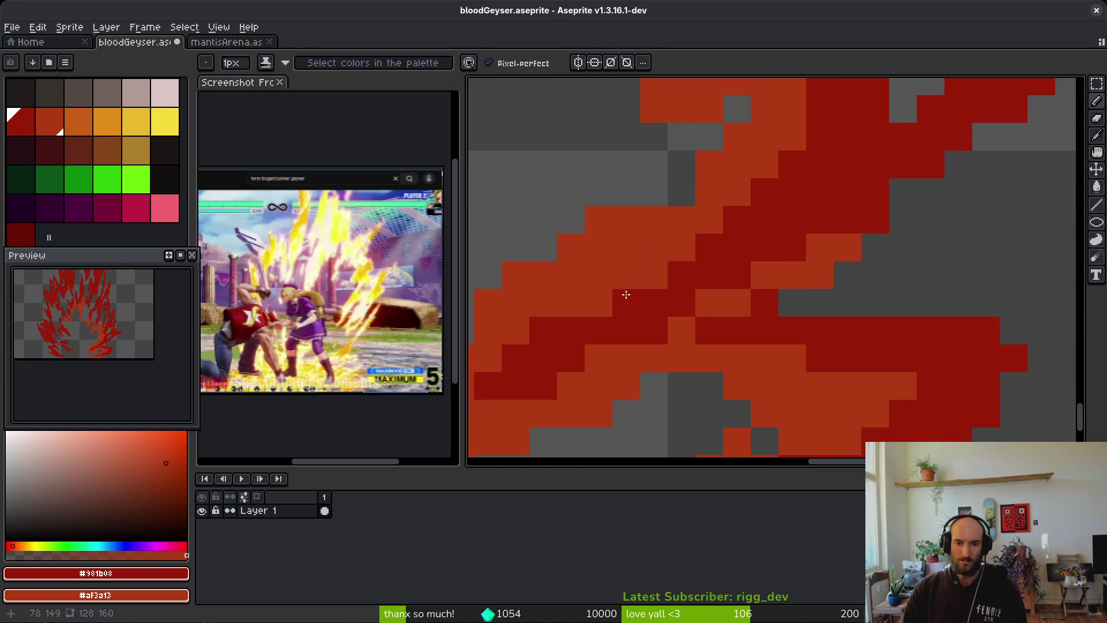
Turn one light-red pixel dark red and two nearby cells orange
left_click(605, 362)
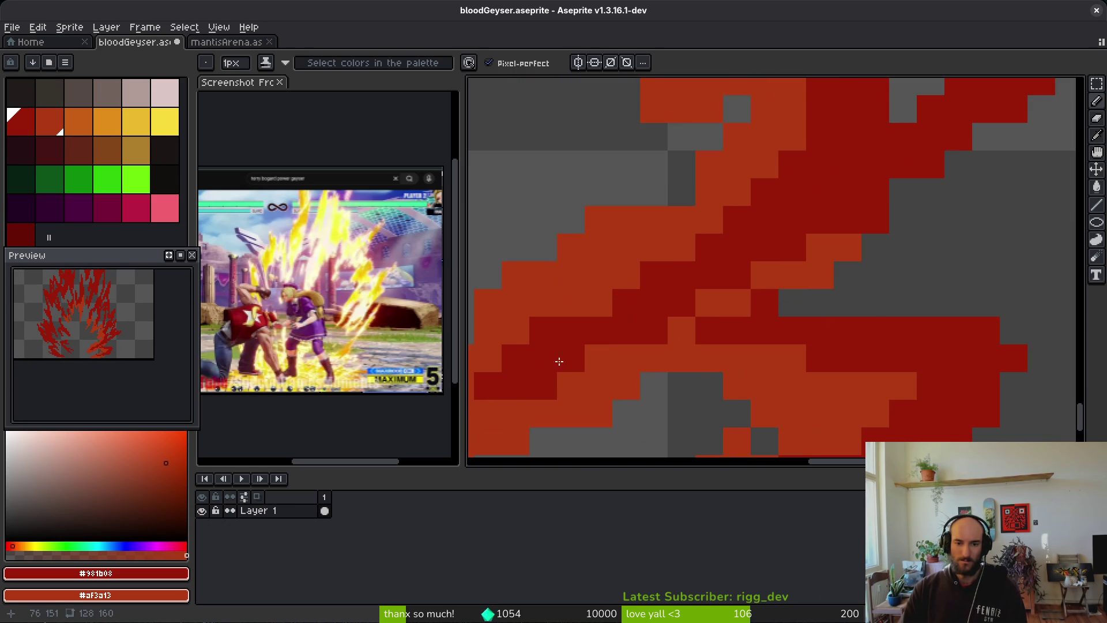
scroll(685, 315, "down", 3)
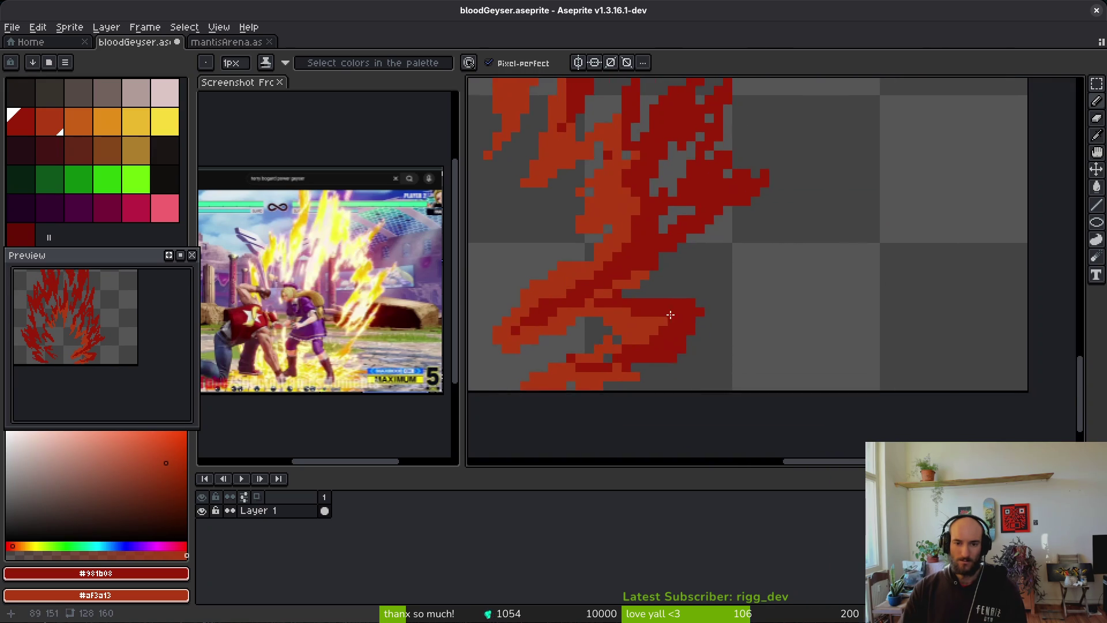
scroll(693, 334, "up", 3)
scroll(687, 352, "down", 3)
scroll(649, 359, "up", 3)
right_click(646, 361)
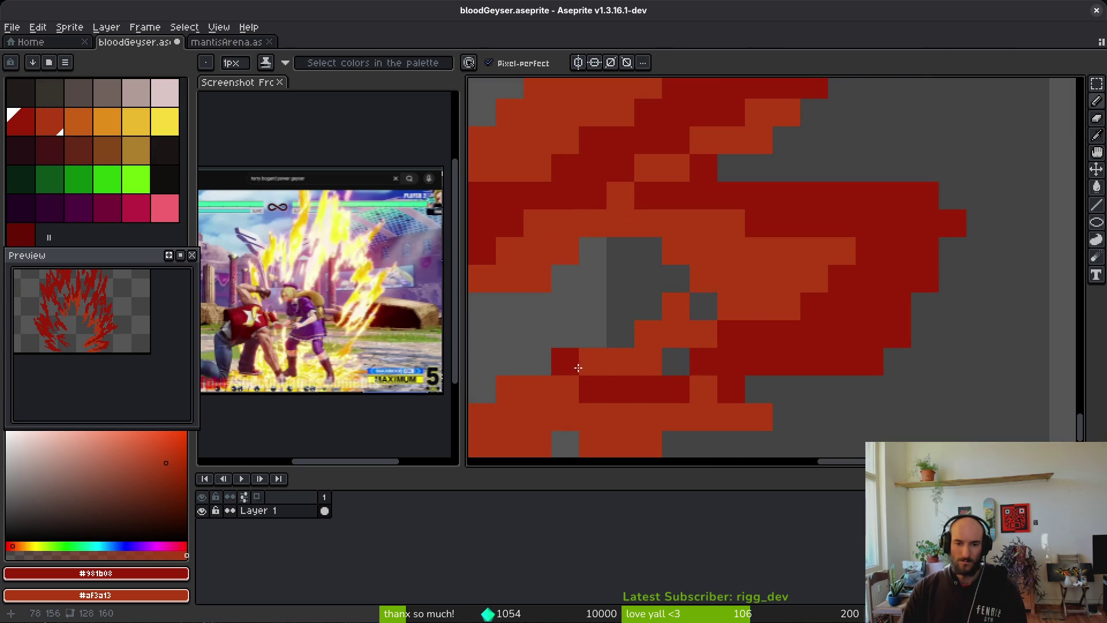
right_click(596, 398)
scroll(638, 400, "down", 2)
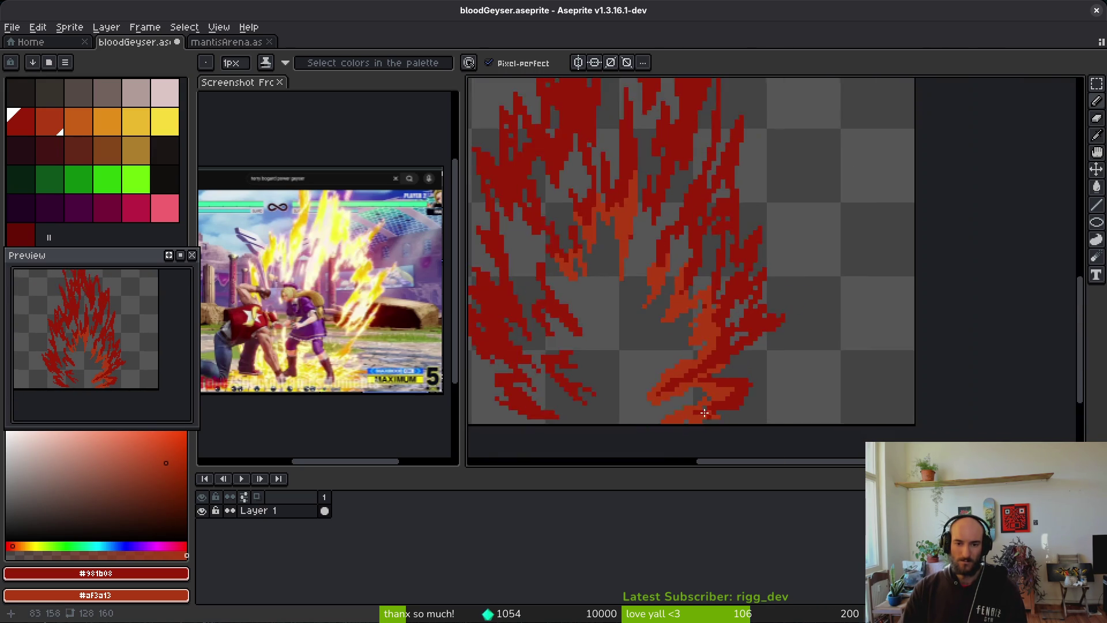
scroll(715, 403, "up", 2)
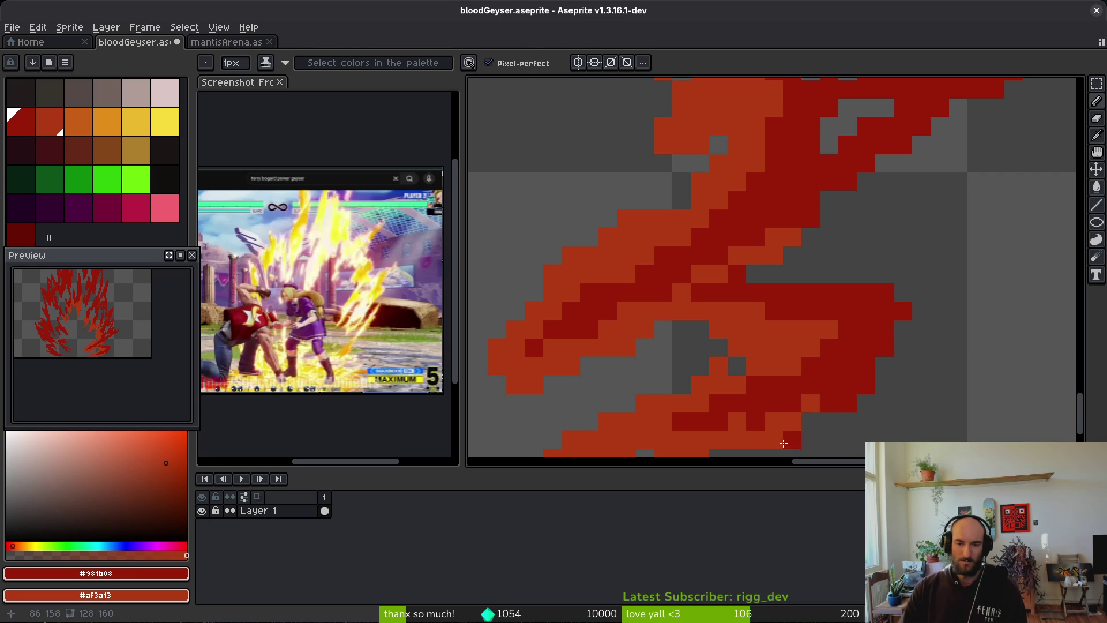
scroll(811, 440, "down", 2)
scroll(883, 386, "up", 1)
scroll(675, 353, "down", 1)
scroll(672, 357, "down", 1)
scroll(670, 362, "down", 1)
scroll(671, 361, "up", 3)
scroll(614, 335, "down", 1)
scroll(671, 328, "up", 1)
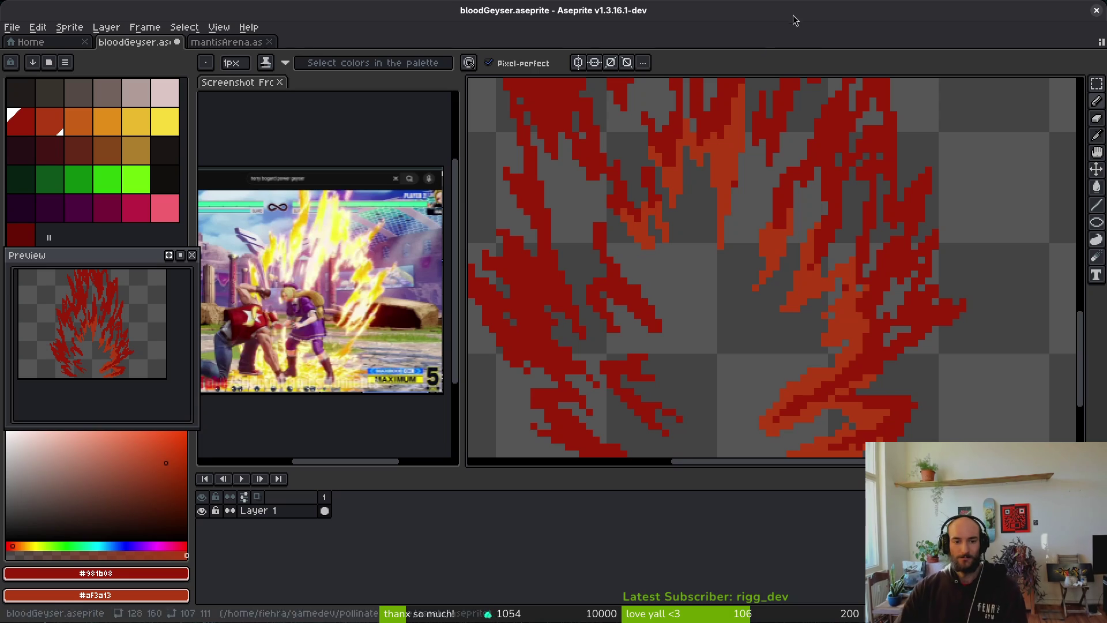
Draw an orange streak down the flame and turn one red pixel orange
scroll(709, 261, "down", 1)
scroll(720, 266, "up", 1)
scroll(721, 266, "down", 1)
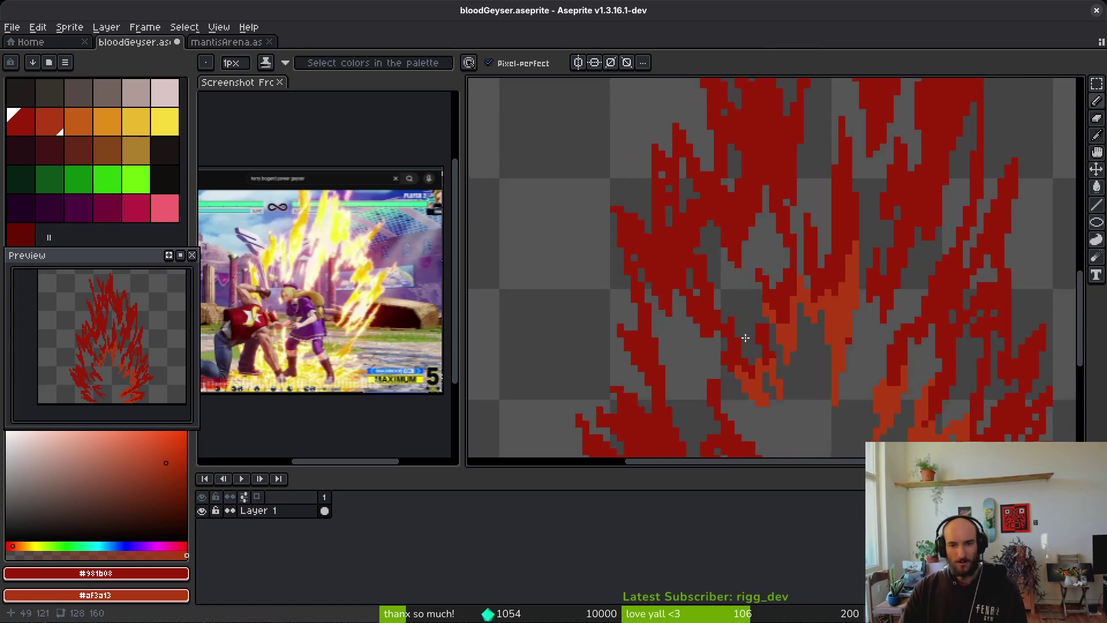
scroll(817, 254, "up", 1)
scroll(750, 248, "up", 1)
scroll(674, 240, "up", 1)
mouse_move(671, 212)
left_mouse_down()
mouse_move(661, 236)
mouse_move(673, 310)
left_mouse_up()
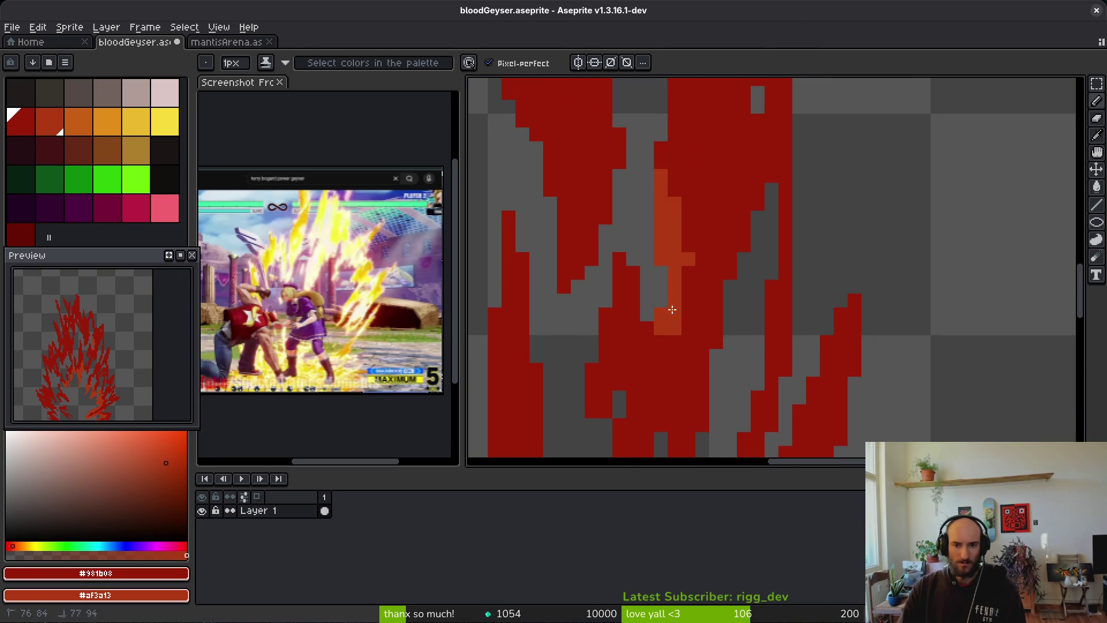
left_click(657, 345)
Paint three more orange strokes down through the centre of the flame
scroll(657, 345, "down", 1)
scroll(708, 294, "up", 1)
mouse_move(744, 325)
left_mouse_down()
mouse_move(694, 360)
mouse_move(706, 415)
left_mouse_up()
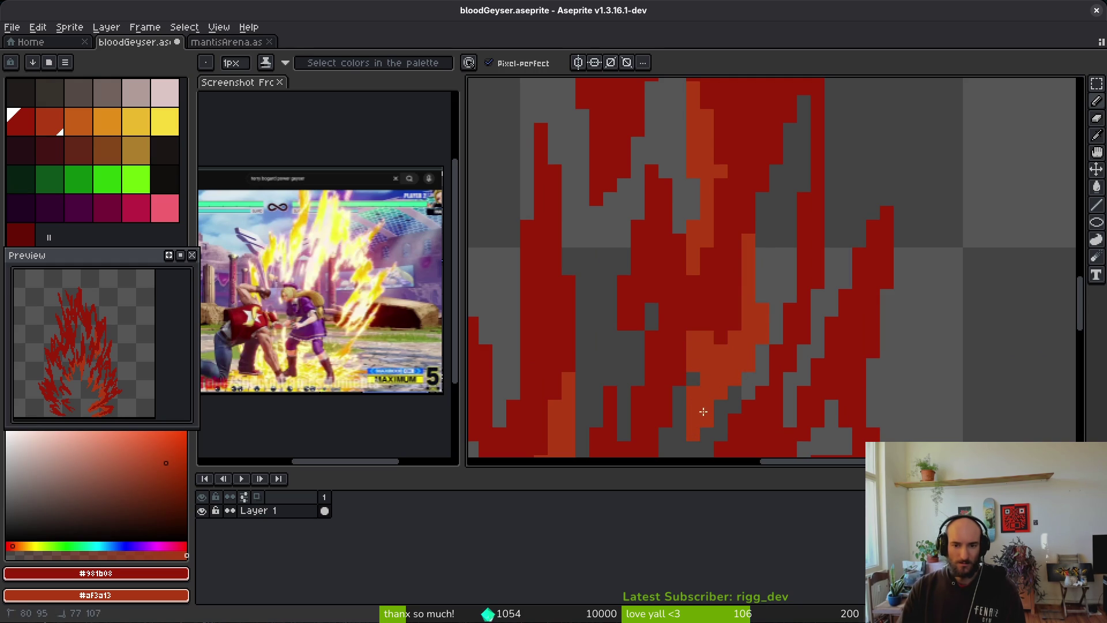
left_click_drag(625, 280, 607, 377)
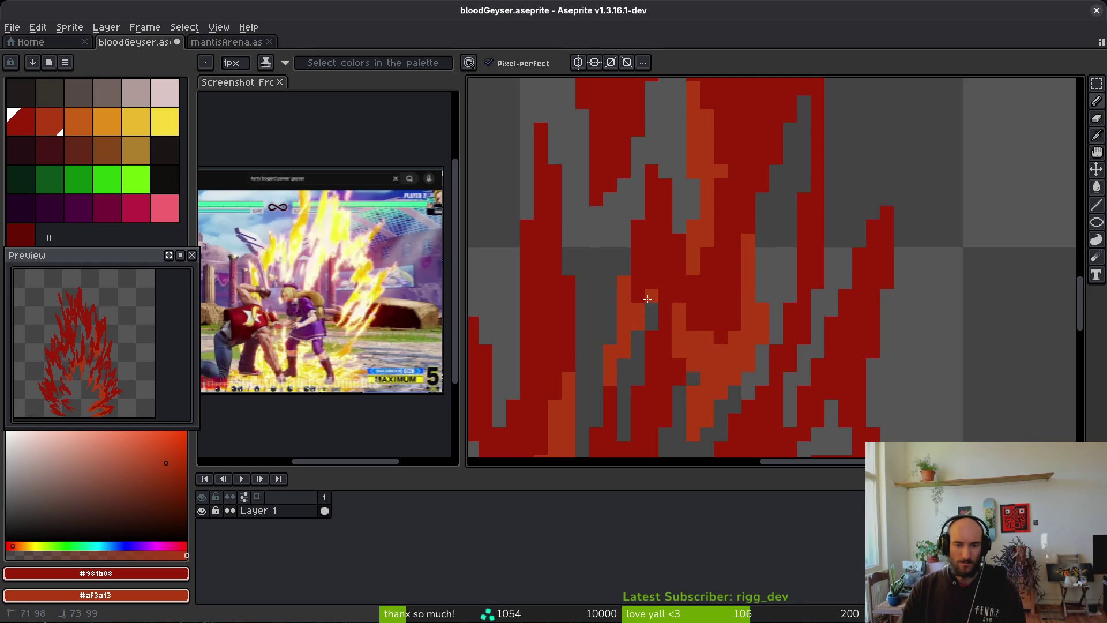
left_click_drag(645, 302, 693, 107)
mouse_move(657, 241)
left_mouse_down()
mouse_move(653, 272)
mouse_move(686, 333)
left_mouse_up()
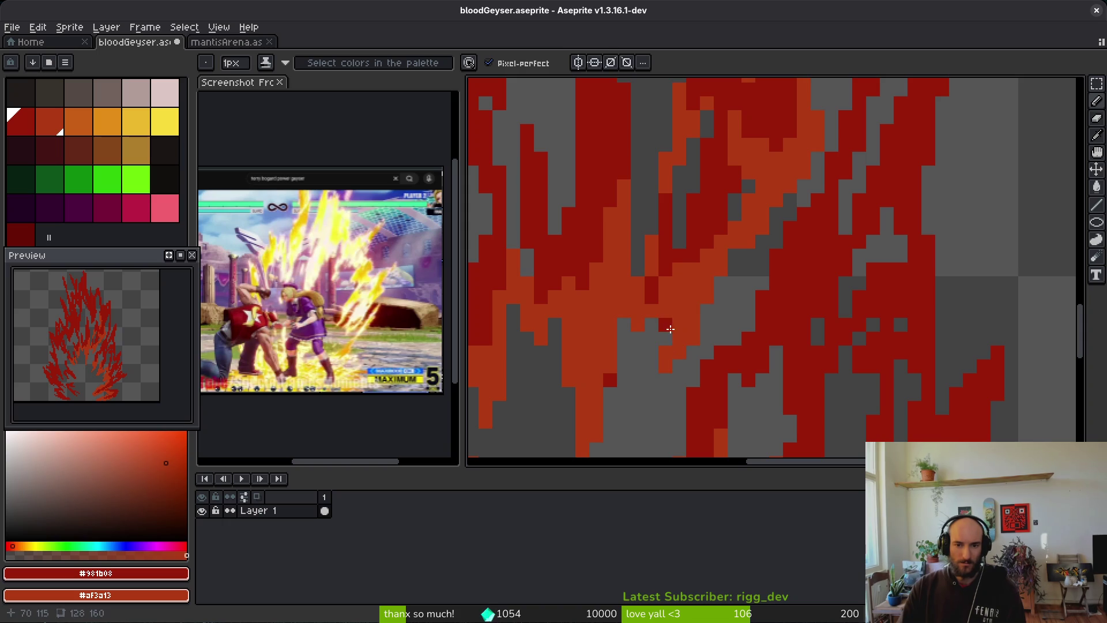
Undo an extra dark-red pixel and erase a stray red pixel with the Eraser (E)
key("e")
key("b")
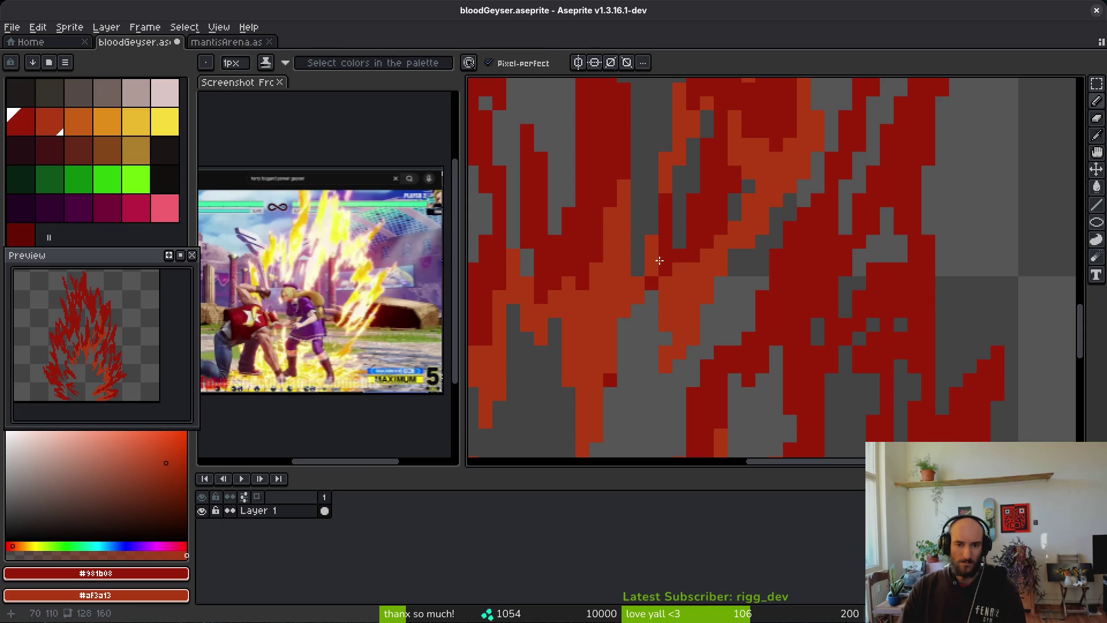
left_click(680, 283)
scroll(680, 283, "down", 3)
scroll(665, 281, "up", 3)
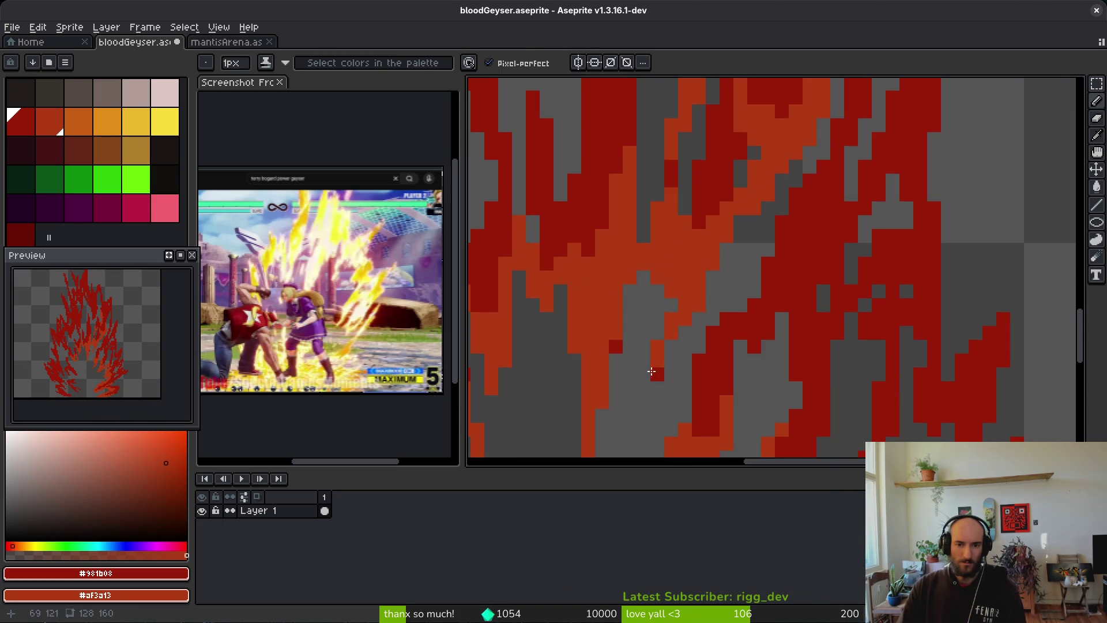
key("e")
key("b")
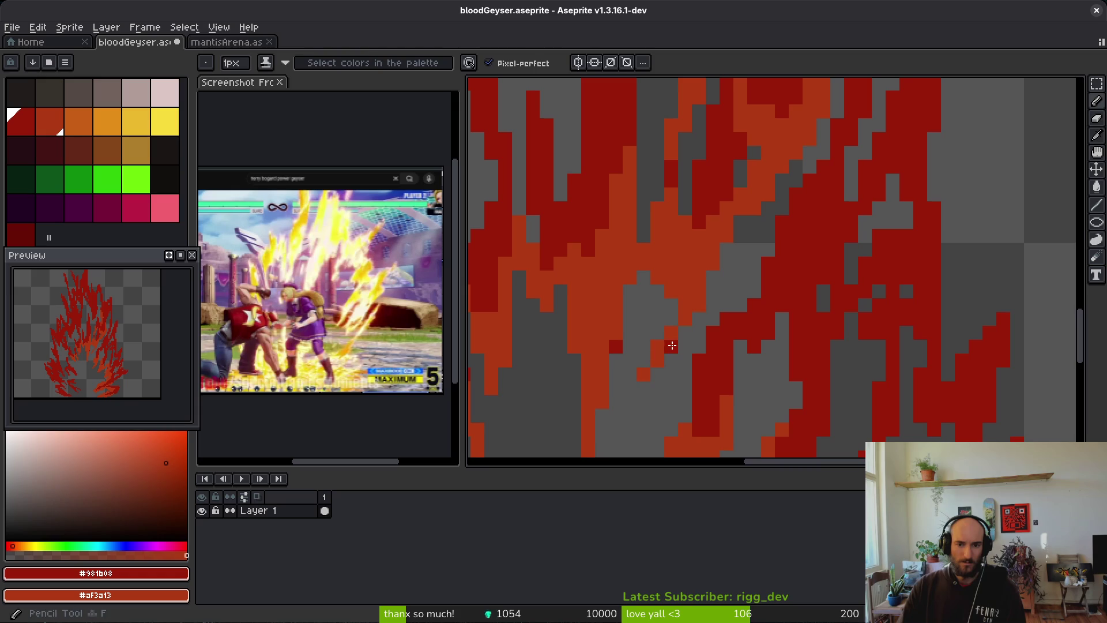
key("ctrl+z")
key("e")
scroll(616, 333, "down", 5)
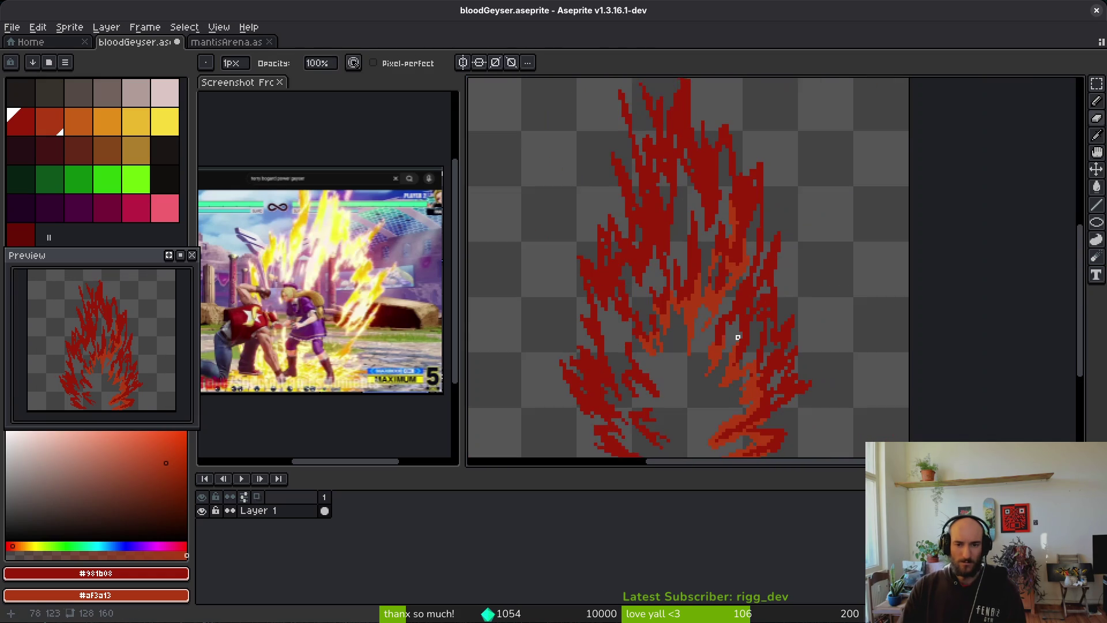
key("e")
scroll(619, 327, "up", 5)
Recolour several dark-red pixels in the lower-left flame orange
mouse_move(625, 313)
left_mouse_down()
mouse_move(657, 346)
mouse_move(627, 302)
left_mouse_up()
left_click(635, 307)
left_click_drag(566, 360, 560, 376)
right_click(545, 400)
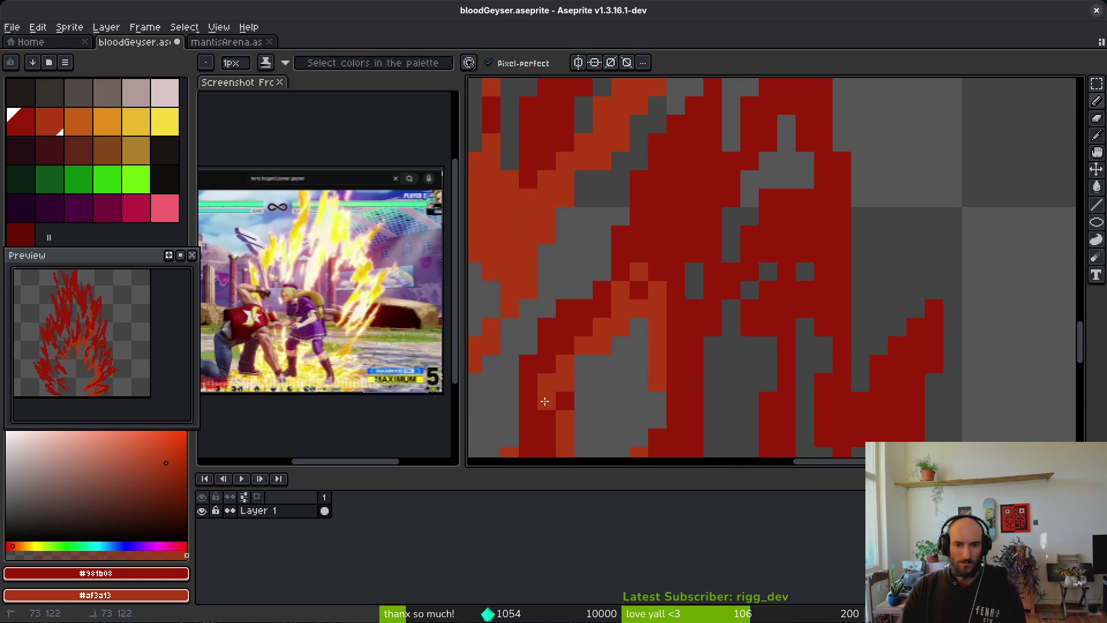
Recolour eight scattered dark-red cells in the lower flame orange
scroll(773, 388, "down", 2)
scroll(731, 264, "down", 4)
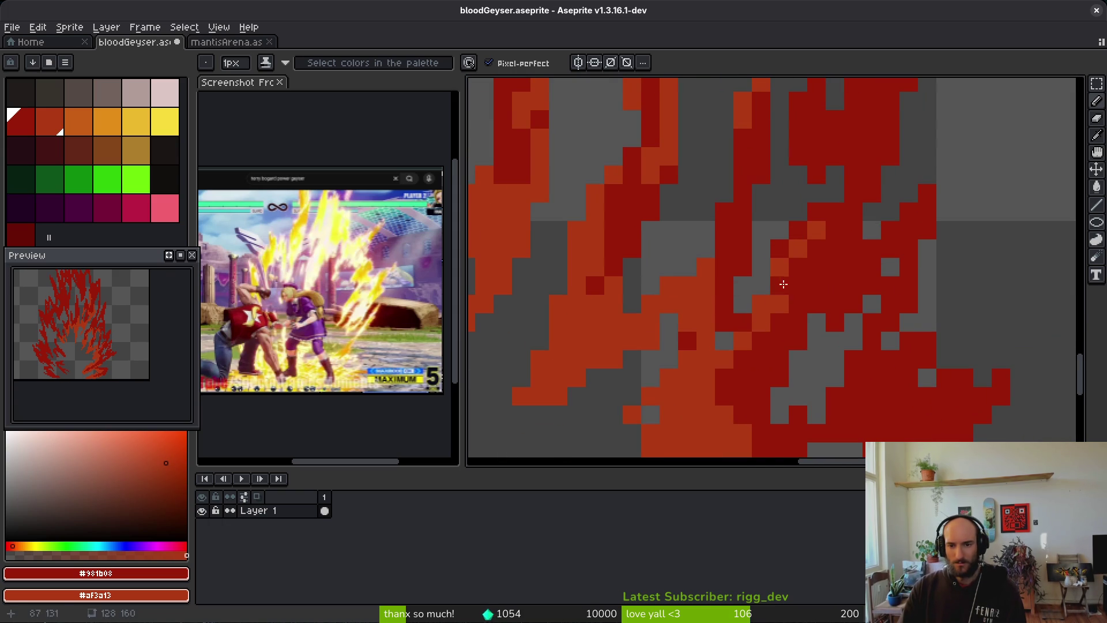
right_click(844, 286)
right_click(853, 369)
right_click(872, 323)
right_click(849, 304)
right_click(835, 396)
right_click(835, 323)
right_click(799, 341)
right_click(776, 357)
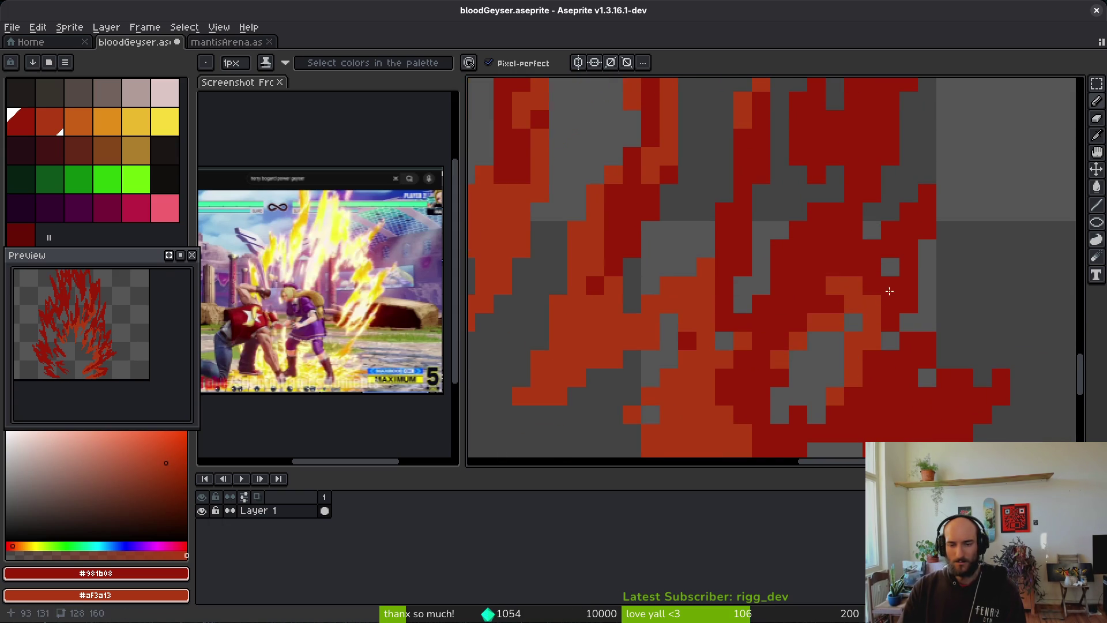
Over the upper-left flame, recolour seven dark-red cells orange
scroll(892, 288, "down", 5)
scroll(698, 215, "up", 6)
left_click_drag(698, 216, 656, 173)
right_click(634, 211)
right_click(801, 267)
right_click(715, 240)
right_click(648, 142)
right_click(676, 169)
right_click(732, 156)
right_click(690, 128)
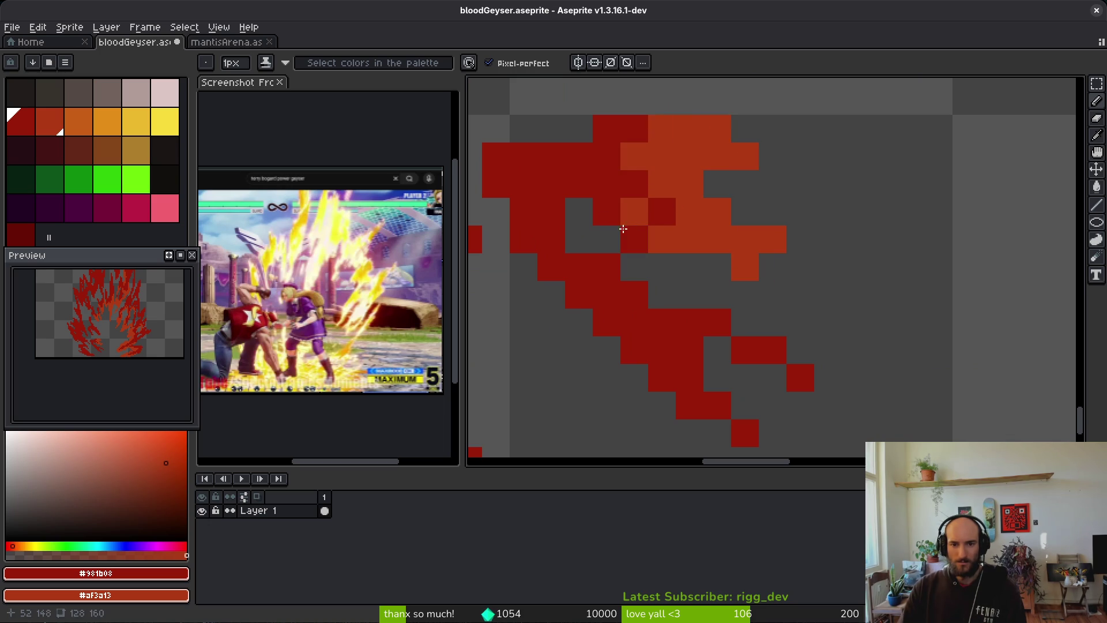
Paint a diagonal run of orange cells down the strand and darken one cell back to dark red
right_click(579, 211)
right_click(663, 294)
right_click(745, 349)
right_click(801, 404)
right_click(718, 405)
right_click(648, 349)
right_click(745, 432)
left_click(662, 376)
Recolour a cluster of six dark-red cells orange in another flame area
left_click_drag(672, 383, 1035, 343)
right_click(816, 306)
right_click(789, 279)
right_click(761, 307)
right_click(734, 307)
right_click(844, 307)
right_click(816, 335)
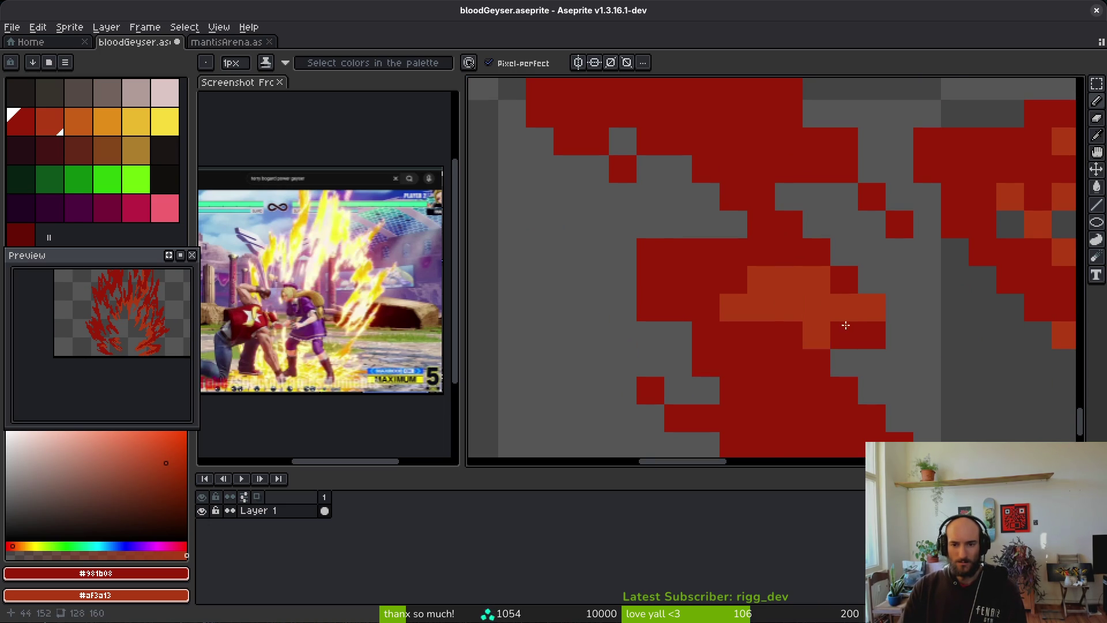
Add orange cells along the next diagonal strand, with one cell repainted dark red
left_click_drag(831, 328, 672, 242)
right_click(661, 189)
right_click(713, 272)
right_click(741, 328)
right_click(823, 383)
left_click_drag(882, 410, 807, 353)
right_click(810, 353)
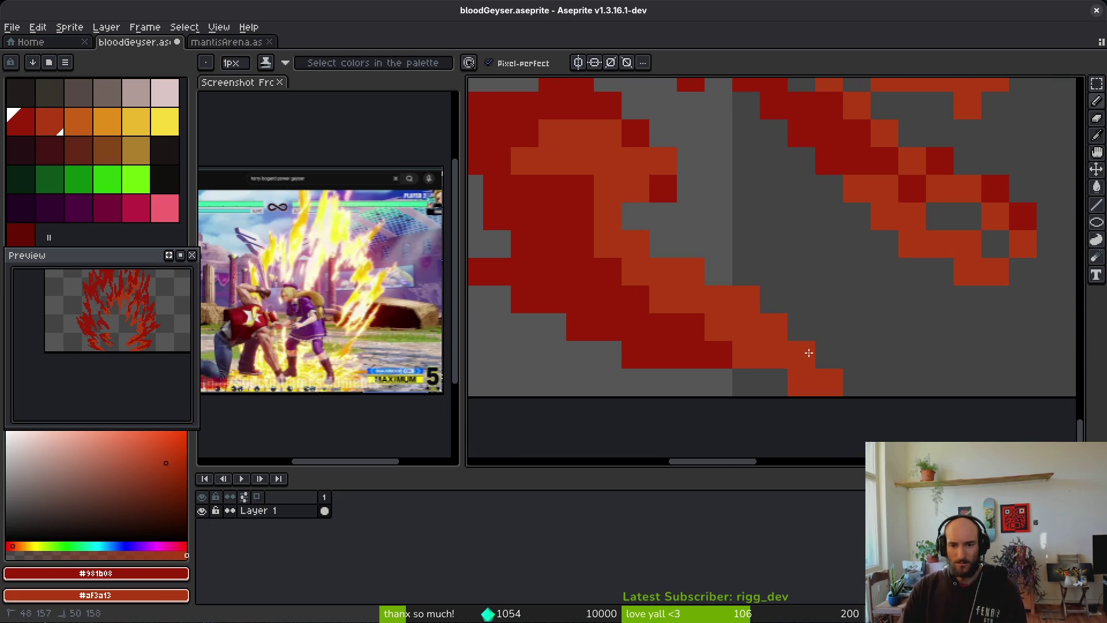
right_click(663, 189)
right_click(745, 189)
left_click(691, 134)
Recolour eleven dark-red cells orange in a new section of the flame
left_click_drag(691, 134, 853, 231)
right_click(851, 338)
right_click(934, 311)
right_click(741, 199)
right_click(879, 228)
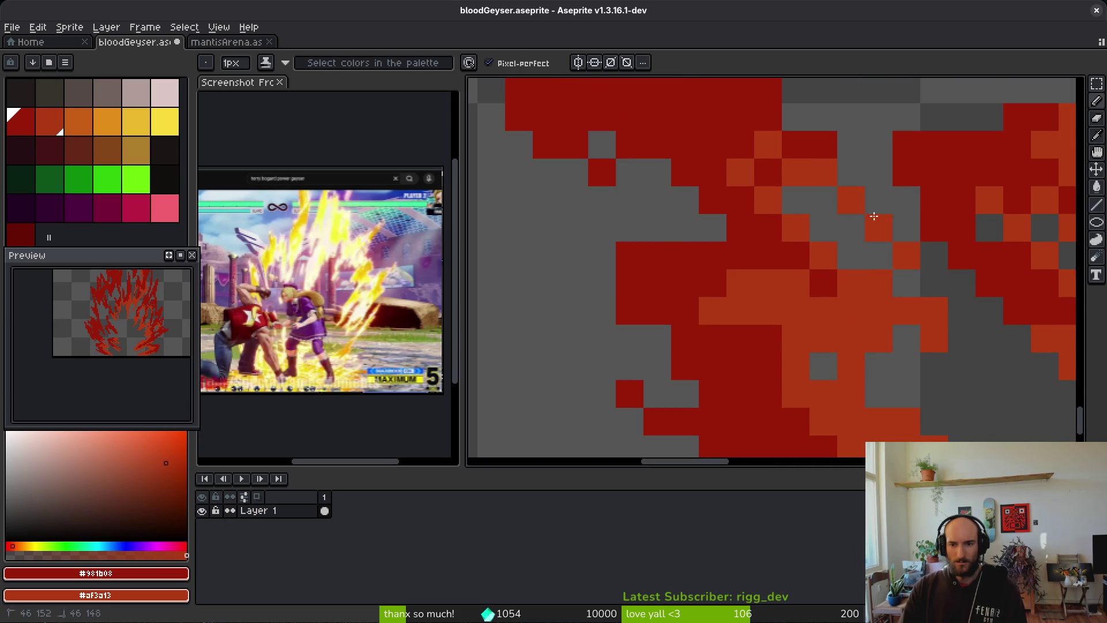
right_click(796, 144)
right_click(934, 199)
right_click(934, 172)
right_click(824, 145)
right_click(934, 256)
right_click(769, 172)
right_click(769, 256)
Touch up two flame cells, one orange and one dark red, then review the sprite
left_click_drag(771, 308, 674, 299)
right_click(755, 220)
left_click(727, 220)
mouse_move(727, 221)
left_mouse_down()
mouse_move(662, 296)
mouse_move(578, 199)
mouse_move(539, 244)
mouse_move(554, 208)
mouse_move(685, 254)
mouse_move(720, 306)
mouse_move(773, 331)
mouse_move(749, 251)
mouse_move(744, 296)
mouse_move(774, 309)
mouse_move(708, 314)
mouse_move(705, 340)
left_mouse_up()
scroll(793, 350, "down", 2)
scroll(793, 350, "up", 2)
scroll(769, 302, "down", 1)
scroll(677, 292, "down", 5)
scroll(678, 292, "up", 3)
Paint two diagonal orange strands over the red geyser and down its left strand
left_click(545, 312)
scroll(548, 295, "down", 3)
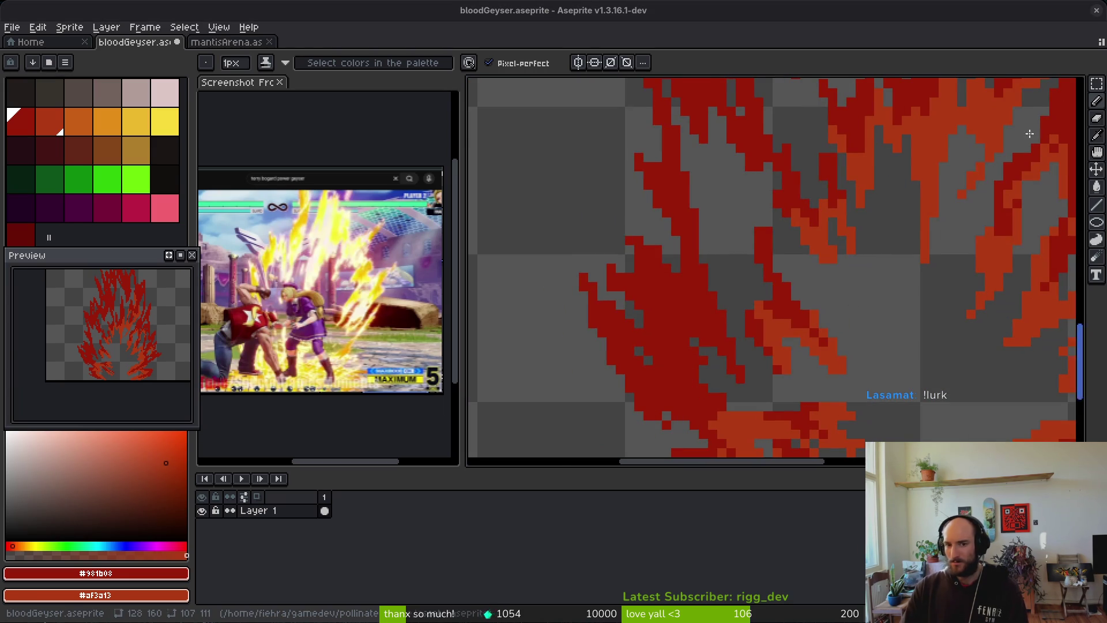
scroll(687, 383, "up", 3)
mouse_move(917, 350)
left_mouse_down()
mouse_move(808, 275)
mouse_move(791, 232)
mouse_move(732, 299)
mouse_move(762, 193)
left_mouse_up()
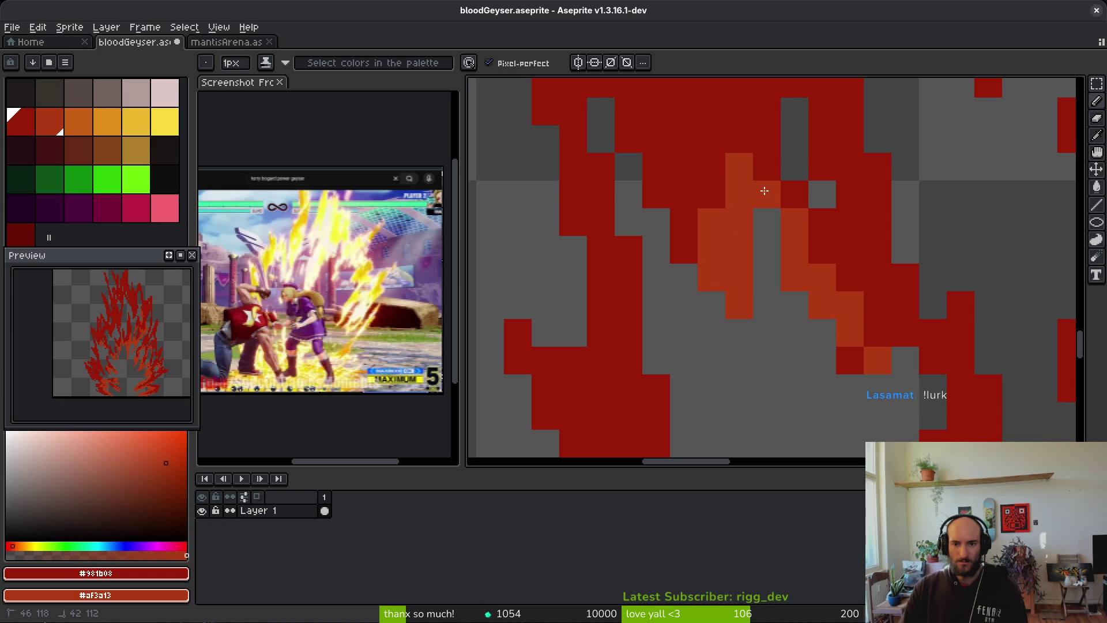
left_click_drag(683, 251, 656, 196)
mouse_move(682, 313)
left_mouse_down()
mouse_move(596, 259)
mouse_move(651, 429)
mouse_move(638, 265)
left_mouse_up()
mouse_move(608, 196)
left_mouse_down()
mouse_move(612, 248)
mouse_move(625, 217)
mouse_move(588, 378)
left_mouse_up()
Repaint and touch up orange cells along the left flame strand
scroll(774, 375, "down", 2)
scroll(629, 268, "up", 2)
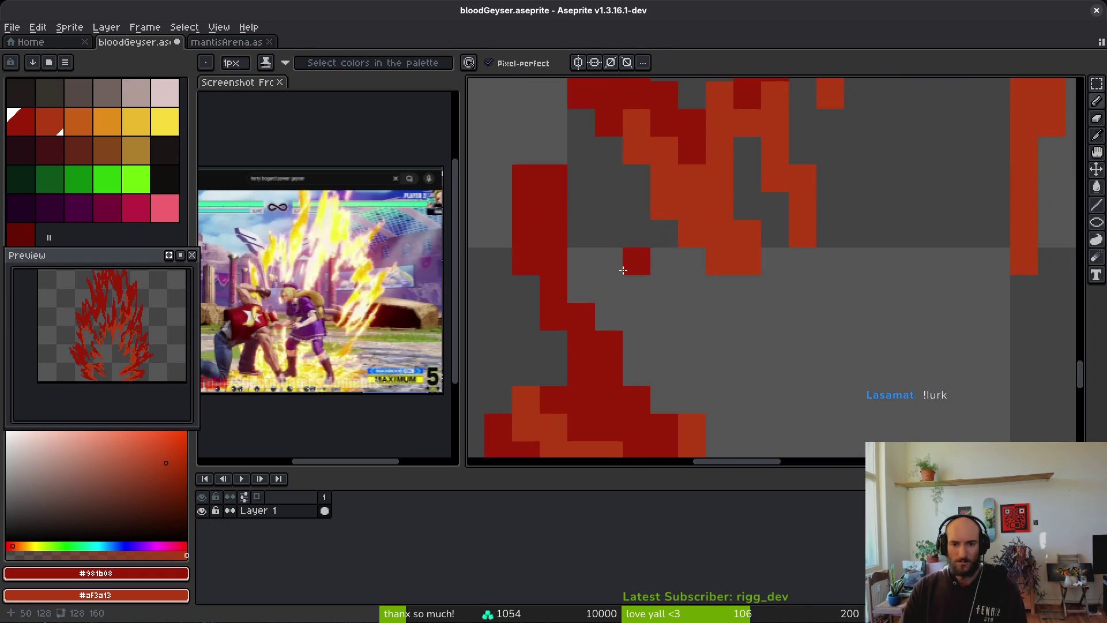
scroll(629, 268, "down", 2)
mouse_move(594, 240)
left_mouse_down()
mouse_move(611, 346)
mouse_move(685, 389)
left_mouse_up()
scroll(581, 290, "up", 2)
left_click_drag(581, 290, 675, 375)
scroll(690, 403, "down", 2)
scroll(726, 319, "up", 2)
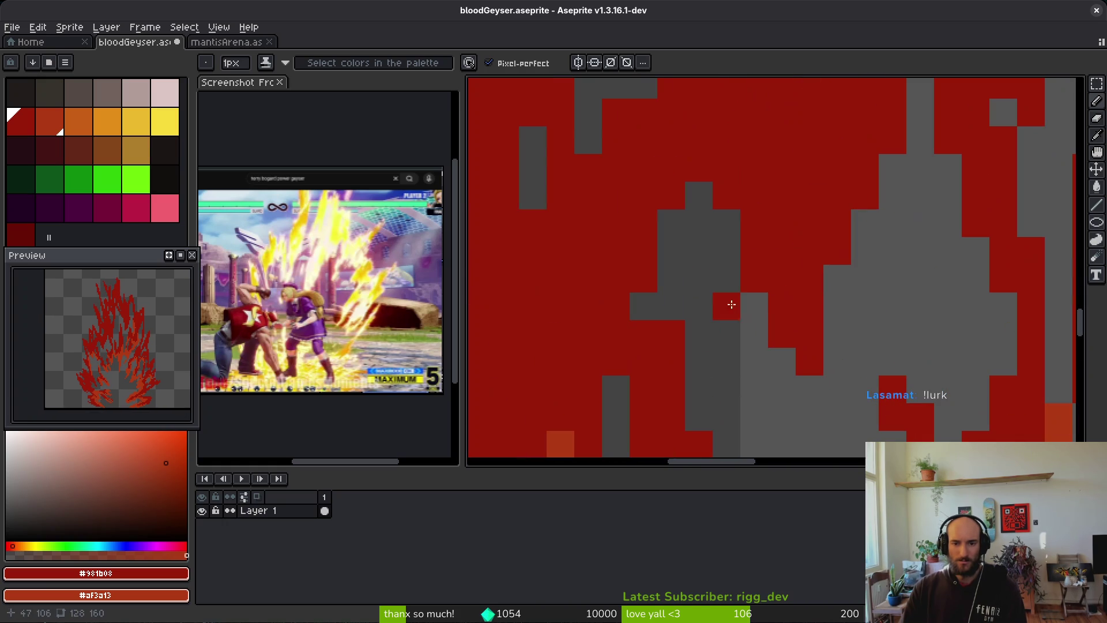
Outline the grey gap's upper-left and right edges in orange, undoing one stray cell
mouse_move(753, 248)
left_mouse_down()
mouse_move(643, 288)
mouse_move(672, 200)
left_mouse_up()
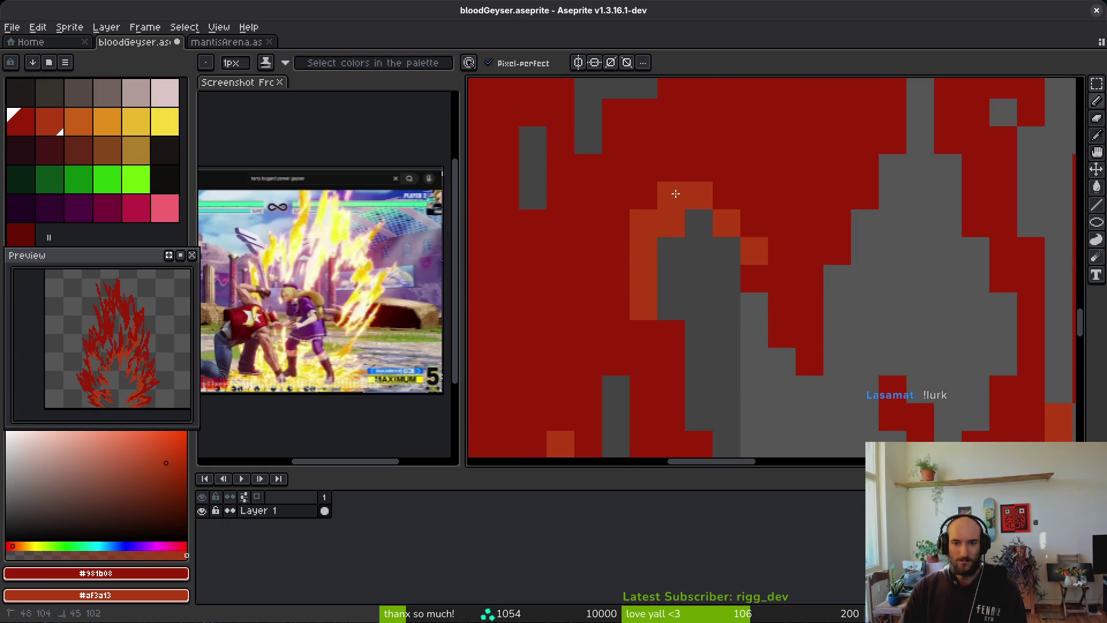
left_click_drag(671, 331, 679, 364)
left_click_drag(753, 278, 782, 338)
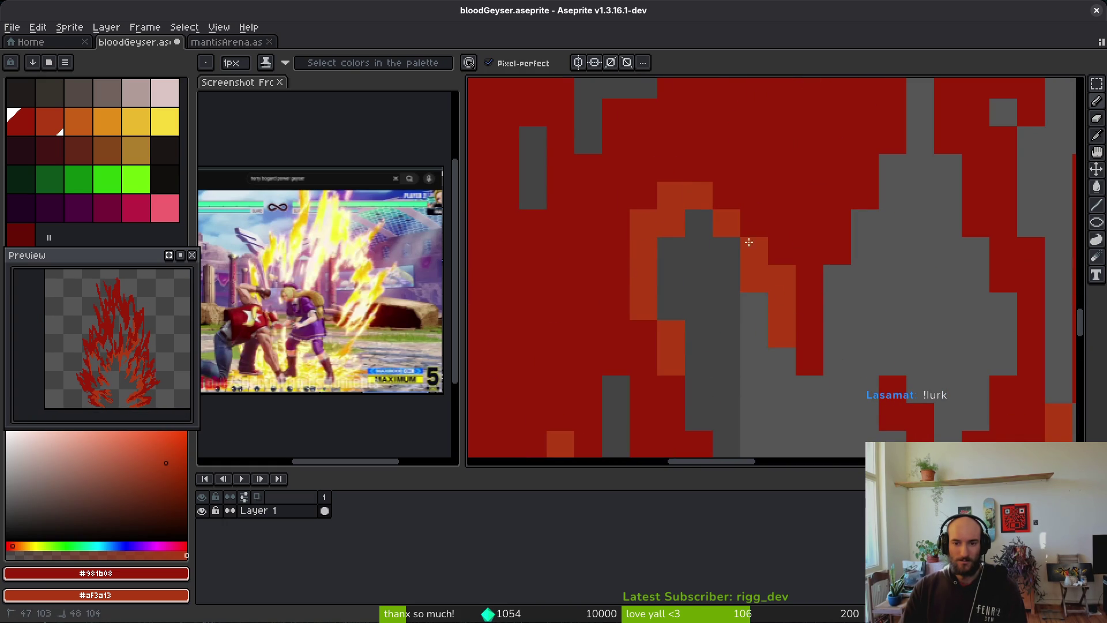
left_click(719, 204)
left_click_drag(720, 203, 755, 223)
left_click(671, 168)
left_click(727, 195)
key("ctrl+z")
key("ctrl+z")
left_click_drag(672, 168, 699, 168)
Paint a diagonal orange stripe across another region of the flame
left_click_drag(751, 204, 759, 247)
mouse_move(806, 153)
left_mouse_down()
mouse_move(737, 377)
mouse_move(798, 301)
mouse_move(810, 222)
mouse_move(870, 389)
left_mouse_up()
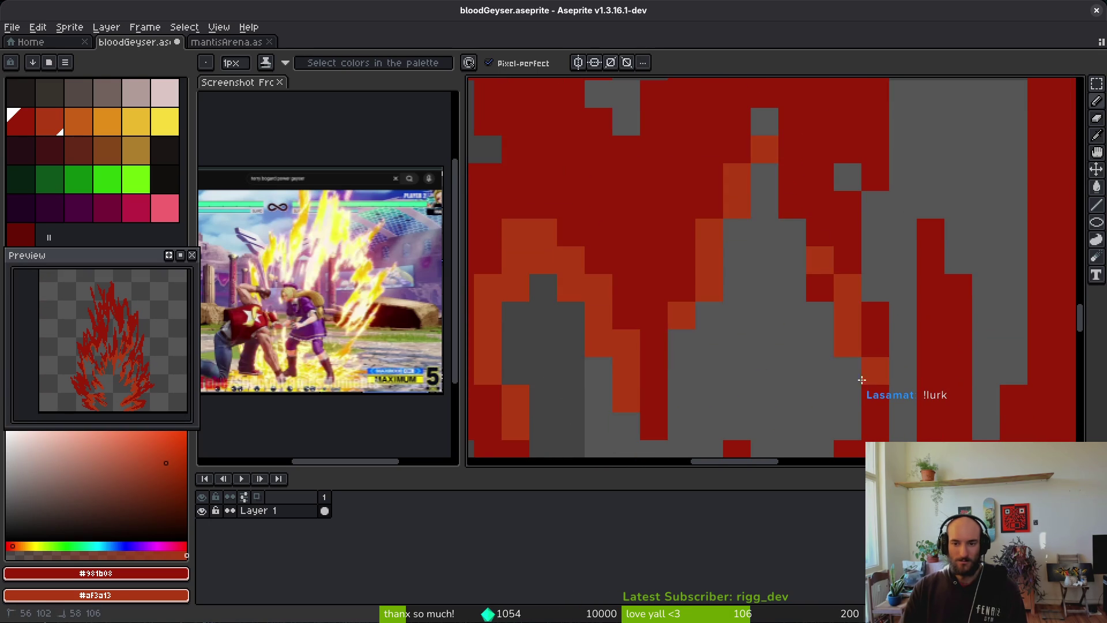
scroll(863, 395, "down", 5)
scroll(764, 354, "up", 1)
scroll(708, 290, "down", 8)
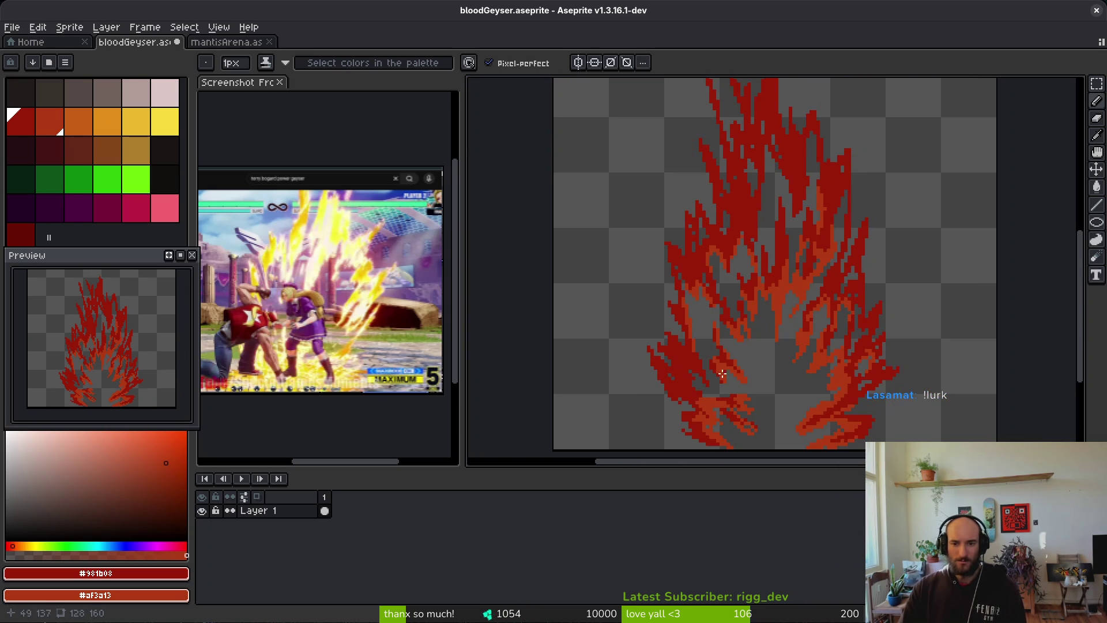
scroll(737, 365, "up", 10)
mouse_move(721, 144)
left_mouse_down()
mouse_move(808, 267)
mouse_move(742, 190)
mouse_move(762, 237)
mouse_move(823, 313)
mouse_move(767, 293)
left_mouse_up()
Recolour several flame cells orange and fill a grey gap cell dark red
scroll(757, 313, "down", 3)
scroll(758, 313, "right", 3)
left_click_drag(804, 369, 804, 404)
left_click(620, 257)
left_click_drag(619, 294, 657, 363)
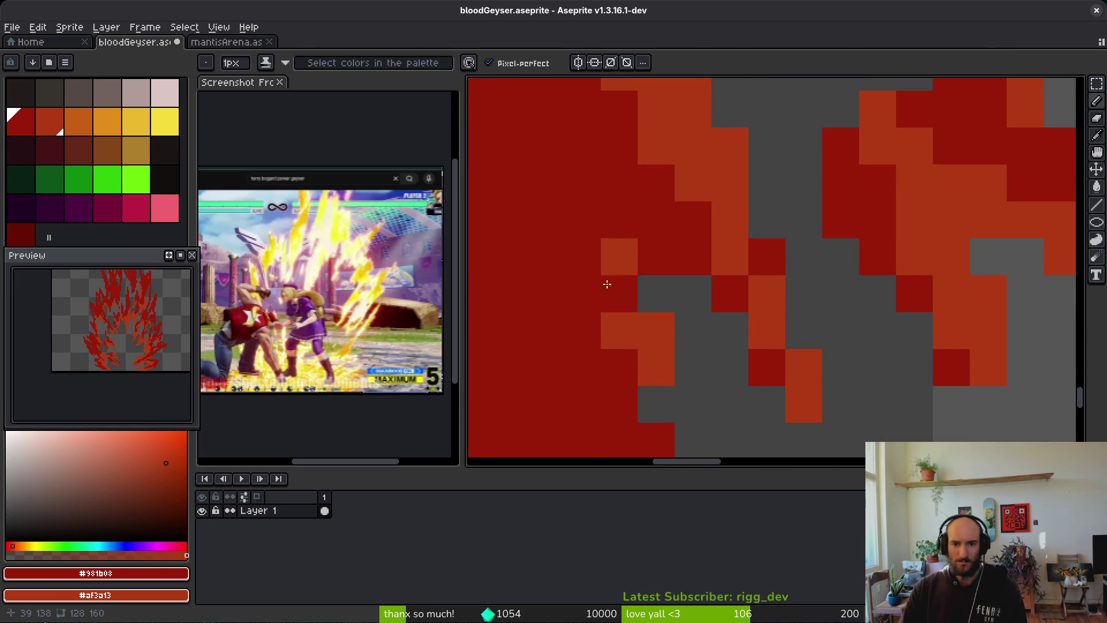
scroll(603, 274, "down", 3)
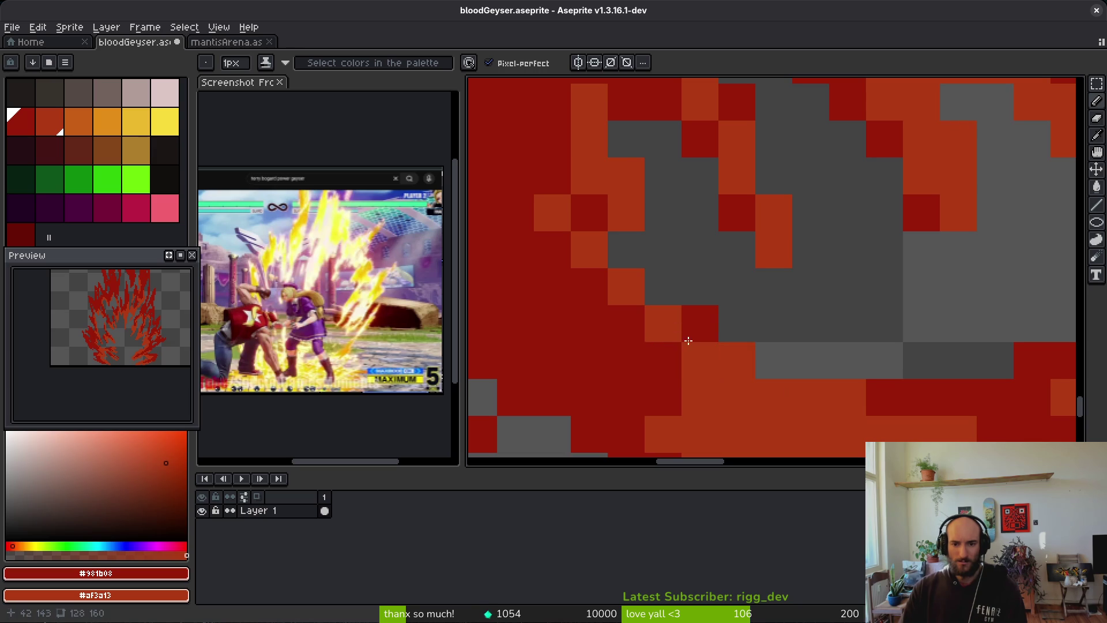
right_click(701, 329)
Add a short diagonal orange run and turn a run of dark-red pixels orange
scroll(573, 221, "down", 2)
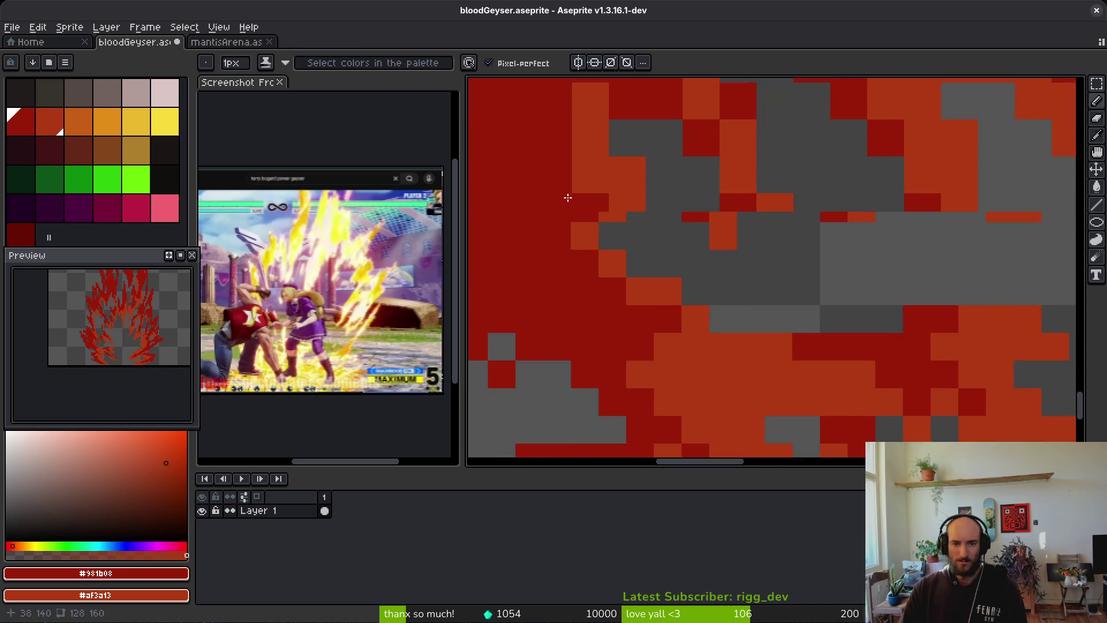
scroll(569, 196, "up", 3)
scroll(573, 269, "down", 3)
left_click_drag(573, 268, 796, 293)
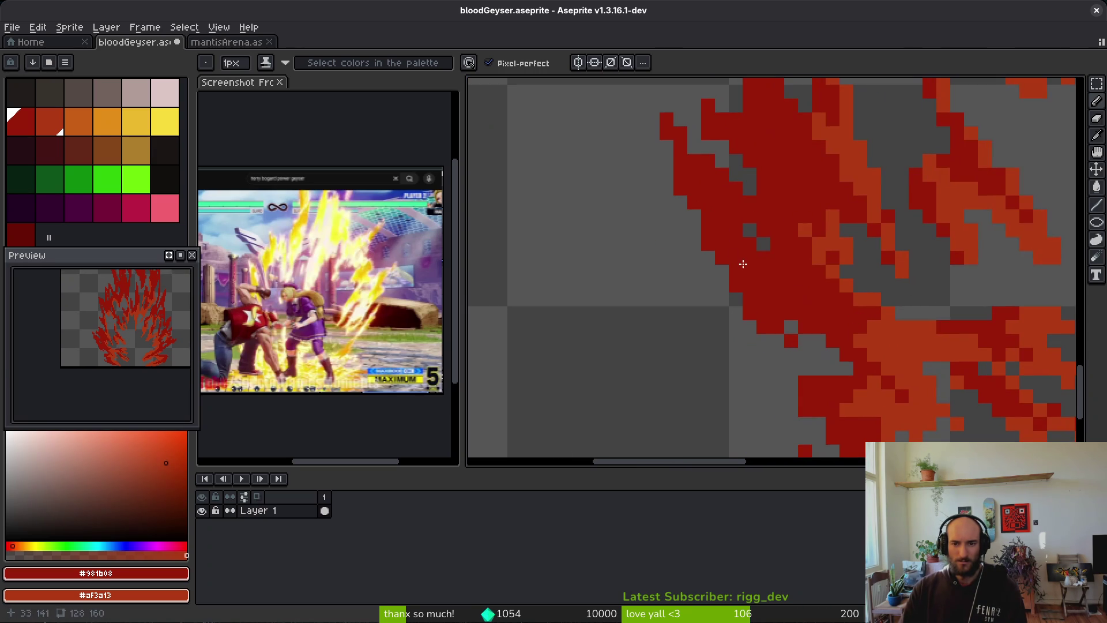
scroll(766, 241, "up", 4)
left_click_drag(682, 175, 762, 224)
scroll(812, 290, "down", 4)
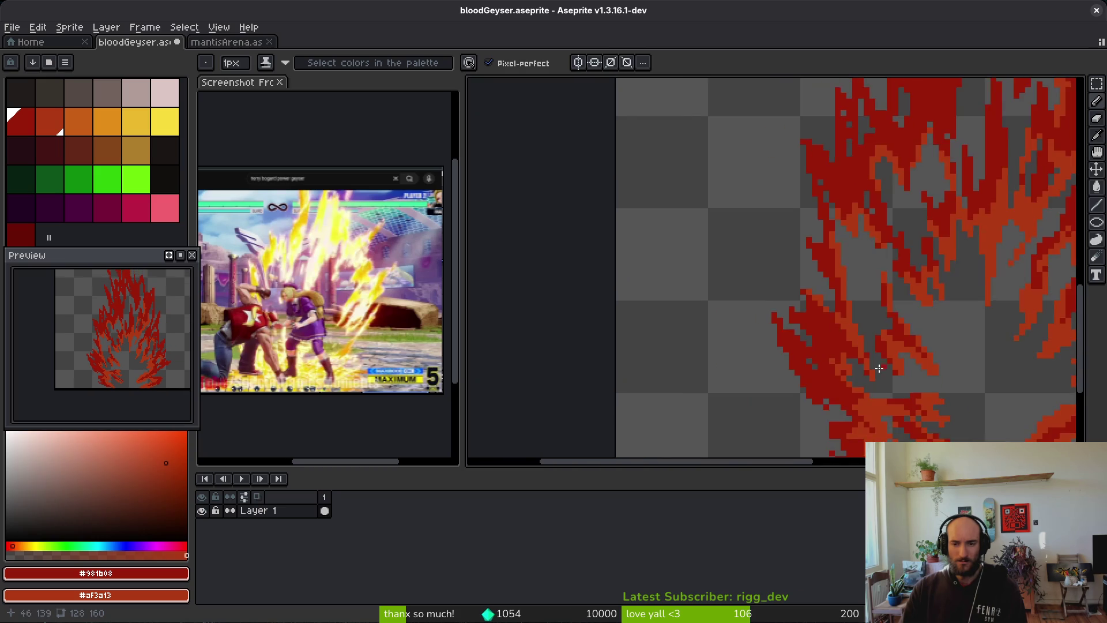
scroll(938, 241, "up", 5)
mouse_move(764, 253)
left_mouse_down()
mouse_move(742, 276)
mouse_move(796, 272)
mouse_move(802, 325)
mouse_move(721, 427)
left_mouse_up()
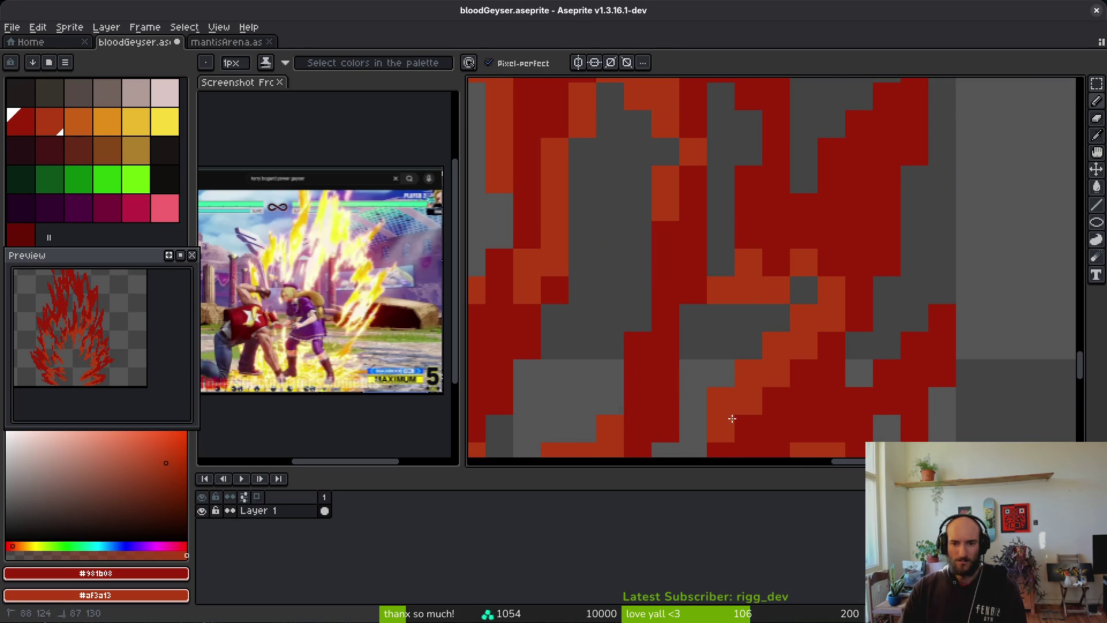
Briefly switch to the eraser and back, then turn a few more dark-red pixels orange
key("e")
scroll(770, 380, "down", 4)
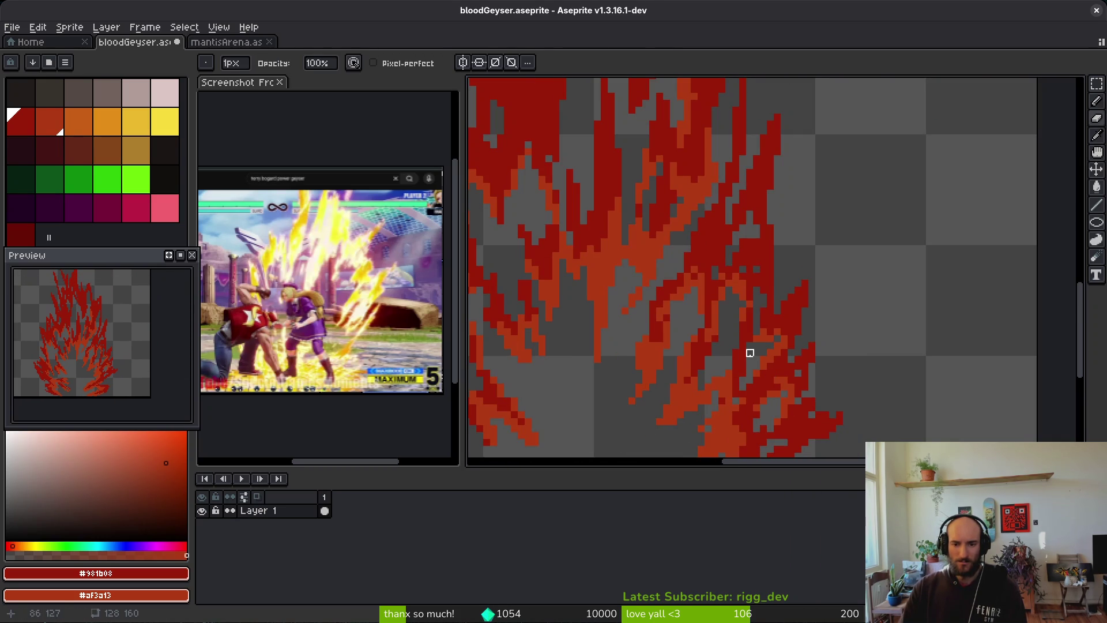
key("b")
scroll(753, 275, "up", 4)
mouse_move(715, 300)
left_mouse_down()
mouse_move(783, 276)
mouse_move(734, 389)
left_mouse_up()
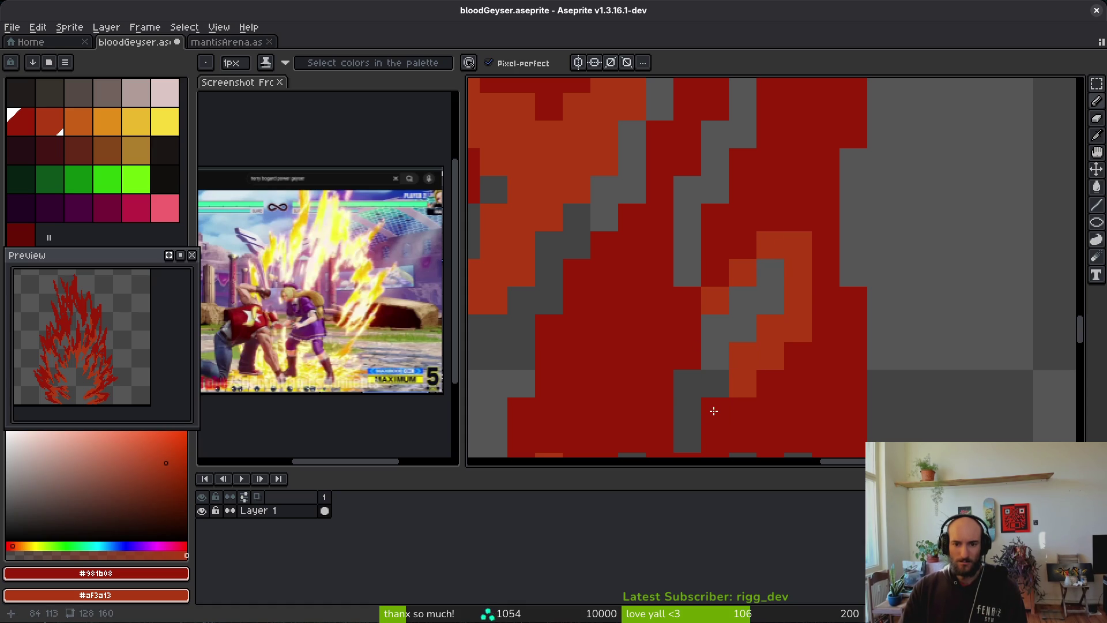
left_click(714, 412)
scroll(718, 222, "down", 4)
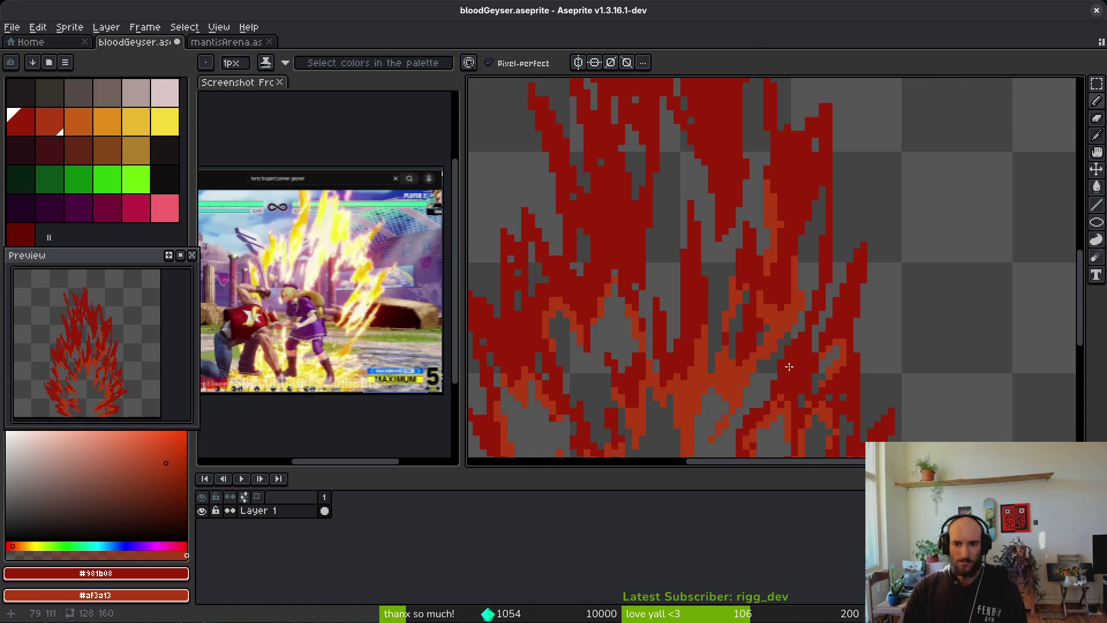
scroll(693, 351, "up", 4)
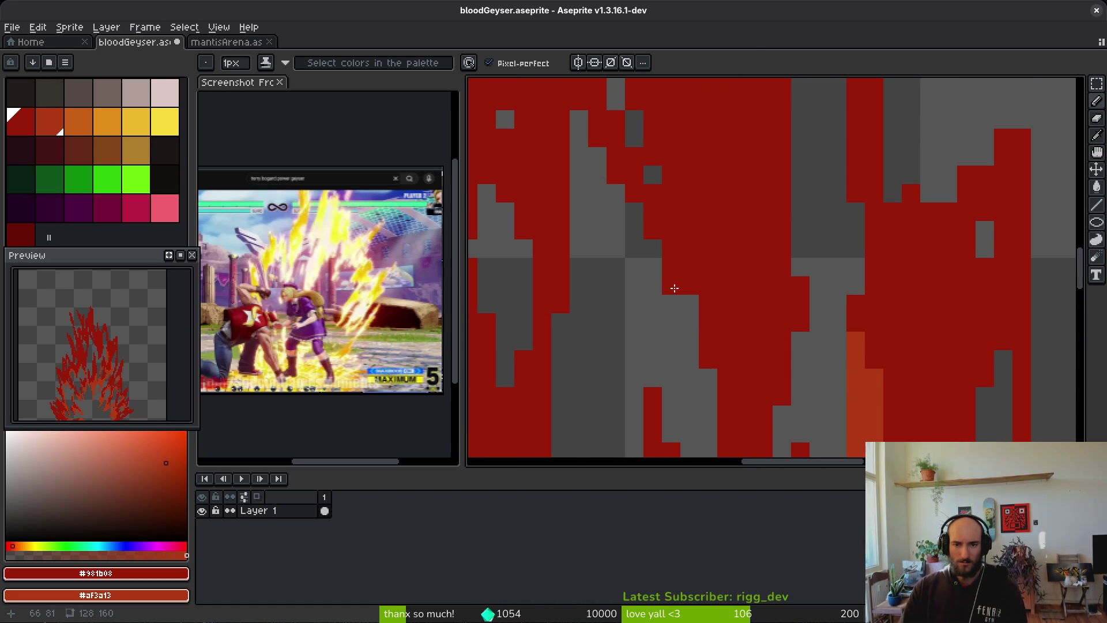
Paint orange highlights along two diagonals of the flame
mouse_move(607, 193)
left_mouse_down()
mouse_move(709, 339)
mouse_move(607, 145)
mouse_move(559, 190)
mouse_move(554, 272)
mouse_move(571, 167)
mouse_move(562, 99)
left_mouse_up()
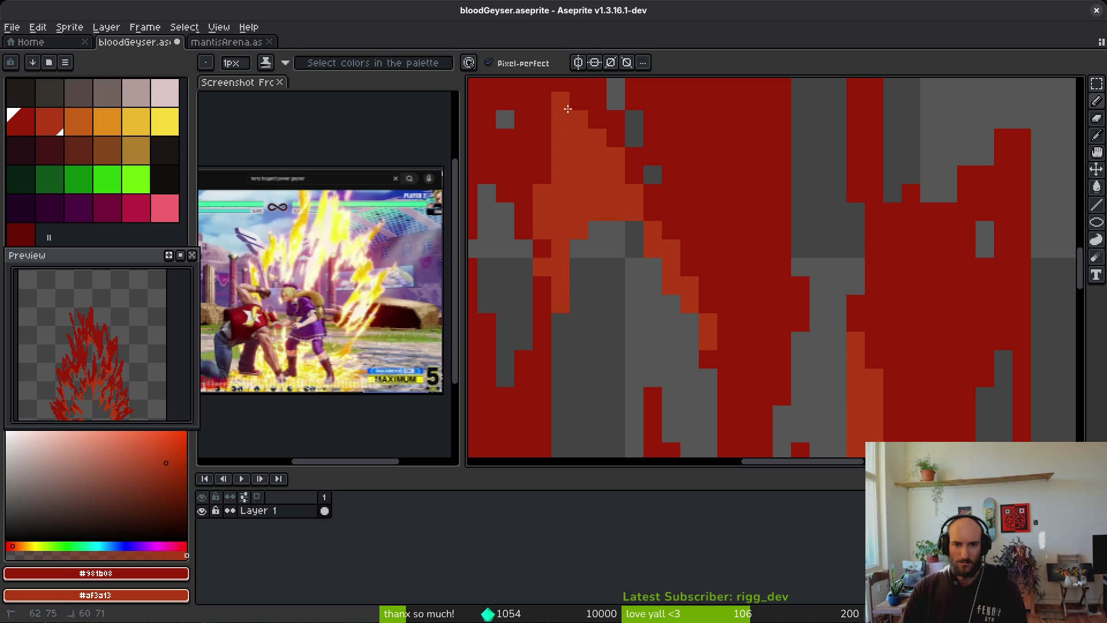
mouse_move(645, 199)
left_mouse_down()
mouse_move(714, 321)
mouse_move(726, 247)
mouse_move(739, 271)
mouse_move(796, 230)
mouse_move(767, 336)
mouse_move(742, 367)
left_mouse_up()
scroll(759, 289, "down", 4)
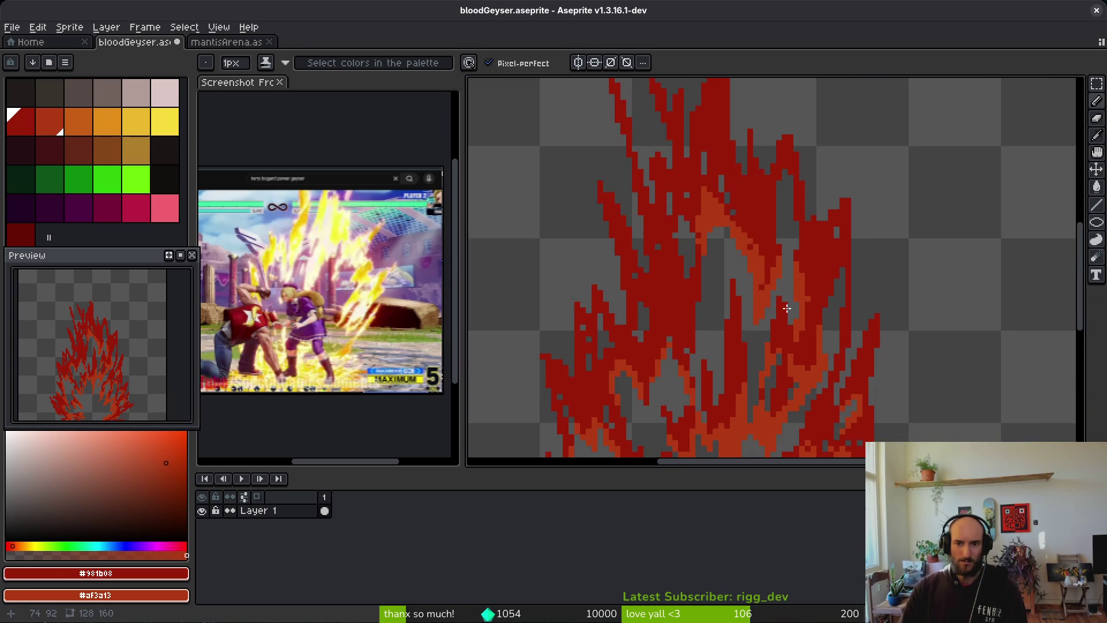
scroll(738, 355, "up", 4)
scroll(738, 355, "up", 2)
Paint orange pixels into the dark-red flame and outline its gap in orange
left_click_drag(699, 258, 716, 409)
scroll(749, 375, "down", 4)
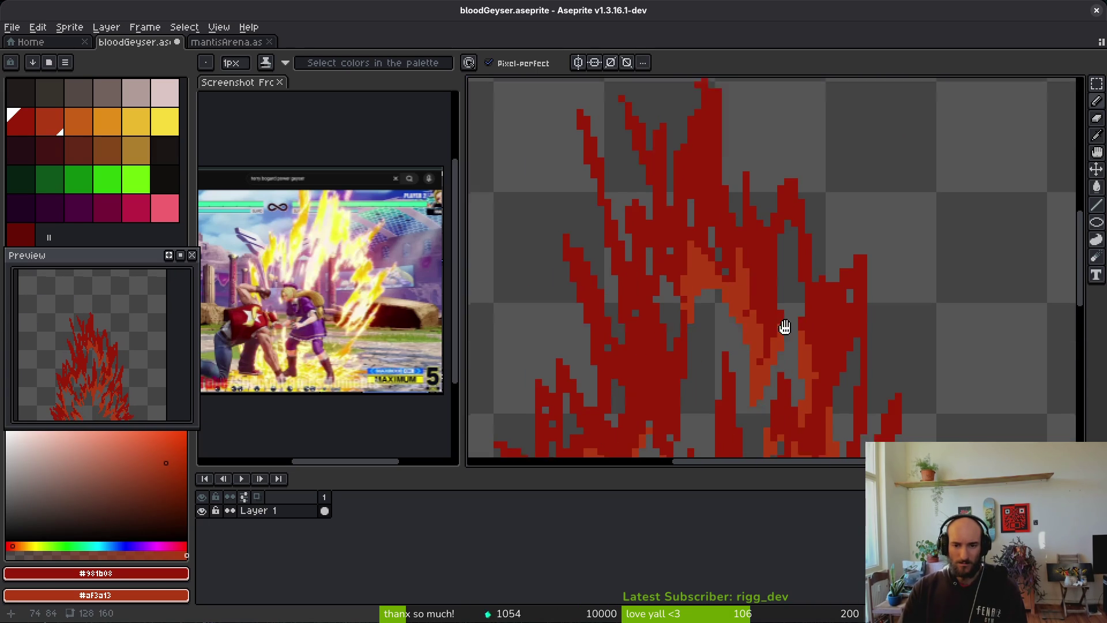
scroll(767, 265, "up", 2)
left_click(774, 259)
mouse_move(774, 256)
left_mouse_down()
mouse_move(758, 271)
mouse_move(813, 413)
mouse_move(766, 391)
left_mouse_up()
scroll(790, 375, "down", 3)
scroll(749, 346, "up", 3)
Add orange highlight columns and strokes down the flame tongues, including lower ones
left_click_drag(726, 164, 740, 282)
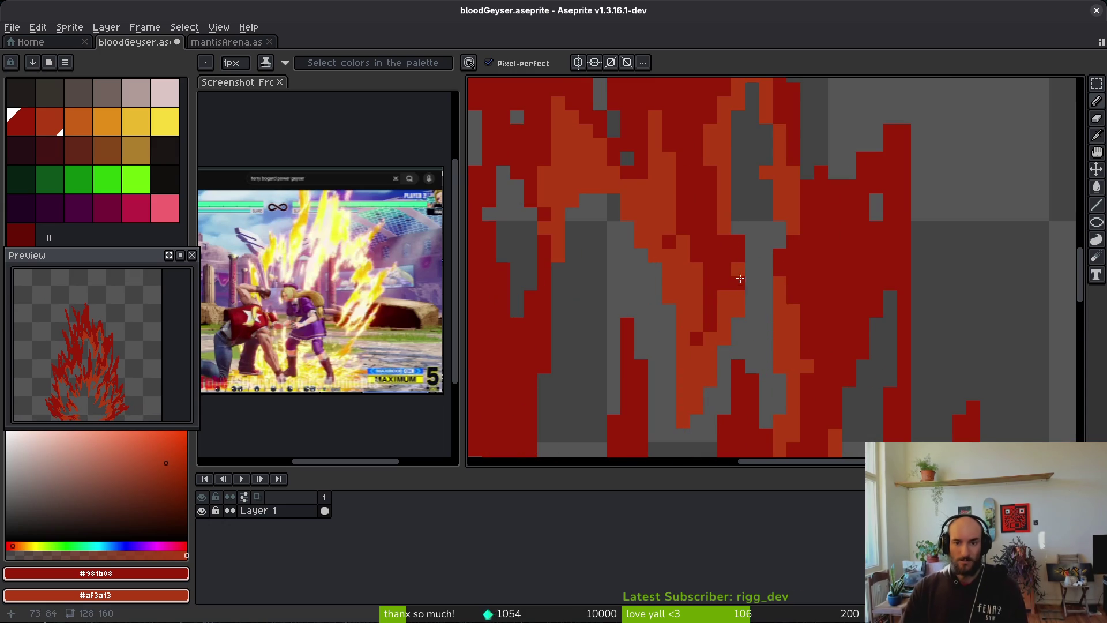
scroll(761, 271, "down", 3)
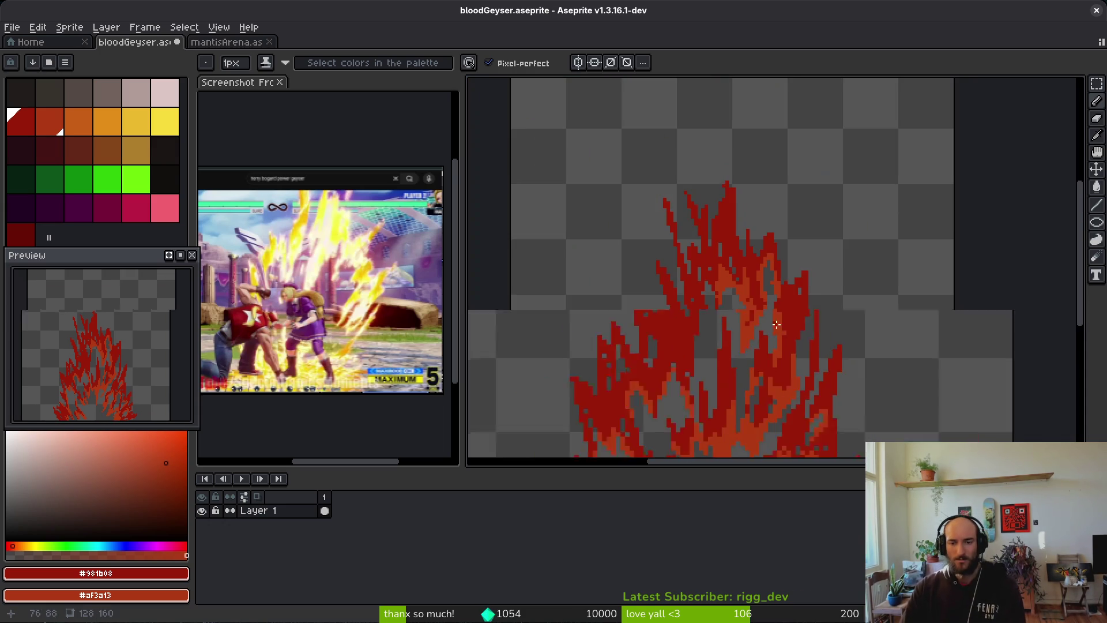
scroll(814, 312, "down", 3)
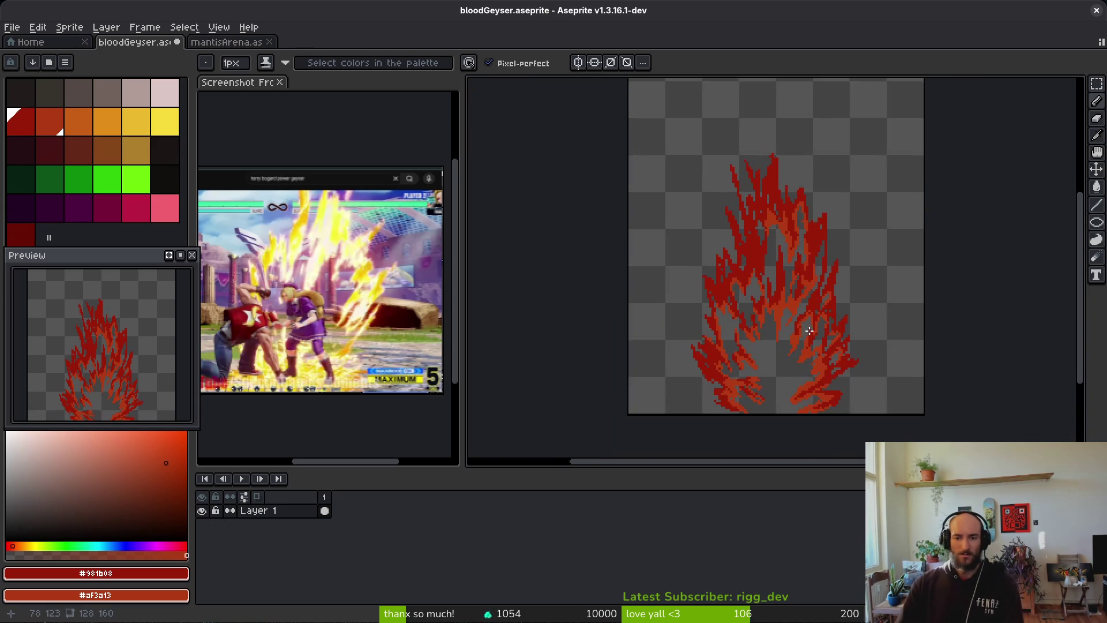
scroll(796, 404, "up", 5)
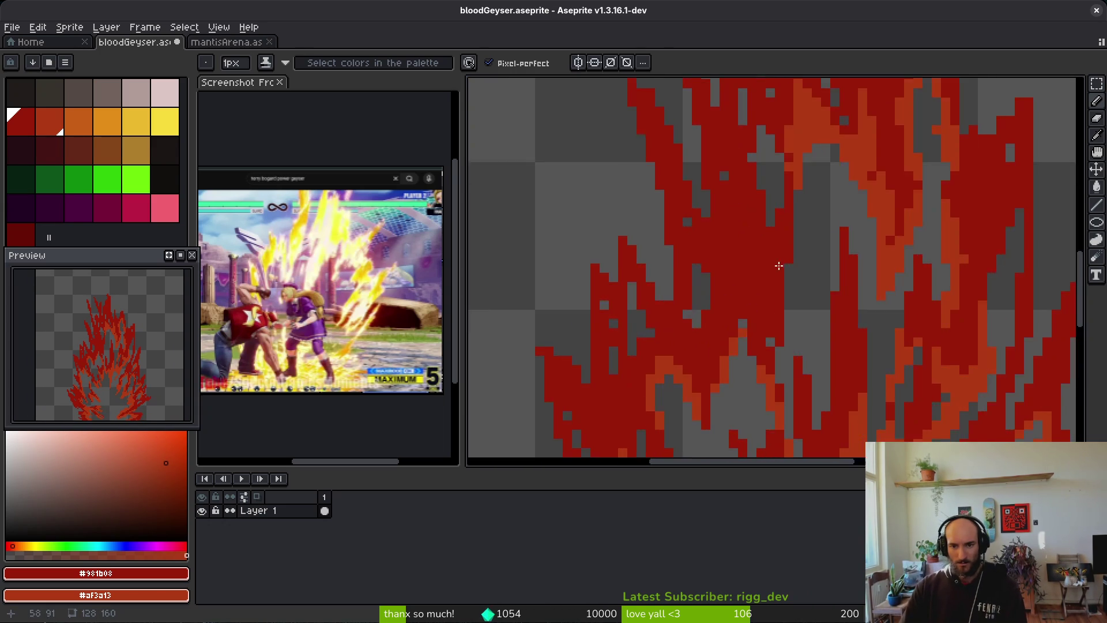
mouse_move(790, 213)
left_mouse_down()
mouse_move(772, 257)
mouse_move(774, 396)
mouse_move(780, 287)
left_mouse_up()
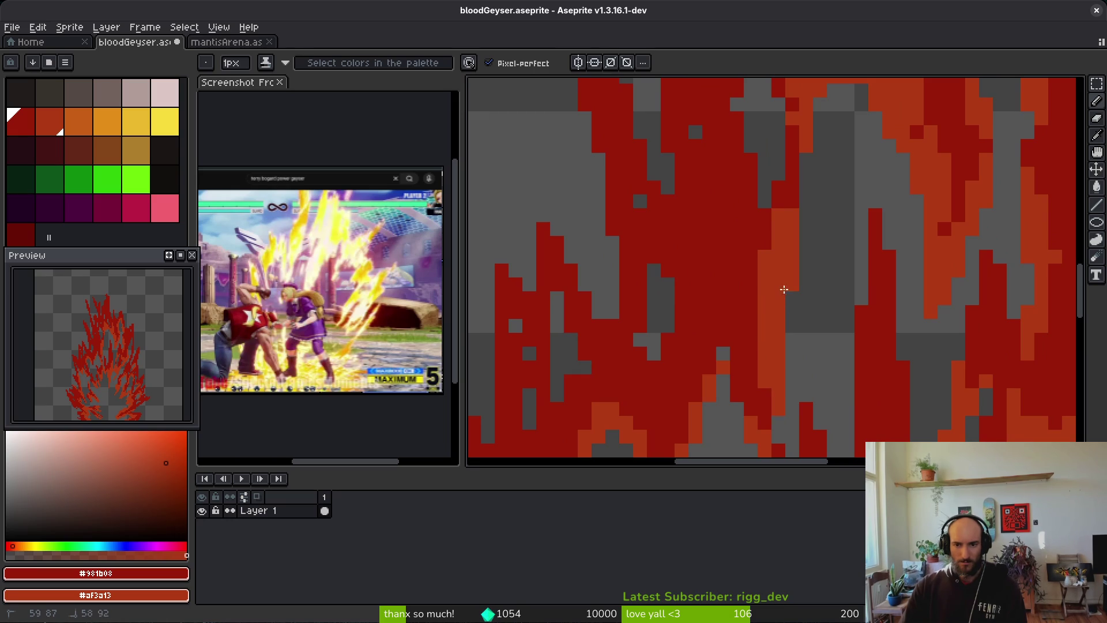
left_click_drag(697, 223, 720, 281)
left_click_drag(766, 213, 778, 262)
mouse_move(710, 314)
left_mouse_down()
mouse_move(685, 331)
mouse_move(663, 393)
mouse_move(715, 359)
mouse_move(680, 240)
mouse_move(721, 347)
mouse_move(676, 276)
mouse_move(671, 292)
mouse_move(687, 256)
mouse_move(672, 311)
mouse_move(687, 365)
mouse_move(686, 349)
left_mouse_up()
scroll(748, 381, "down", 3)
scroll(729, 329, "up", 3)
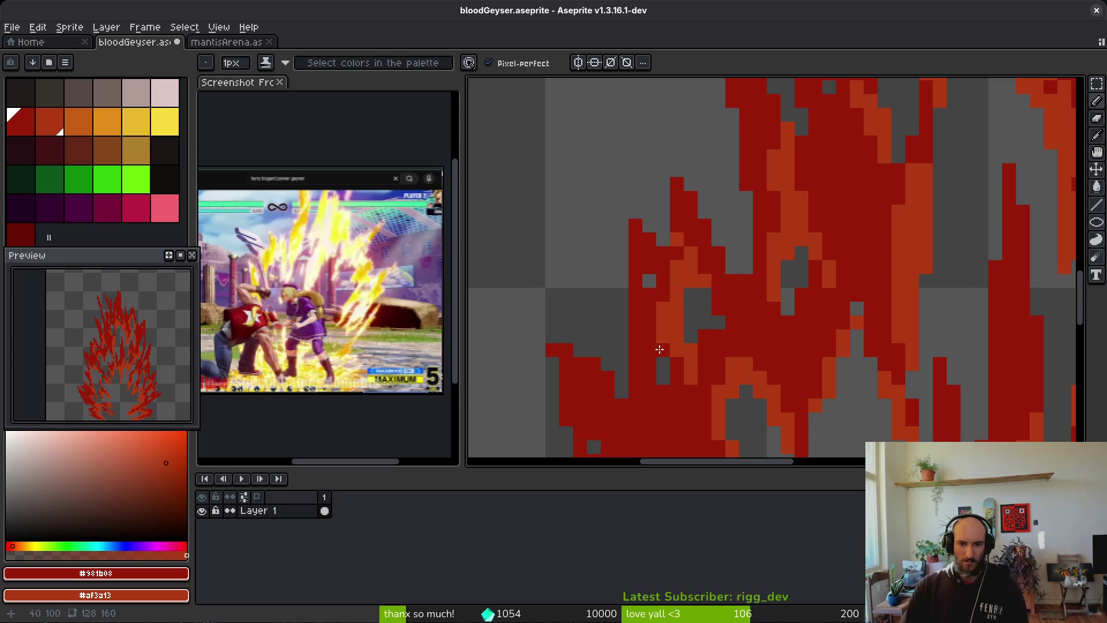
Repaint stray orange pixels back to dark red
scroll(673, 362, "down", 3)
scroll(692, 344, "up", 4)
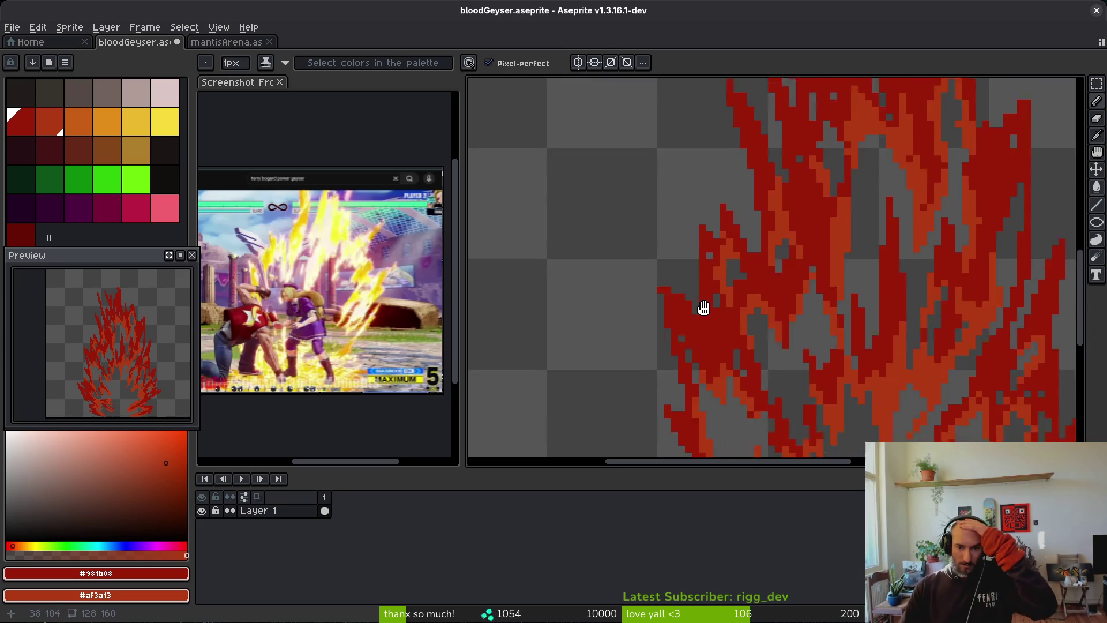
scroll(695, 285, "down", 5)
scroll(753, 252, "up", 3)
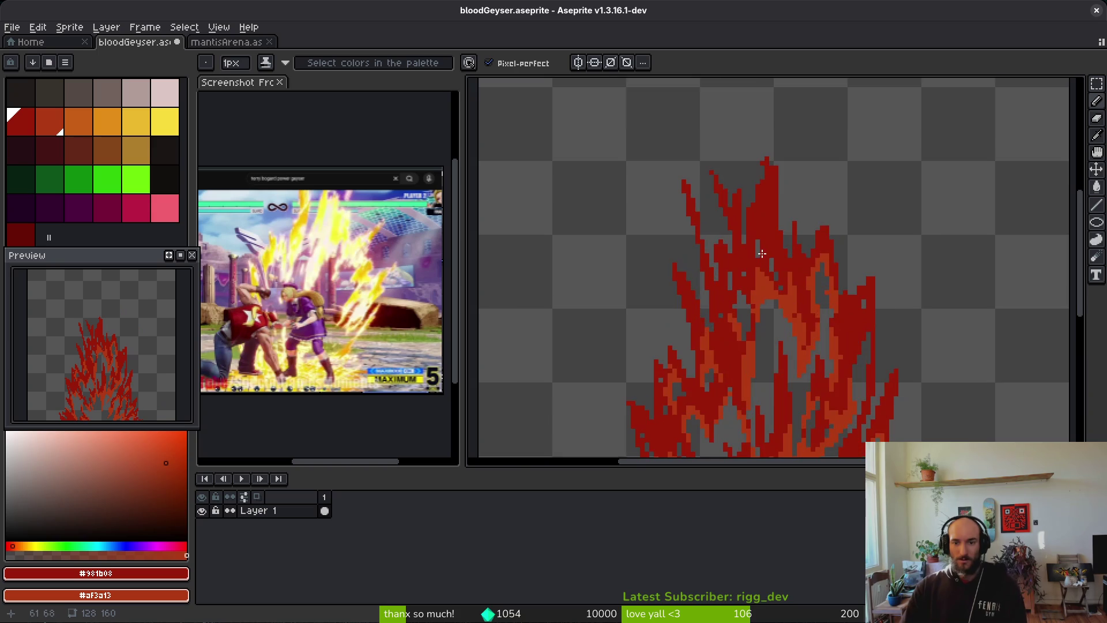
scroll(754, 252, "up", 2)
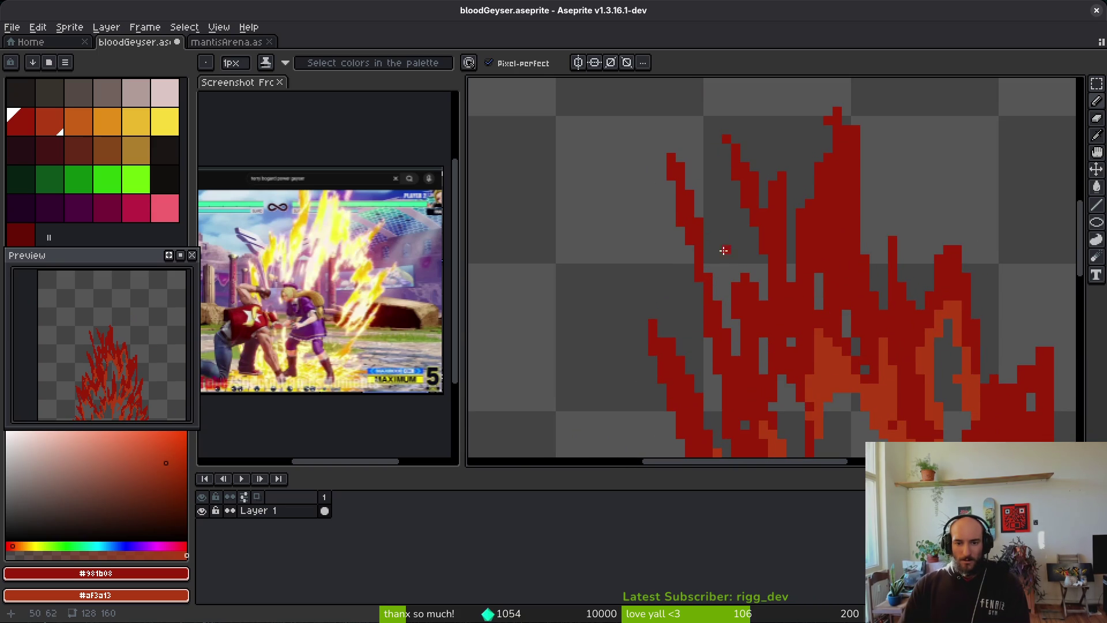
left_click_drag(706, 271, 725, 361)
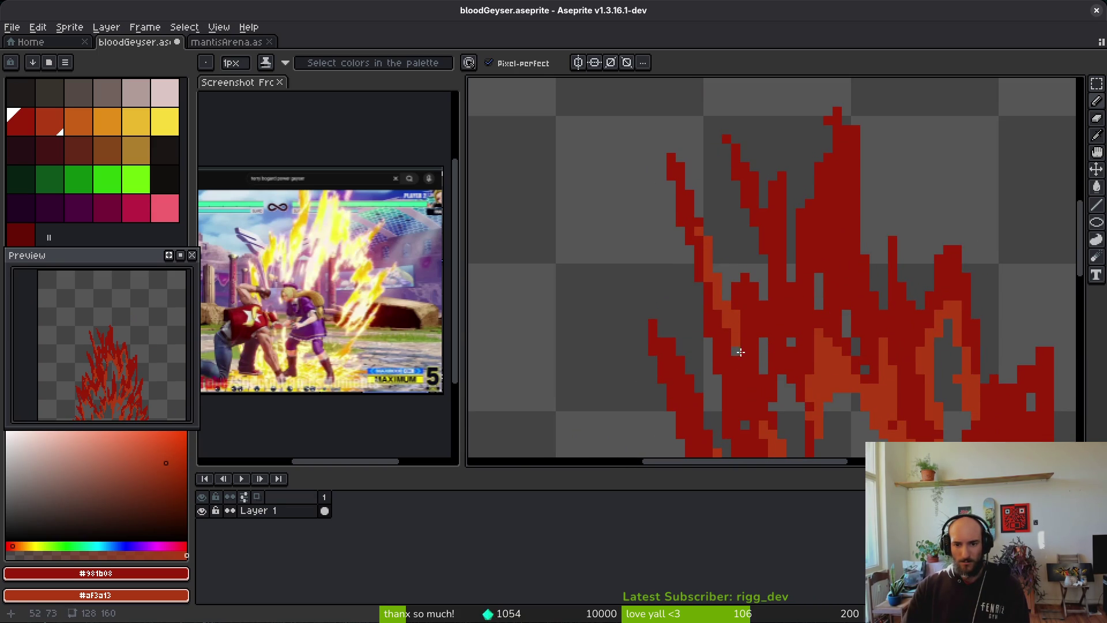
Paint an orange stroke up a flame tongue and extend the orange strokes by a few pixels
scroll(768, 237, "up", 3)
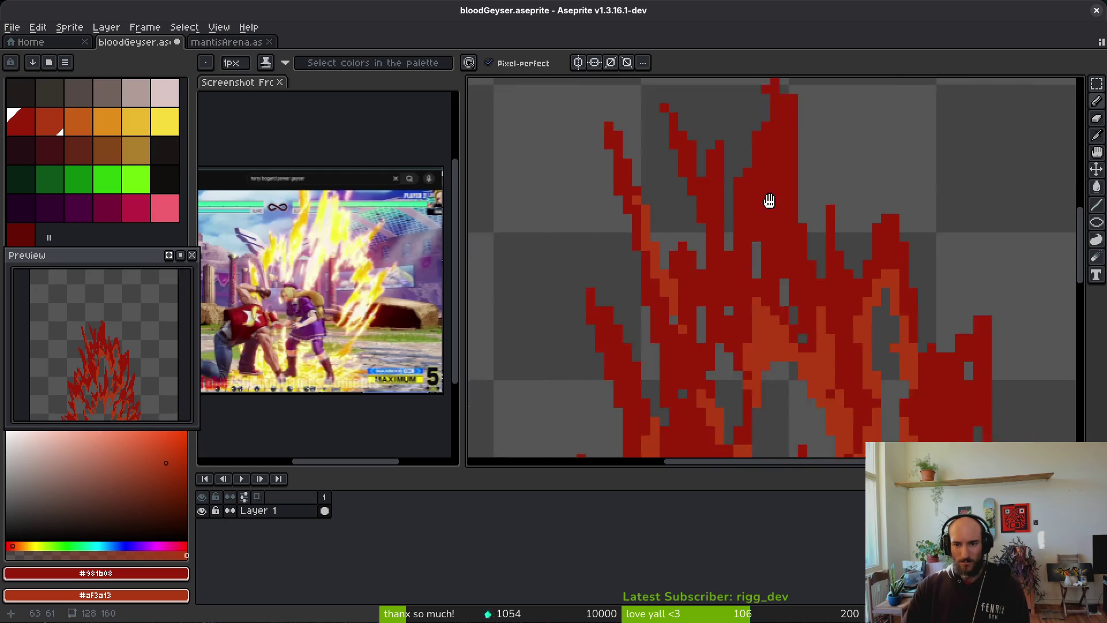
mouse_move(646, 260)
left_mouse_down()
mouse_move(677, 223)
mouse_move(692, 252)
left_mouse_up()
left_click(637, 314)
left_click(692, 285)
mouse_move(710, 231)
left_mouse_down()
mouse_move(706, 202)
mouse_move(756, 230)
mouse_move(747, 337)
left_mouse_up()
left_click(700, 132)
scroll(738, 190, "down", 8)
scroll(749, 220, "up", 2)
scroll(744, 222, "up", 6)
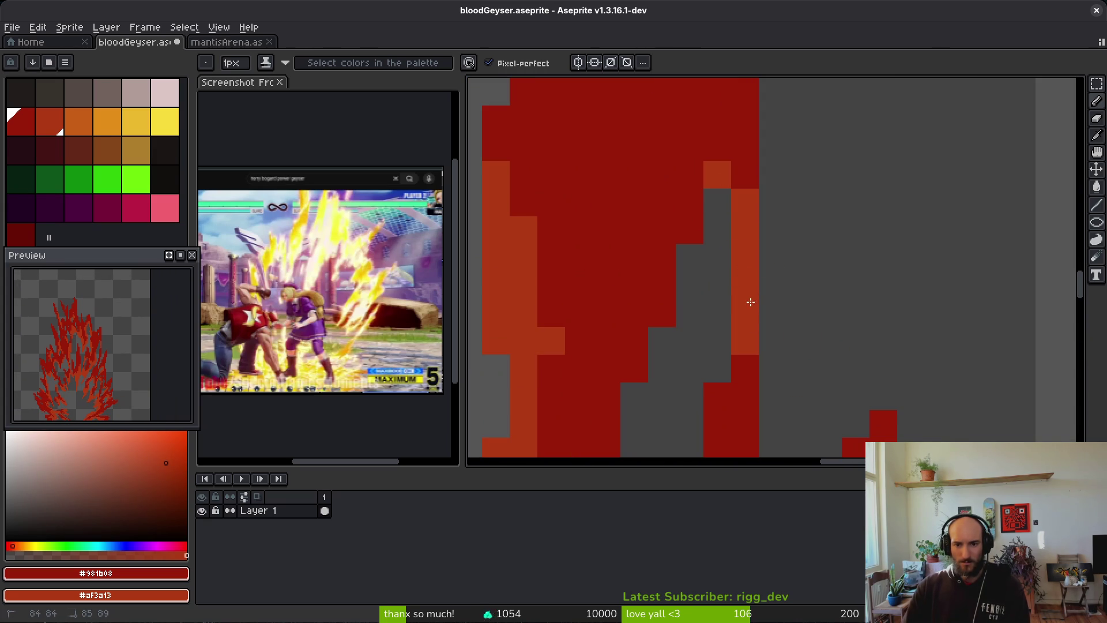
Add orange pixels along the flame edge and widen the right tongue with dark red
right_click(773, 286)
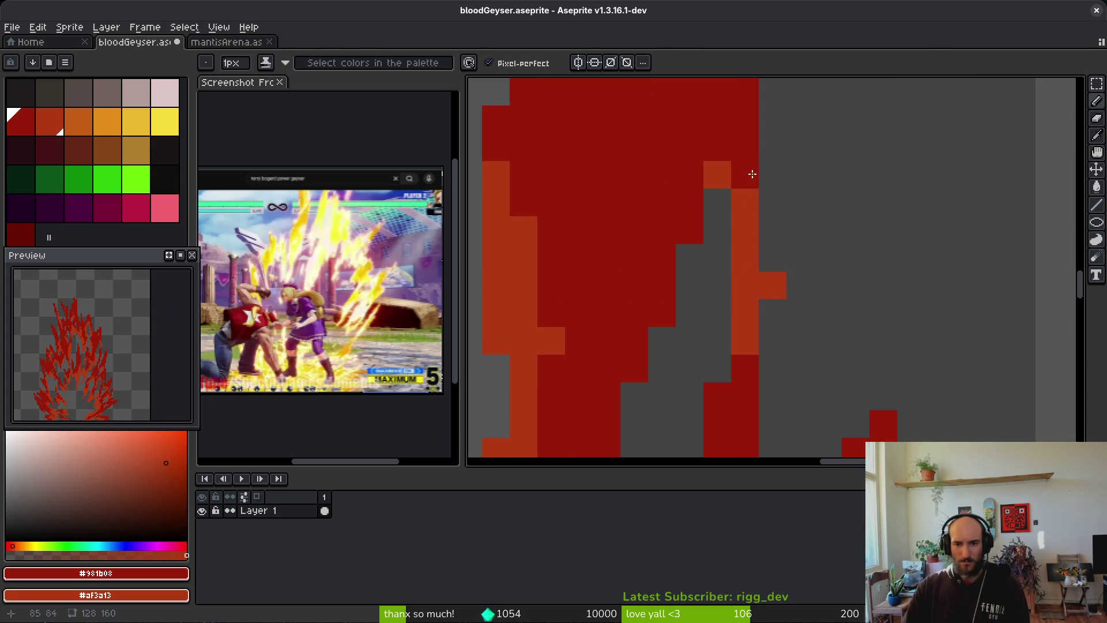
right_click(773, 231)
right_click(770, 257)
right_click(721, 153)
left_click_drag(690, 196, 662, 314)
mouse_move(773, 237)
left_mouse_down()
mouse_move(781, 183)
mouse_move(815, 314)
mouse_move(779, 379)
mouse_move(778, 316)
left_mouse_up()
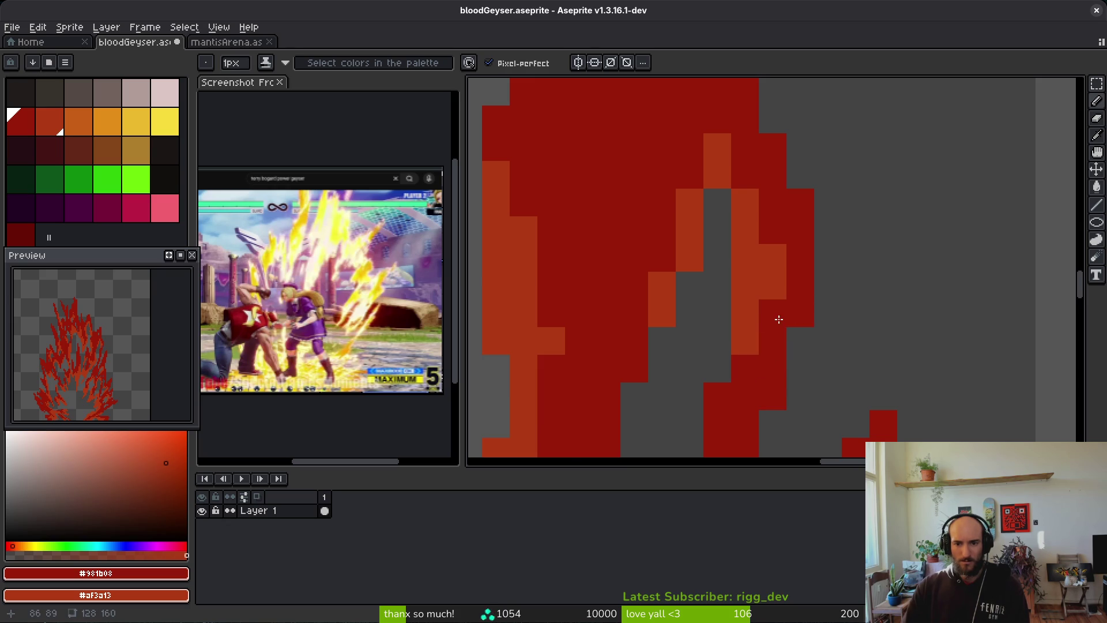
Paint a diagonal orange stroke across the flame, extending it further right
scroll(797, 340, "down", 5)
scroll(797, 340, "up", 4)
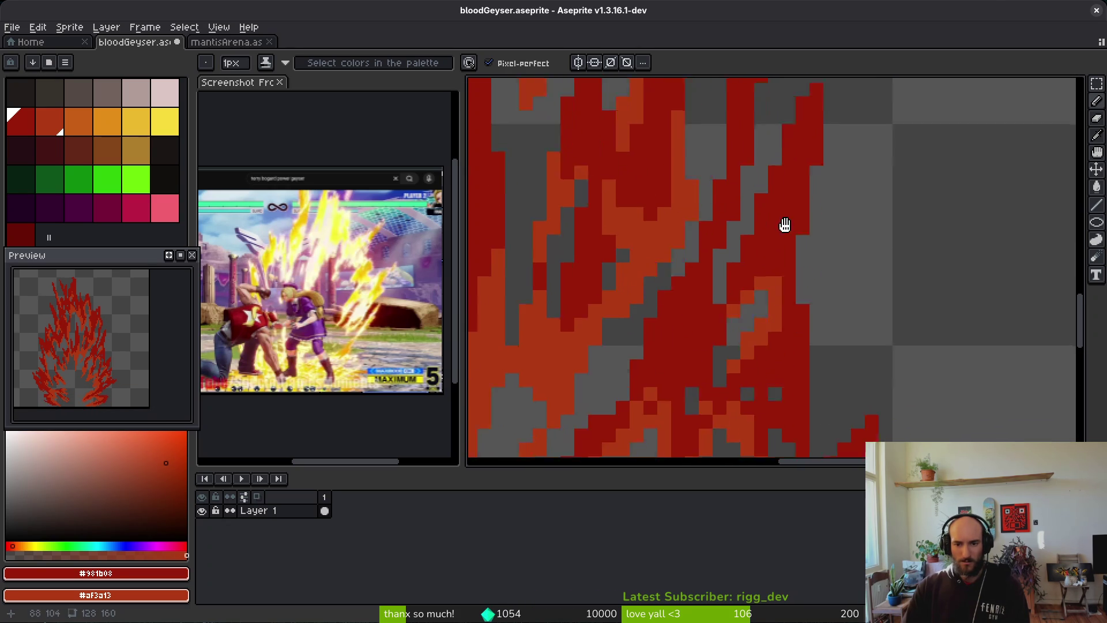
scroll(808, 294, "up", 4)
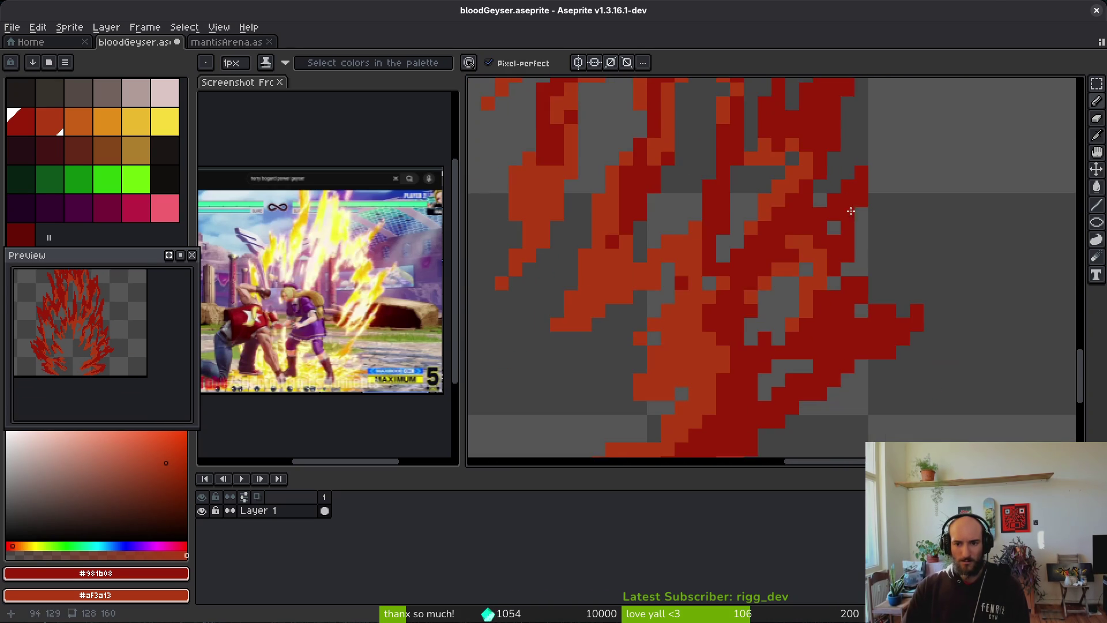
mouse_move(799, 236)
left_mouse_down()
mouse_move(650, 371)
mouse_move(743, 308)
left_mouse_up()
left_click_drag(786, 192, 789, 196)
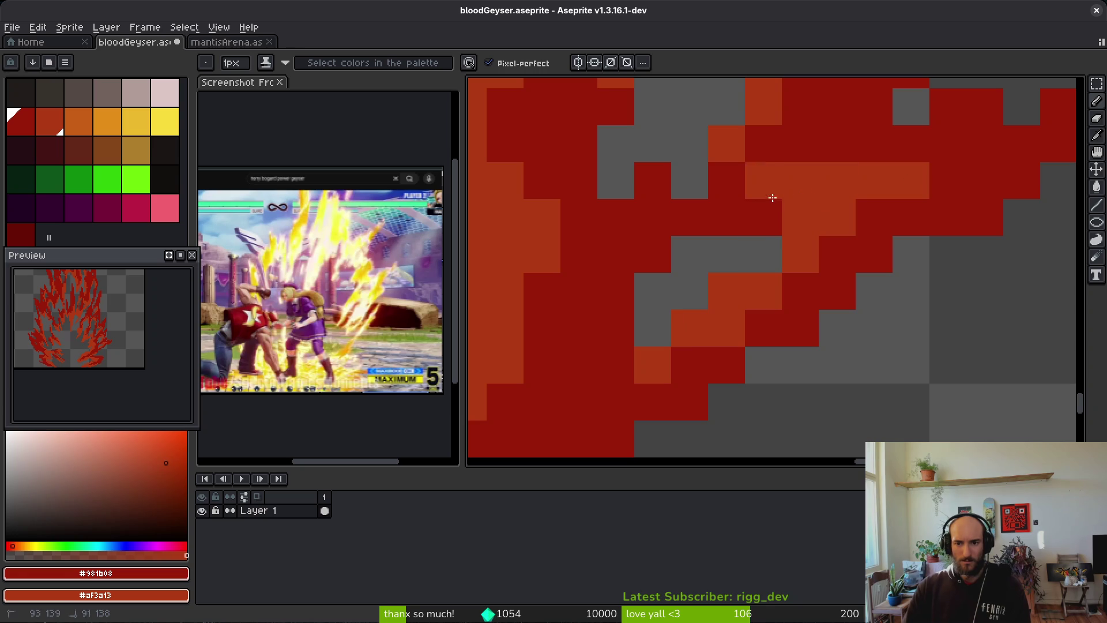
Add dark-red pixels along the flame's edge
scroll(748, 209, "down", 5)
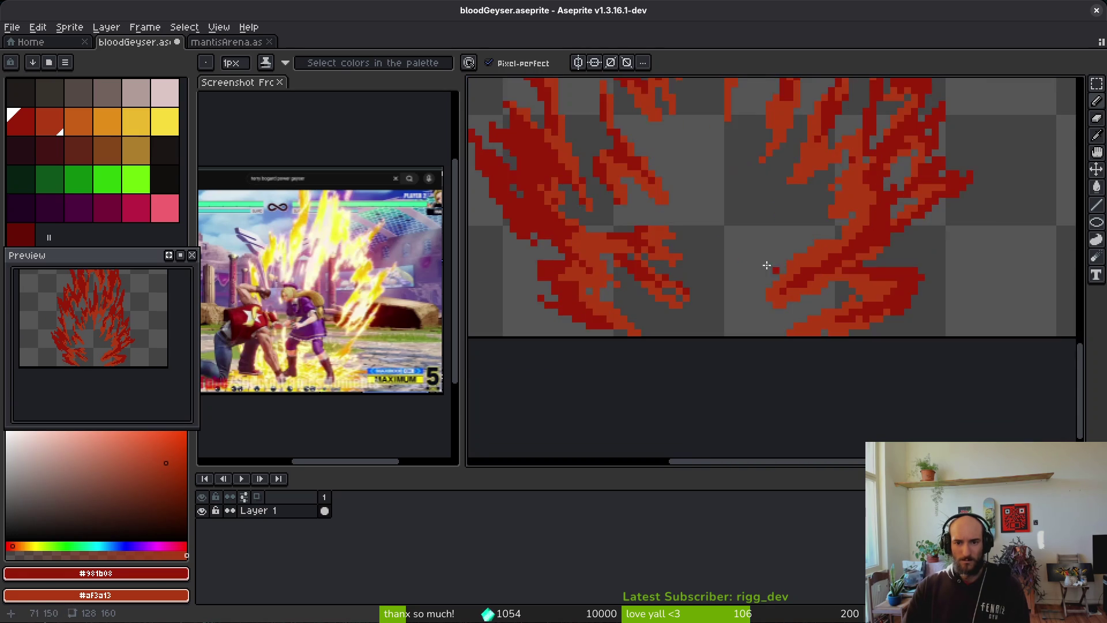
scroll(747, 268, "up", 5)
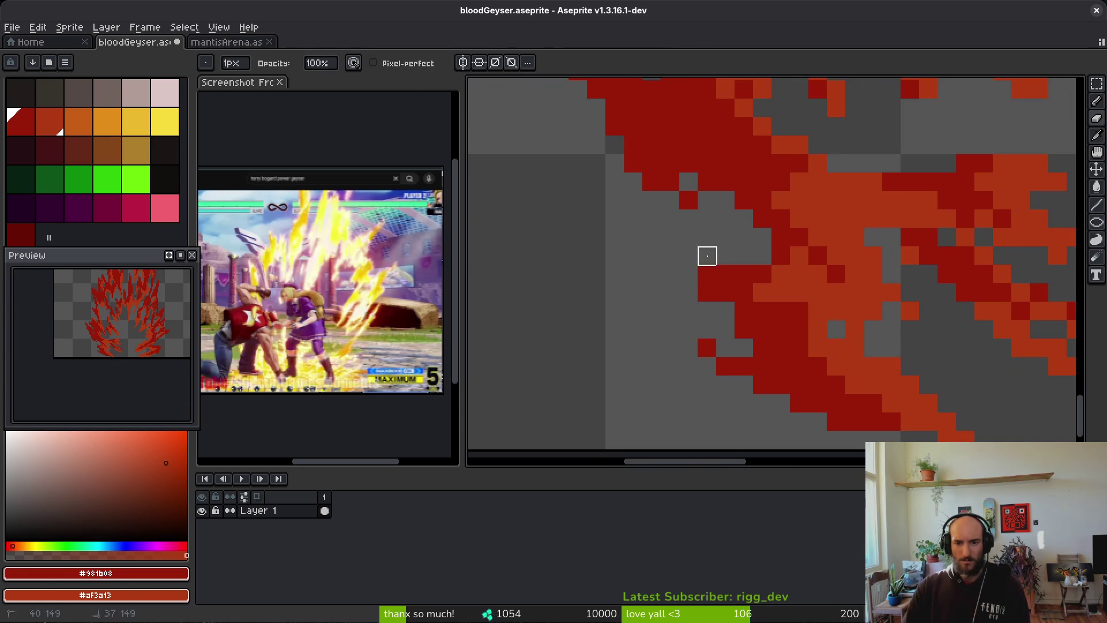
left_click(762, 256)
left_click_drag(704, 255, 696, 257)
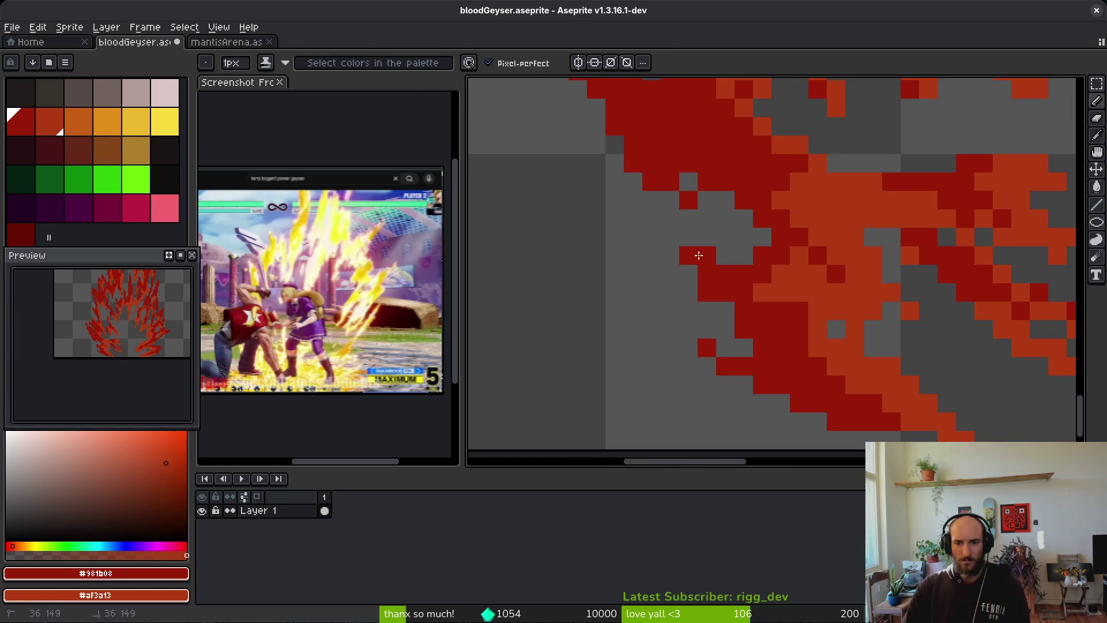
left_click_drag(720, 209, 738, 272)
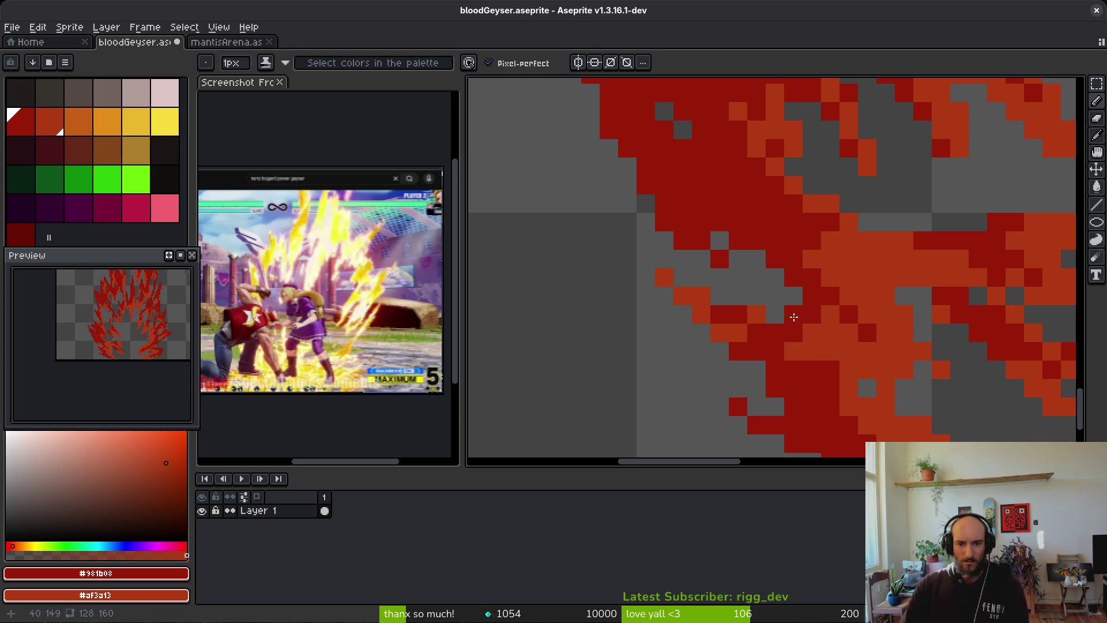
scroll(762, 317, "down", 5)
scroll(888, 364, "up", 4)
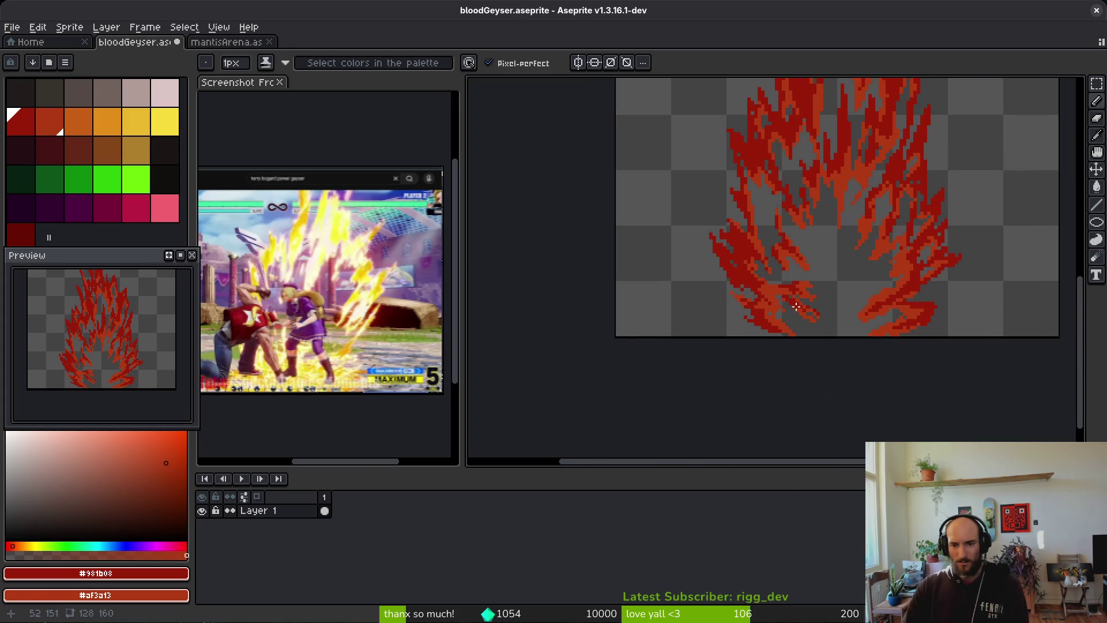
Paint a diagonal orange stroke on the lower flame
mouse_move(663, 236)
left_mouse_down()
mouse_move(686, 268)
mouse_move(721, 289)
left_mouse_up()
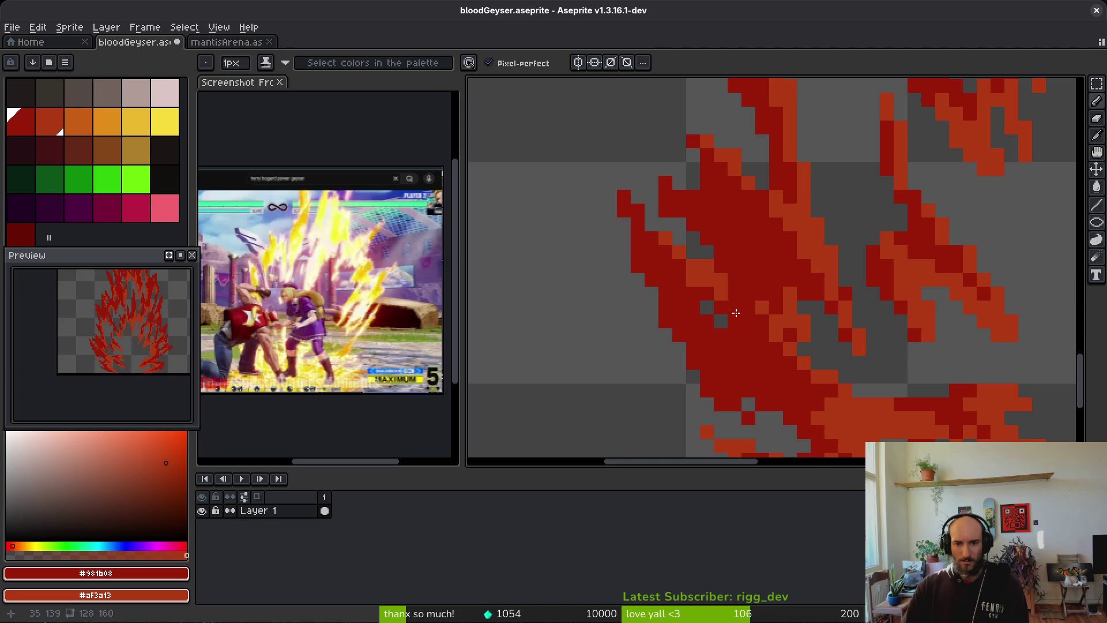
scroll(681, 263, "down", 3)
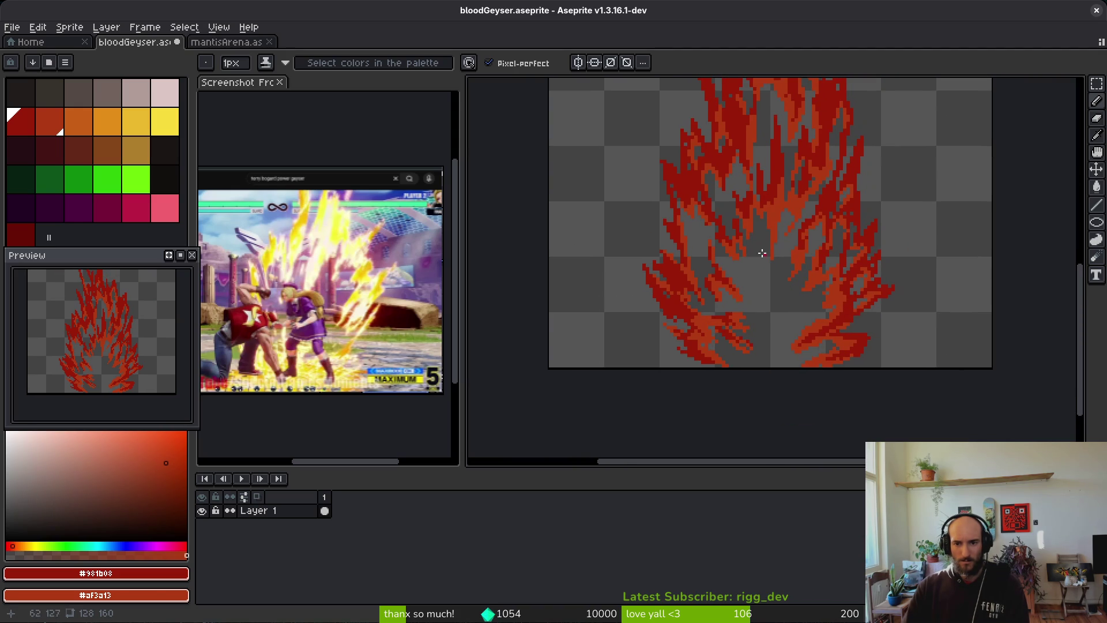
scroll(726, 282, "down", 2)
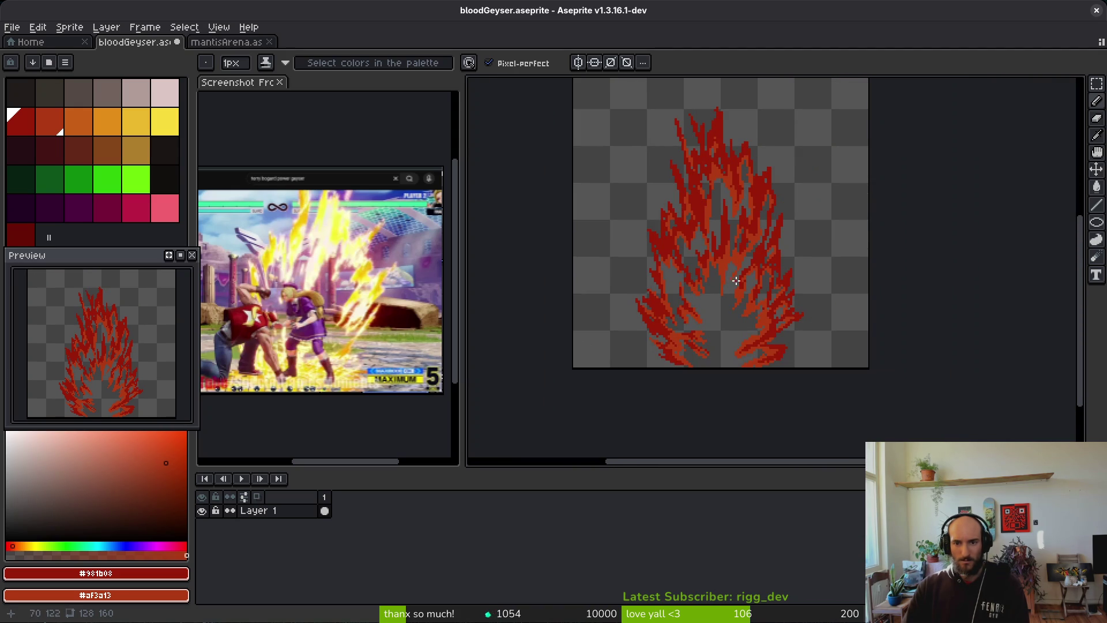
scroll(775, 286, "up", 6)
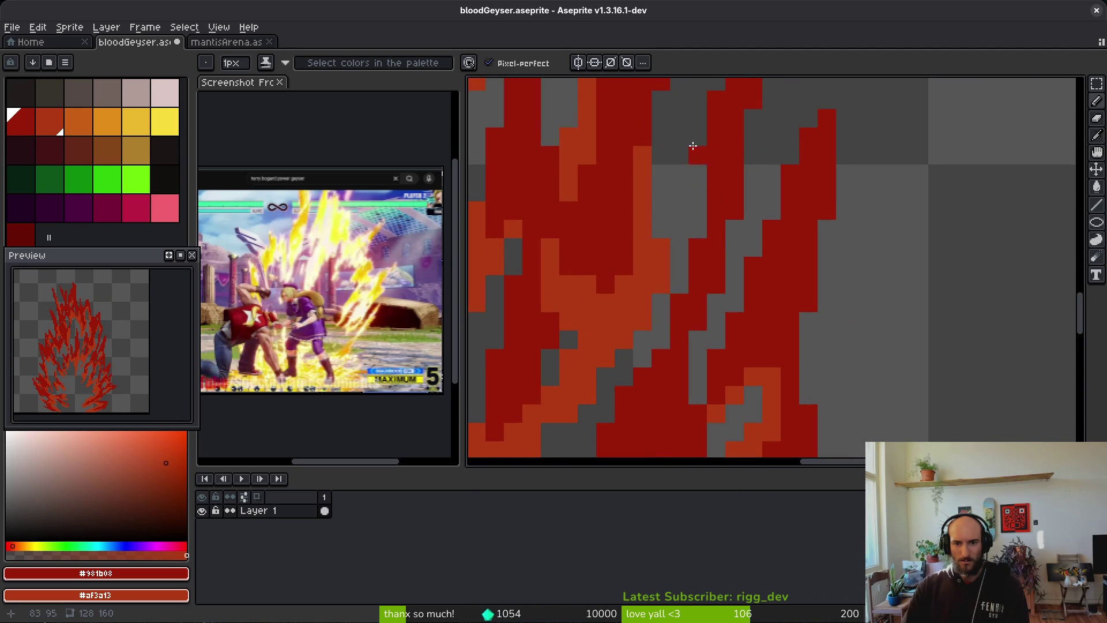
Paint more red pixels on the flame's right edge
left_click_drag(720, 155, 711, 279)
scroll(704, 128, "down", 1)
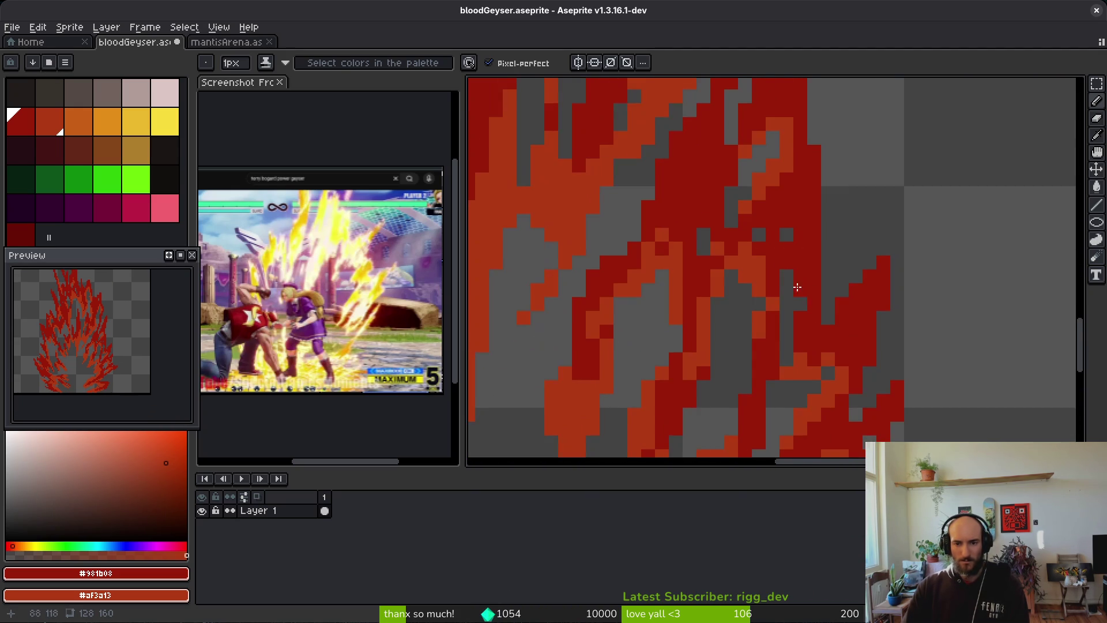
scroll(805, 249, "up", 1)
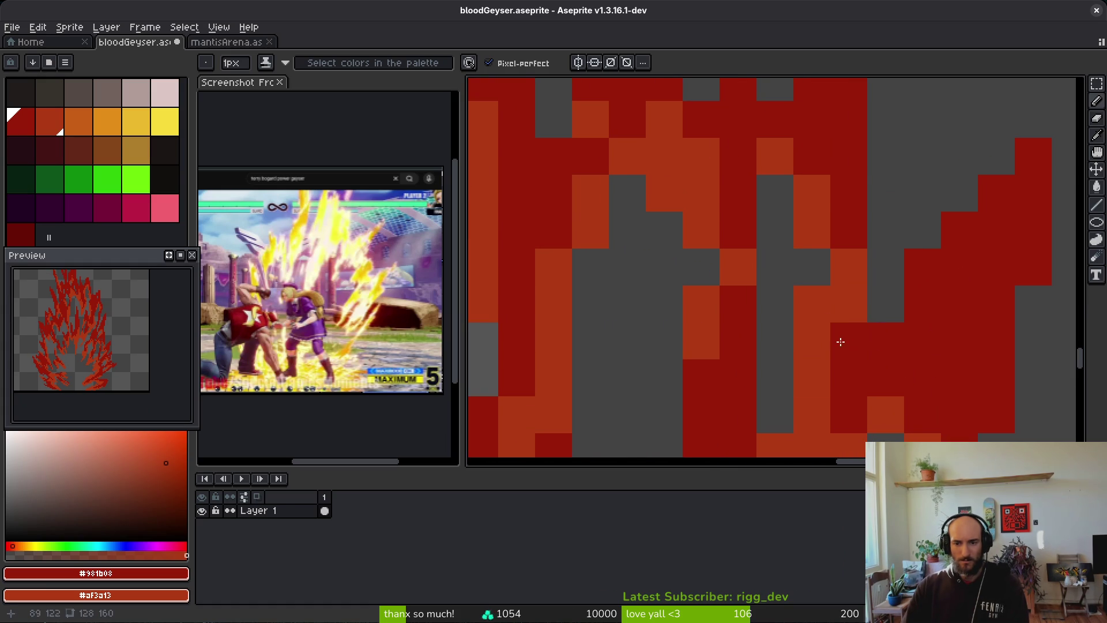
scroll(909, 403, "down", 3)
scroll(819, 289, "up", 5)
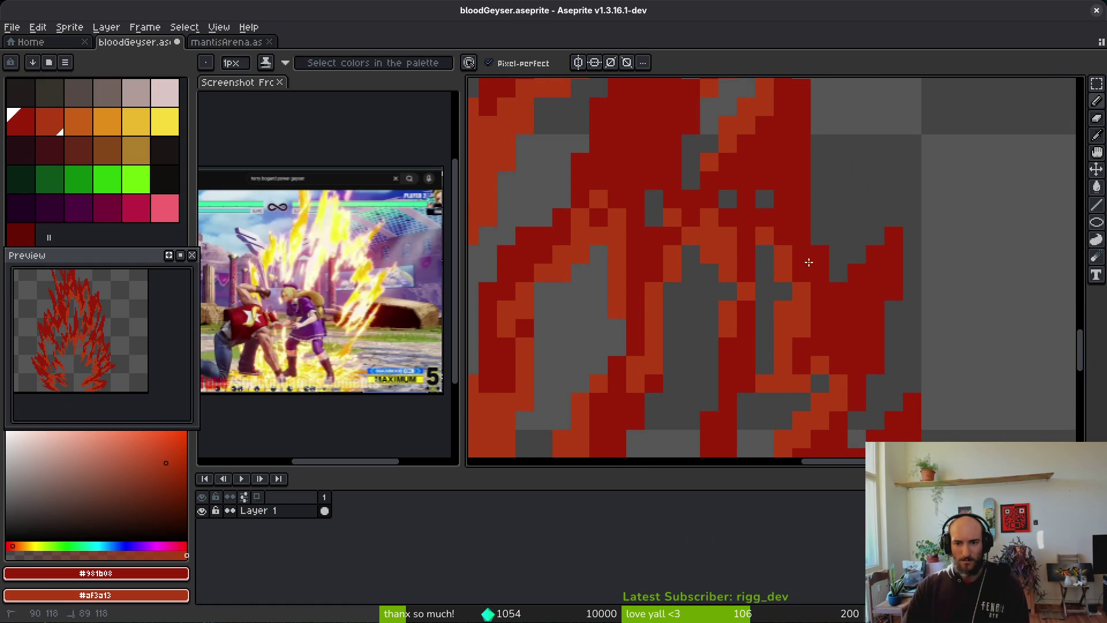
scroll(803, 248, "down", 5)
scroll(866, 340, "up", 3)
left_click_drag(866, 340, 861, 317)
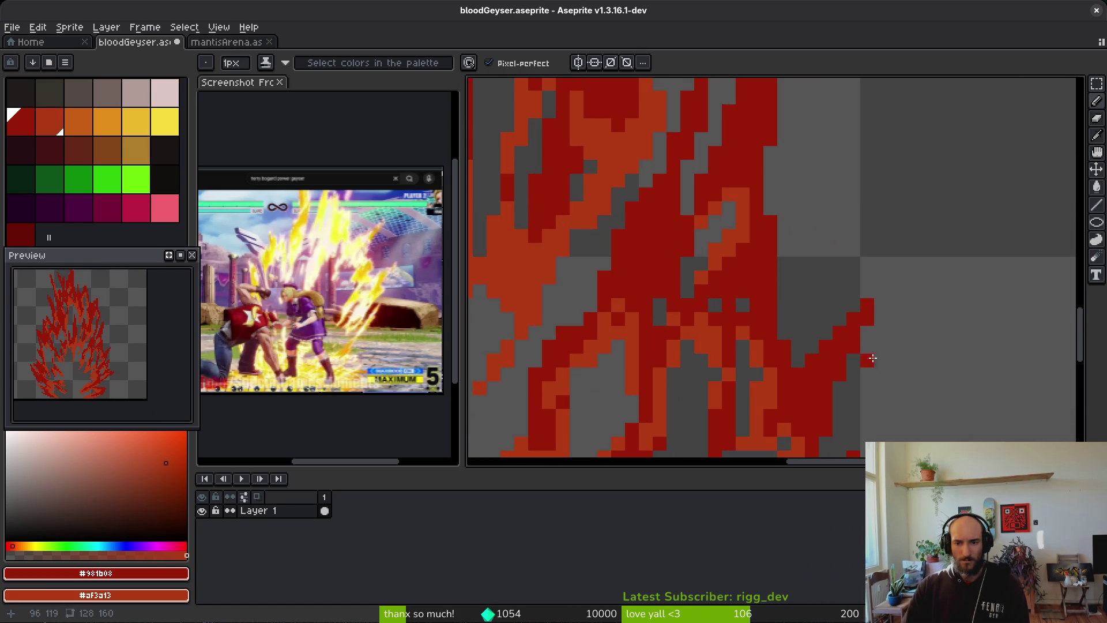
Toggle the Eraser (E) and back to Pencil (B), then zoom out
key("e")
scroll(909, 361, "down", 4)
scroll(799, 339, "down", 1)
key("b")
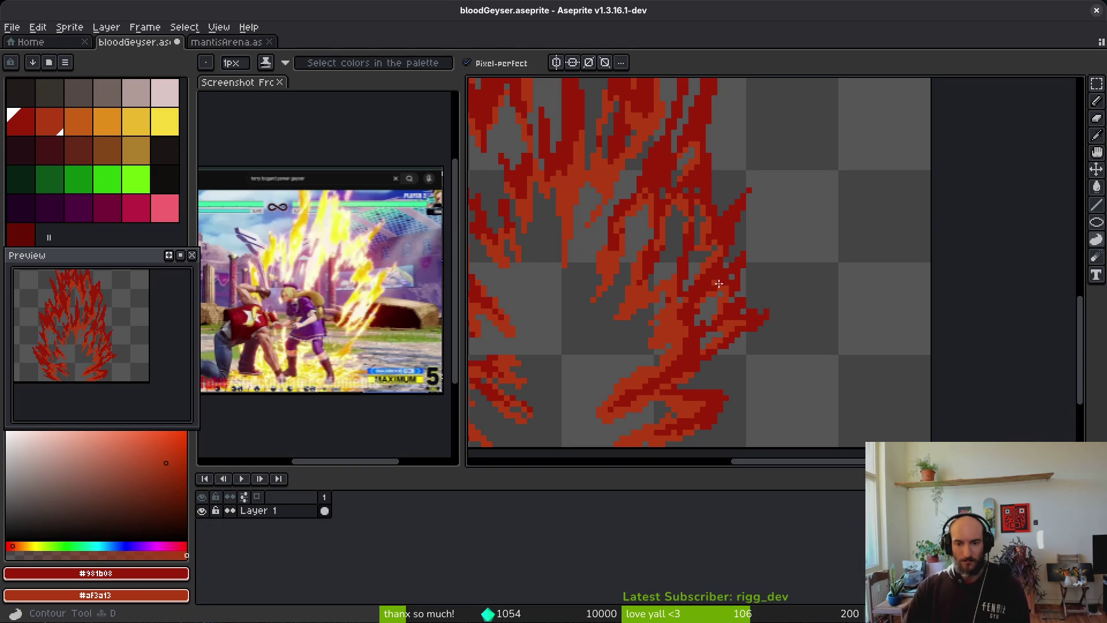
scroll(788, 297, "down", 2)
scroll(768, 295, "down", 1)
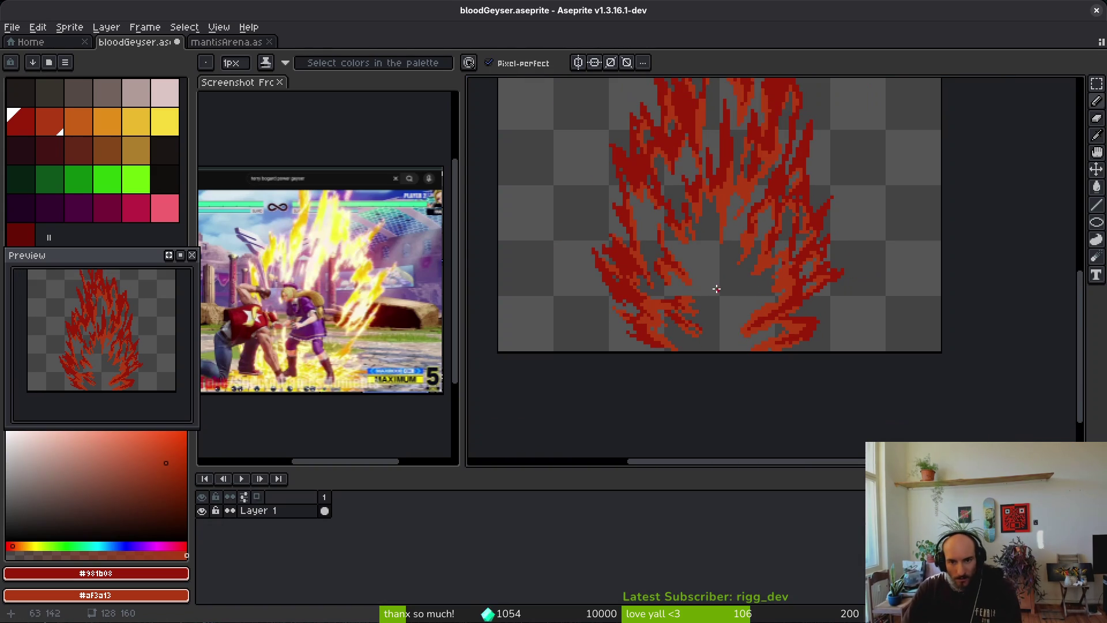
scroll(699, 237, "down", 4)
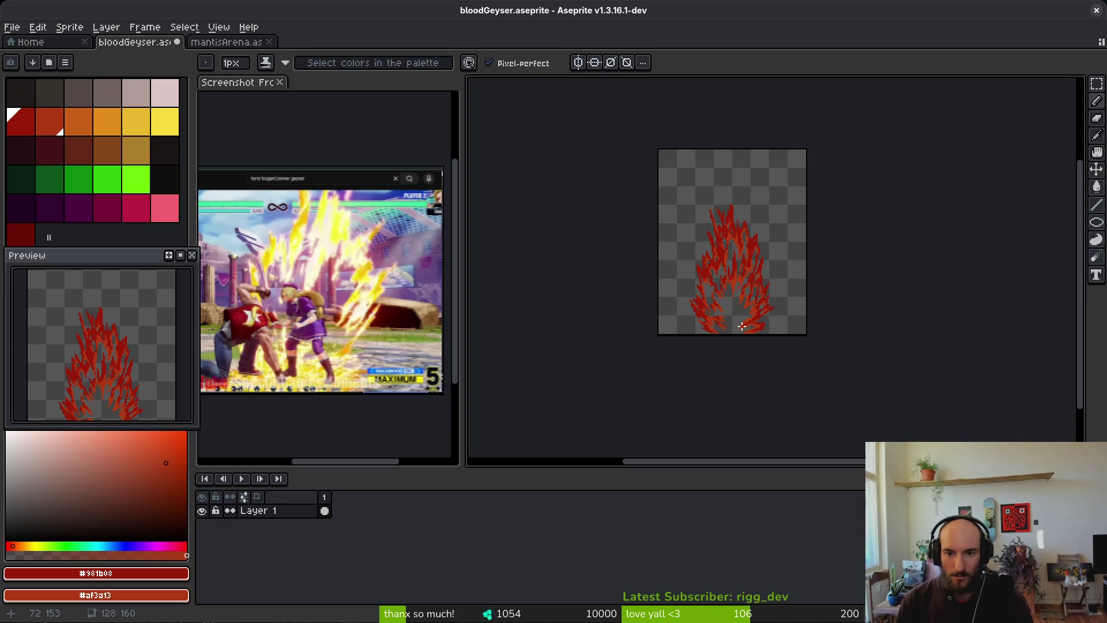
Add four empty frames (five total), return to frame 1, then choose File > Open from the Screenshot tab
key("alt+b")
key("alt+b")
key("alt+b")
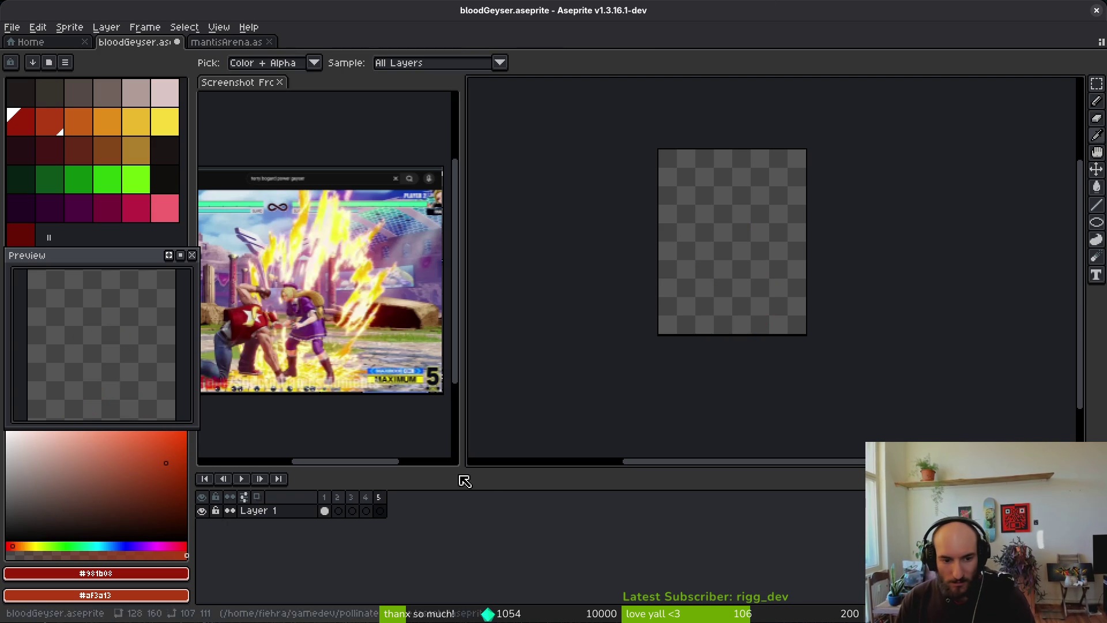
left_click(324, 511)
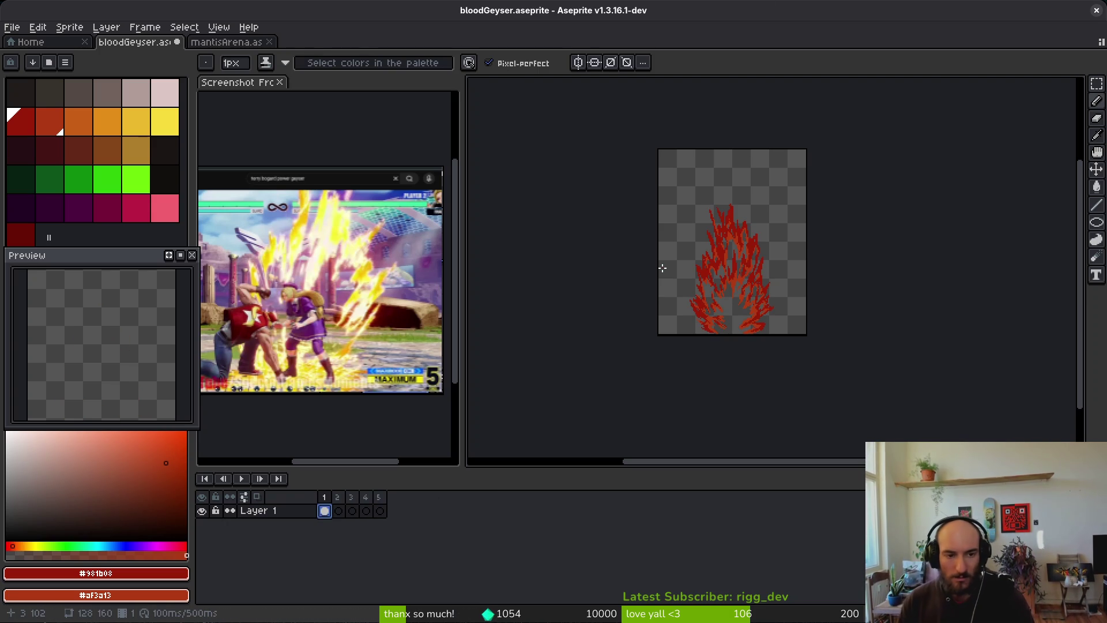
left_click(236, 82)
left_click(12, 27)
left_click(23, 49)
Search the assets folders (art, objects, aseprite, environment) for the reference image
left_click(110, 58)
left_click(110, 58)
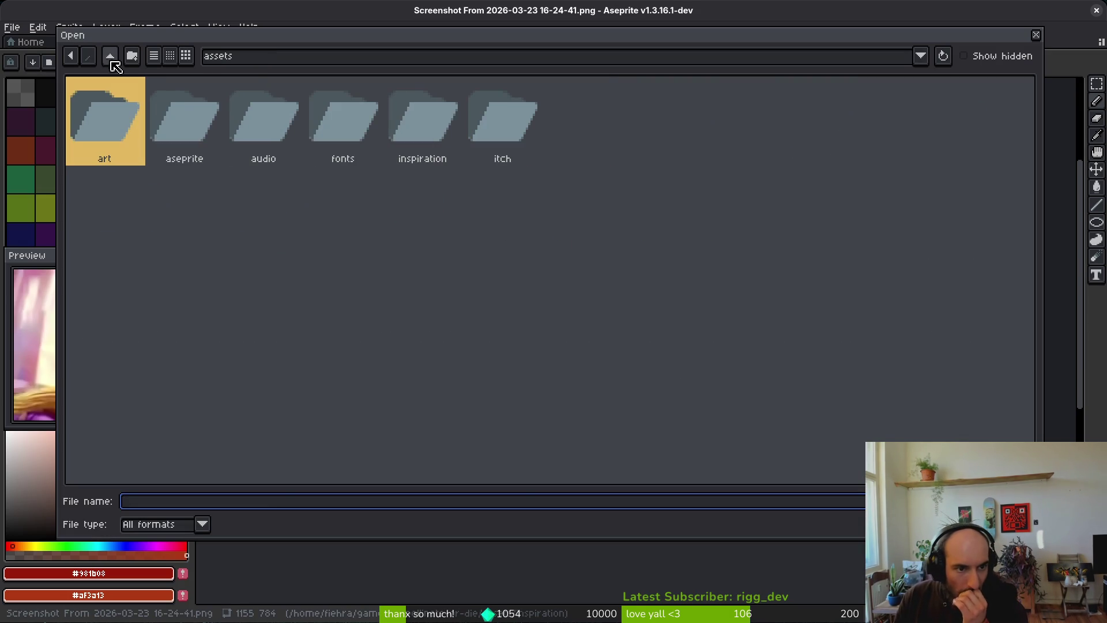
double_click(113, 105)
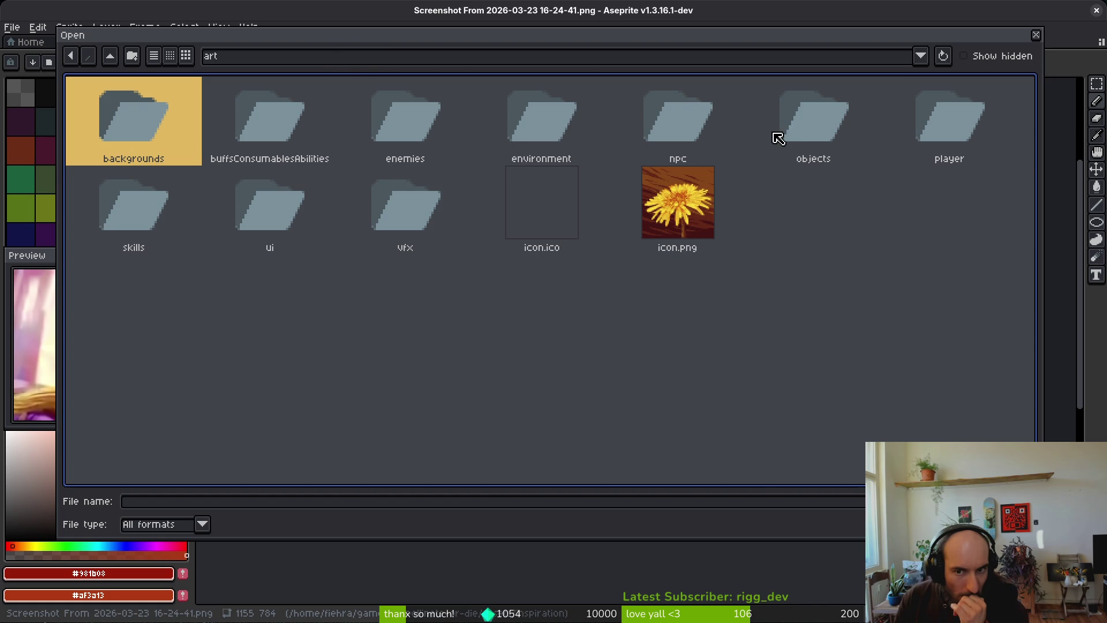
double_click(792, 130)
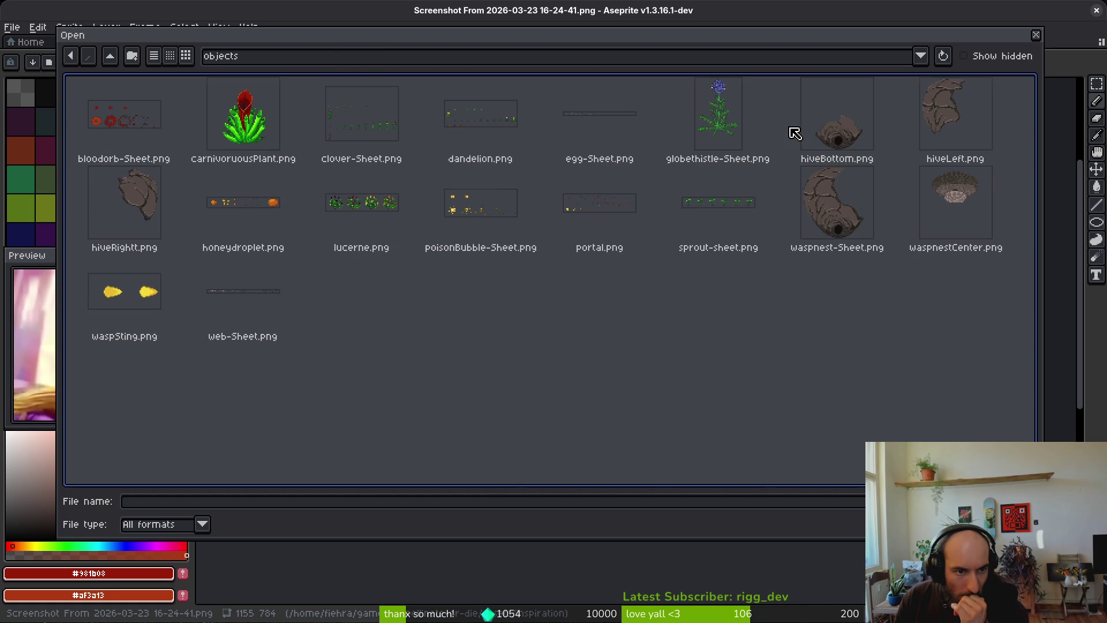
left_click(110, 57)
left_click(111, 57)
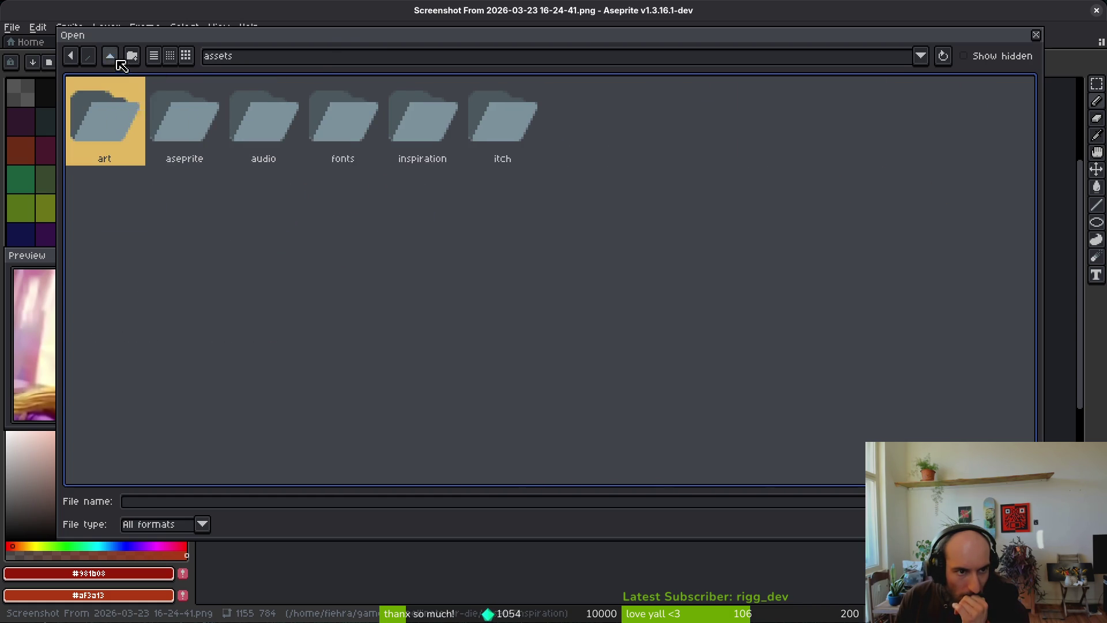
double_click(187, 119)
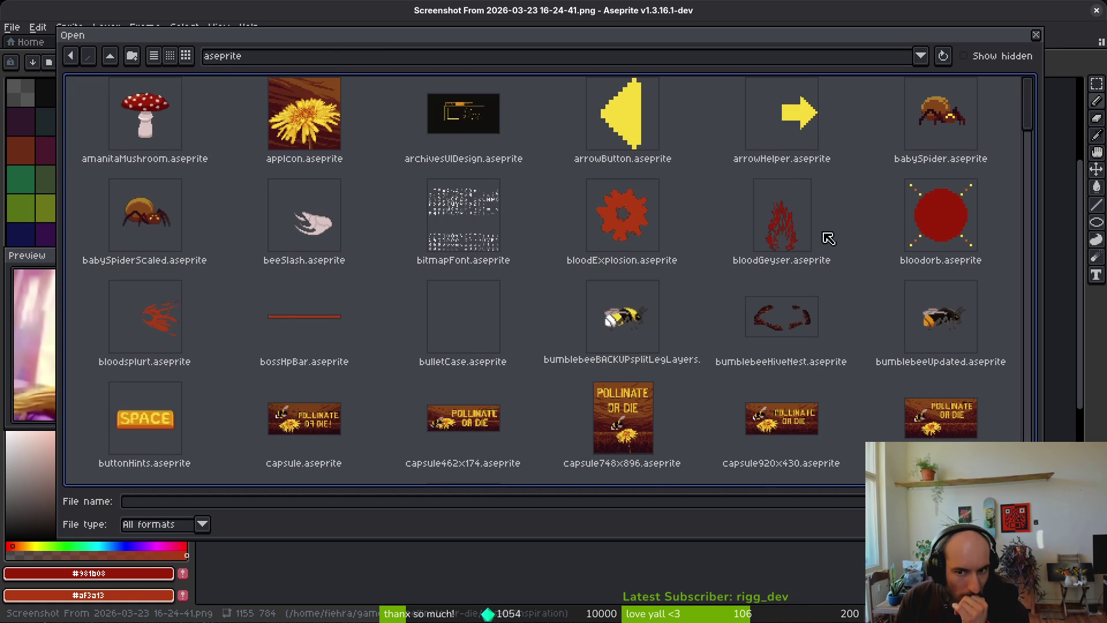
left_click(118, 58)
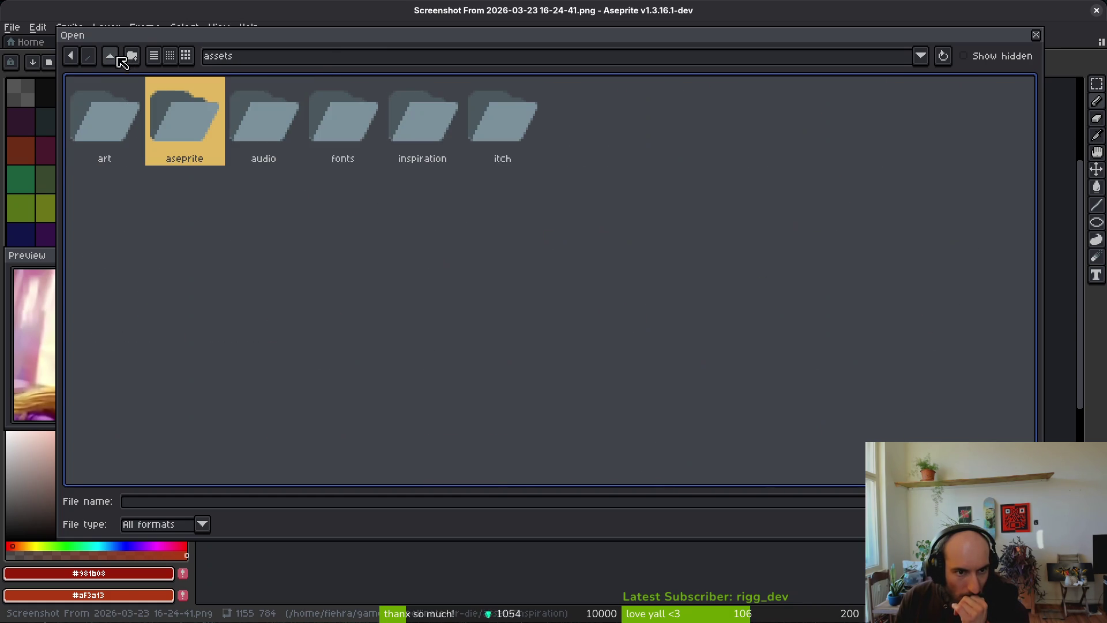
double_click(136, 118)
double_click(500, 119)
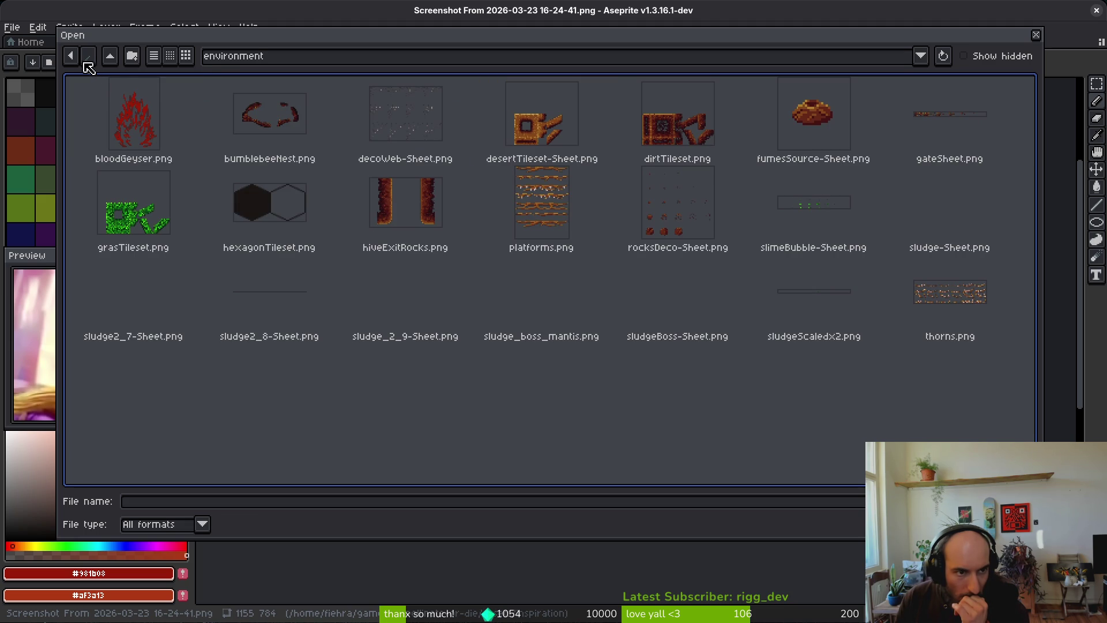
left_click(111, 58)
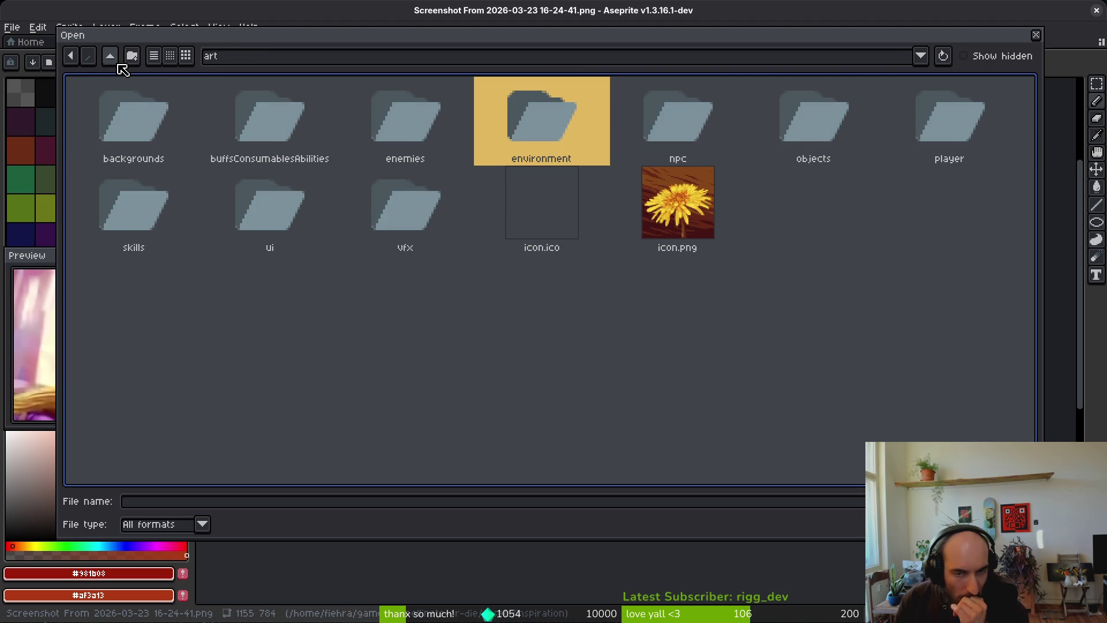
left_click(119, 64)
double_click(416, 126)
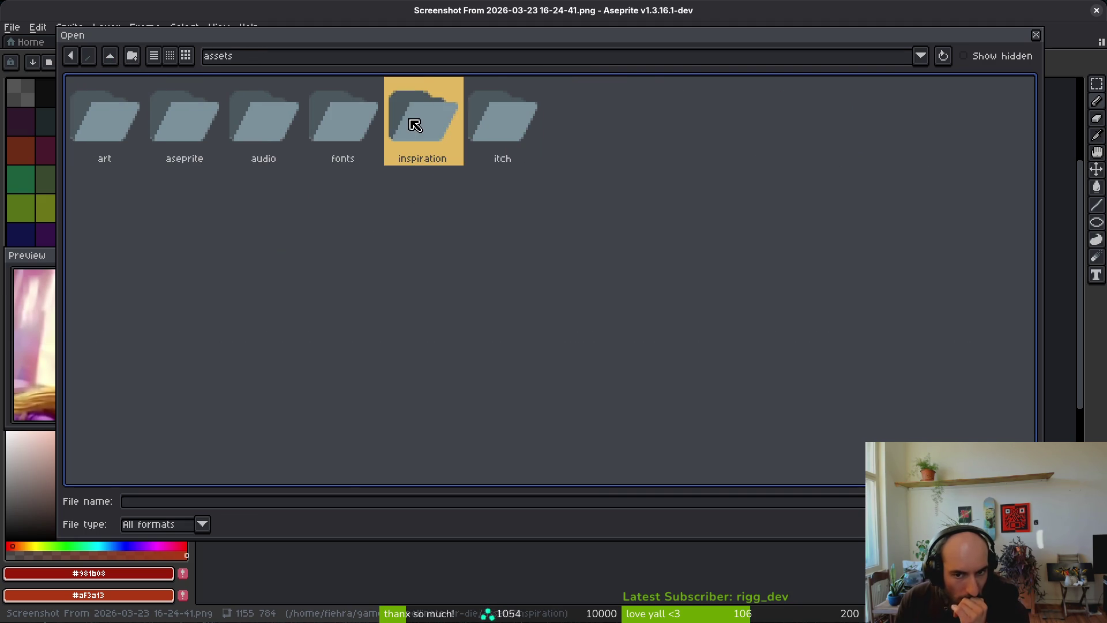
scroll(663, 300, "down", 5)
scroll(660, 332, "down", 10)
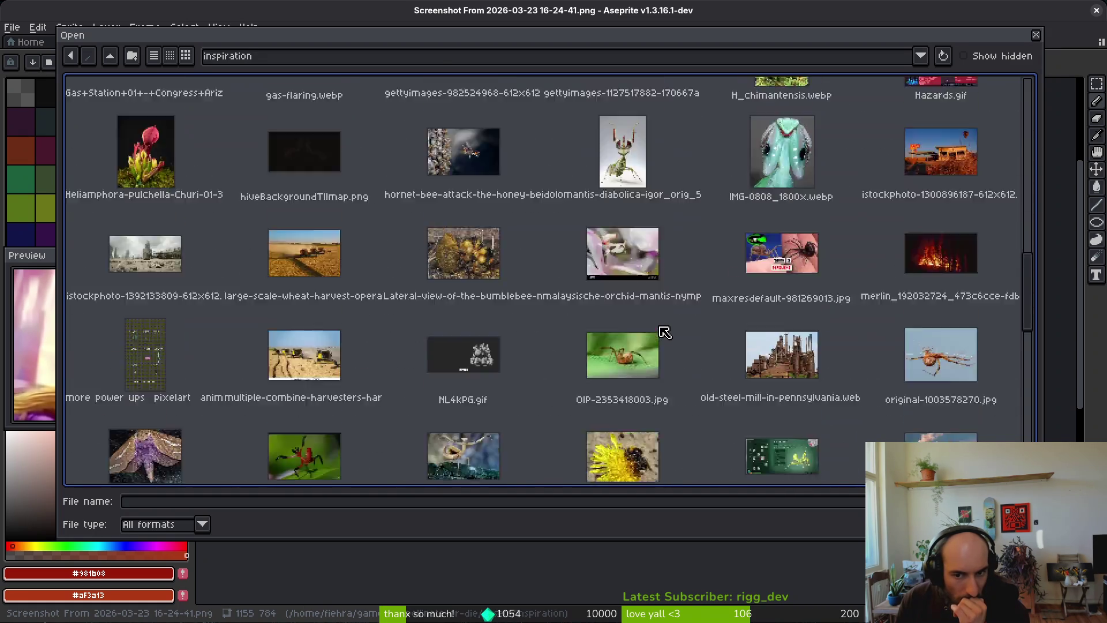
left_click(765, 283)
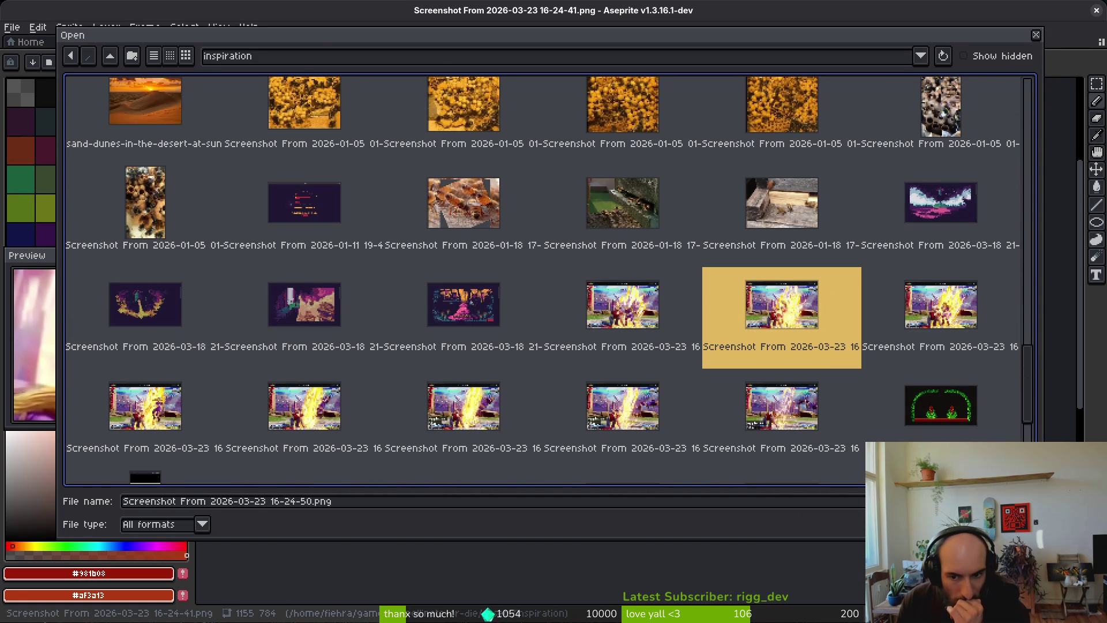
key("Return")
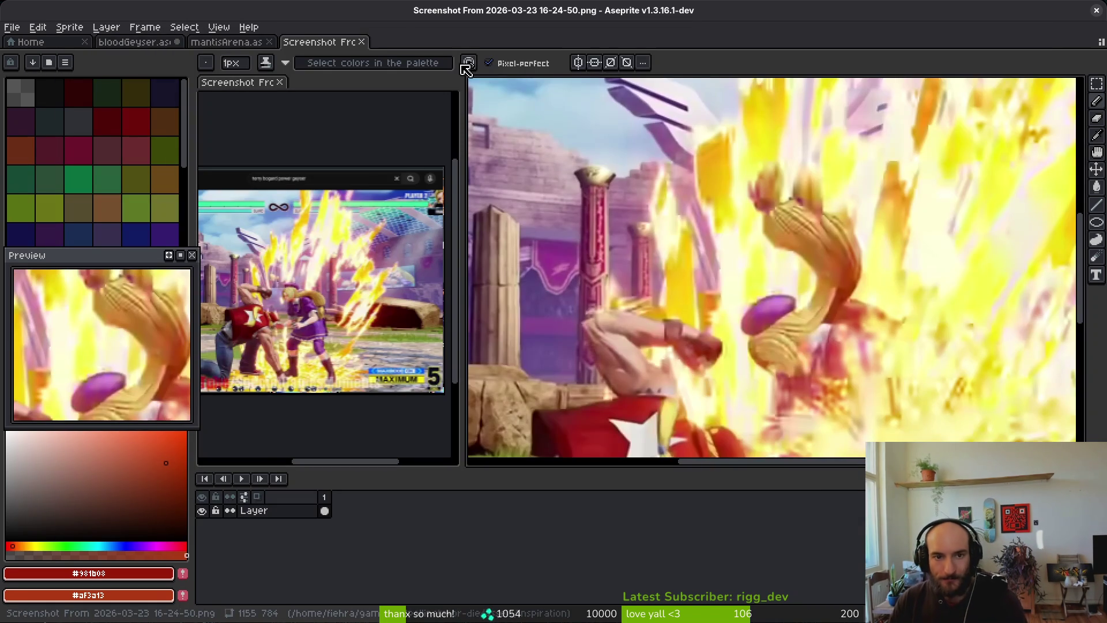
Dock the new screenshot beside the other reference and close the mantisArena document
mouse_move(317, 43)
left_mouse_down()
mouse_move(284, 168)
mouse_move(279, 92)
mouse_move(306, 89)
left_mouse_up()
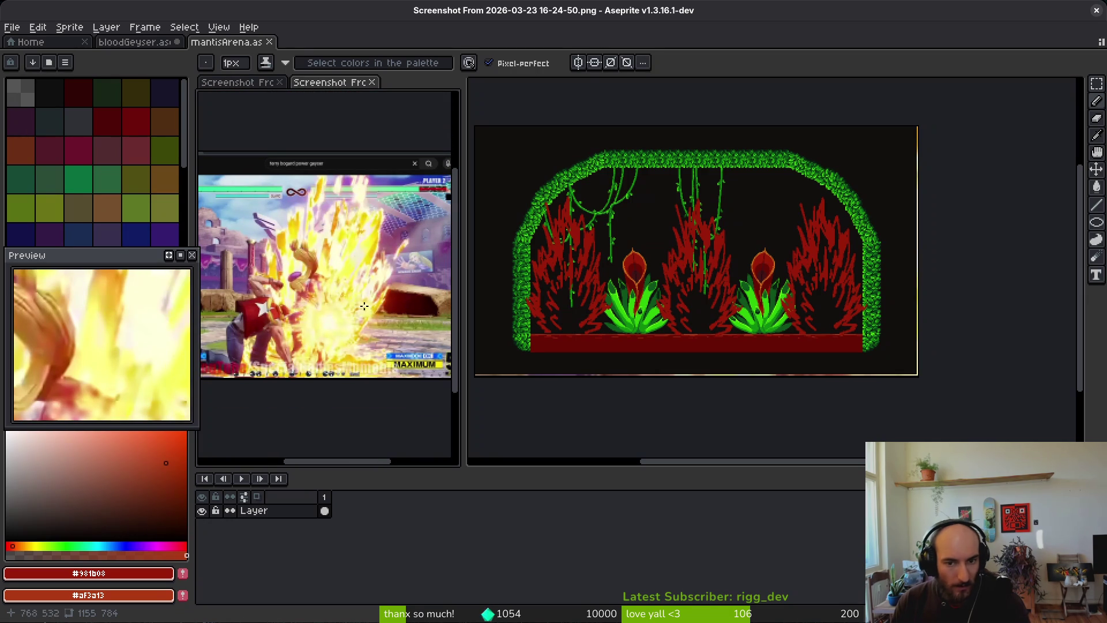
left_click(251, 44)
left_click(269, 42)
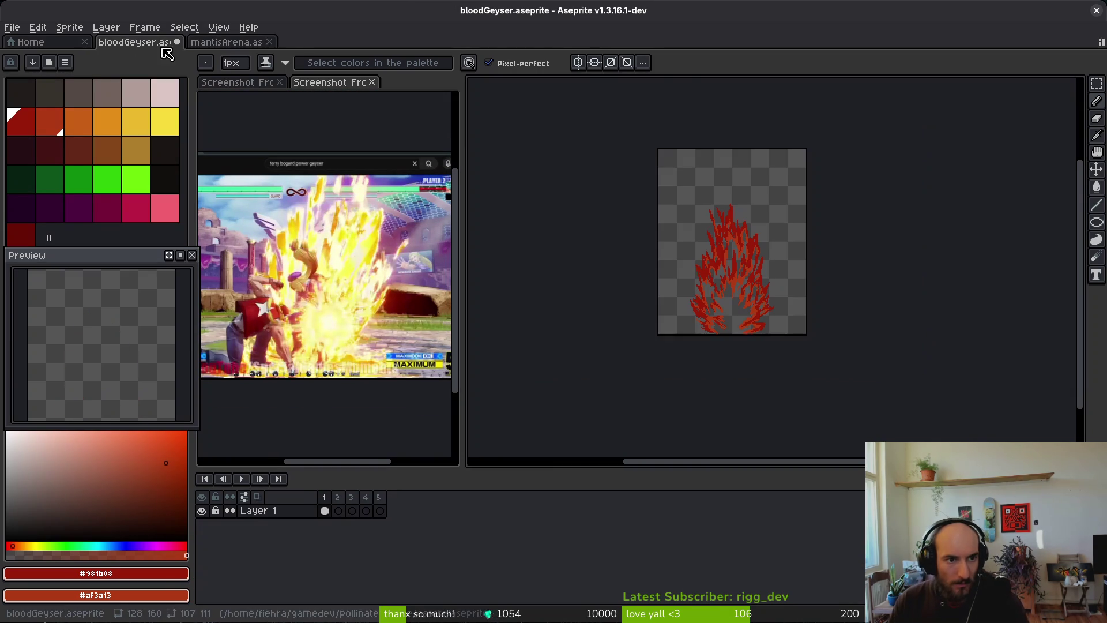
Go to empty frame 2 of bloodGeyser and turn on onion skin
scroll(774, 309, "right", 4)
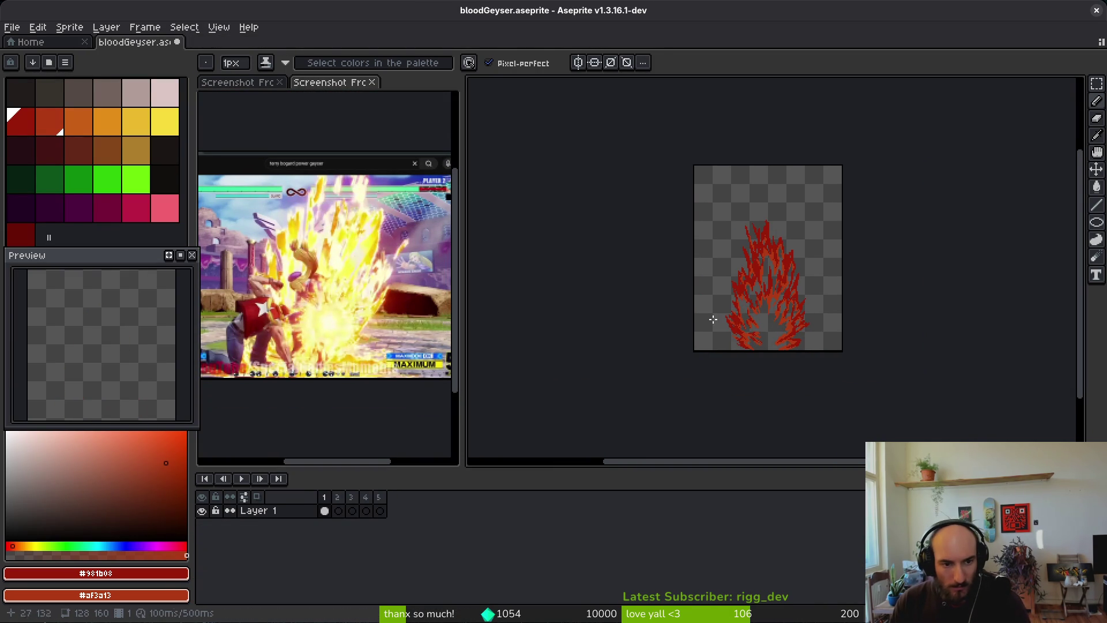
key("Right")
key("Left")
key("Right")
left_click(257, 497)
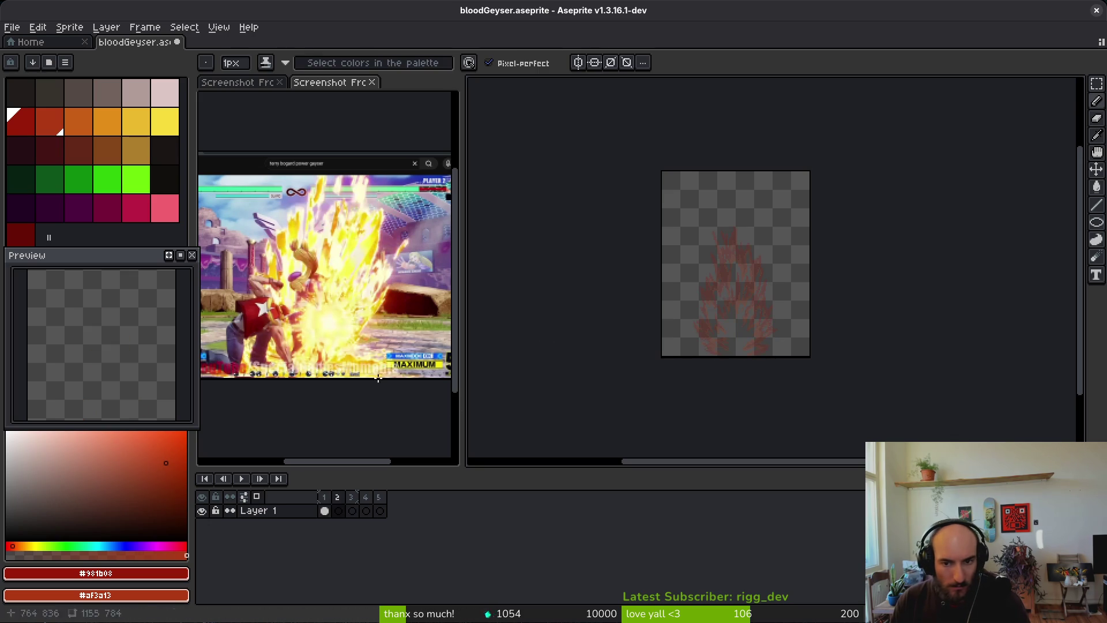
Paint a thick #af3a13 flame centre with left and right branches over the onion skin
scroll(701, 327, "up", 4)
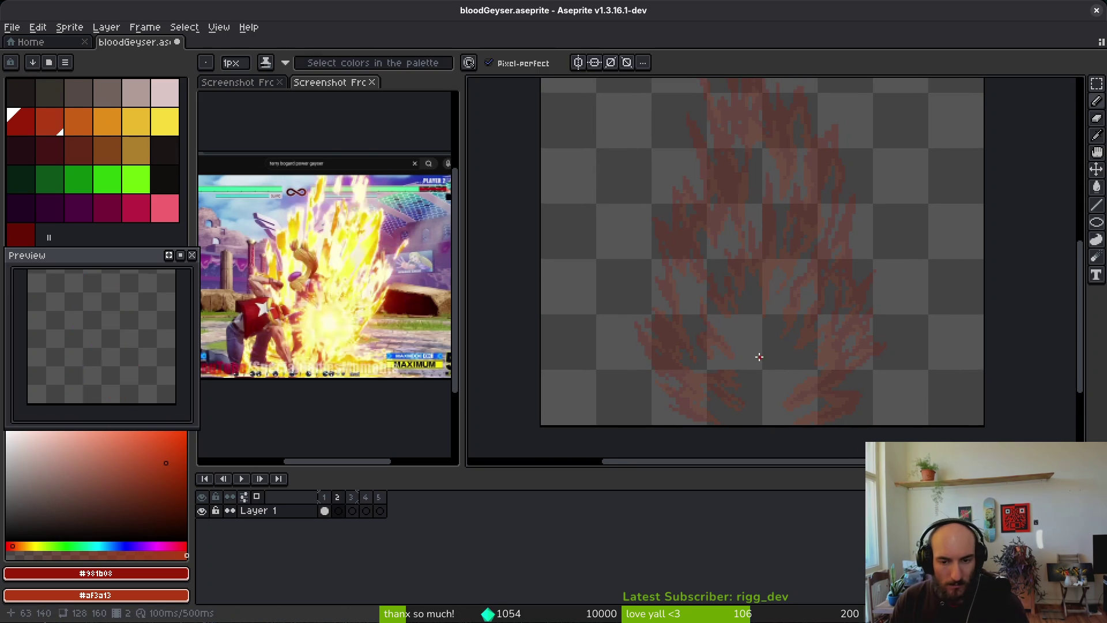
scroll(763, 355, "down", 1)
scroll(763, 355, "right", 1)
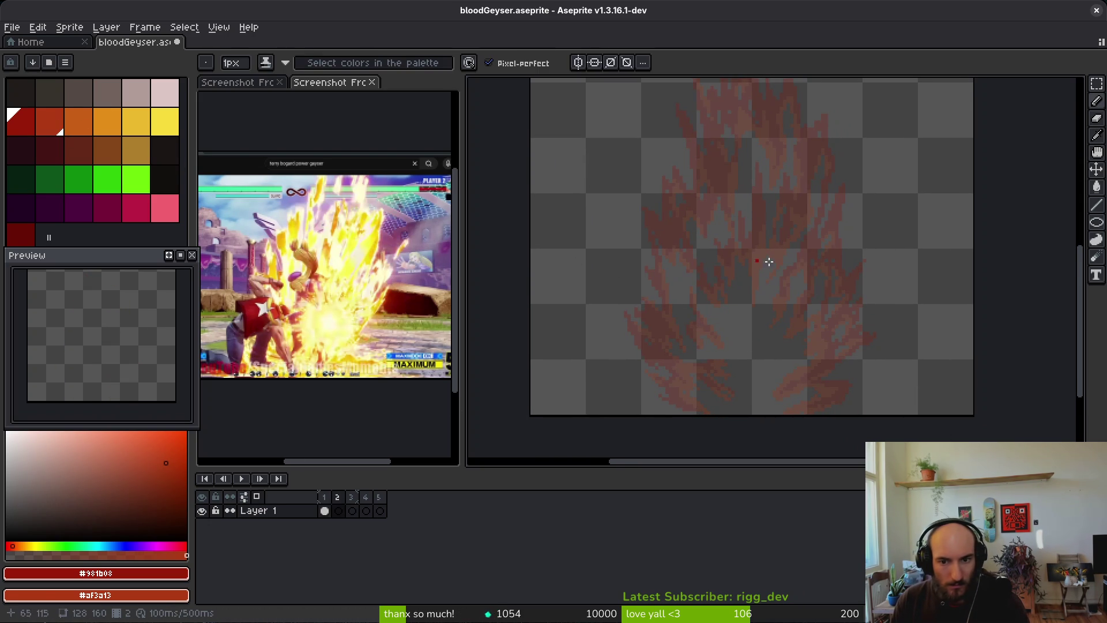
scroll(775, 297, "up", 2)
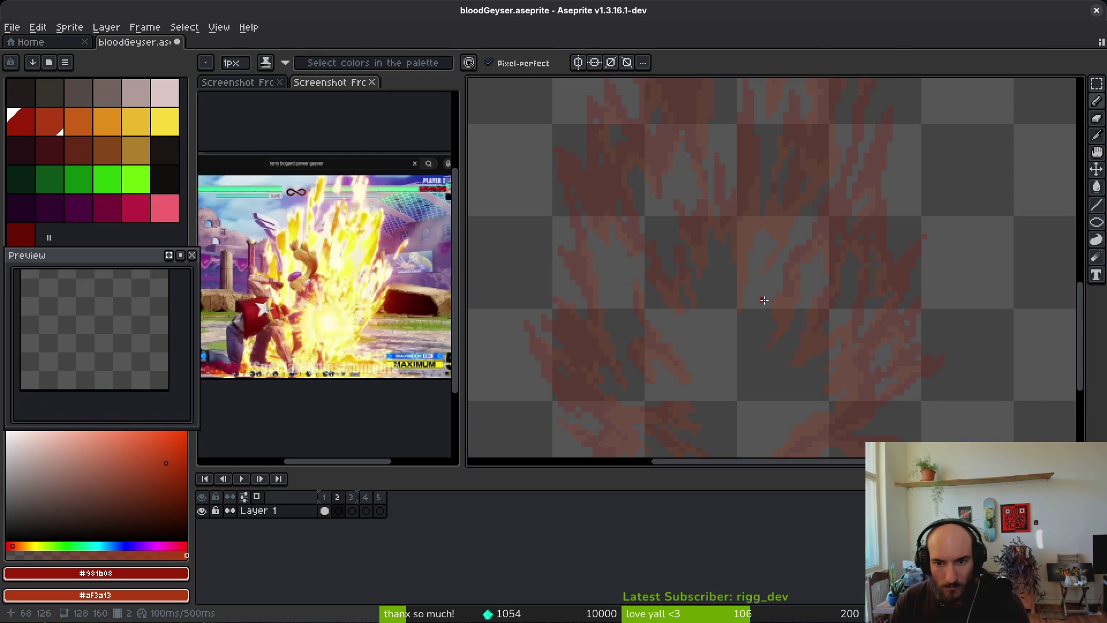
scroll(802, 356, "up", 3, "ctrl")
scroll(796, 353, "down", 2)
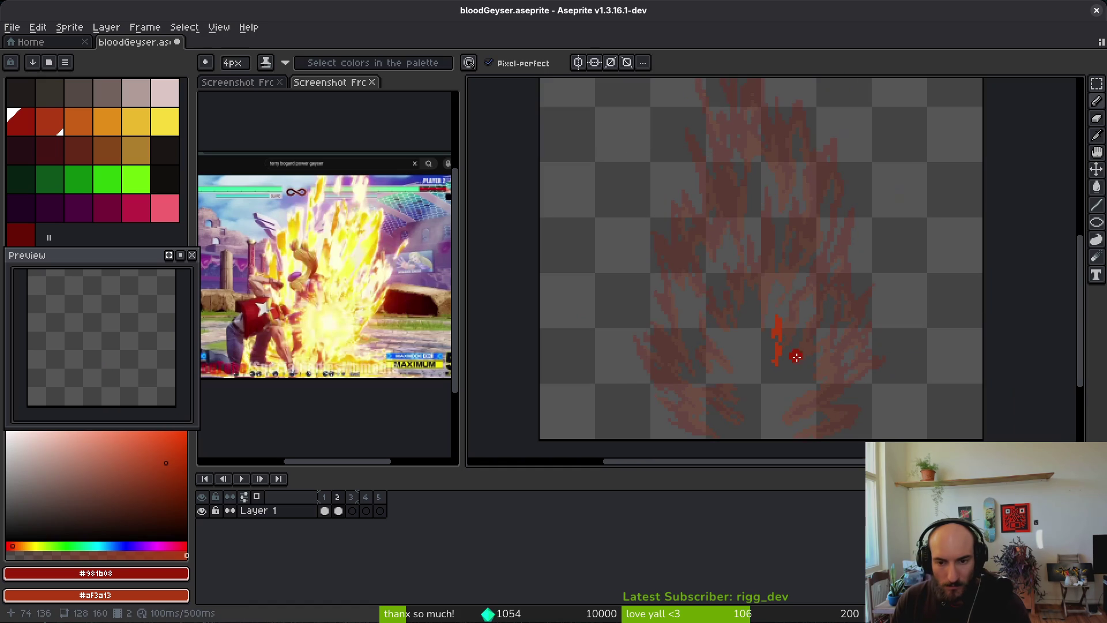
left_click_drag(794, 301, 783, 324)
mouse_move(812, 330)
left_mouse_down()
mouse_move(796, 386)
mouse_move(803, 404)
mouse_move(788, 422)
mouse_move(752, 381)
mouse_move(738, 317)
mouse_move(764, 164)
left_mouse_up()
scroll(774, 231, "up", 1)
left_click_drag(815, 257, 818, 286)
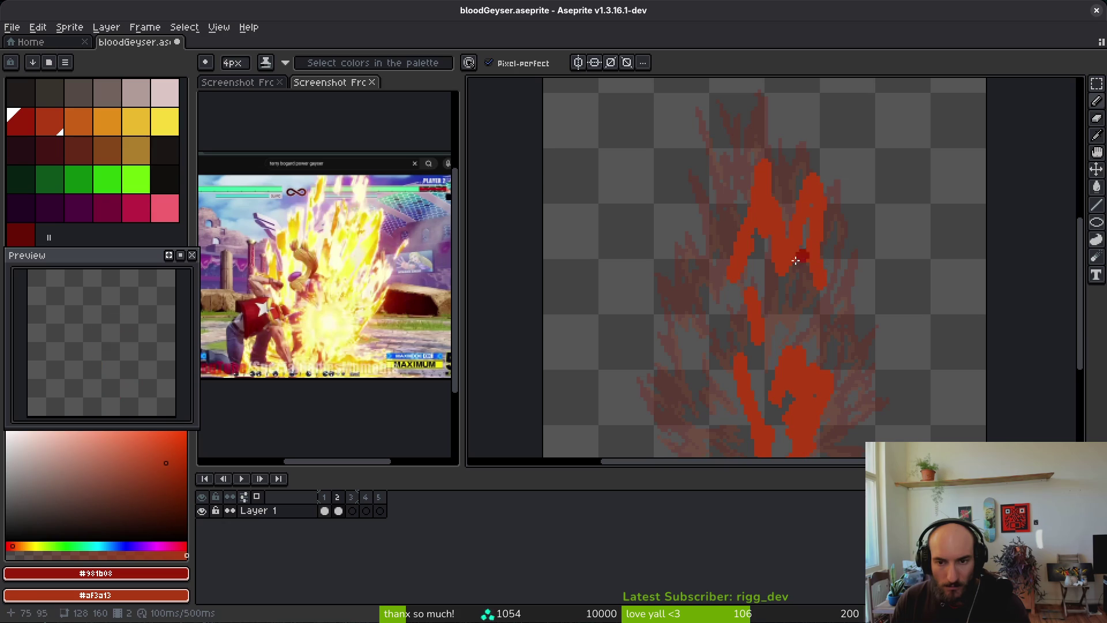
left_click_drag(729, 283, 736, 299)
scroll(796, 290, "down", 1)
mouse_move(807, 254)
left_mouse_down()
mouse_move(791, 271)
mouse_move(804, 245)
mouse_move(842, 260)
mouse_move(864, 226)
left_mouse_up()
Shrink the pencil to 3px and extend the flame's branches and tongues down toward the base
key("minus")
left_click_drag(852, 276, 821, 310)
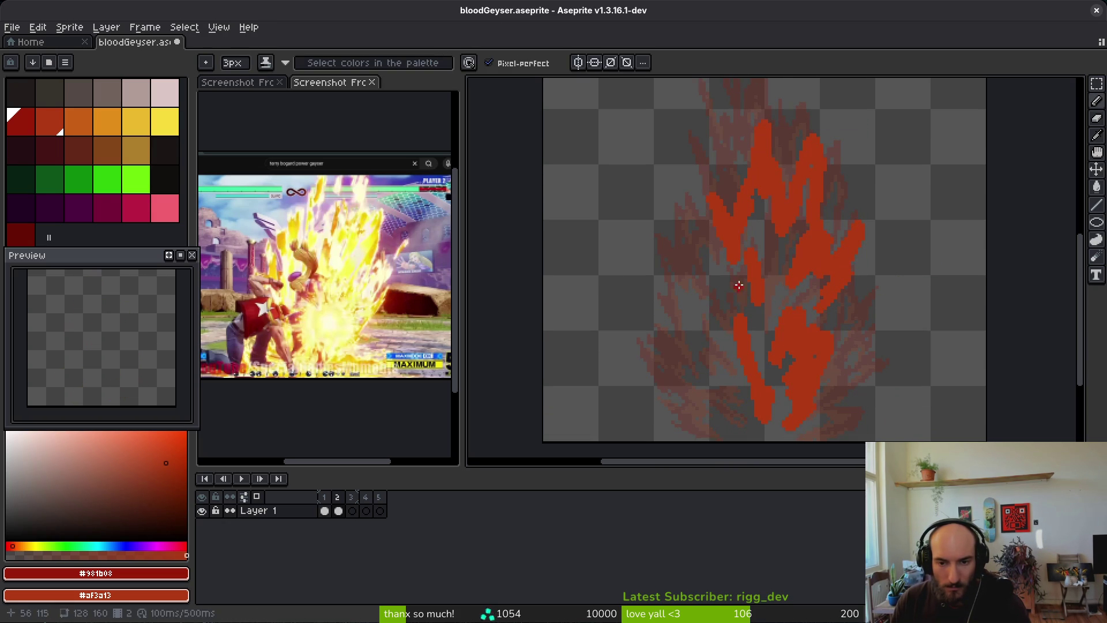
mouse_move(709, 328)
left_mouse_down()
mouse_move(697, 378)
mouse_move(737, 427)
mouse_move(715, 403)
mouse_move(678, 396)
left_mouse_up()
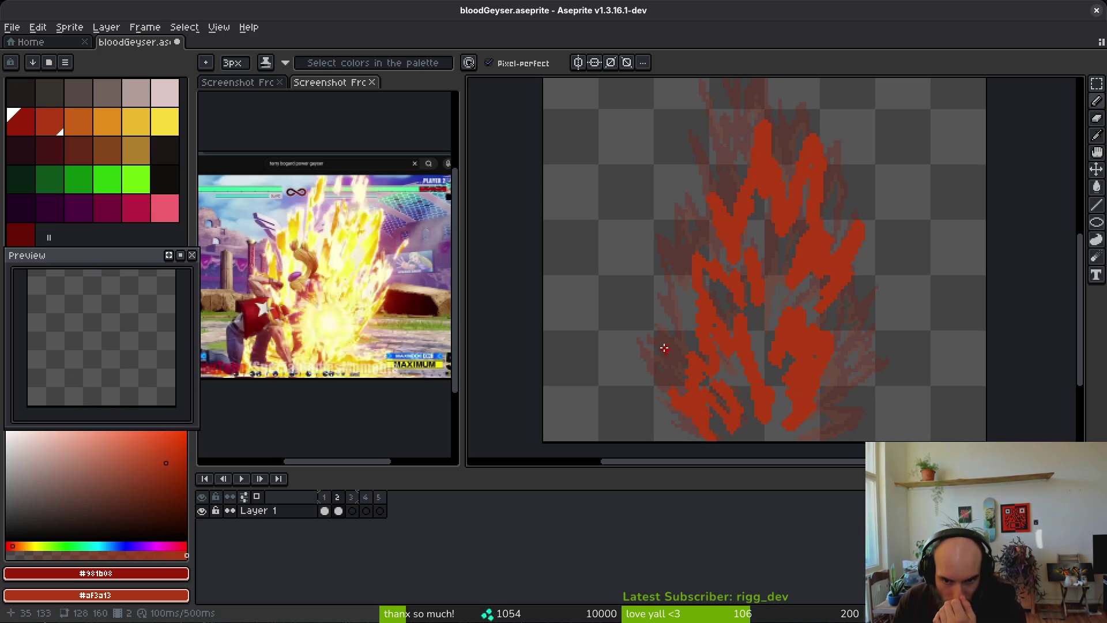
left_click_drag(683, 333, 702, 305)
scroll(796, 328, "up", 3)
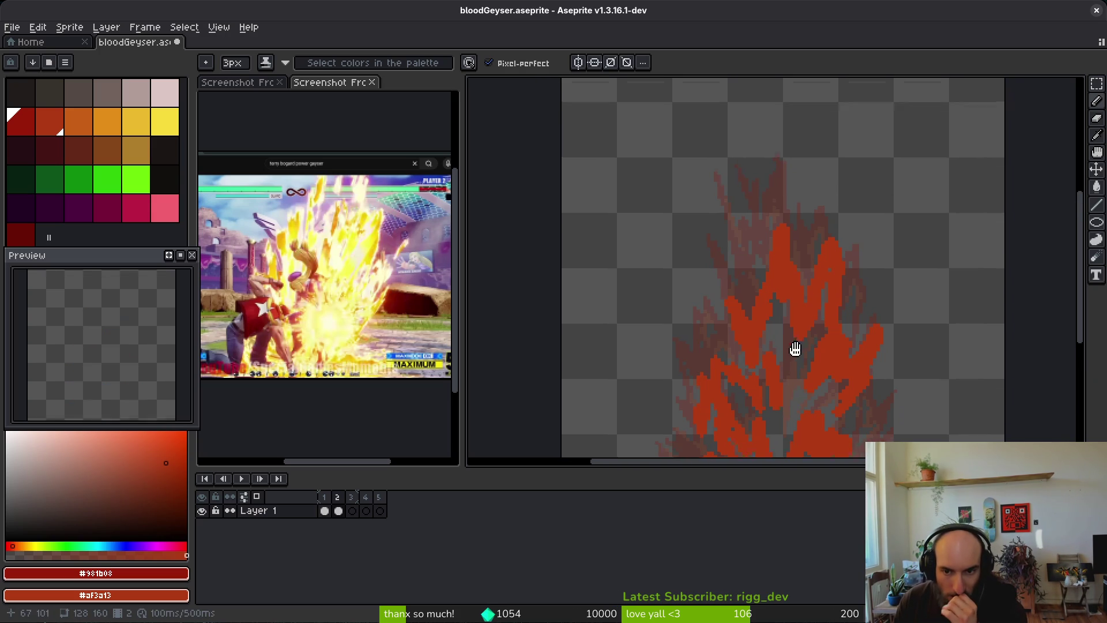
mouse_move(786, 249)
left_mouse_down()
mouse_move(785, 215)
mouse_move(787, 254)
mouse_move(764, 179)
left_mouse_up()
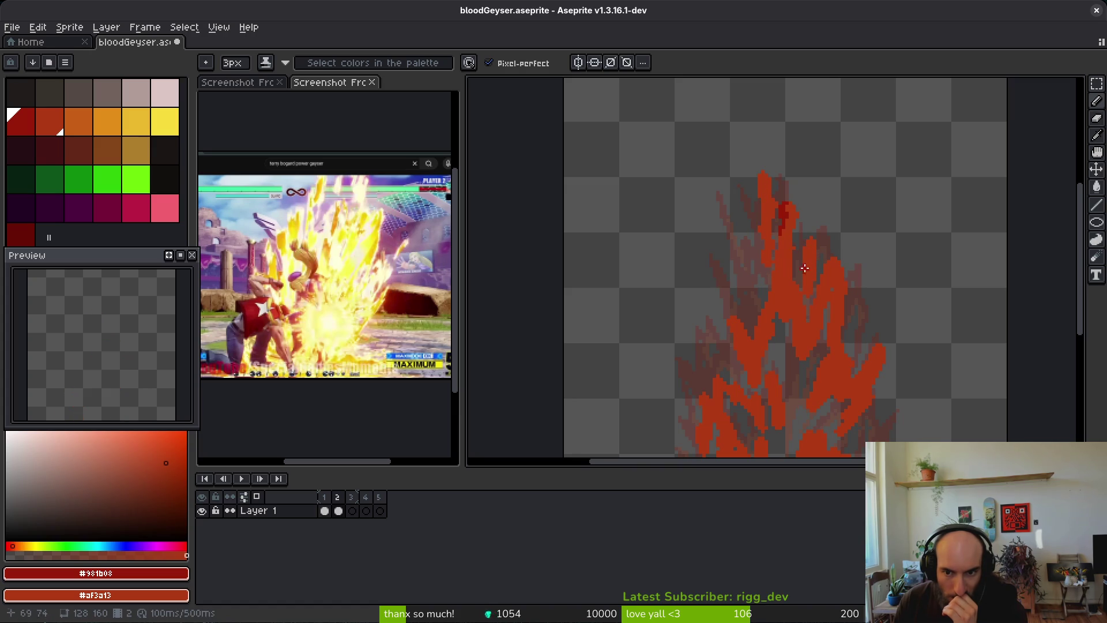
scroll(773, 265, "down", 3)
left_click_drag(724, 292, 728, 271)
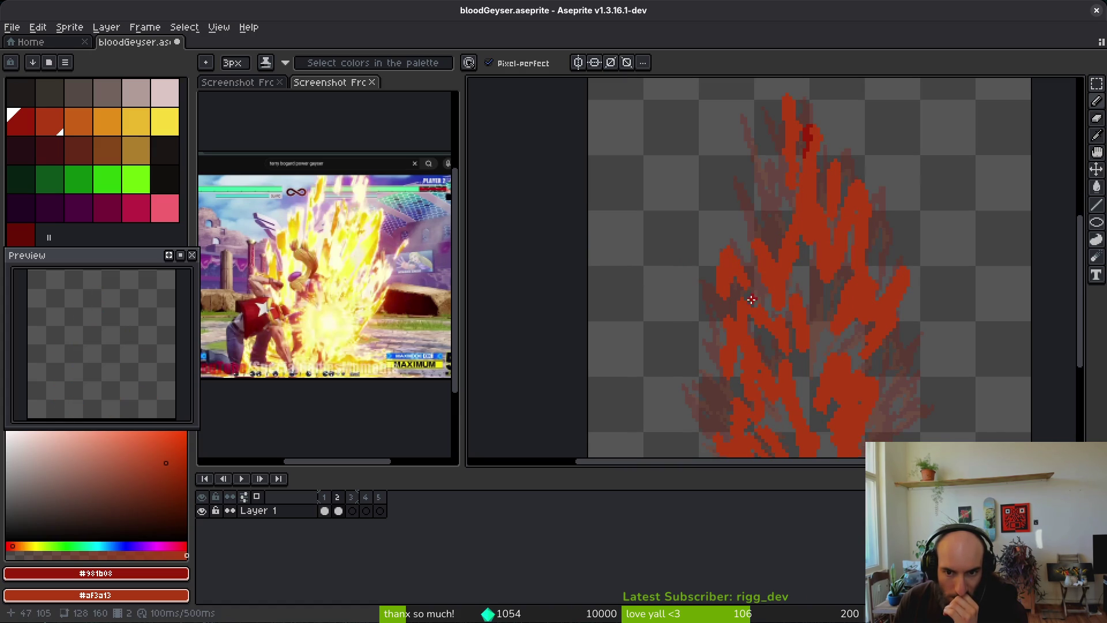
scroll(805, 301, "down", 3)
scroll(805, 301, "right", 3)
mouse_move(750, 215)
left_mouse_down()
mouse_move(743, 249)
mouse_move(731, 252)
mouse_move(778, 247)
left_mouse_up()
left_click_drag(747, 290, 705, 324)
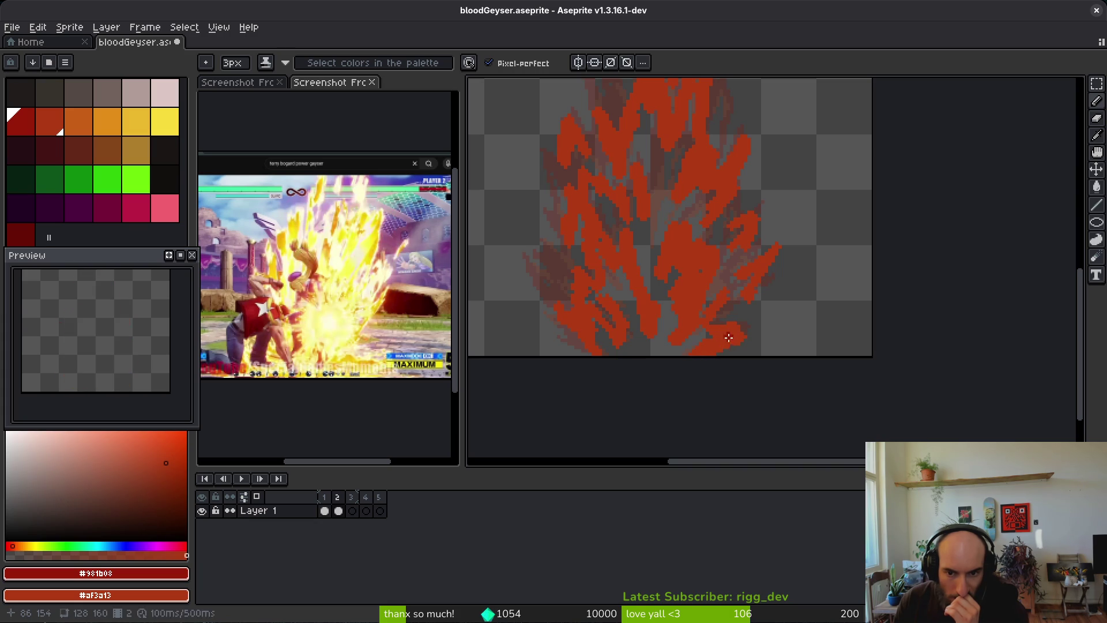
scroll(734, 317, "up", 1)
scroll(734, 317, "left", 1)
scroll(693, 346, "up", 1)
scroll(635, 359, "left", 1)
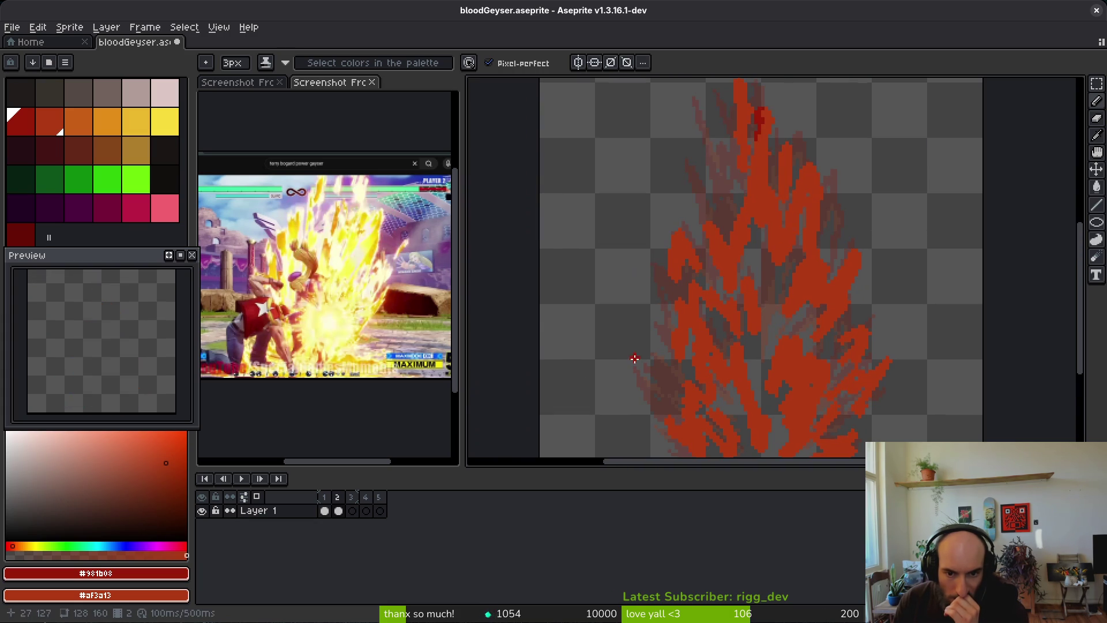
left_click_drag(678, 377, 648, 379)
Add red strokes on the flame's right, then #981b08 dark red strokes along the right flame
scroll(704, 355, "up", 1)
scroll(704, 356, "up", 2)
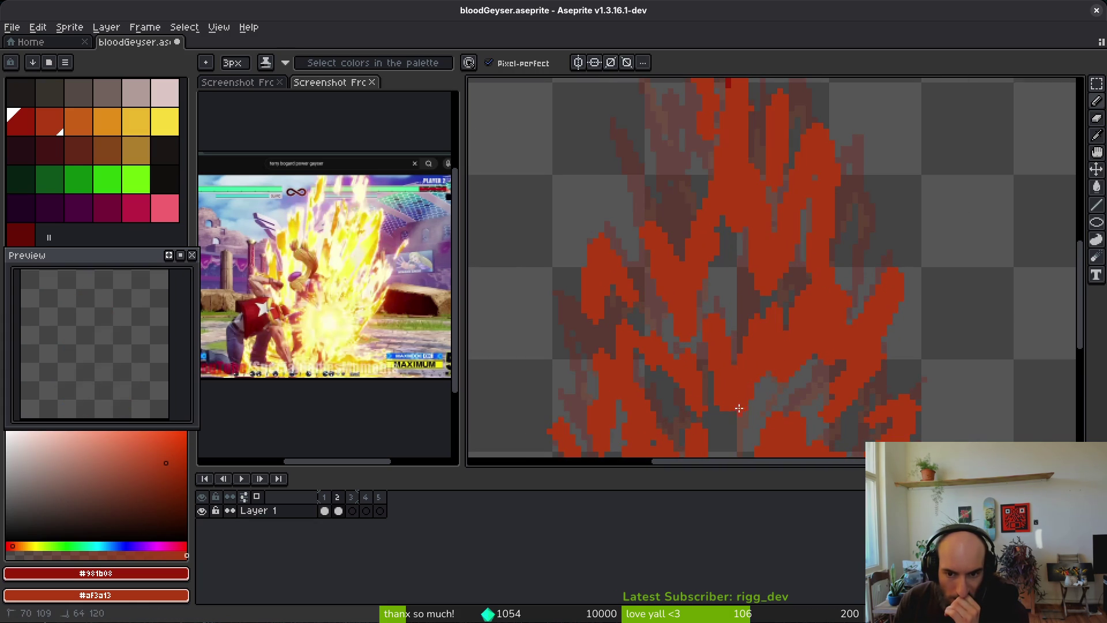
scroll(755, 363, "up", 1)
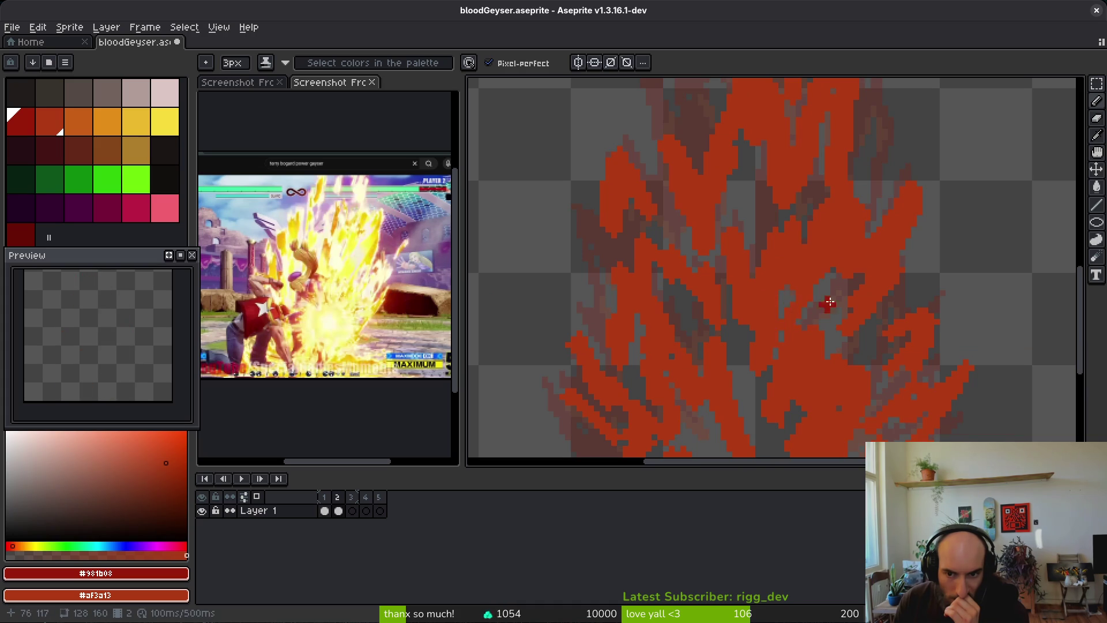
scroll(822, 314, "down", 3)
scroll(781, 279, "up", 4)
left_click(732, 344, "shift")
scroll(710, 260, "down", 2)
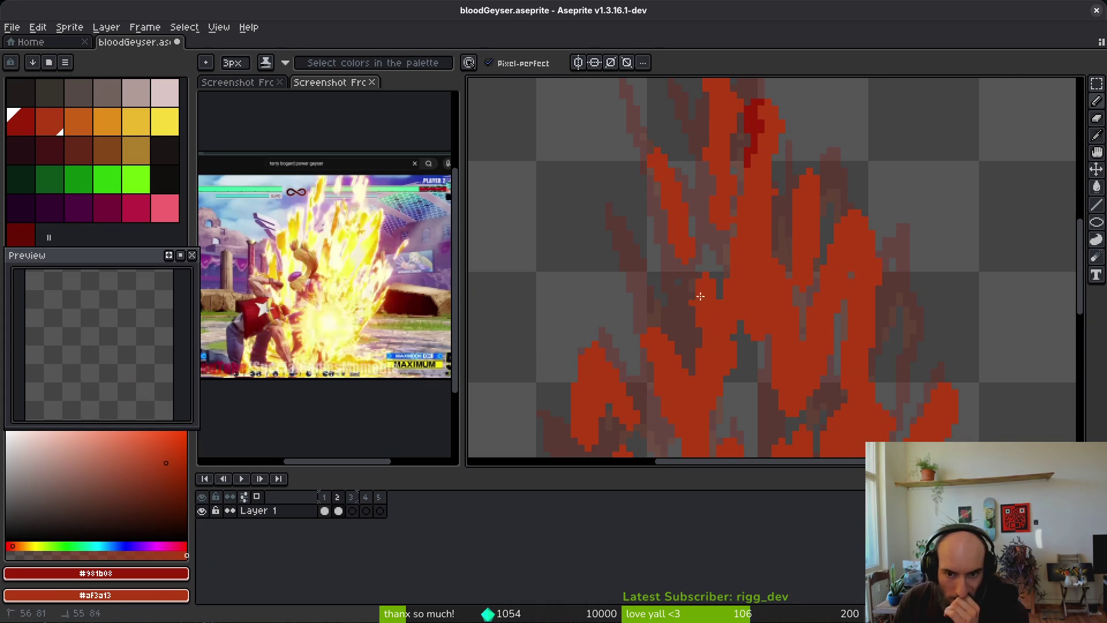
mouse_move(891, 325)
left_mouse_down()
mouse_move(882, 336)
mouse_move(927, 371)
left_mouse_up()
scroll(923, 346, "down", 1)
mouse_move(900, 302)
left_mouse_down()
mouse_move(900, 352)
mouse_move(900, 227)
left_mouse_up()
mouse_move(901, 228)
left_mouse_down()
mouse_move(882, 334)
mouse_move(885, 297)
mouse_move(834, 277)
mouse_move(796, 323)
mouse_move(806, 295)
mouse_move(787, 231)
mouse_move(768, 254)
left_mouse_up()
scroll(795, 266, "down", 5)
scroll(796, 267, "up", 2)
Redo the dark red #981b08 strokes near the flame tips, shrinking the pencil to 1px
key("ctrl+z")
key("ctrl+z")
scroll(829, 259, "up", 2)
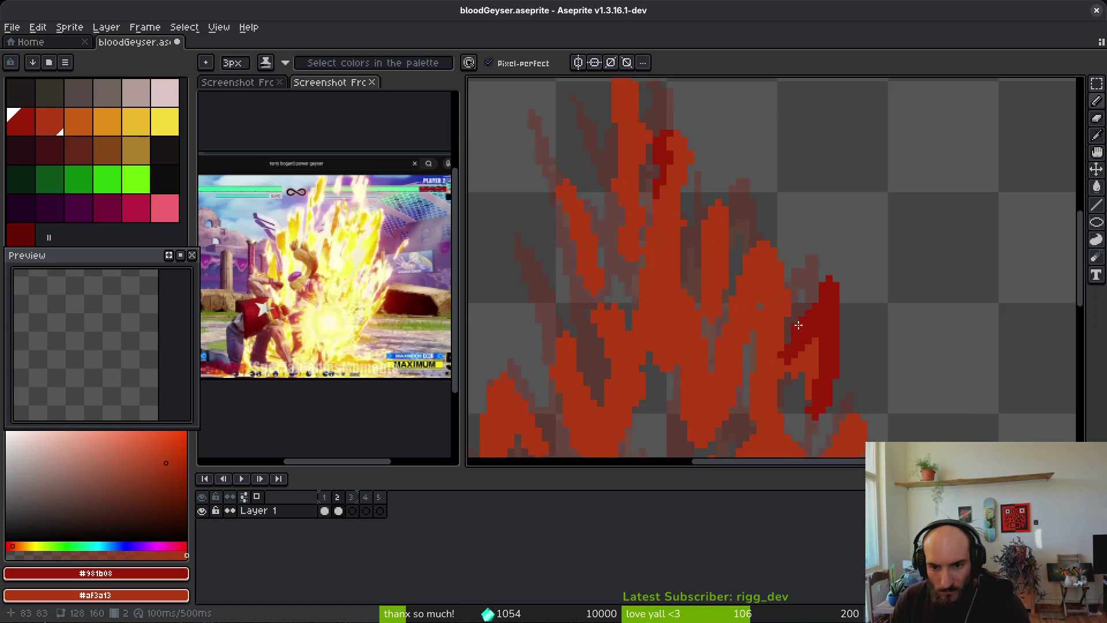
mouse_move(744, 383)
left_mouse_down()
mouse_move(749, 254)
mouse_move(676, 370)
left_mouse_up()
key("minus")
left_click_drag(695, 323, 699, 212)
key("ctrl+z")
mouse_move(727, 272)
left_mouse_down()
mouse_move(722, 239)
mouse_move(689, 254)
mouse_move(668, 286)
left_mouse_up()
key("minus")
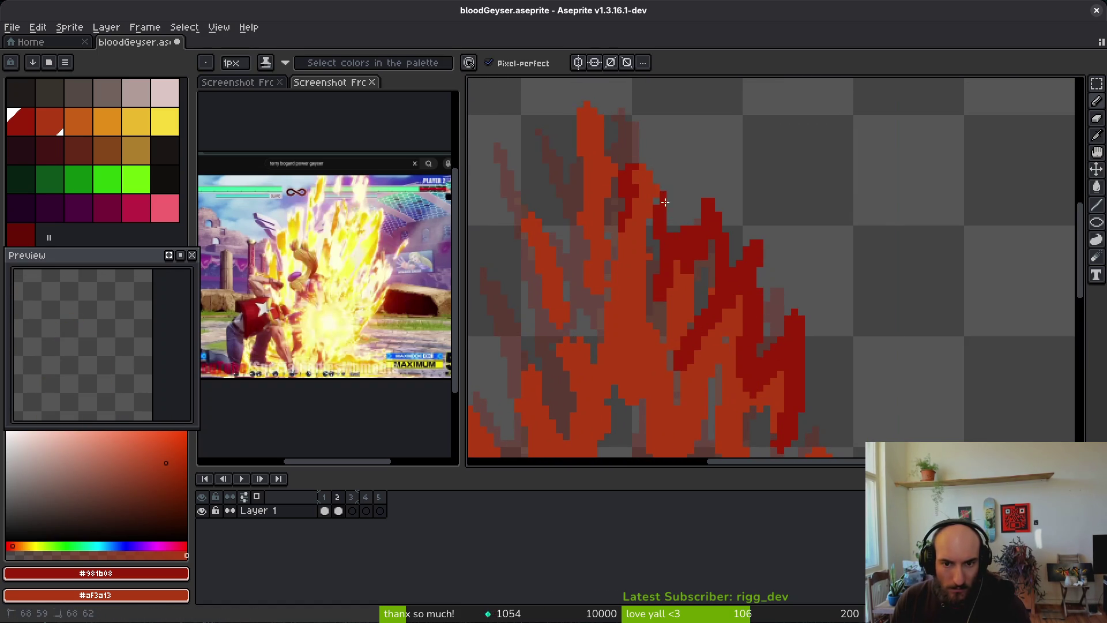
Draw 1px dark red streaks: a tip staircase, a diagonal, and vertical lines through the middle
scroll(681, 196, "down", 2)
scroll(681, 196, "right", 1)
scroll(681, 197, "up", 1)
mouse_move(663, 336)
left_mouse_down()
mouse_move(647, 323)
mouse_move(667, 300)
mouse_move(681, 372)
left_mouse_up()
scroll(686, 400, "down", 3)
scroll(688, 283, "left", 1)
scroll(754, 314, "down", 3)
scroll(812, 397, "up", 2)
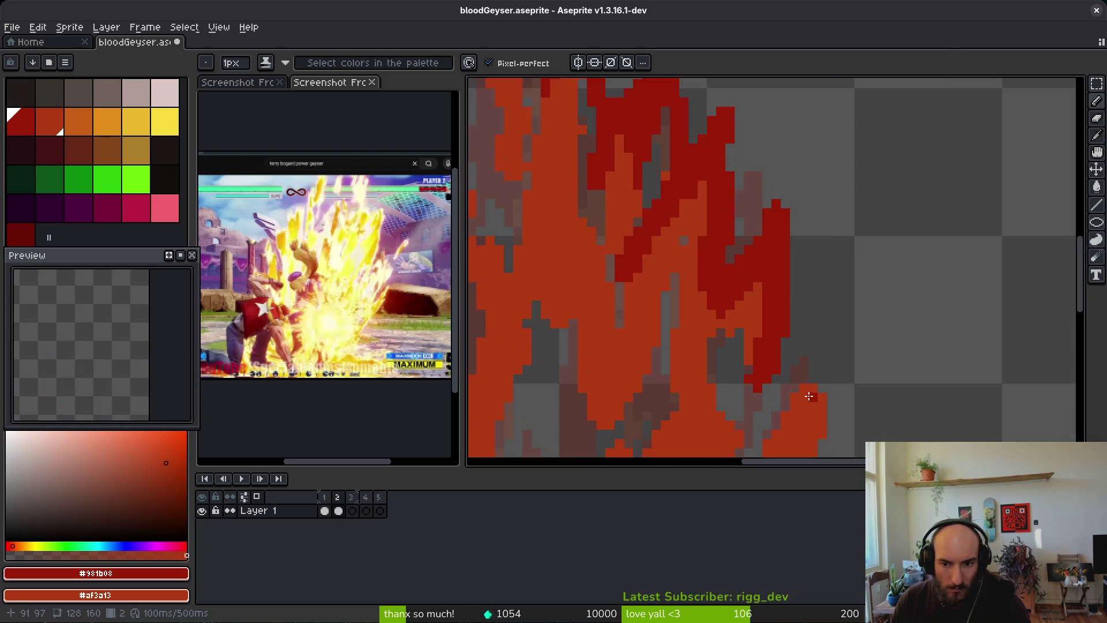
scroll(807, 392, "down", 2)
scroll(808, 393, "right", 1)
left_click_drag(762, 287, 718, 361)
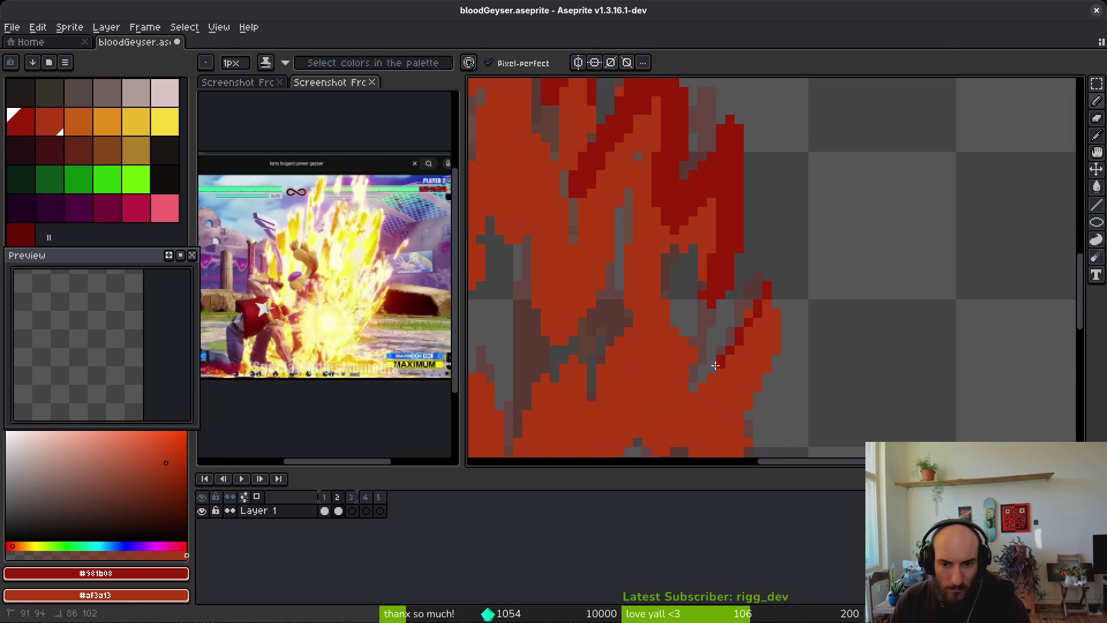
mouse_move(785, 312)
left_mouse_down()
mouse_move(793, 319)
mouse_move(775, 369)
mouse_move(785, 285)
mouse_move(772, 291)
left_mouse_up()
key("ctrl+z")
left_click_drag(765, 370, 740, 374)
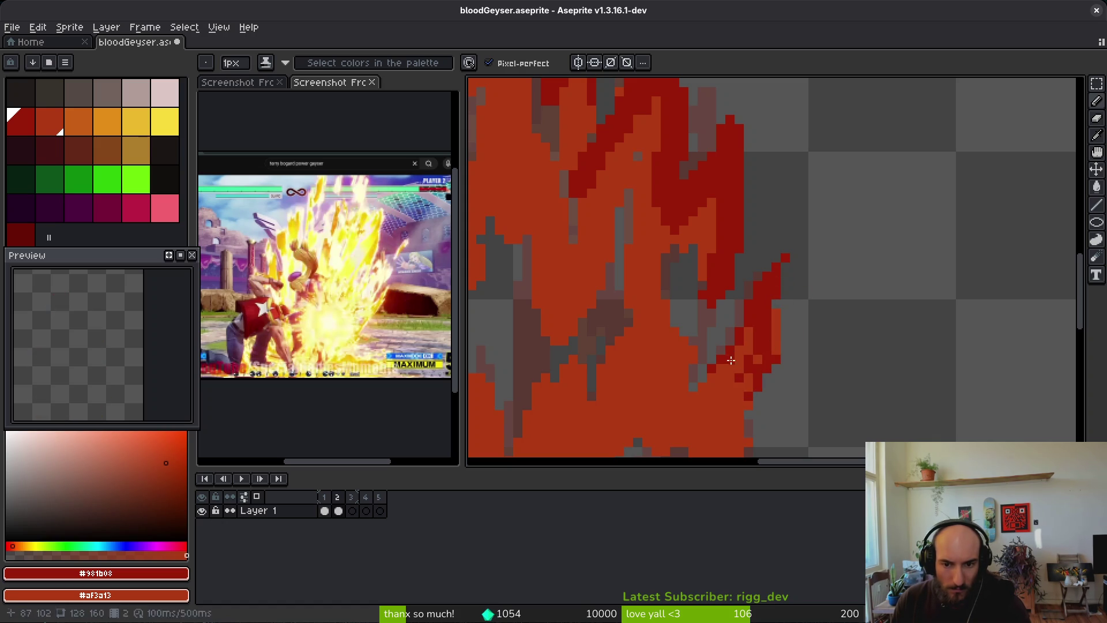
mouse_move(689, 414)
left_mouse_down()
mouse_move(708, 312)
mouse_move(669, 398)
left_mouse_up()
left_click_drag(665, 282, 663, 334)
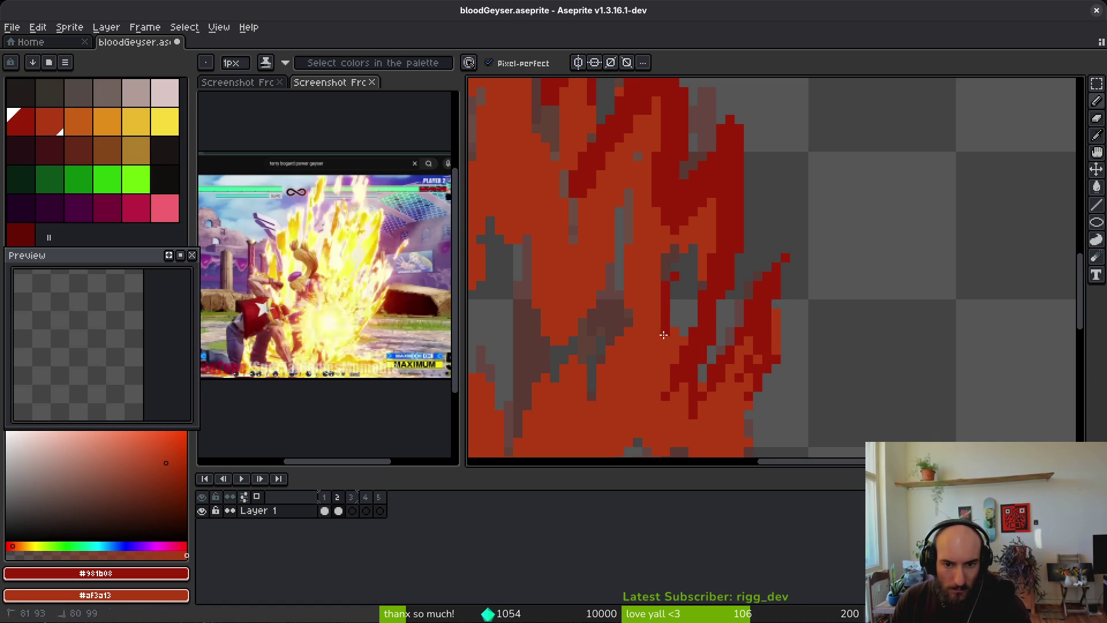
left_click_drag(659, 266, 656, 235)
mouse_move(653, 281)
left_mouse_down()
mouse_move(646, 317)
mouse_move(653, 292)
mouse_move(675, 287)
left_mouse_up()
Compare the right-edge dark red strokes with undo and redo, keeping them restored
scroll(674, 287, "down", 3)
scroll(731, 304, "up", 3)
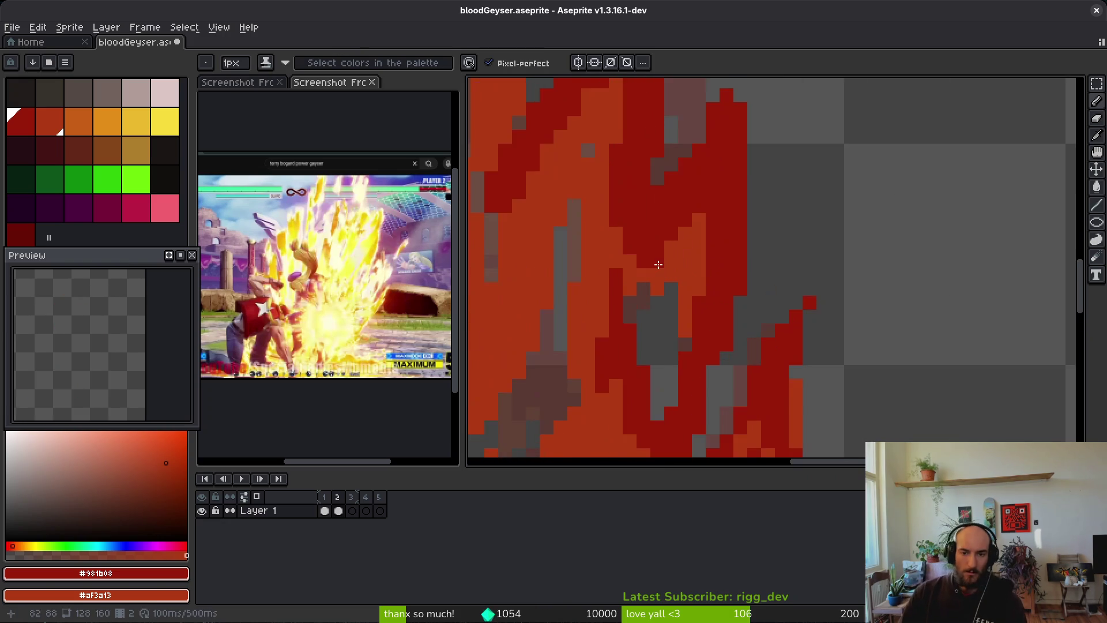
key("b")
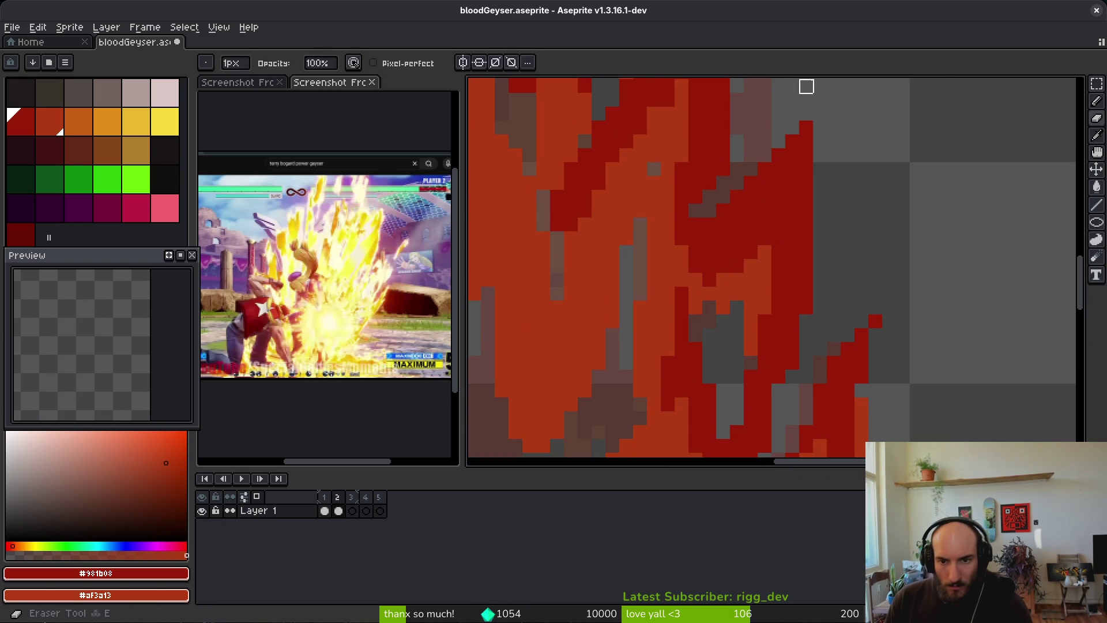
key("ctrl+z")
key("ctrl+y")
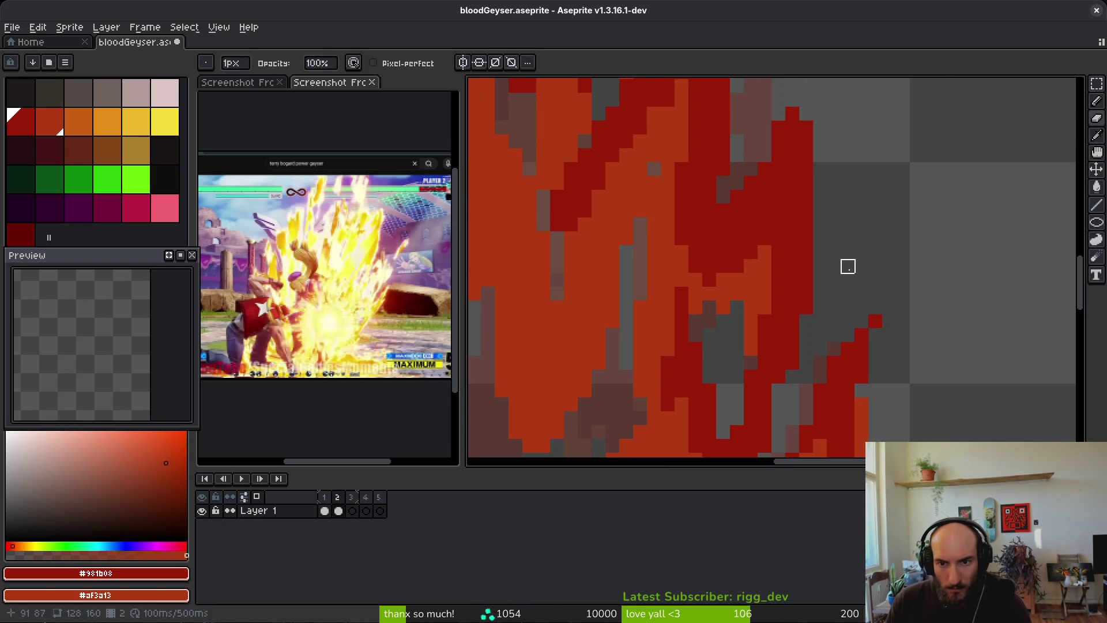
key("ctrl+z")
key("ctrl+y")
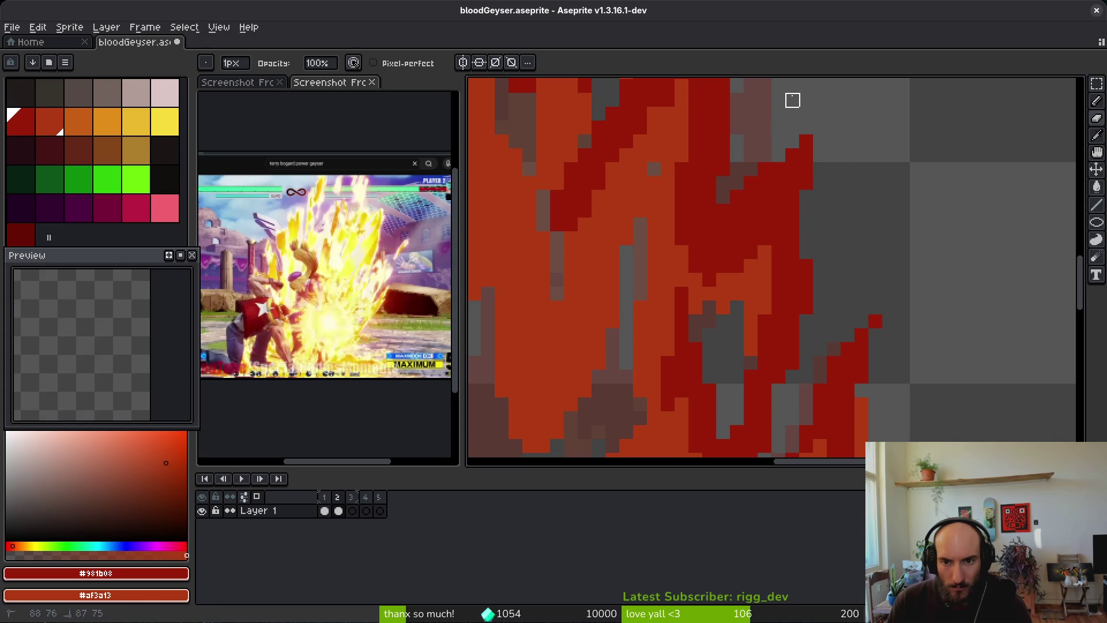
scroll(821, 220, "down", 4)
scroll(817, 253, "up", 5)
Darken pixels down the right flame and near its top, and add orange pixels centrally
key("b")
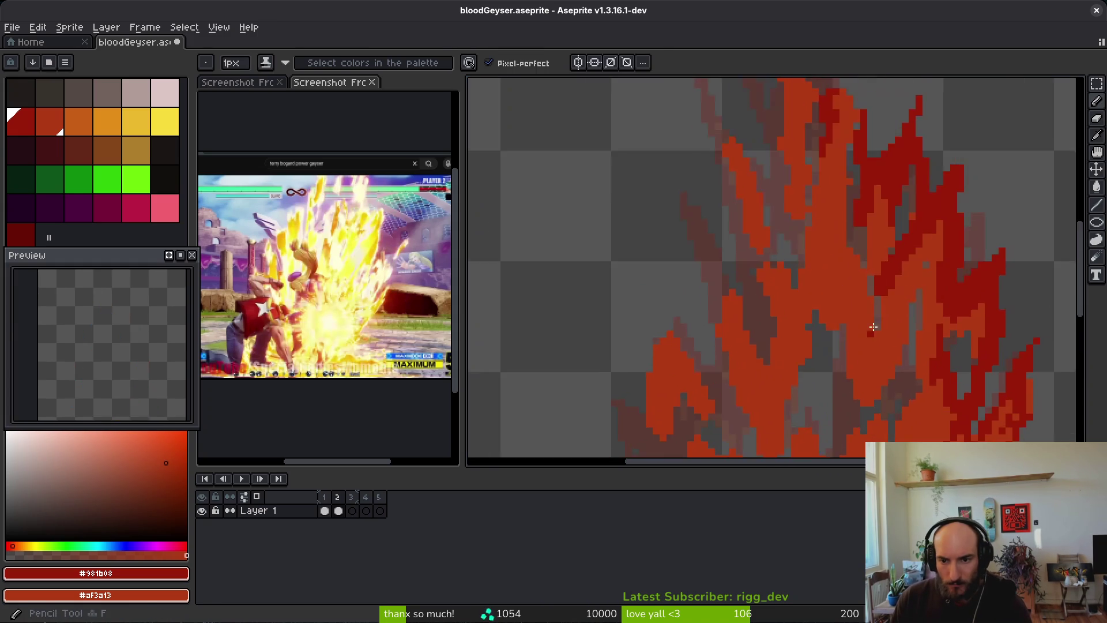
mouse_move(825, 226)
left_mouse_down()
mouse_move(860, 378)
mouse_move(900, 430)
mouse_move(914, 329)
mouse_move(858, 272)
mouse_move(870, 291)
mouse_move(843, 319)
left_mouse_up()
scroll(842, 318, "up", 2)
scroll(836, 214, "down", 2)
mouse_move(848, 271)
left_mouse_down()
mouse_move(833, 131)
mouse_move(840, 179)
left_mouse_up()
scroll(826, 271, "down", 2)
scroll(826, 270, "up", 4)
mouse_move(704, 266)
left_mouse_down()
mouse_move(680, 334)
mouse_move(767, 314)
mouse_move(694, 328)
mouse_move(701, 352)
mouse_move(717, 348)
mouse_move(709, 319)
mouse_move(729, 279)
mouse_move(717, 361)
left_mouse_up()
Touch up individual dark red and orange pixels around the flame's lower edge
scroll(717, 361, "down", 7)
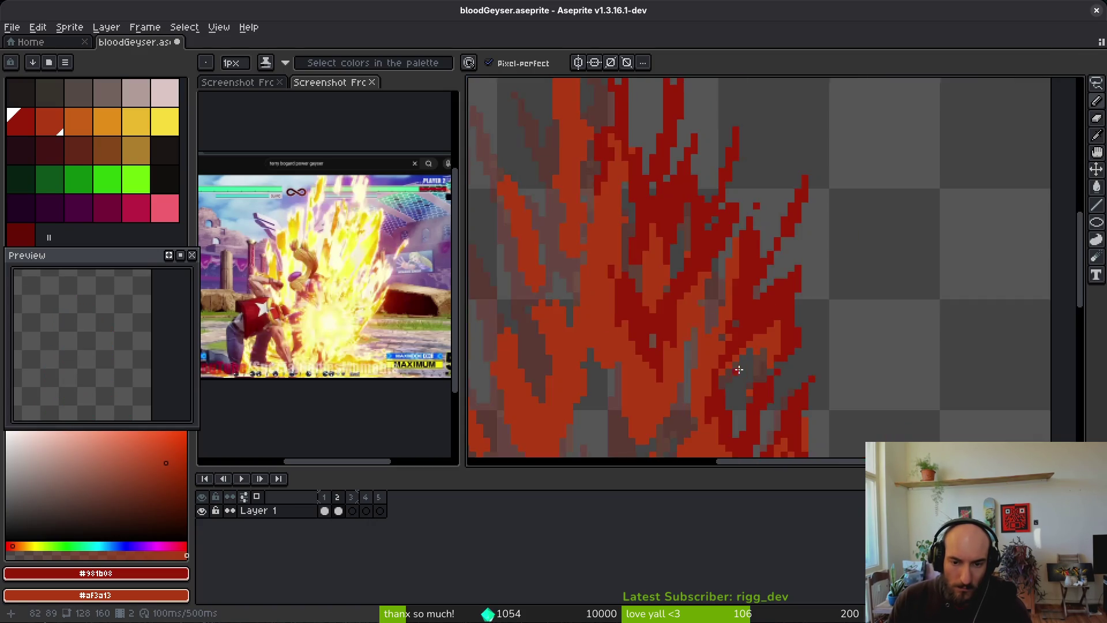
scroll(778, 413, "up", 6)
left_click(770, 398)
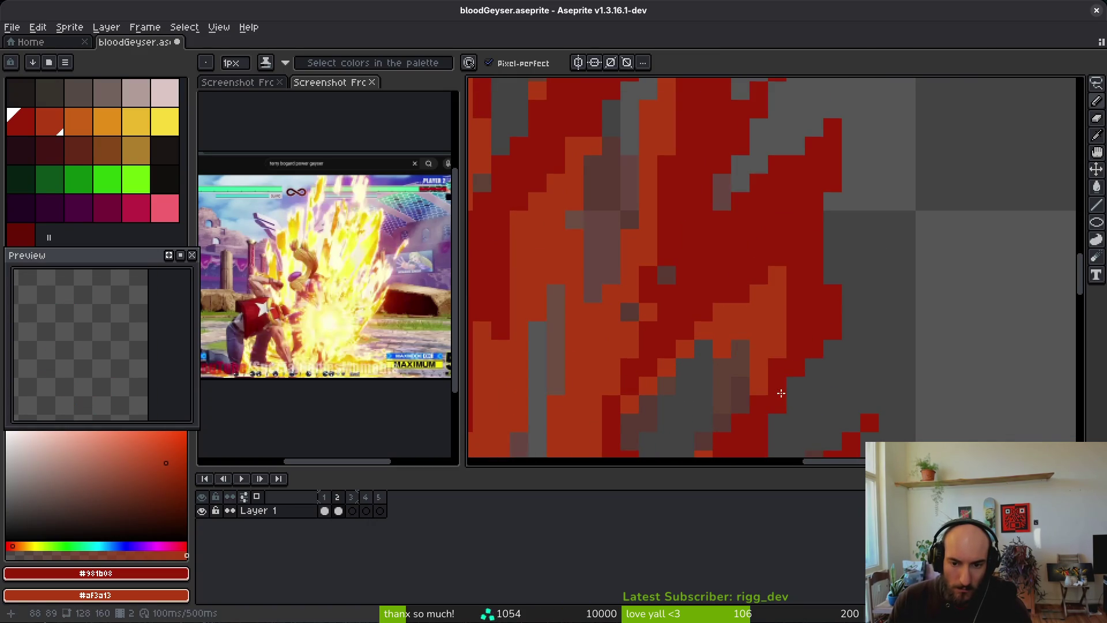
left_click(790, 404)
scroll(776, 380, "down", 6)
scroll(773, 347, "up", 6)
mouse_move(773, 348)
left_mouse_down()
mouse_move(733, 398)
mouse_move(749, 360)
left_mouse_up()
left_click(730, 323)
key("r")
key("b")
left_click(712, 323)
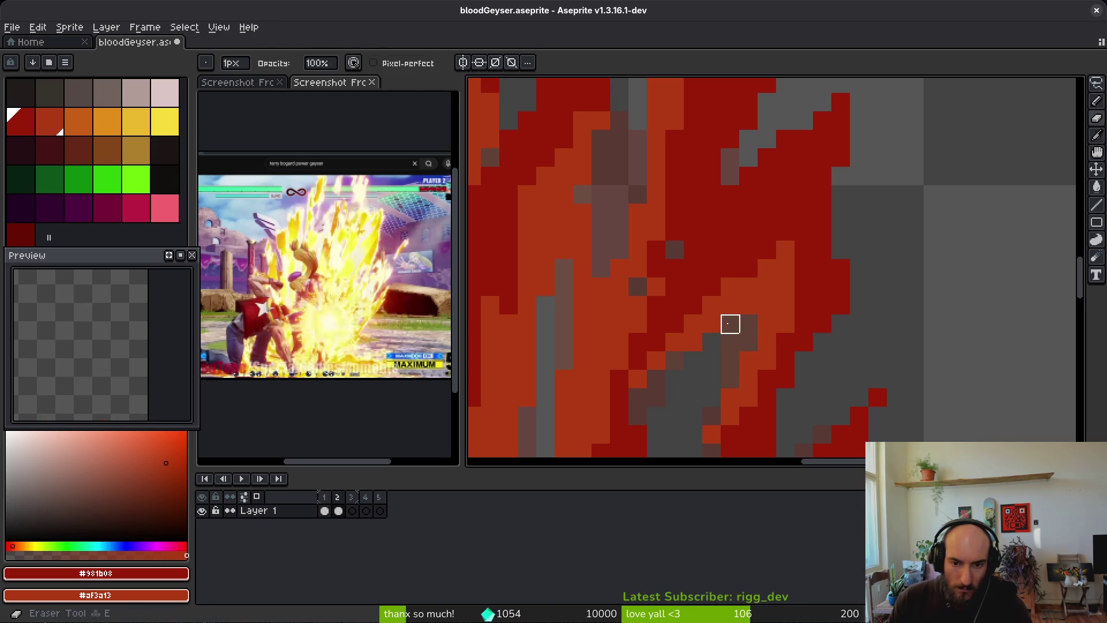
left_click_drag(730, 323, 744, 341)
left_click(730, 360)
Save bloodGeyser.aseprite and pan the view in the sprite preview
key("ctrl+s")
scroll(744, 300, "down", 3)
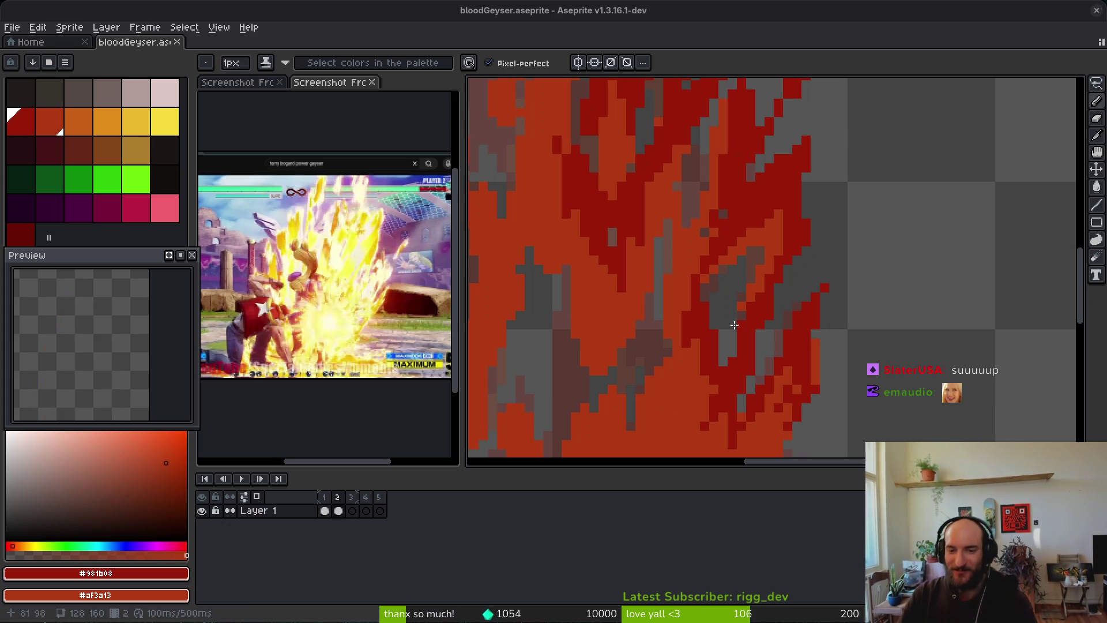
key("e")
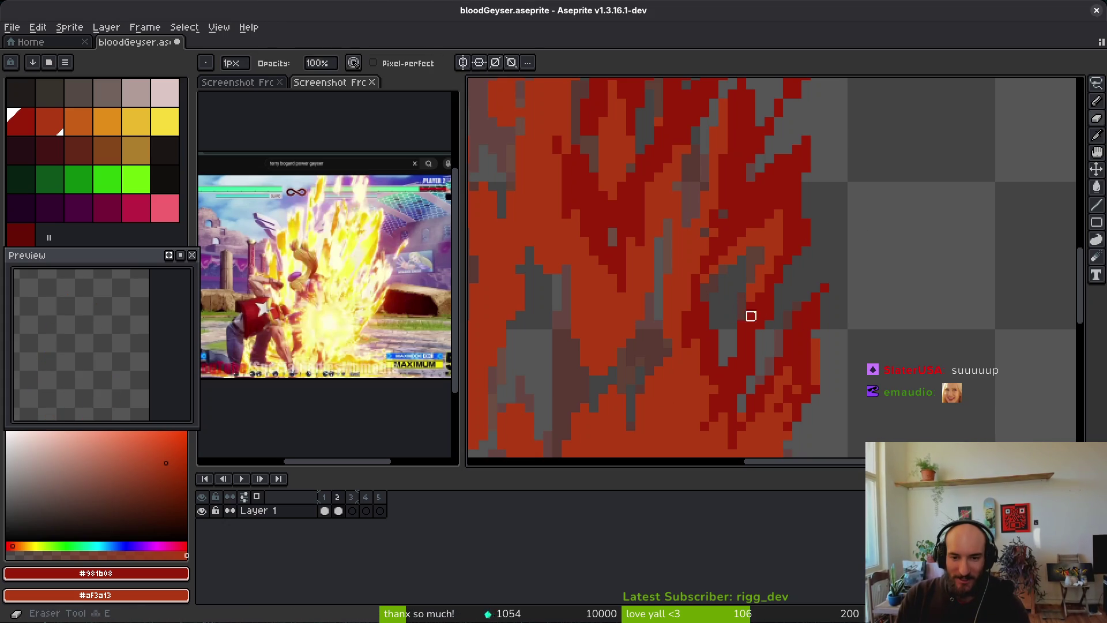
scroll(806, 323, "down", 1)
scroll(806, 324, "down", 2)
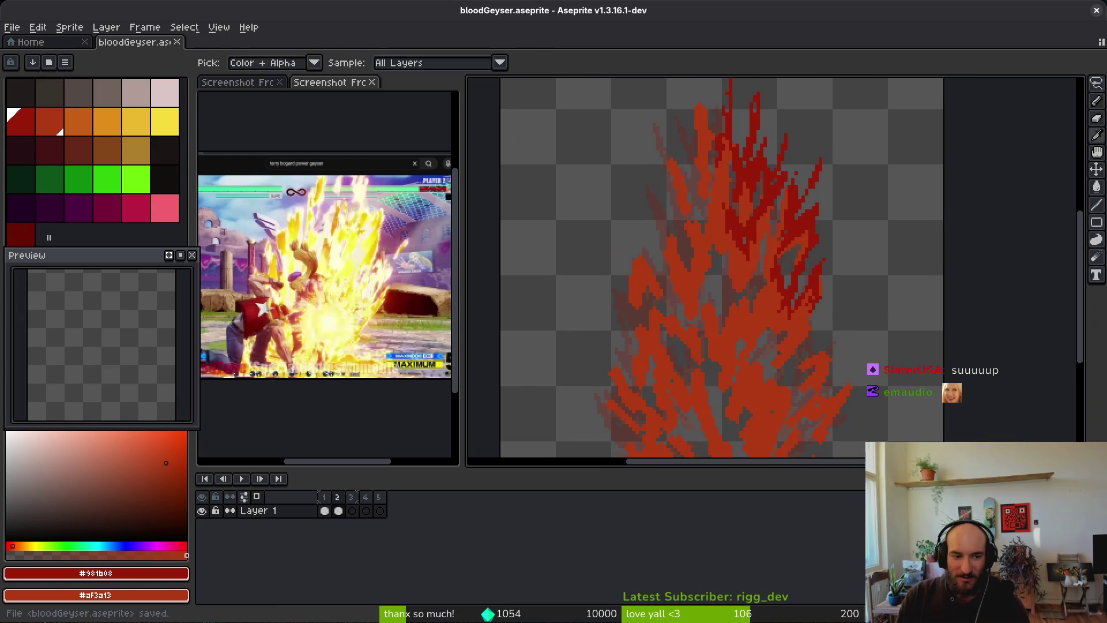
left_click_drag(177, 390, 153, 382)
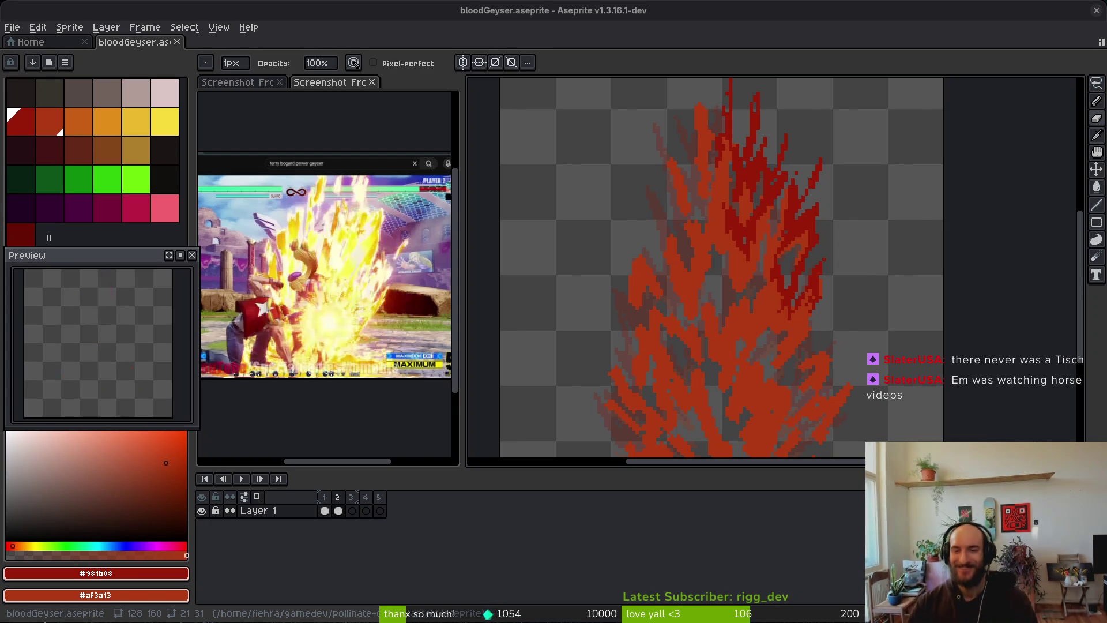
scroll(759, 262, "up", 1)
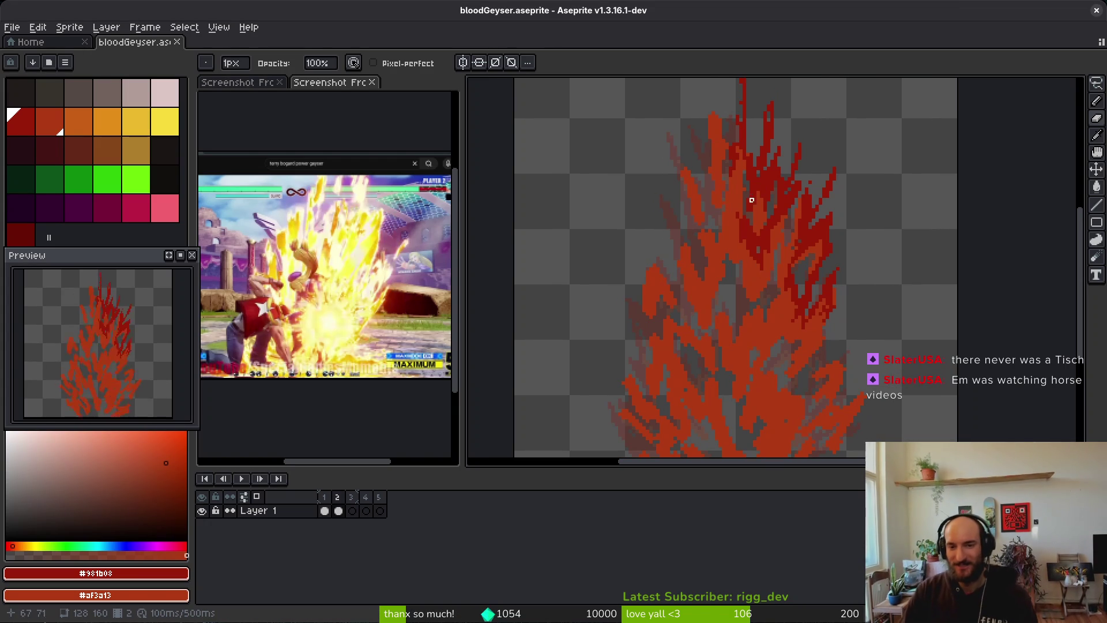
scroll(732, 213, "up", 1)
key("alt")
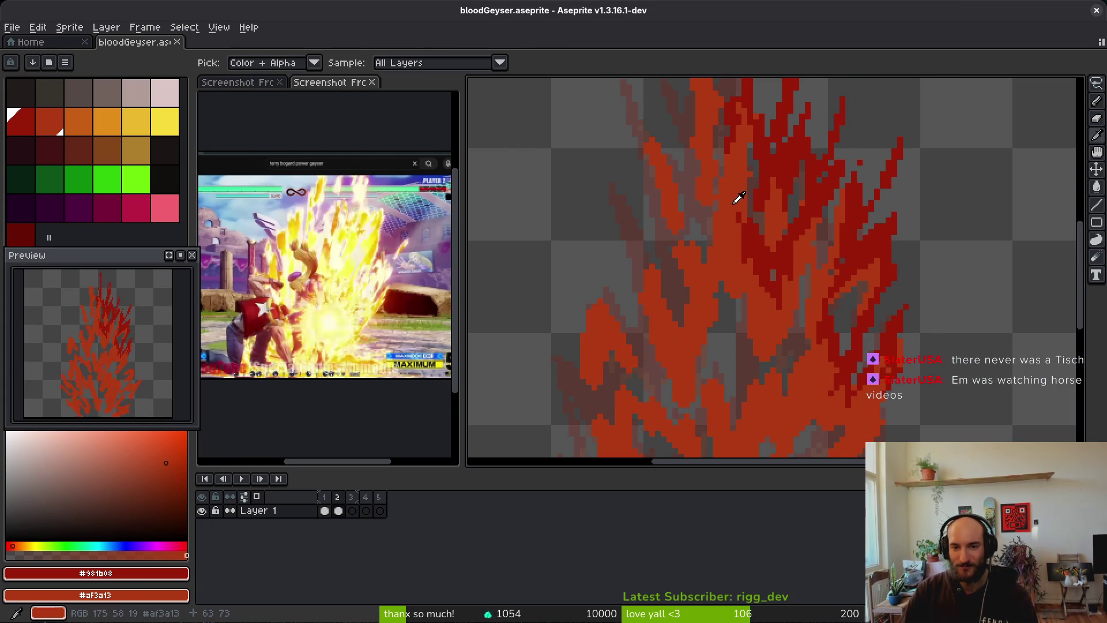
scroll(777, 210, "up", 3)
scroll(778, 210, "down", 5)
scroll(753, 235, "up", 2)
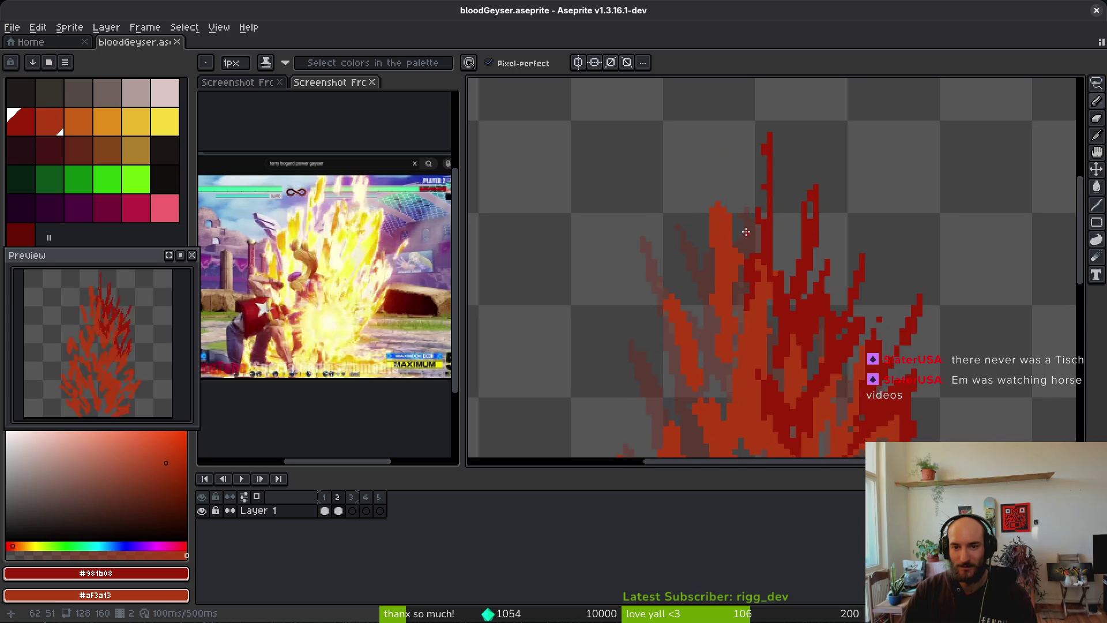
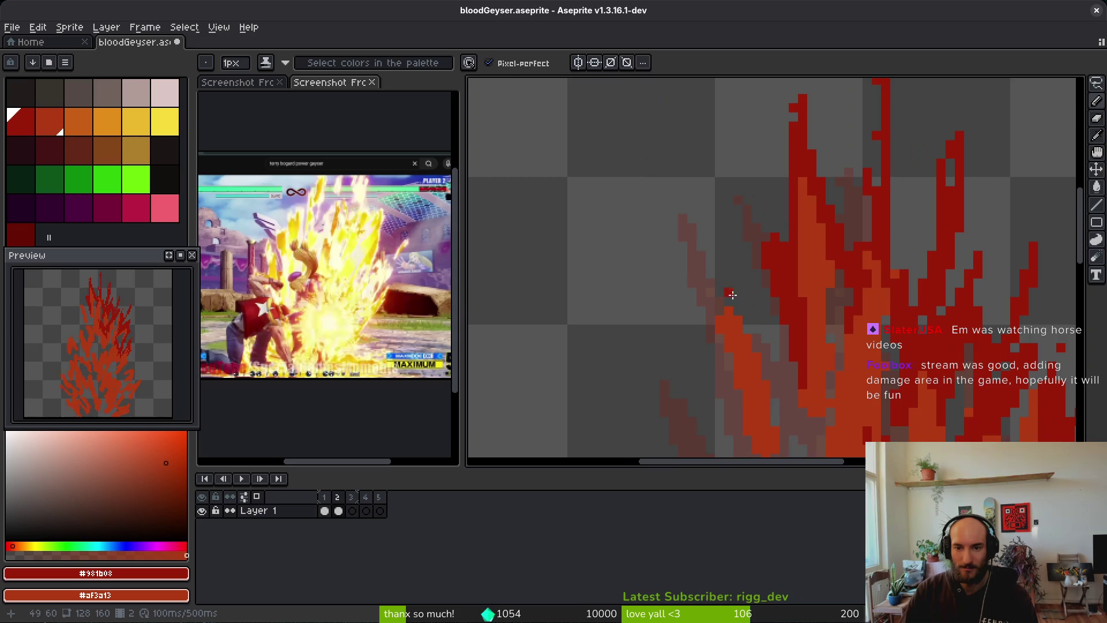
scroll(726, 224, "down", 2)
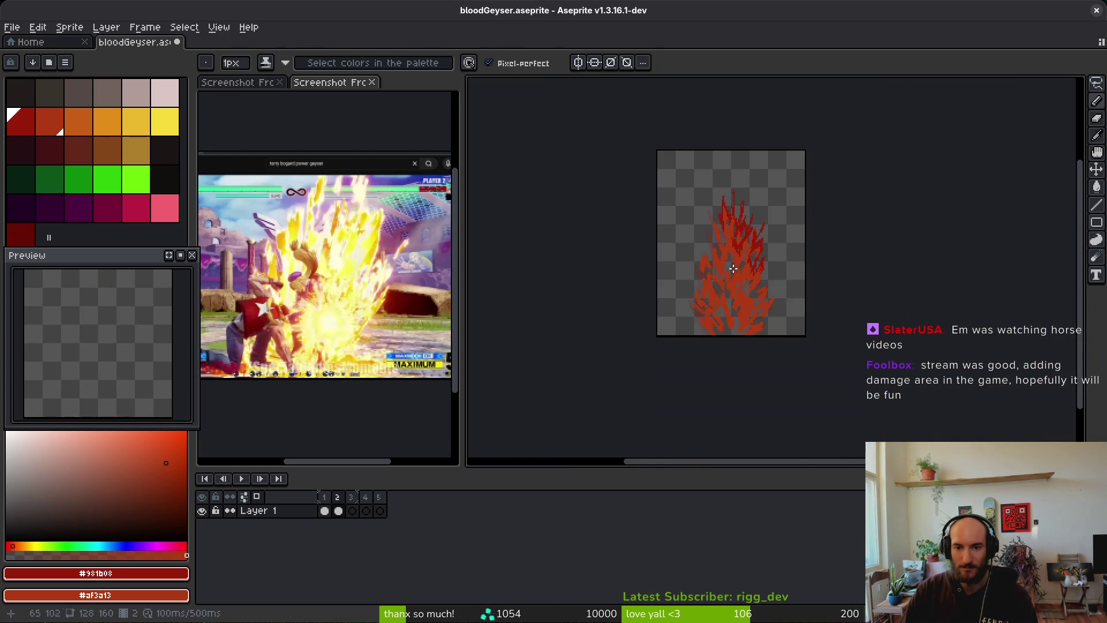
Flip between flame frames 1 and 2 to compare the new dark-red pixels on frame 2
key("Left")
key("Right")
key("Left")
key("Right")
key("Left")
key("Right")
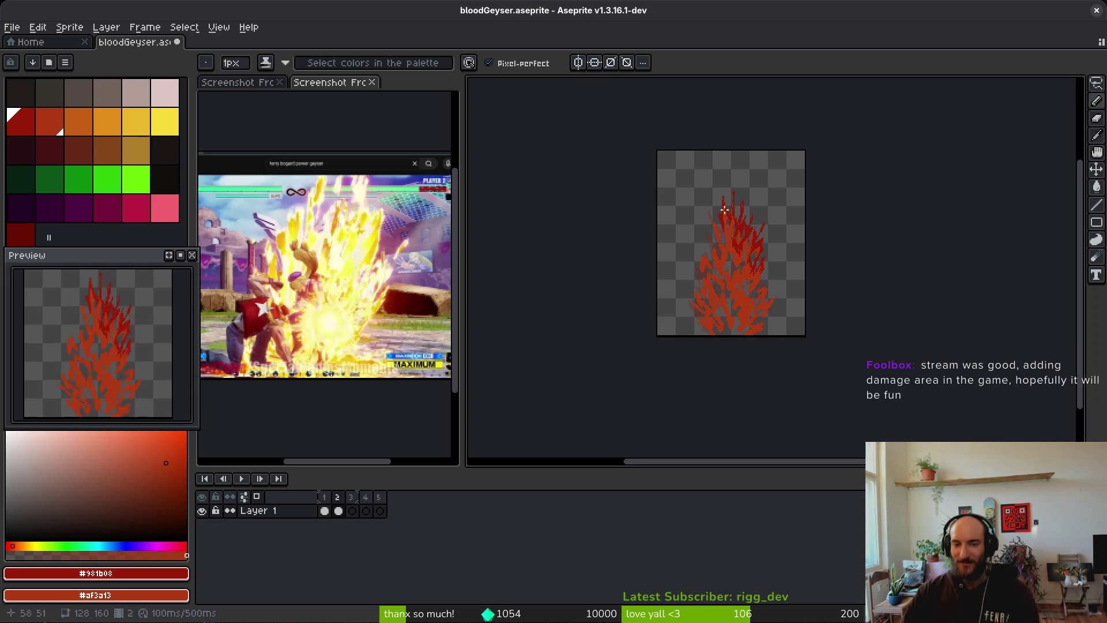
scroll(757, 227, "up", 4)
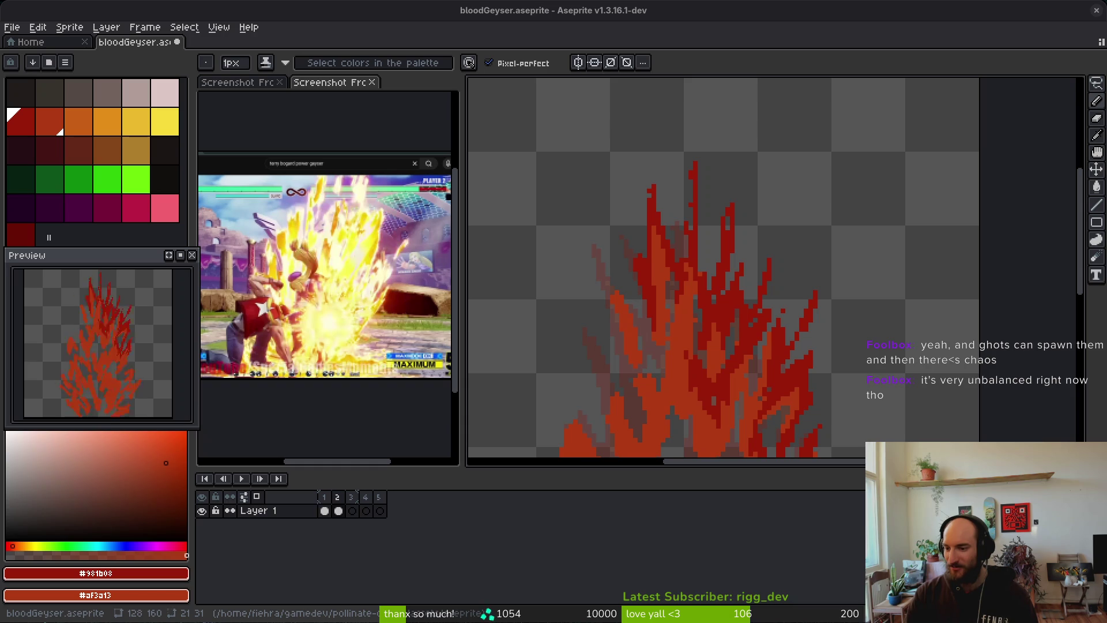
Reposition the reference screenshot and the flame canvas, ending with the Pencil tool active
scroll(773, 222, "up", 3)
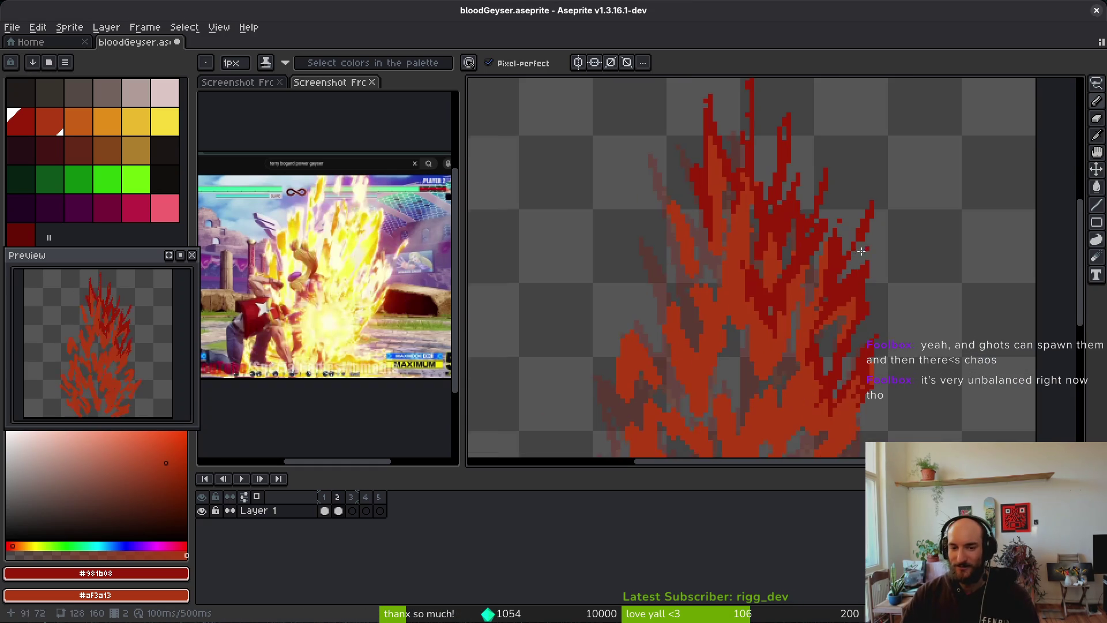
scroll(773, 222, "up", 2)
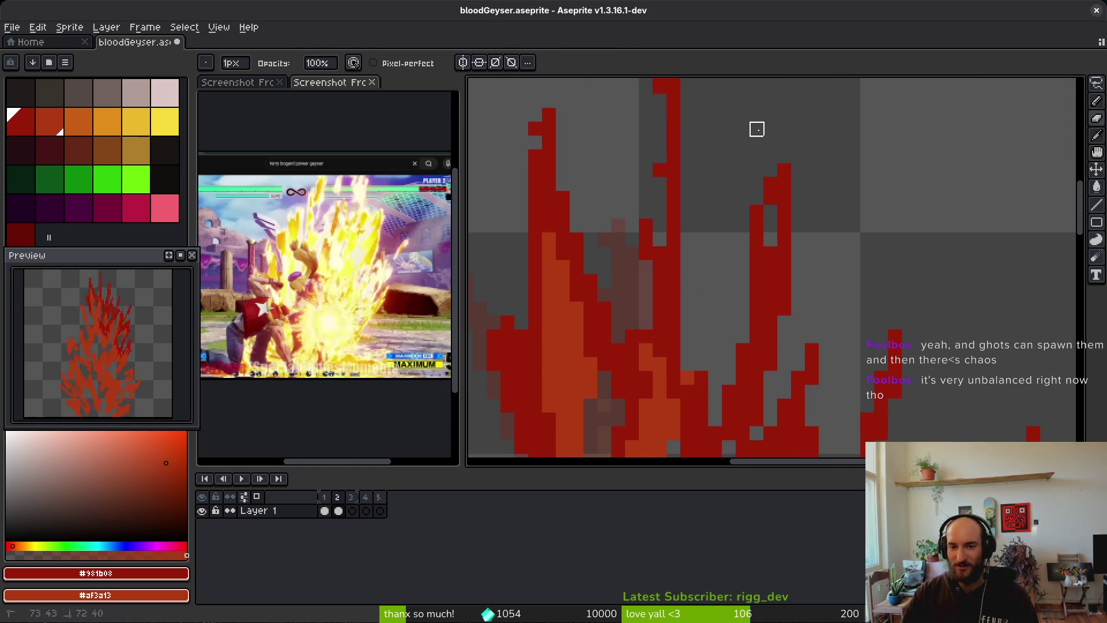
key("e")
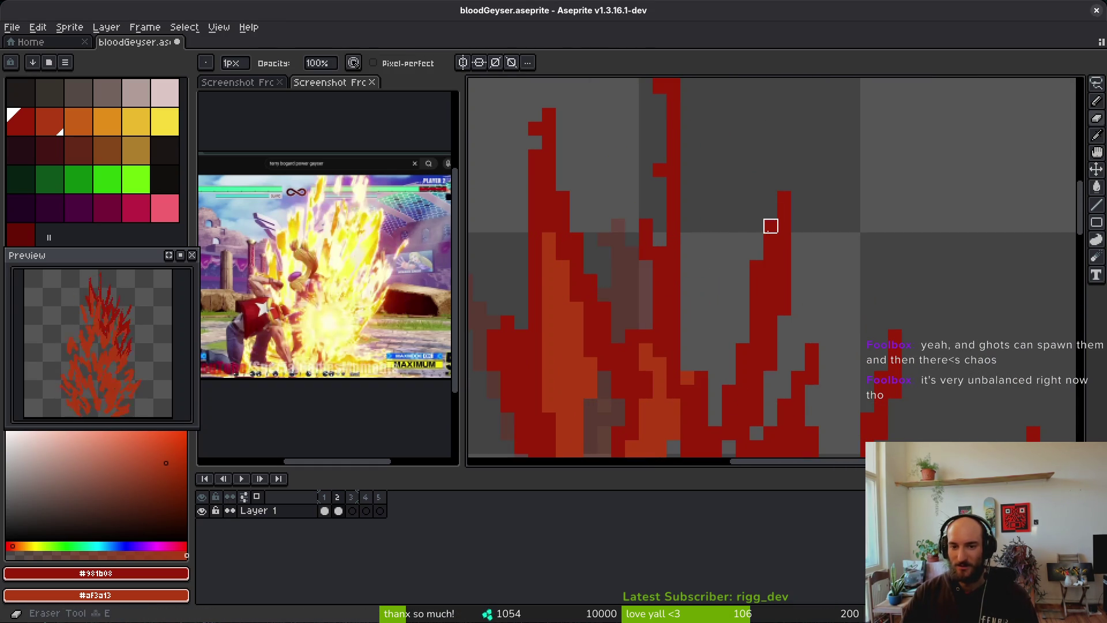
scroll(699, 264, "down", 5)
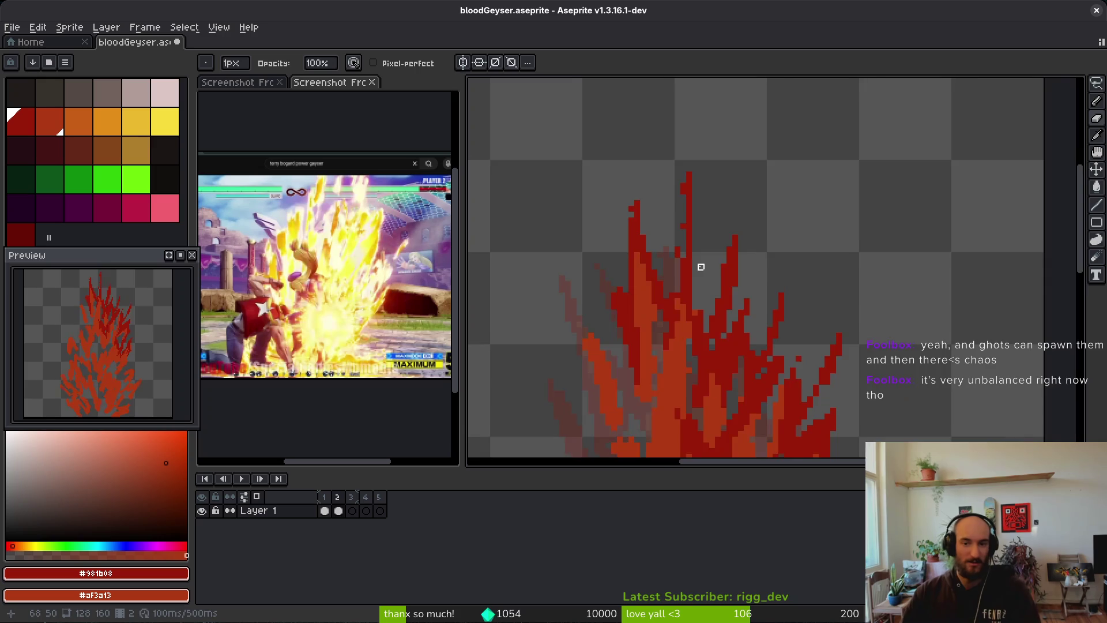
scroll(759, 225, "up", 2)
key("b")
scroll(740, 185, "down", 3)
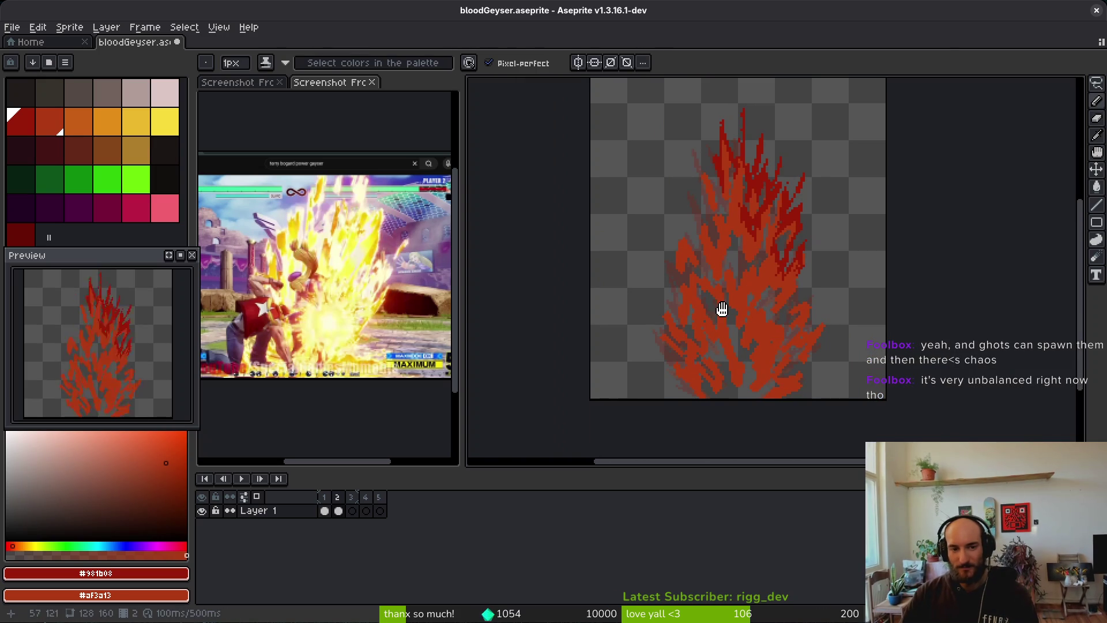
left_click_drag(352, 326, 345, 322)
left_click_drag(688, 294, 713, 307)
Play the flame animation, stop it on frame 1, and return to the Pencil tool
key("i")
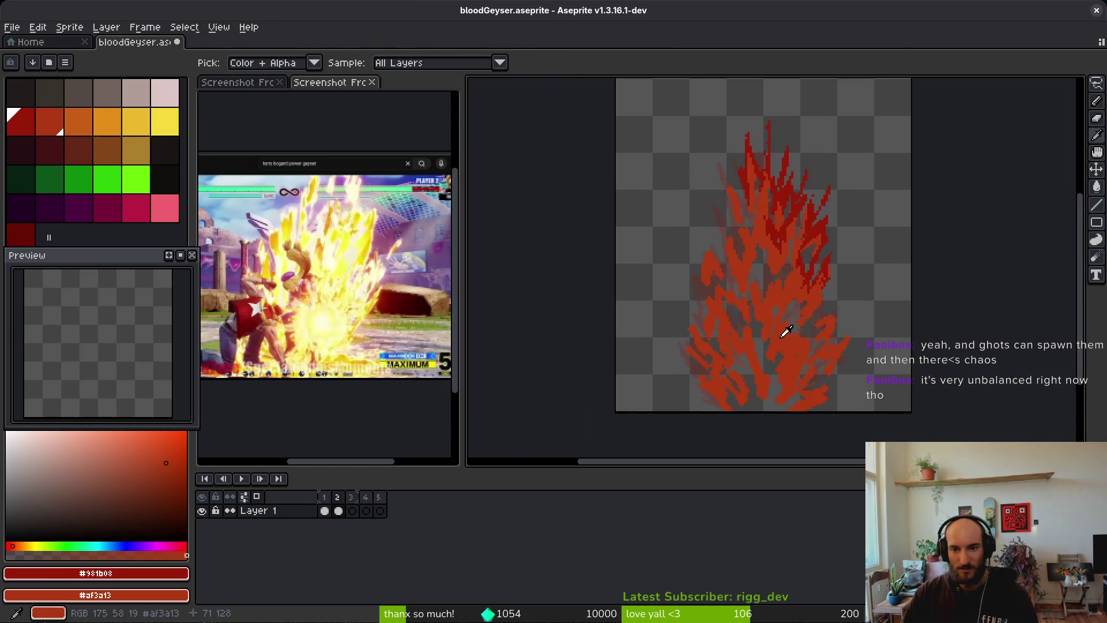
key("Return")
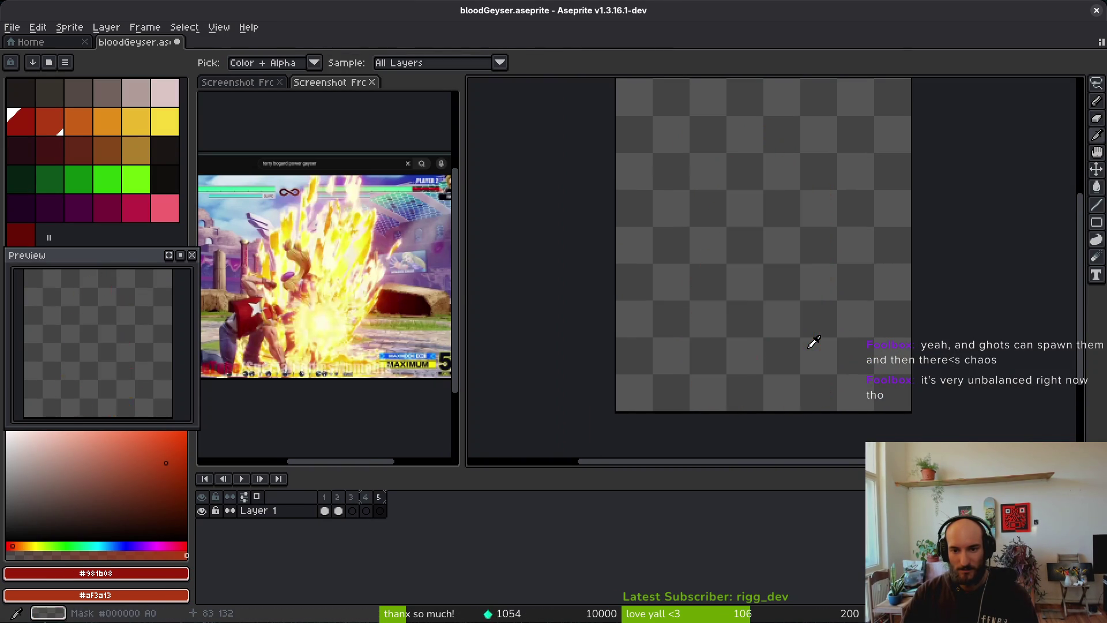
key("Return")
key("b")
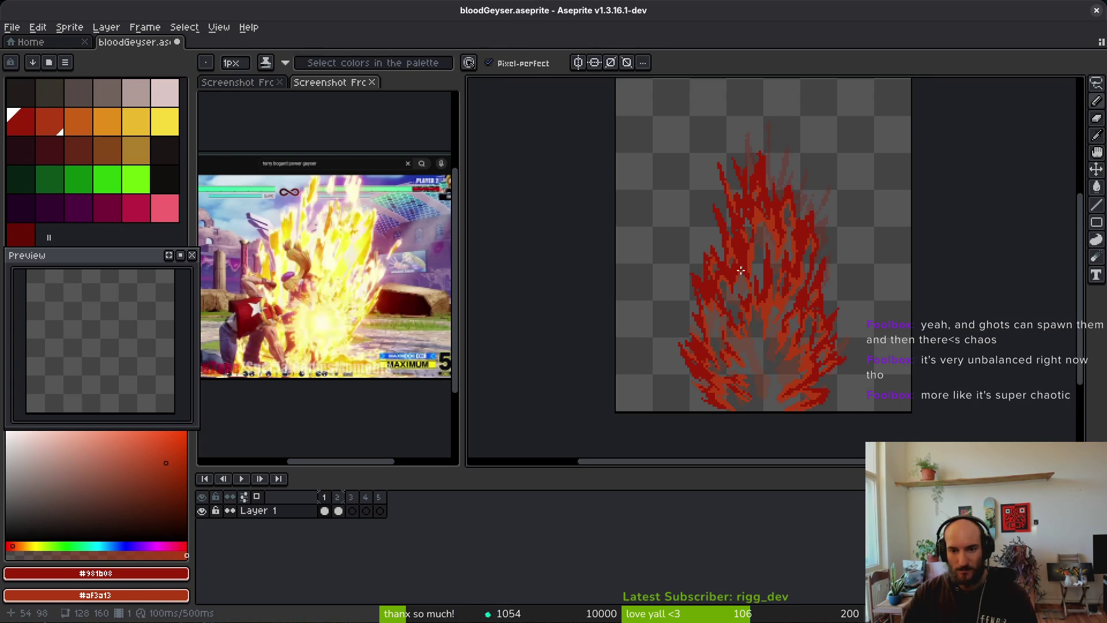
Compare frames 1 and 2, then sample the dark-red flame colour on frame 2
scroll(741, 271, "up", 2)
key("comma")
key("comma")
key("comma")
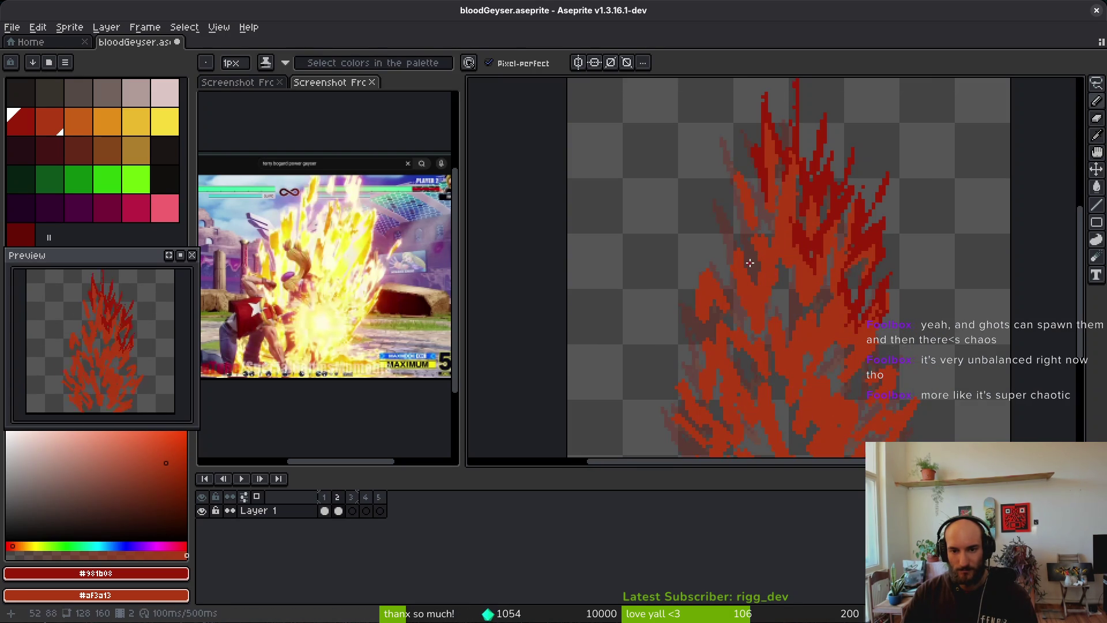
scroll(751, 264, "up", 1)
key("alt")
key("comma")
key("period")
key("alt")
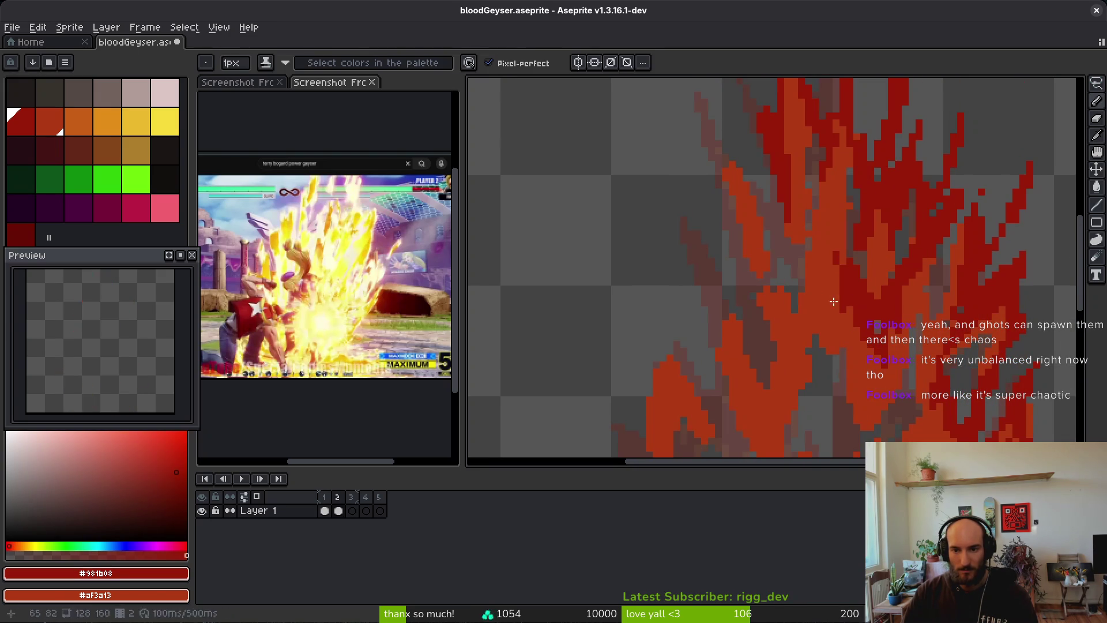
scroll(714, 277, "up", 2)
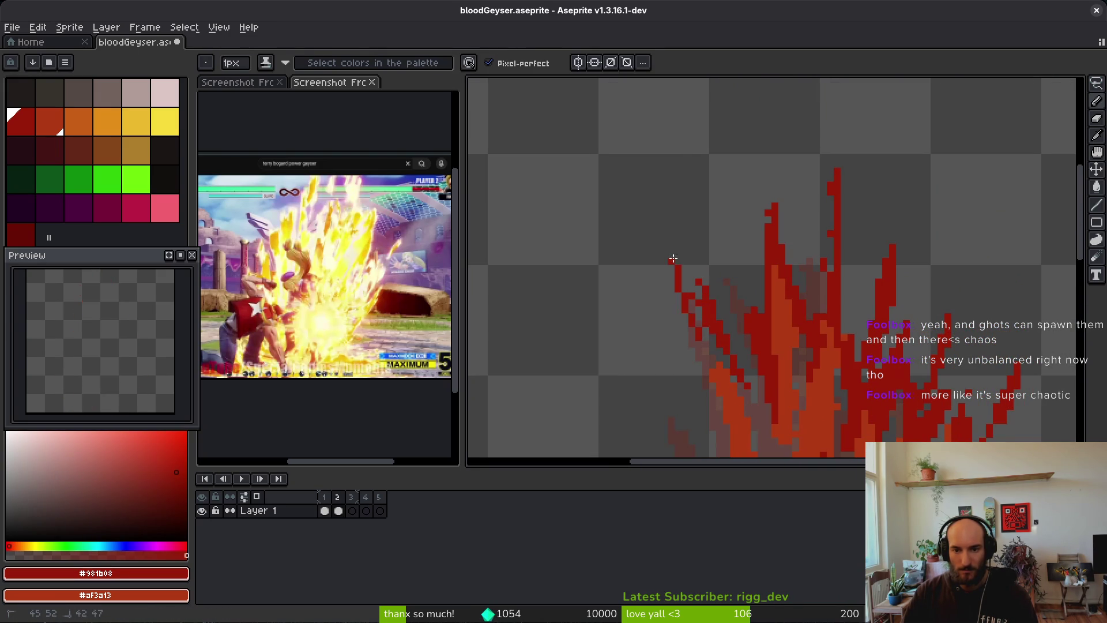
Paint dark-red lines and pixels along the second frame's left flame edge
left_click_drag(687, 254, 705, 415)
mouse_move(699, 364)
left_mouse_down()
mouse_move(715, 334)
mouse_move(724, 364)
left_mouse_up()
scroll(734, 327, "down", 3)
left_click_drag(681, 263, 677, 323)
scroll(677, 323, "up", 2)
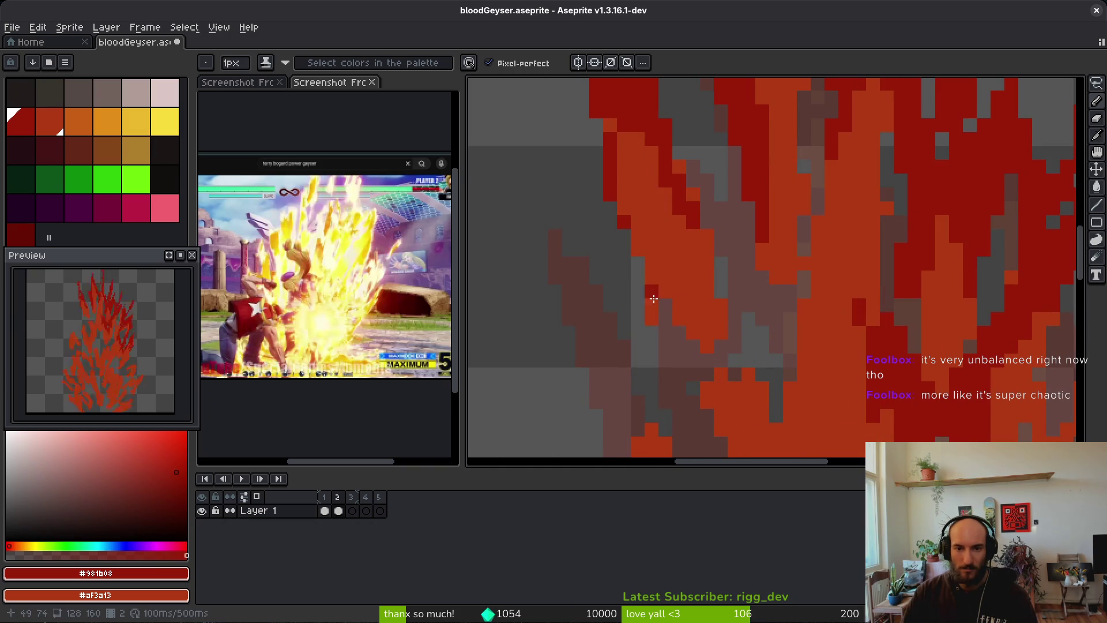
left_click(583, 194)
scroll(620, 257, "left", 2)
left_click(664, 352)
mouse_move(565, 227)
left_mouse_down()
mouse_move(589, 198)
mouse_move(618, 316)
mouse_move(659, 308)
mouse_move(675, 367)
mouse_move(628, 421)
left_mouse_up()
Add an orange column and dark-red strokes around the flame's middle and lower part
scroll(628, 421, "down", 1)
mouse_move(669, 373)
left_mouse_down()
mouse_move(702, 376)
mouse_move(732, 321)
mouse_move(717, 383)
mouse_move(662, 428)
mouse_move(634, 337)
left_mouse_up()
scroll(634, 337, "down", 3)
scroll(731, 219, "up", 3)
mouse_move(732, 220)
left_mouse_down()
mouse_move(750, 276)
mouse_move(721, 323)
mouse_move(750, 265)
mouse_move(765, 294)
left_mouse_up()
key("v")
key("b")
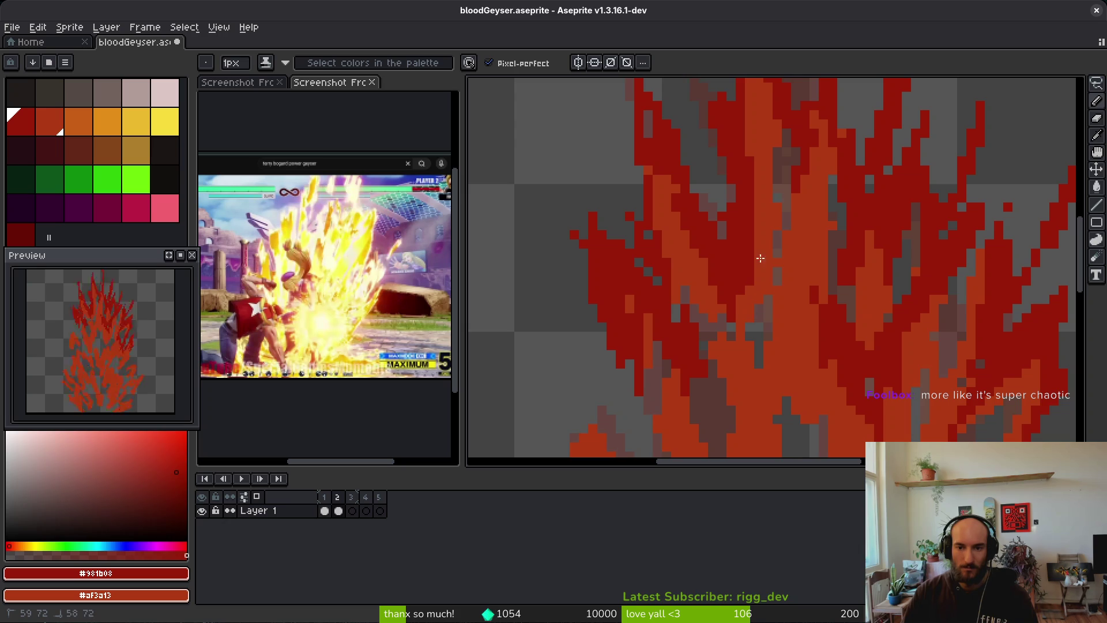
mouse_move(771, 289)
left_mouse_down()
mouse_move(762, 320)
mouse_move(778, 283)
mouse_move(738, 337)
mouse_move(715, 326)
mouse_move(726, 350)
mouse_move(761, 324)
mouse_move(747, 316)
mouse_move(739, 327)
mouse_move(730, 373)
left_mouse_up()
mouse_move(728, 321)
left_mouse_down()
mouse_move(726, 346)
mouse_move(724, 335)
left_mouse_up()
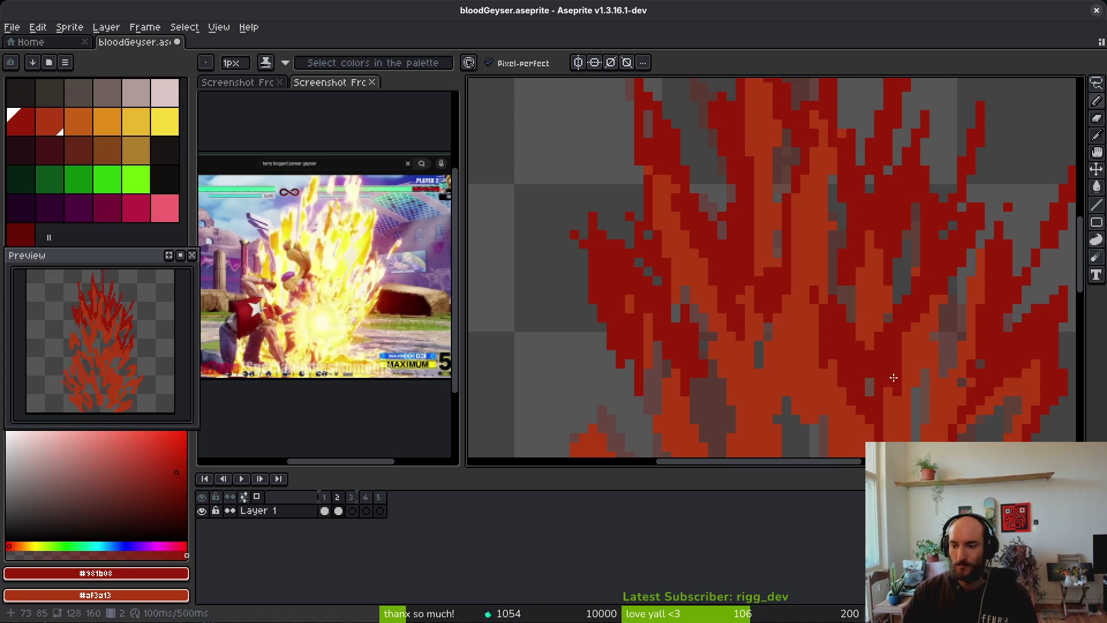
scroll(865, 341, "down", 2)
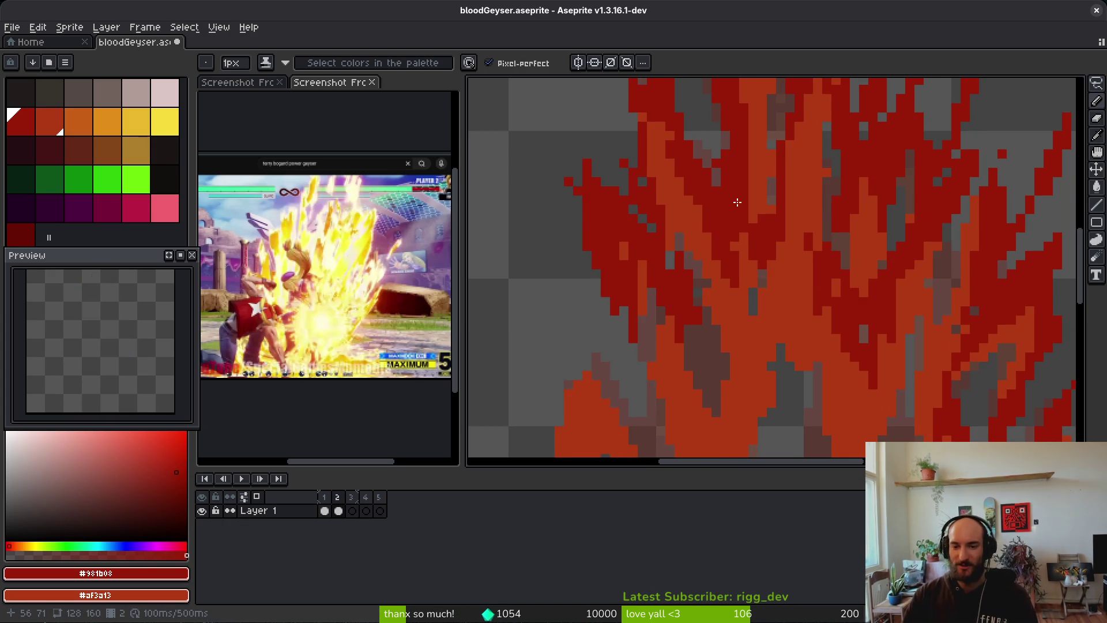
Draw a dark-red streak through the flame, undo a misplaced lower stroke, and repaint it higher
scroll(785, 294, "down", 2)
scroll(790, 331, "down", 2)
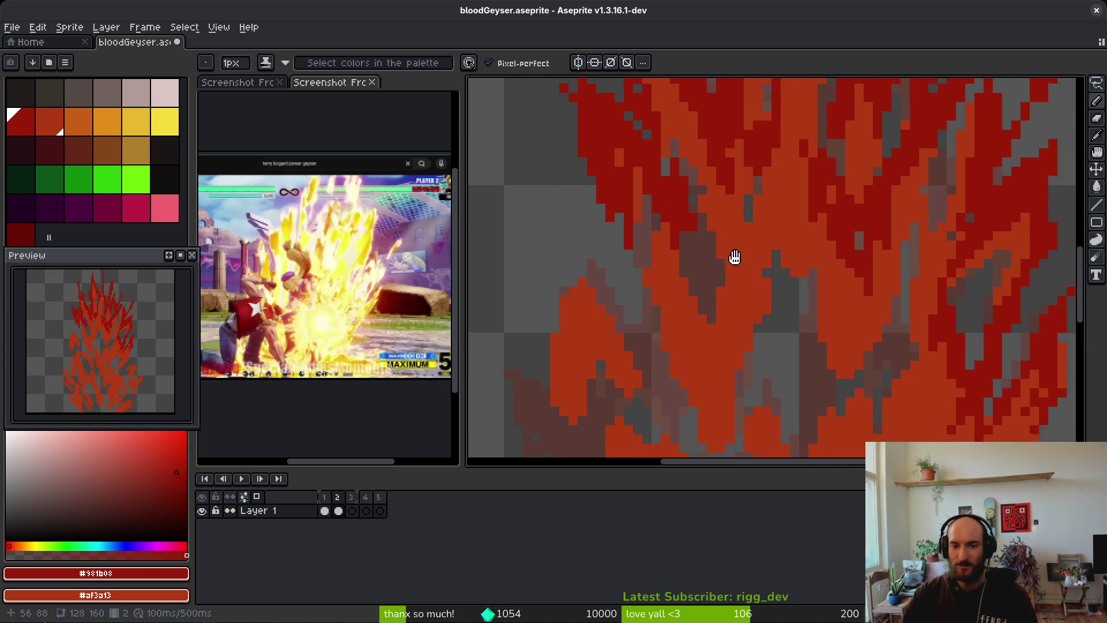
scroll(750, 242, "up", 3)
mouse_move(776, 223)
left_mouse_down()
mouse_move(800, 327)
mouse_move(739, 336)
left_mouse_up()
scroll(808, 280, "down", 2)
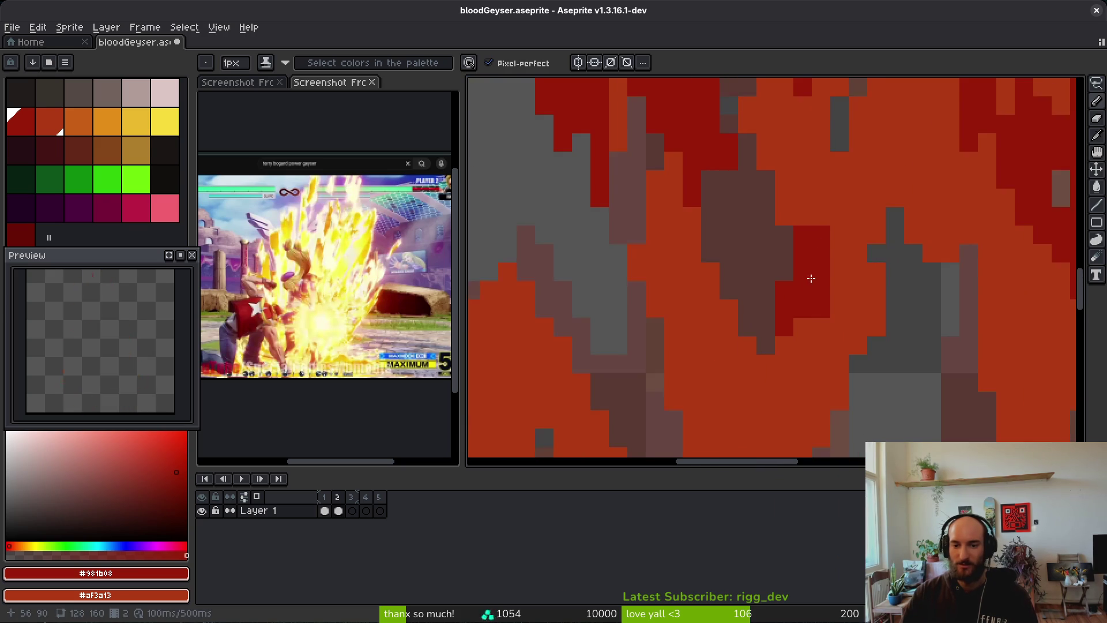
mouse_move(804, 360)
left_mouse_down()
mouse_move(746, 373)
mouse_move(761, 365)
left_mouse_up()
key("ctrl+z")
mouse_move(830, 300)
left_mouse_down()
mouse_move(790, 205)
mouse_move(799, 223)
mouse_move(788, 230)
mouse_move(650, 210)
mouse_move(663, 284)
mouse_move(736, 271)
mouse_move(735, 245)
mouse_move(734, 298)
left_mouse_up()
With a 2px brush, paint a dark-red diagonal streak and pixels below it, then return to 1px
scroll(652, 260, "down", 3)
scroll(642, 232, "down", 1)
scroll(663, 322, "up", 1)
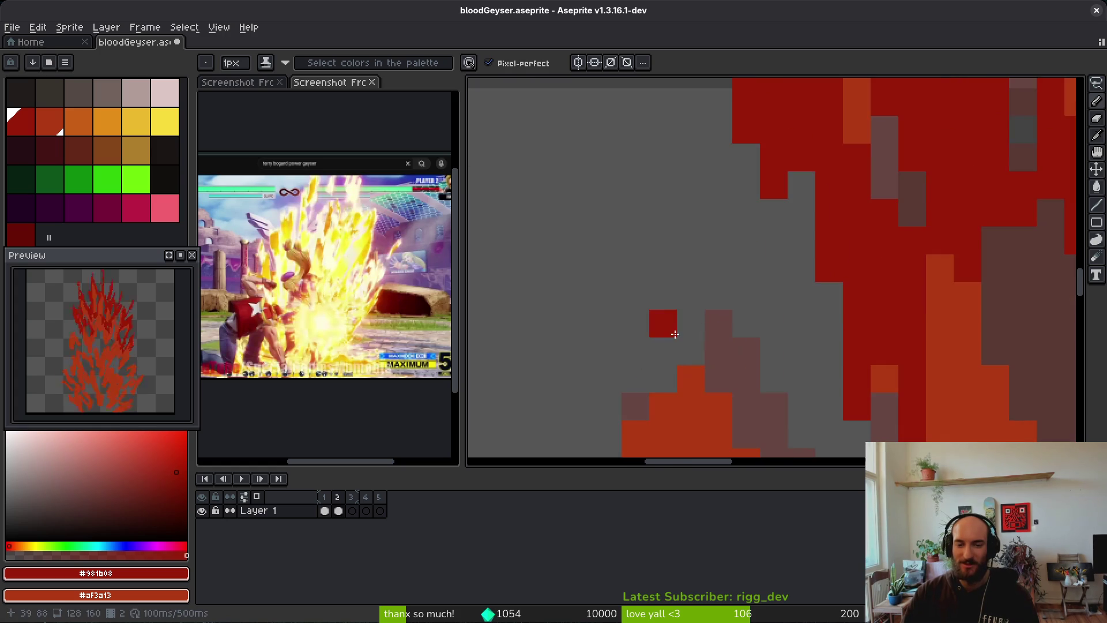
scroll(721, 305, "down", 2)
scroll(728, 296, "up", 1)
key("plus")
mouse_move(728, 303)
left_mouse_down()
mouse_move(765, 351)
mouse_move(702, 289)
mouse_move(672, 352)
mouse_move(675, 387)
left_mouse_up()
scroll(675, 387, "down", 1)
mouse_move(635, 231)
left_mouse_down()
mouse_move(669, 346)
mouse_move(664, 389)
mouse_move(717, 284)
mouse_move(696, 306)
mouse_move(721, 281)
mouse_move(807, 369)
mouse_move(802, 300)
mouse_move(788, 282)
mouse_move(793, 353)
left_mouse_up()
key("minus")
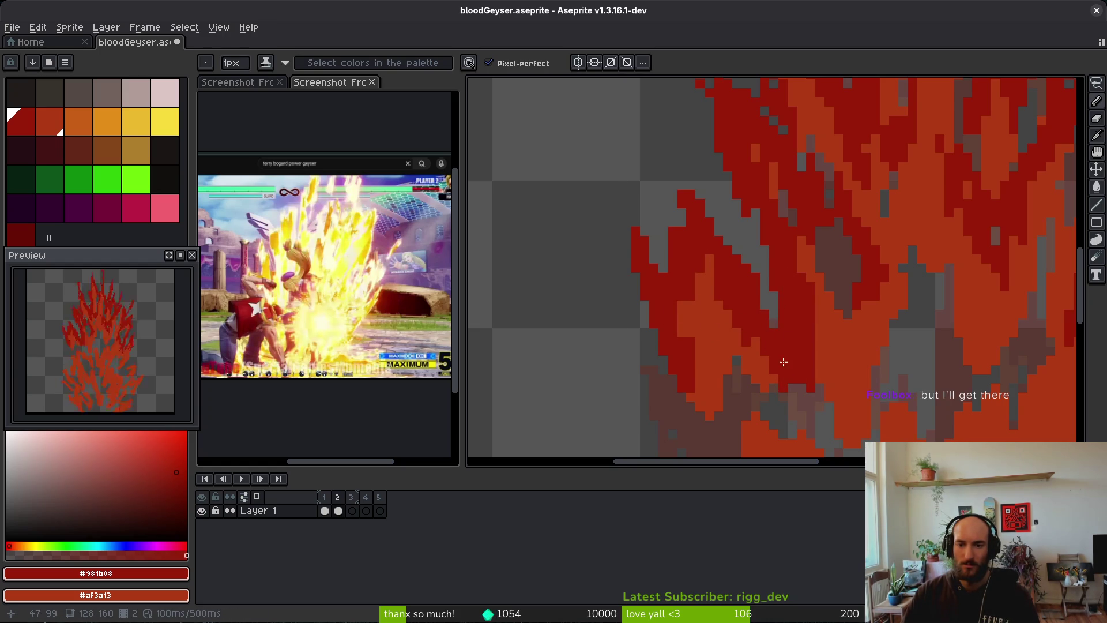
Paint a dark-red pixel column on the flame's right side
scroll(819, 300, "down", 3)
mouse_move(813, 272)
left_mouse_down()
mouse_move(822, 340)
mouse_move(770, 264)
mouse_move(781, 199)
mouse_move(848, 355)
mouse_move(830, 374)
mouse_move(781, 250)
mouse_move(801, 270)
left_mouse_up()
scroll(873, 328, "right", 5)
scroll(816, 313, "down", 1)
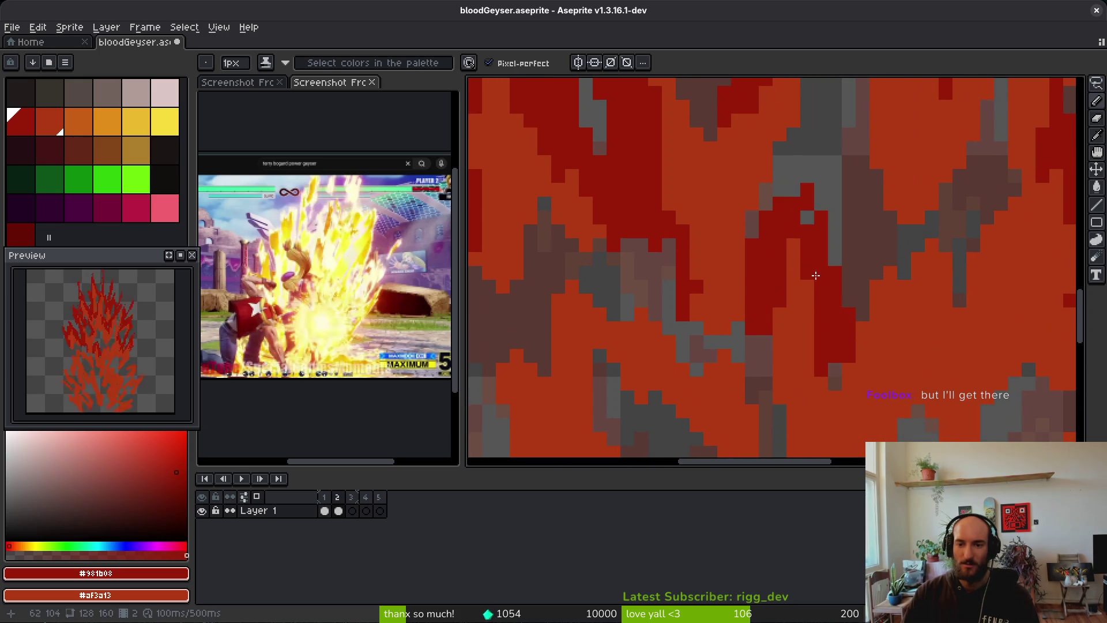
left_click_drag(863, 303, 875, 234)
mouse_move(858, 296)
left_mouse_down()
mouse_move(859, 325)
mouse_move(923, 364)
mouse_move(935, 292)
mouse_move(980, 215)
mouse_move(874, 298)
left_mouse_up()
scroll(802, 328, "up", 2)
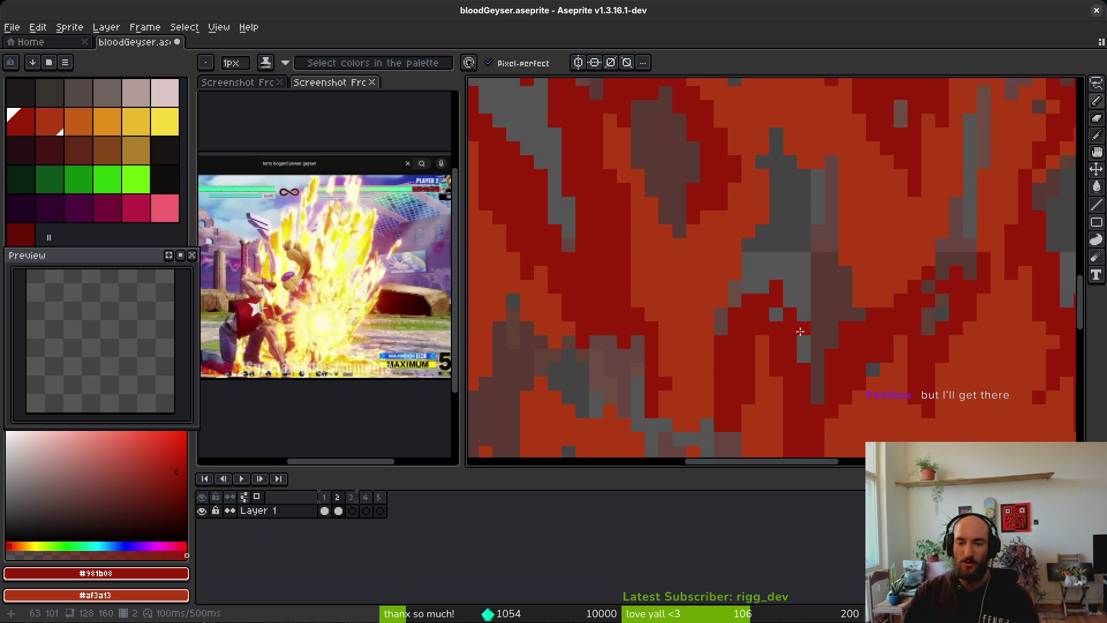
scroll(762, 292, "up", 2)
scroll(786, 254, "up", 1)
Add short dark-red strokes in the flame's middle and lower areas
mouse_move(803, 311)
left_mouse_down()
mouse_move(804, 346)
mouse_move(769, 234)
mouse_move(753, 288)
mouse_move(725, 234)
mouse_move(741, 228)
mouse_move(701, 338)
mouse_move(728, 296)
left_mouse_up()
left_click_drag(814, 337, 815, 359)
scroll(814, 364, "down", 2)
left_click(808, 372)
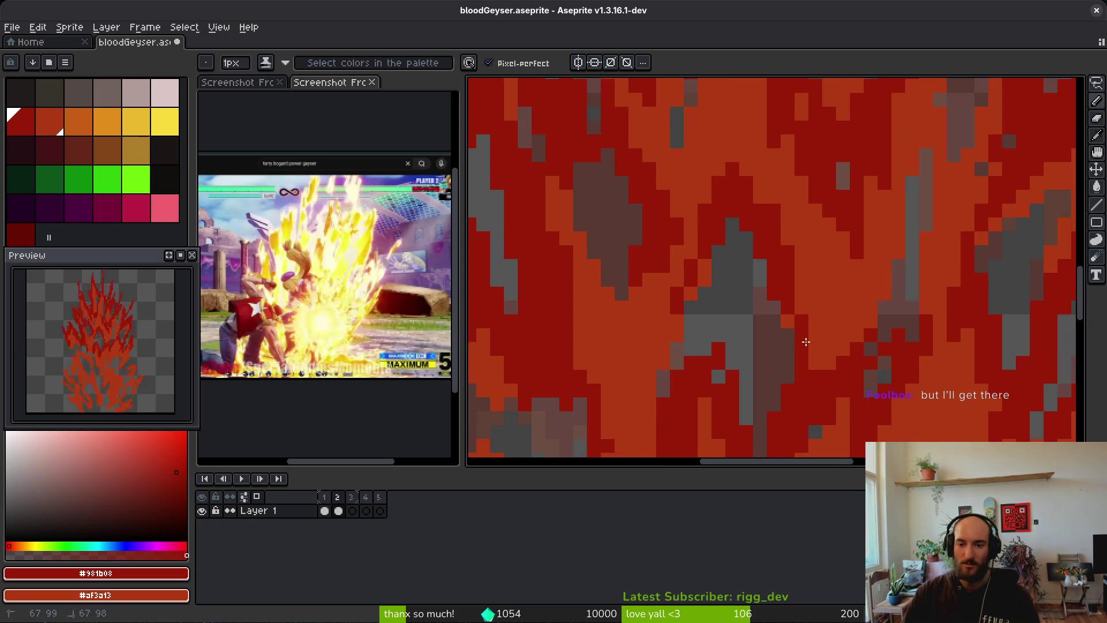
scroll(783, 376, "down", 3)
scroll(836, 287, "up", 3)
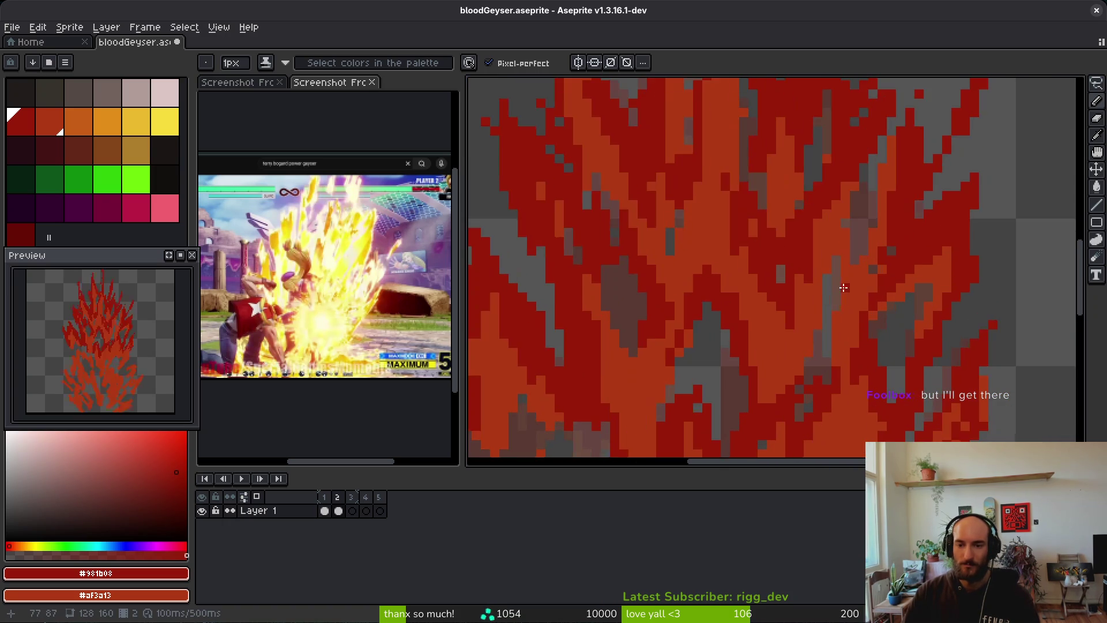
scroll(852, 172, "up", 1)
left_click_drag(852, 171, 809, 221)
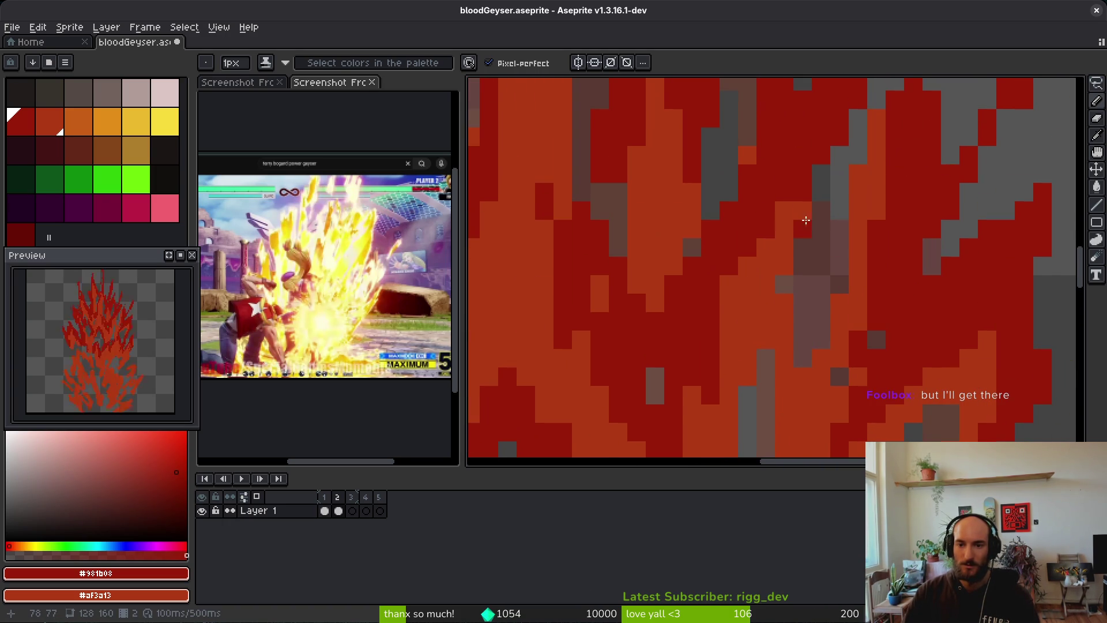
scroll(710, 321, "down", 2)
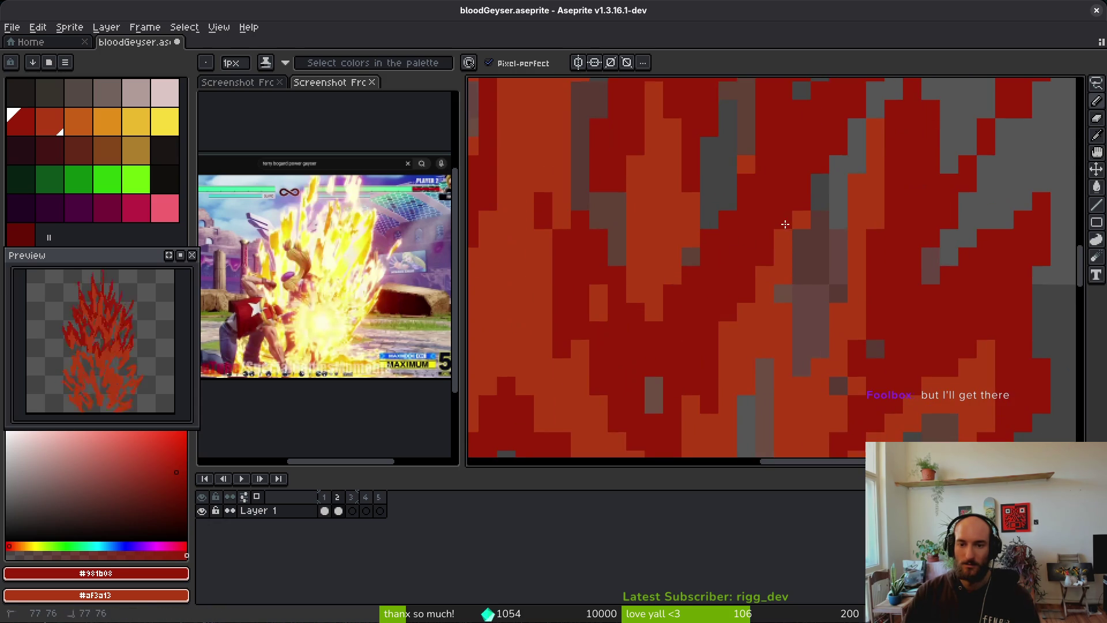
scroll(835, 328, "down", 2)
scroll(793, 277, "down", 1)
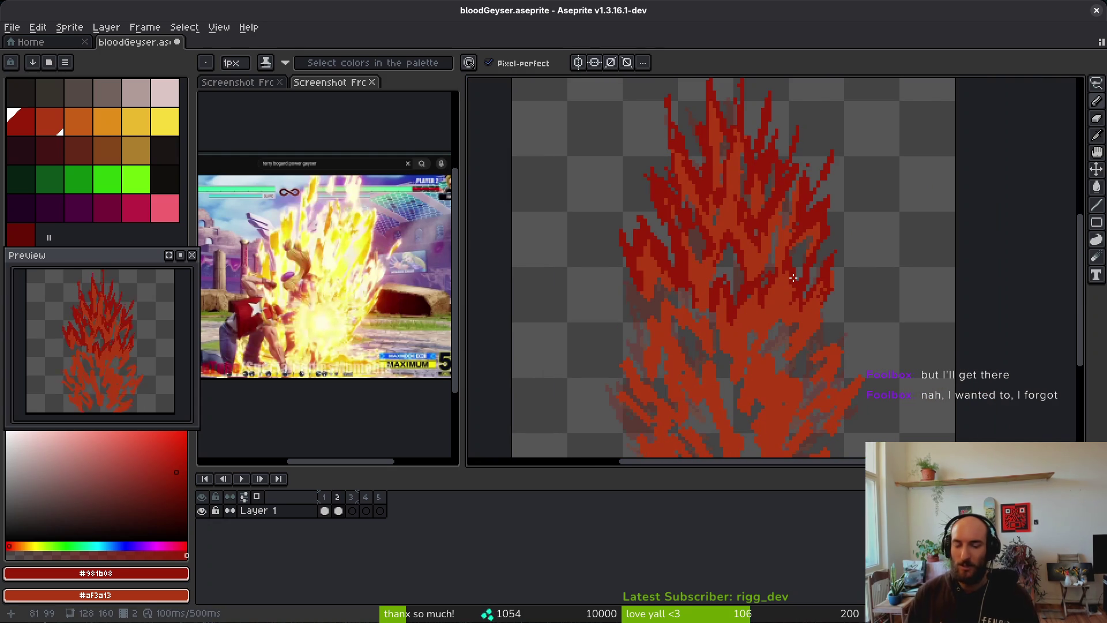
Paint a dark-red (#981b08) vertical stroke and a checkered dark-red patch in the flame
scroll(750, 265, "up", 3)
mouse_move(704, 247)
left_mouse_down()
mouse_move(702, 279)
mouse_move(685, 249)
left_mouse_up()
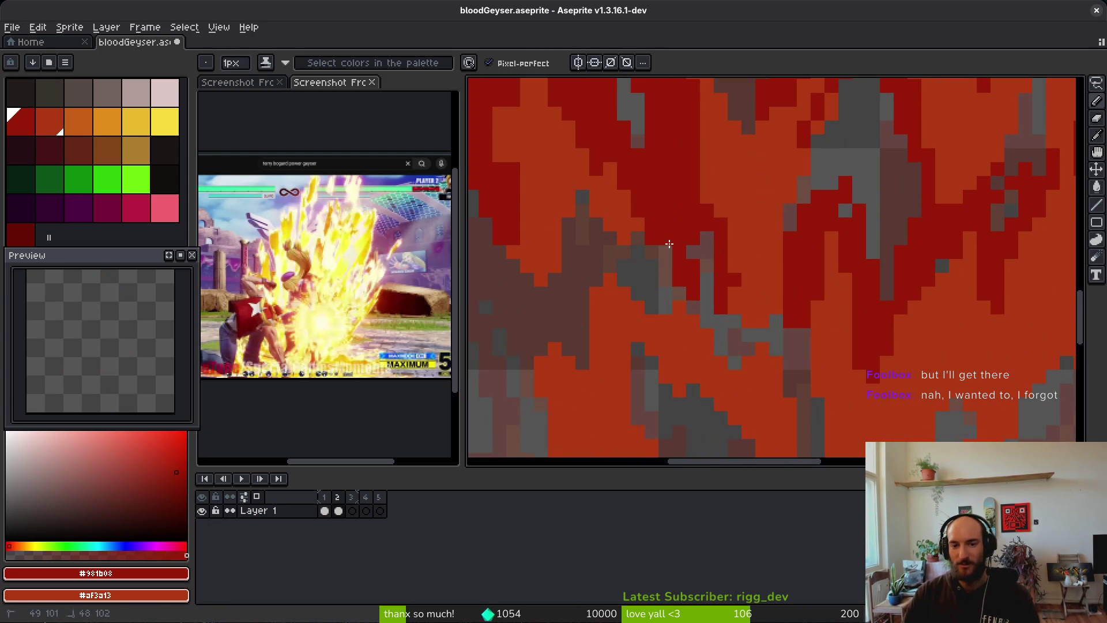
scroll(691, 285, "down", 2)
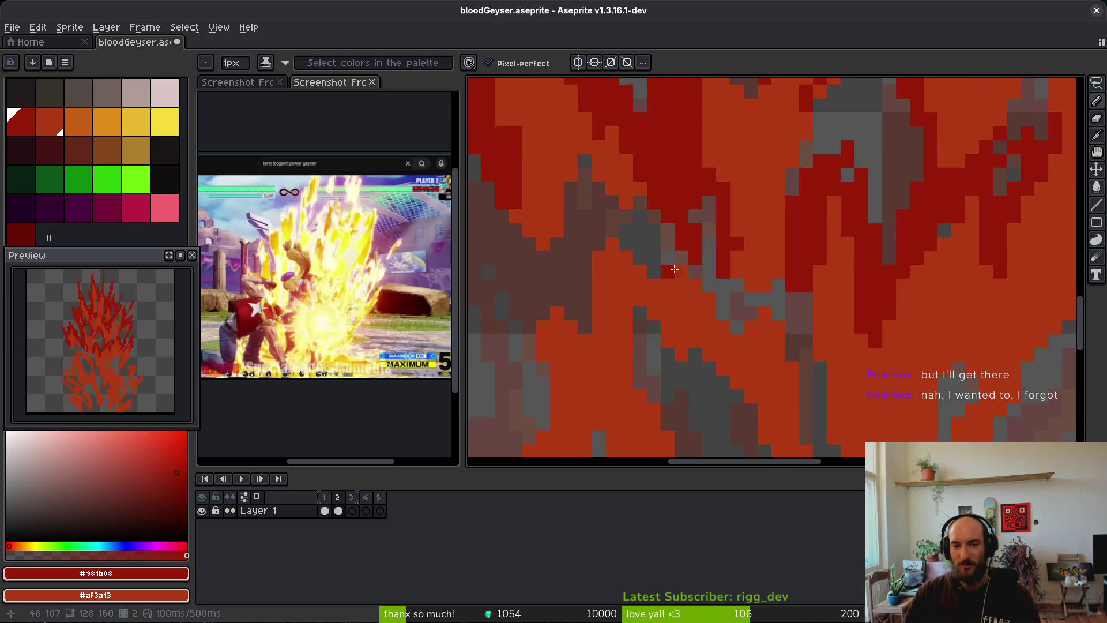
mouse_move(650, 240)
left_mouse_down()
mouse_move(612, 289)
mouse_move(609, 343)
mouse_move(577, 303)
left_mouse_up()
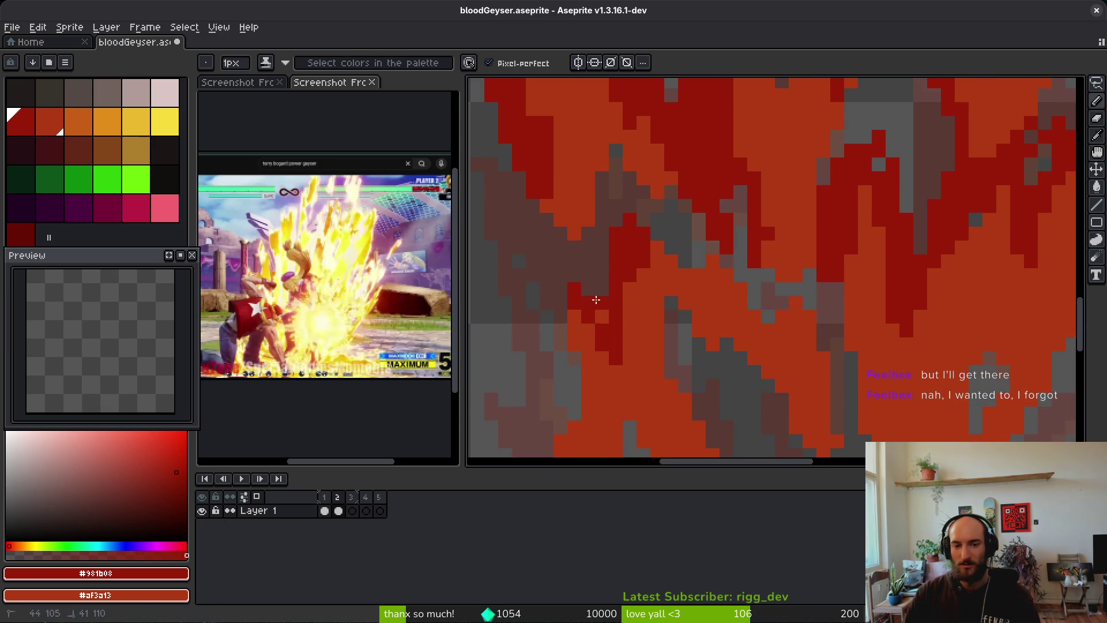
scroll(577, 303, "down", 1)
scroll(639, 301, "down", 2)
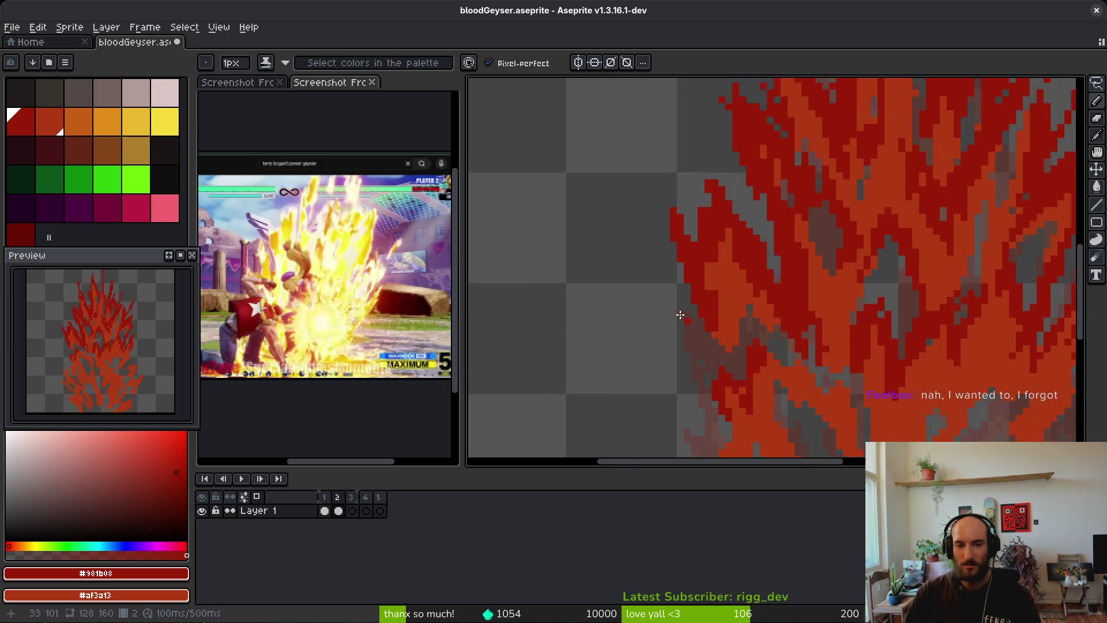
scroll(704, 338, "up", 3)
mouse_move(704, 338)
left_mouse_down()
mouse_move(680, 381)
mouse_move(647, 294)
mouse_move(623, 277)
mouse_move(731, 353)
left_mouse_up()
Erase stray pixels, then shade the flame's left and upper-left edge in dark red
key("e")
left_click_drag(665, 284, 592, 305)
key("b")
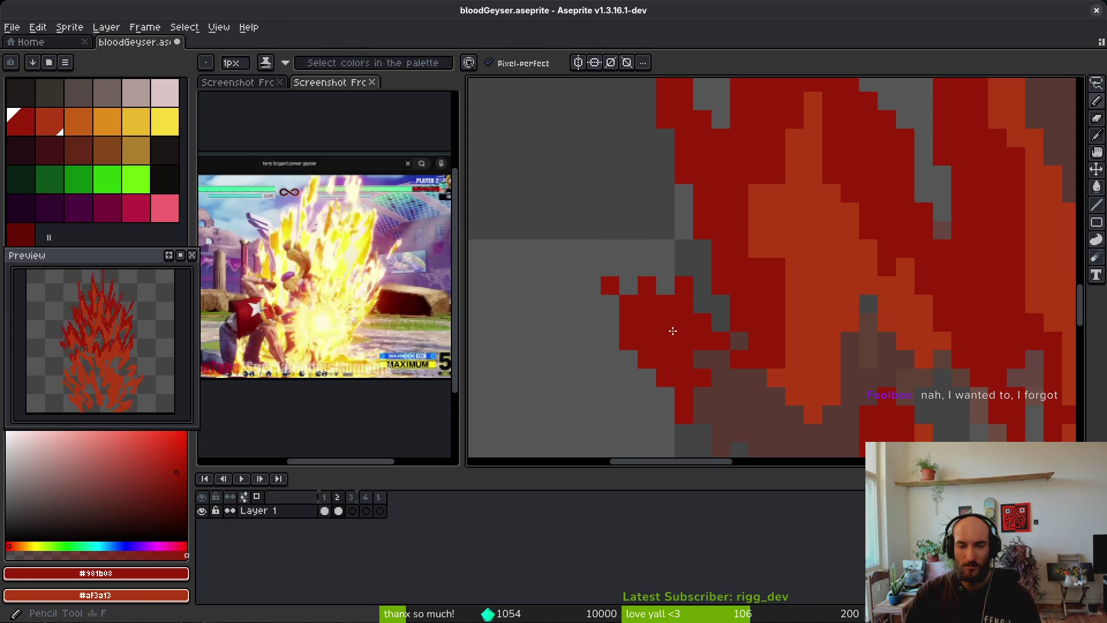
left_click_drag(574, 230, 631, 353)
left_click_drag(574, 271, 611, 341)
mouse_move(646, 210)
left_mouse_down()
mouse_move(663, 288)
mouse_move(675, 289)
mouse_move(663, 270)
left_mouse_up()
Try thin dark-red wisps off the flame's right side, undoing the misplaced diagonal strokes
scroll(697, 384, "down", 2)
scroll(737, 307, "up", 3)
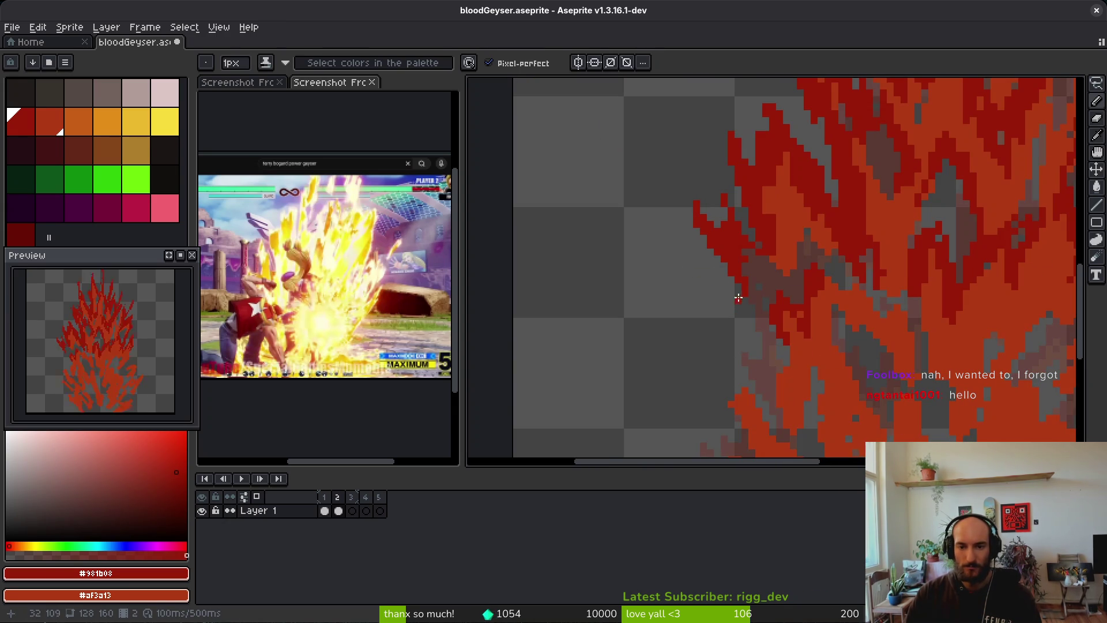
scroll(794, 361, "down", 4)
scroll(793, 360, "right", 2)
scroll(798, 349, "up", 4)
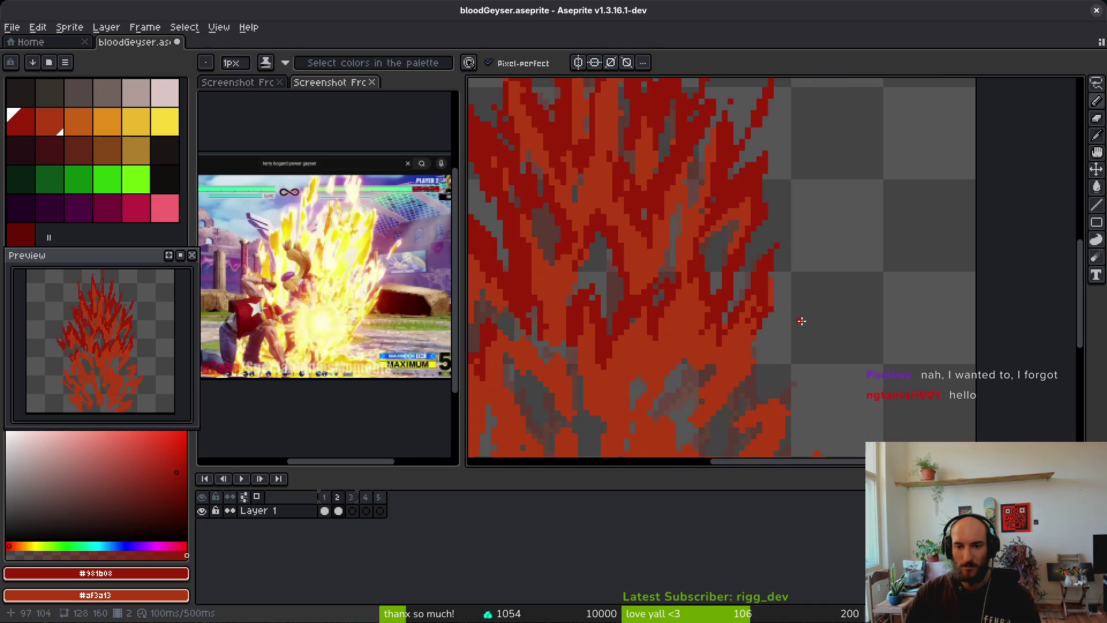
left_click_drag(821, 294, 754, 330)
key("ctrl+z")
left_click_drag(802, 255, 769, 290)
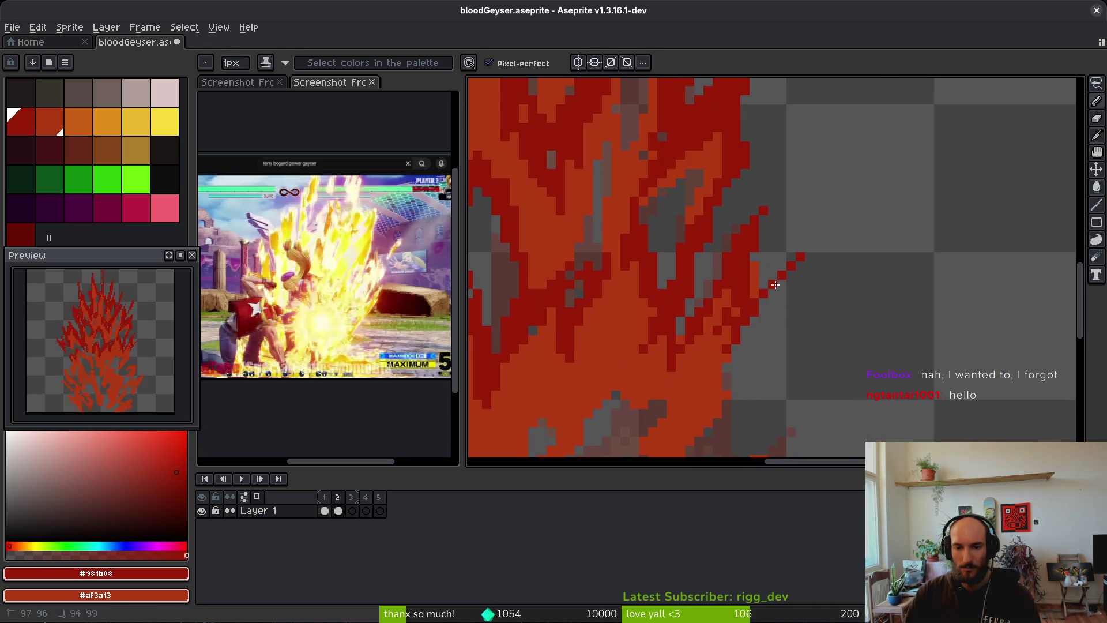
key("ctrl+z")
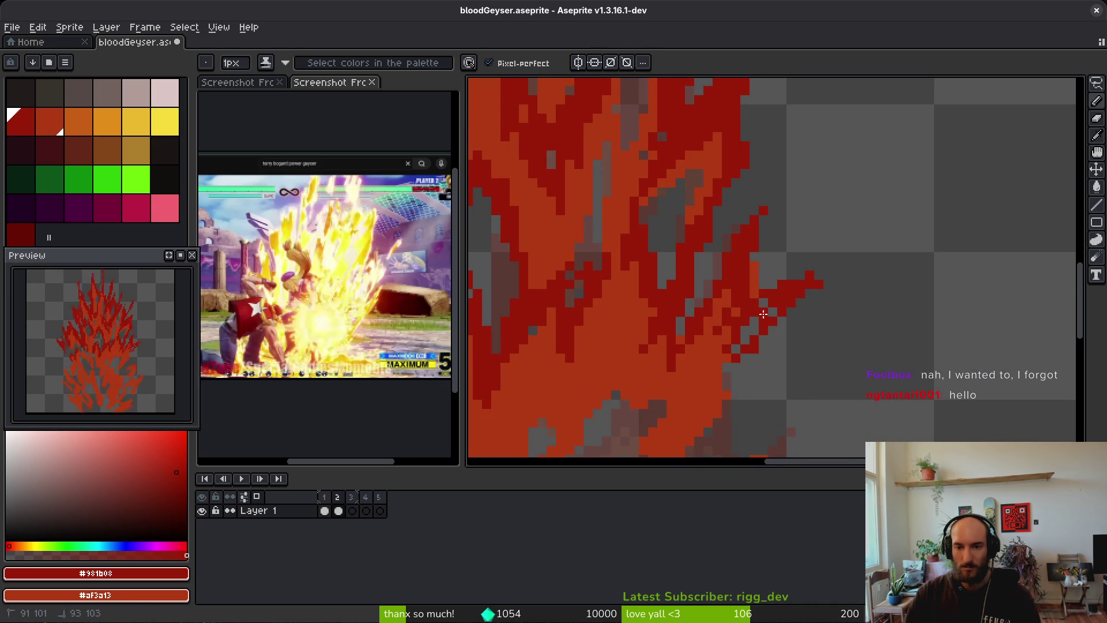
Extend the flame tip down-left and draw a thin dark-red diagonal wisp, undoing an unwanted spike
left_click_drag(787, 301, 763, 346)
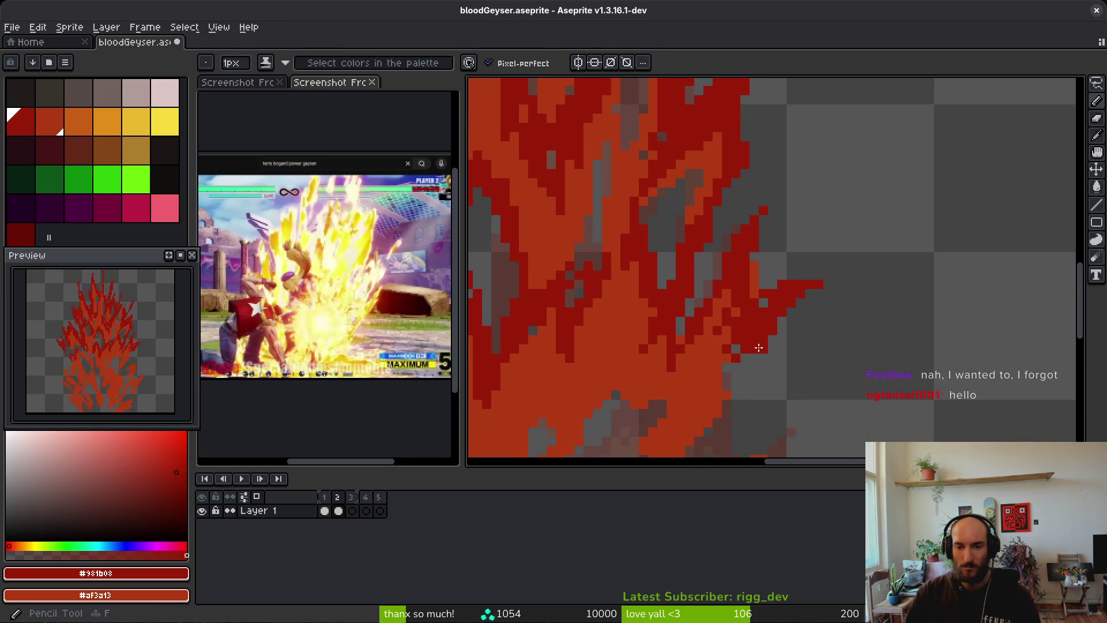
mouse_move(773, 404)
left_mouse_down()
mouse_move(826, 359)
mouse_move(802, 275)
left_mouse_up()
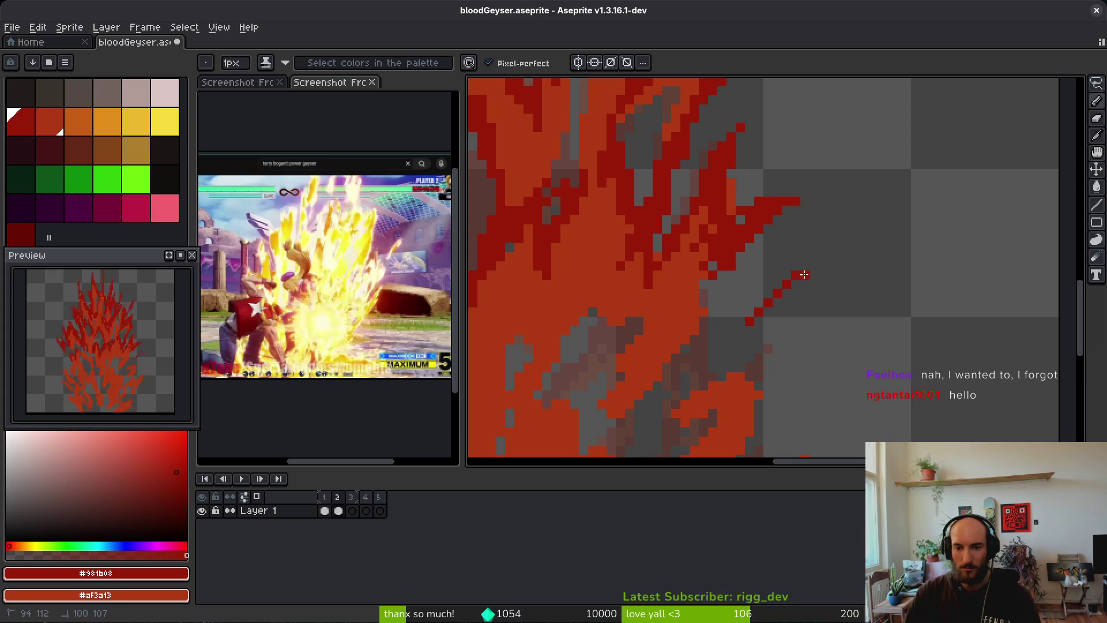
left_click_drag(745, 329, 773, 389)
left_click_drag(795, 338, 815, 316)
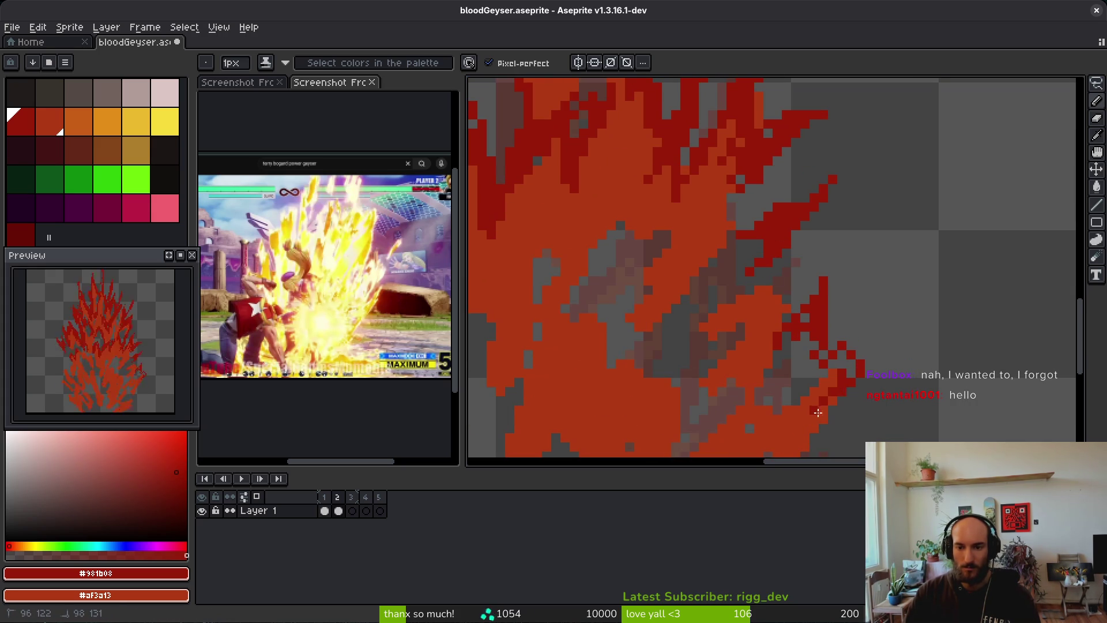
left_click_drag(806, 413, 754, 367)
key("ctrl+z")
Draw a new dark-red diagonal line and build a right-side spike, erasing excess pixels
left_click_drag(809, 289, 767, 321)
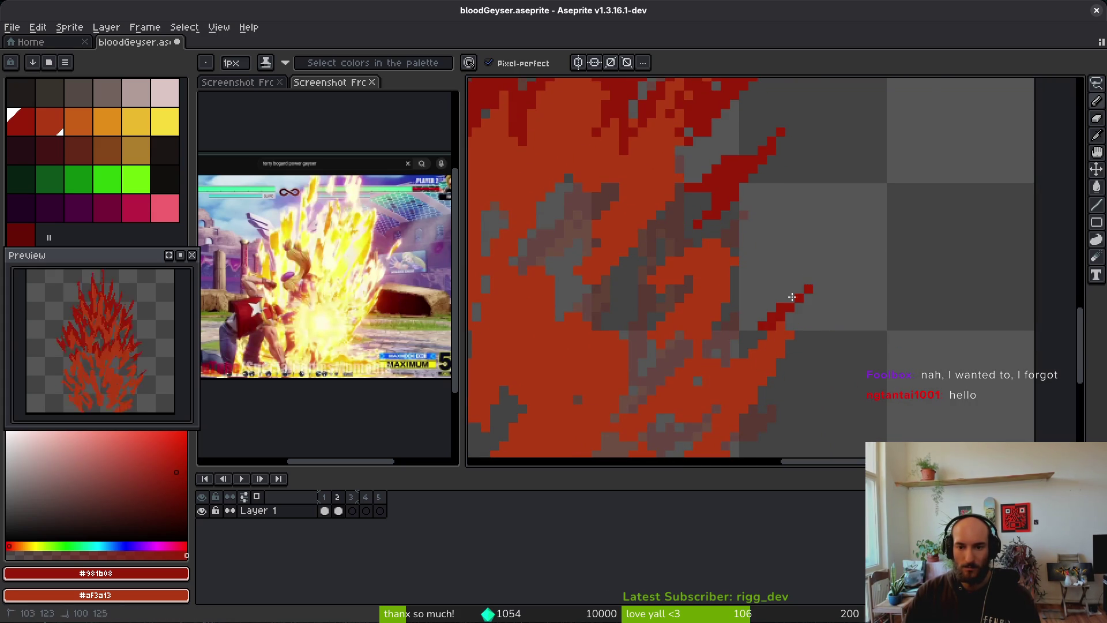
mouse_move(744, 261)
left_mouse_down()
mouse_move(764, 257)
mouse_move(705, 297)
left_mouse_up()
left_click_drag(823, 314, 834, 299)
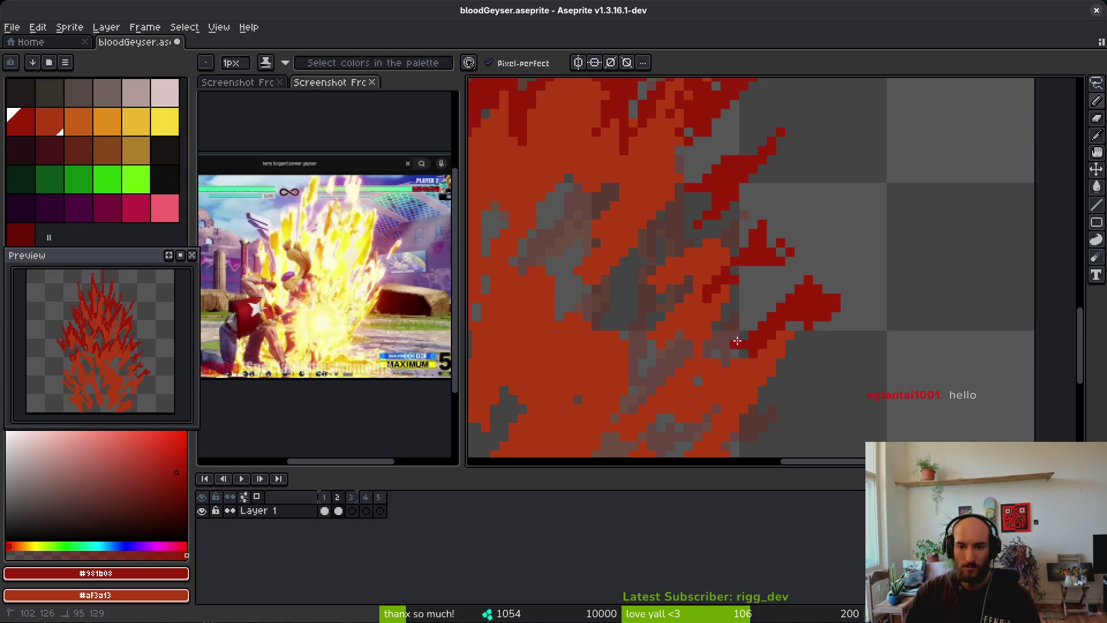
left_click(818, 271)
key("e")
left_click_drag(818, 281, 771, 298)
key("b")
left_click_drag(843, 308, 826, 288)
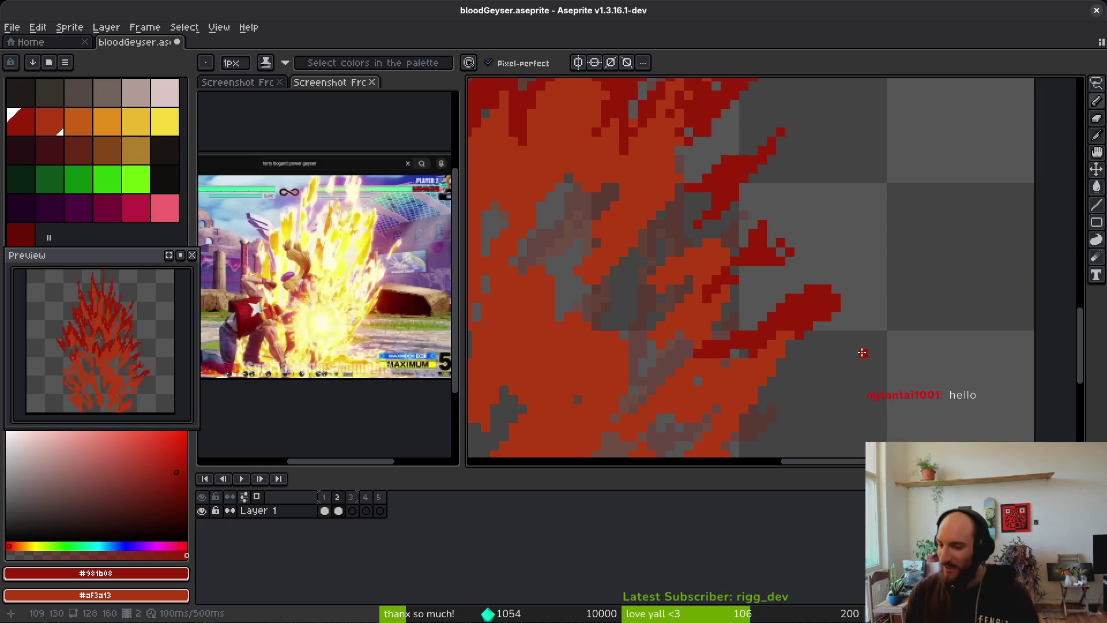
left_click(845, 289)
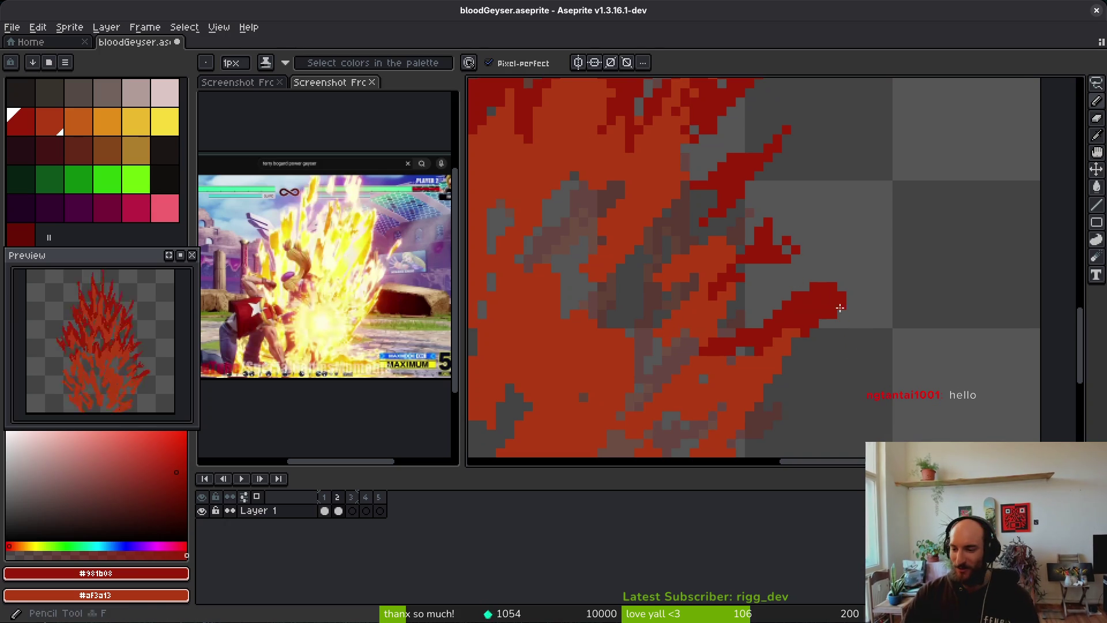
Extend the dark-red band up-right and add a horizontal band and pixels along the wisp
scroll(810, 304, "down", 1)
scroll(810, 304, "up", 3)
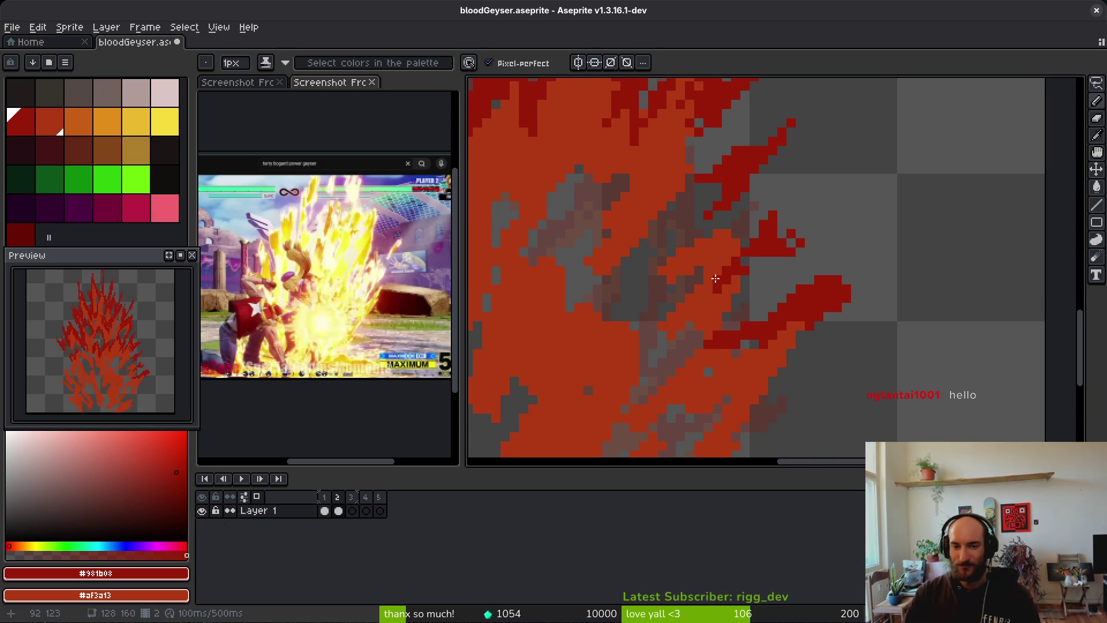
left_click_drag(734, 309, 776, 242)
left_click(748, 262)
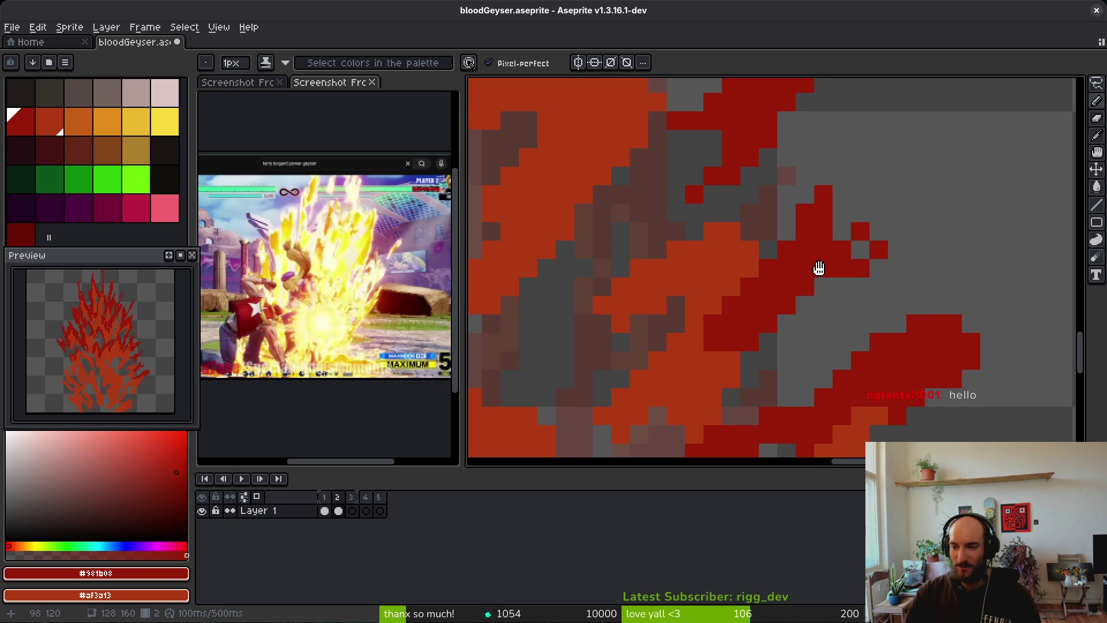
mouse_move(841, 269)
left_mouse_down()
mouse_move(791, 265)
mouse_move(859, 261)
left_mouse_up()
mouse_move(662, 240)
left_mouse_down()
mouse_move(806, 229)
mouse_move(638, 277)
left_mouse_up()
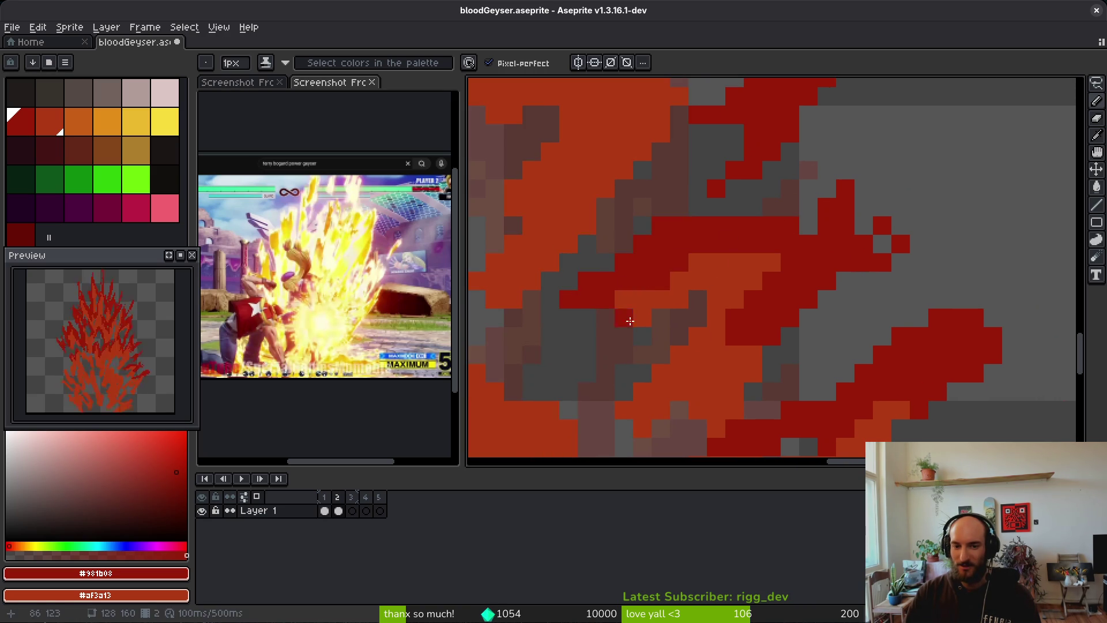
left_click_drag(619, 332, 606, 337)
scroll(815, 240, "down", 3)
scroll(765, 238, "up", 4)
mouse_move(686, 225)
left_mouse_down()
mouse_move(765, 238)
mouse_move(781, 287)
mouse_move(742, 396)
left_mouse_up()
scroll(723, 252, "down", 3)
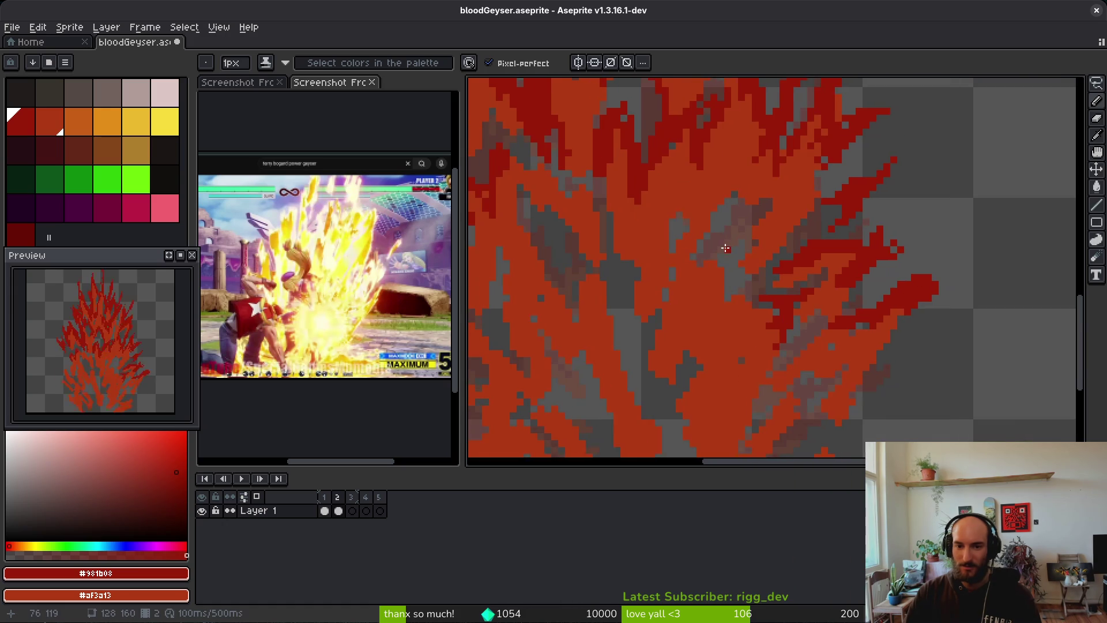
Paint dark red #981b08 diagonal strokes and shading across the orange flame body
scroll(724, 252, "up", 2)
left_click_drag(675, 289, 724, 165)
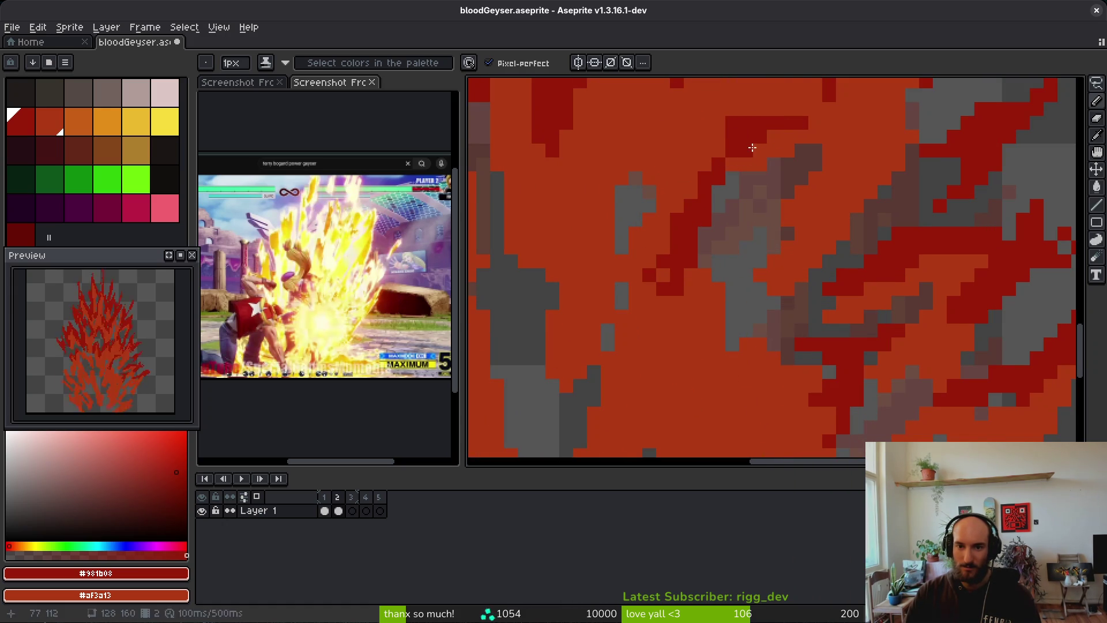
scroll(761, 223, "down", 2)
left_click_drag(760, 223, 728, 232)
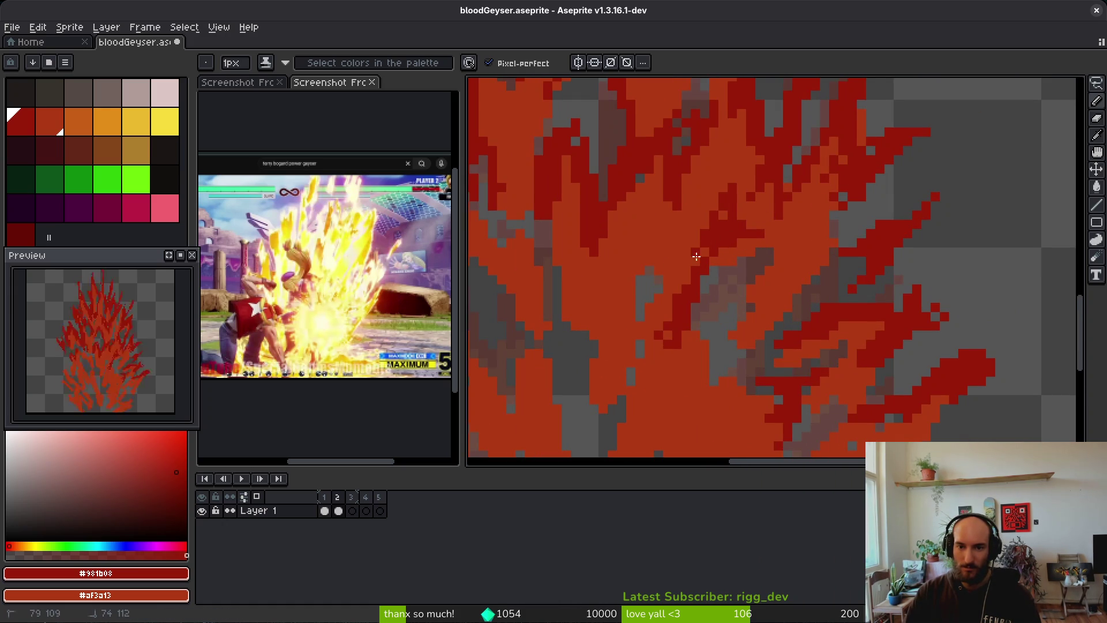
scroll(656, 271, "up", 2)
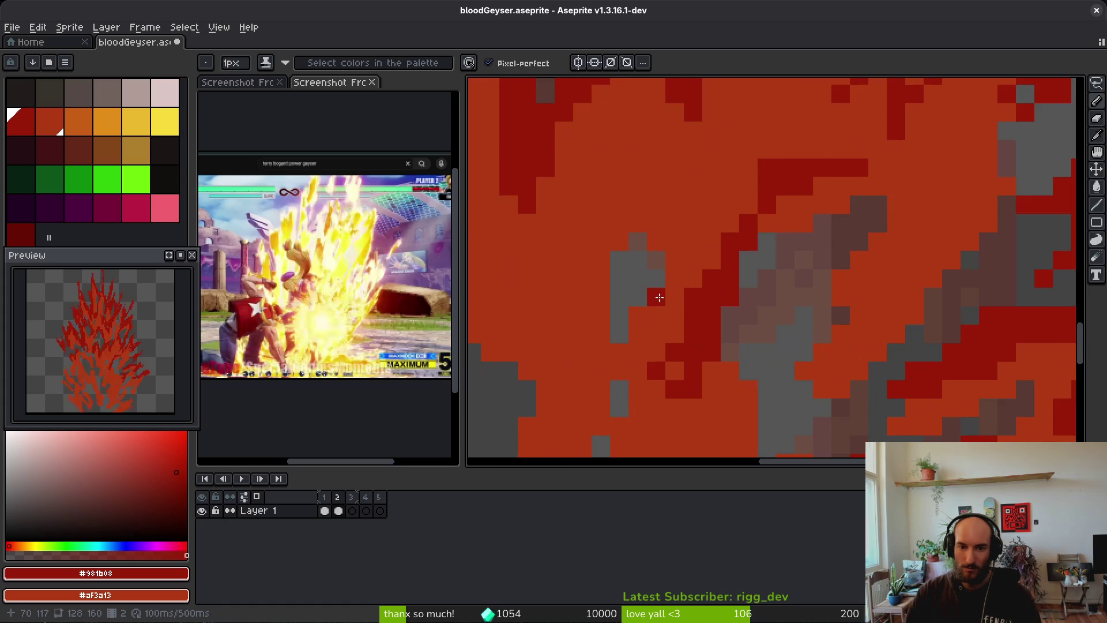
scroll(689, 242, "up", 1)
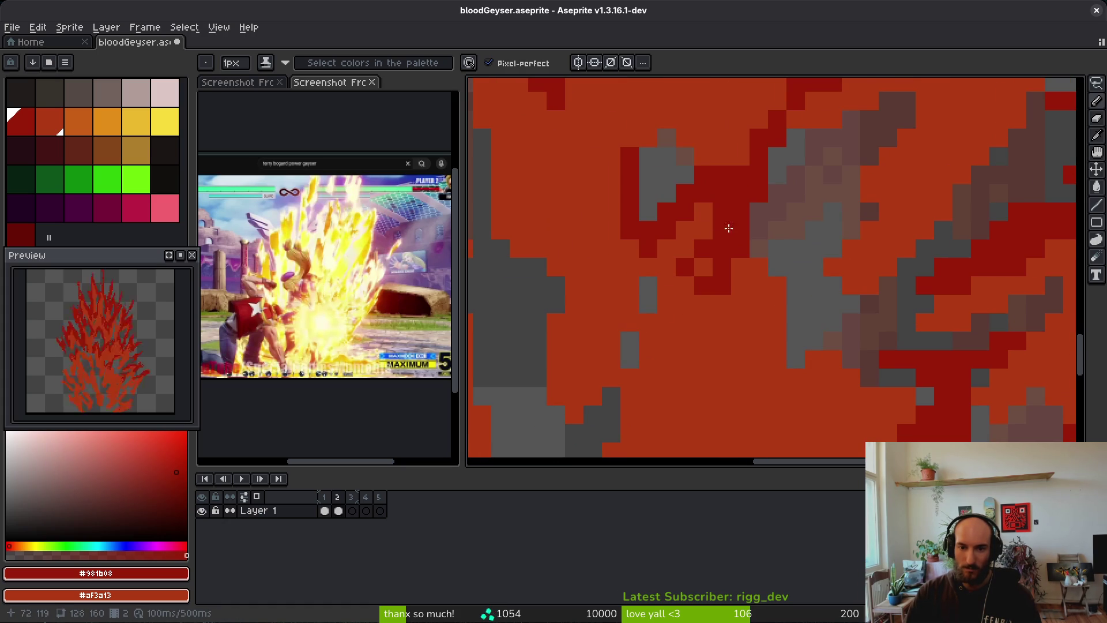
scroll(767, 311, "down", 3)
scroll(767, 311, "right", 3)
mouse_move(713, 267)
left_mouse_down()
mouse_move(819, 318)
mouse_move(687, 351)
mouse_move(672, 254)
mouse_move(604, 305)
mouse_move(647, 190)
mouse_move(623, 146)
mouse_move(600, 144)
left_mouse_up()
Add orange pixels down the flame body, then dot dark-red pixels and a short column
scroll(681, 294, "up", 4)
scroll(681, 294, "left", 4)
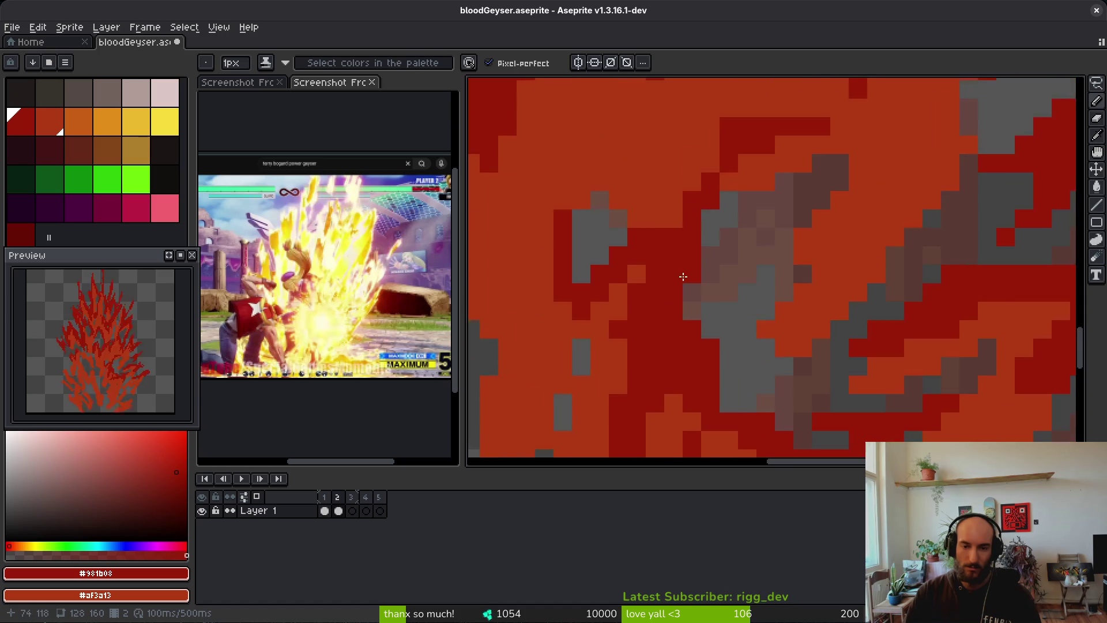
scroll(681, 294, "up", 3)
scroll(681, 294, "right", 3)
left_click_drag(617, 257, 589, 362)
scroll(635, 246, "down", 6)
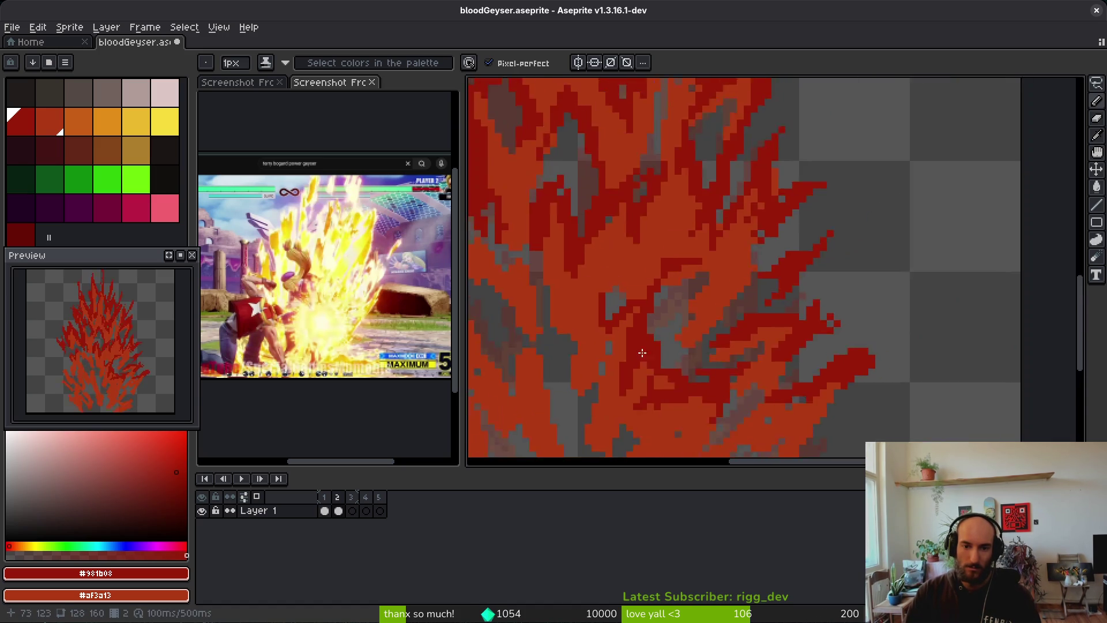
scroll(637, 280, "up", 4)
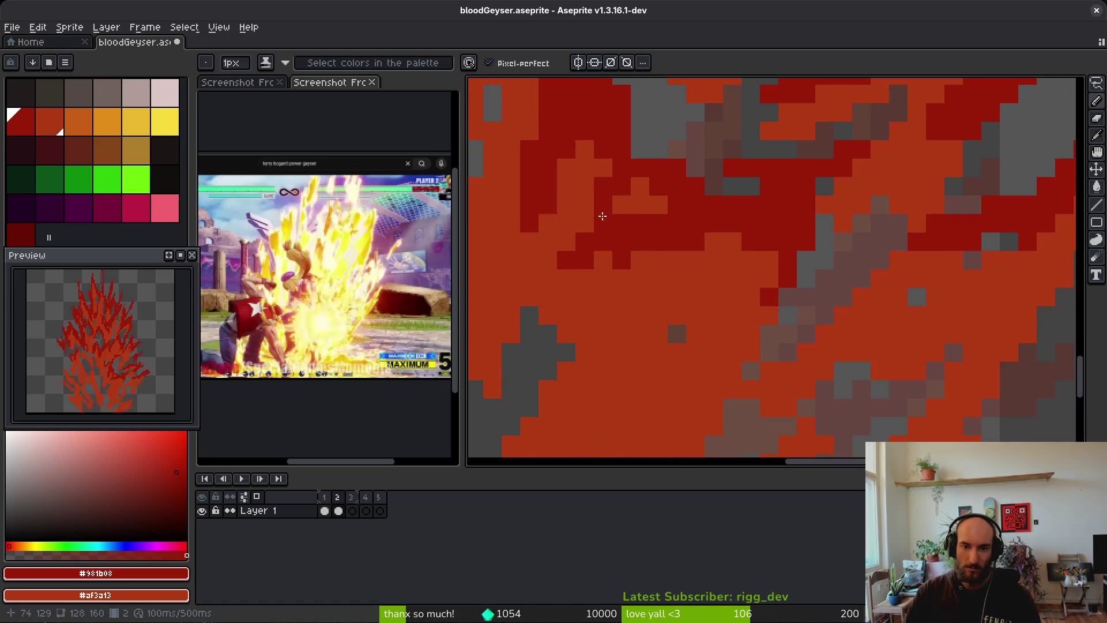
left_click_drag(597, 218, 679, 260)
left_click_drag(772, 305, 741, 351)
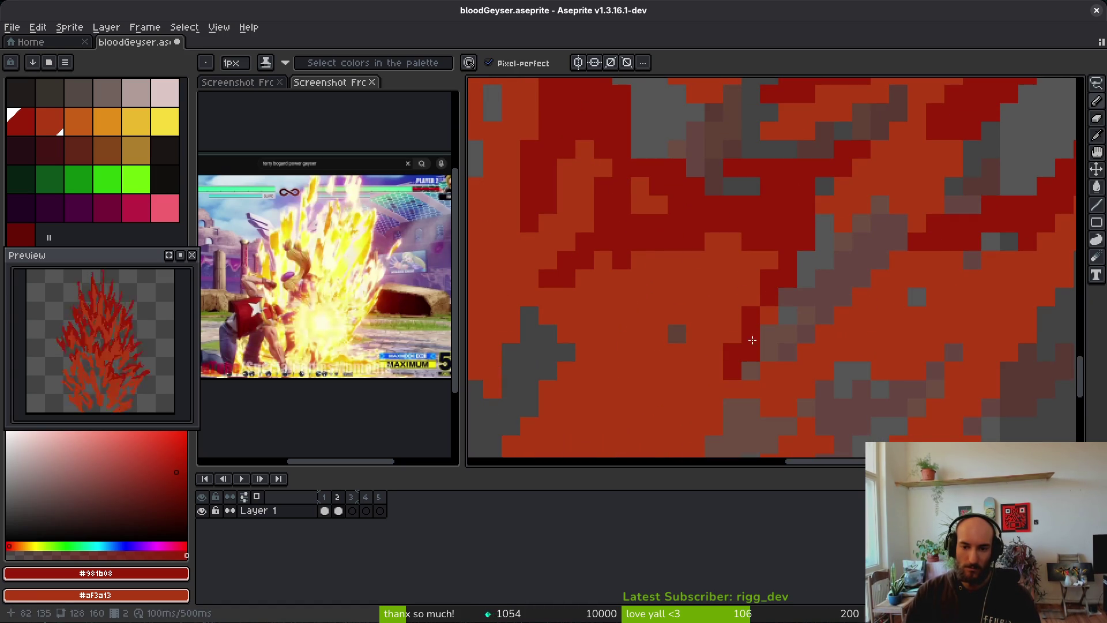
mouse_move(867, 312)
left_mouse_down()
mouse_move(786, 366)
mouse_move(883, 329)
left_mouse_up()
Paint a row of dark-red pixels and widen a short diagonal streak into a band
scroll(779, 329, "down", 3)
scroll(680, 324, "up", 3)
mouse_move(750, 293)
left_mouse_down()
mouse_move(686, 293)
mouse_move(819, 237)
mouse_move(880, 184)
left_mouse_up()
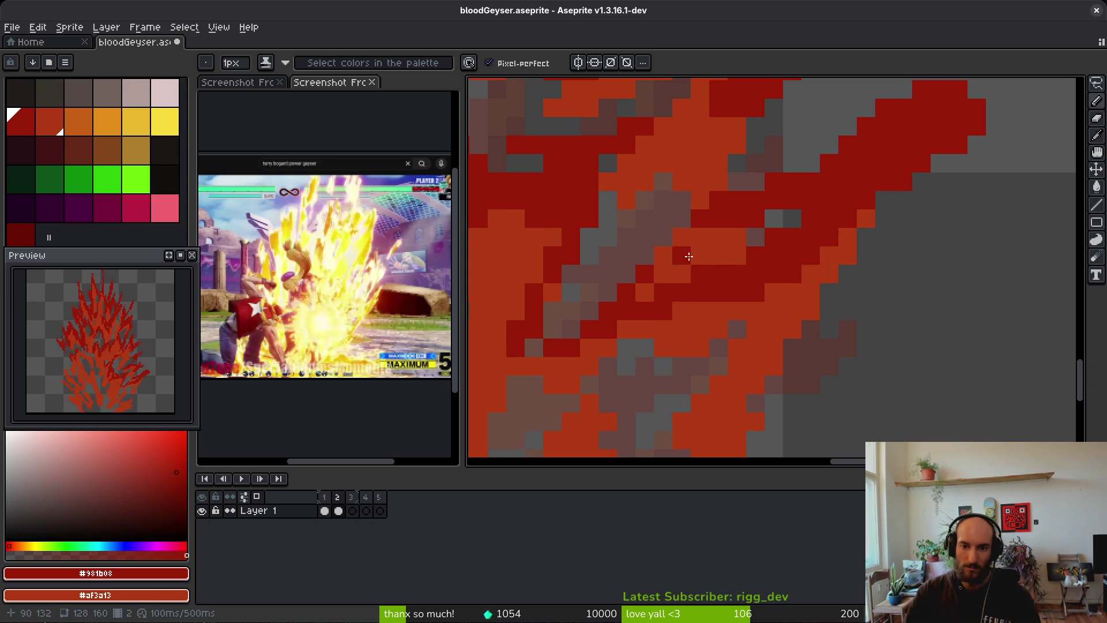
scroll(660, 302, "down", 3)
scroll(742, 242, "up", 3)
mouse_move(742, 243)
left_mouse_down()
mouse_move(699, 292)
mouse_move(767, 245)
mouse_move(741, 334)
mouse_move(746, 248)
mouse_move(786, 228)
mouse_move(763, 304)
left_mouse_up()
mouse_move(725, 350)
left_mouse_down()
mouse_move(763, 306)
mouse_move(709, 351)
mouse_move(804, 344)
left_mouse_up()
left_click(804, 358)
Add dark red bands running down-left, up-right and along the lower left of the flame
scroll(801, 306, "down", 2)
left_click(799, 268)
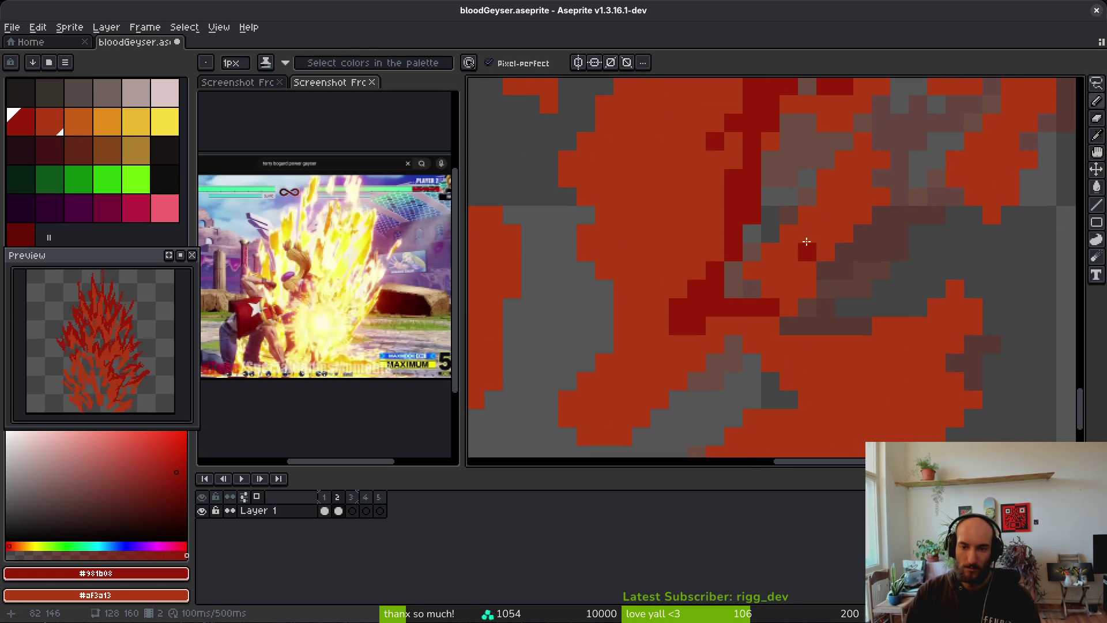
mouse_move(869, 146)
left_mouse_down()
mouse_move(860, 219)
mouse_move(787, 289)
left_mouse_up()
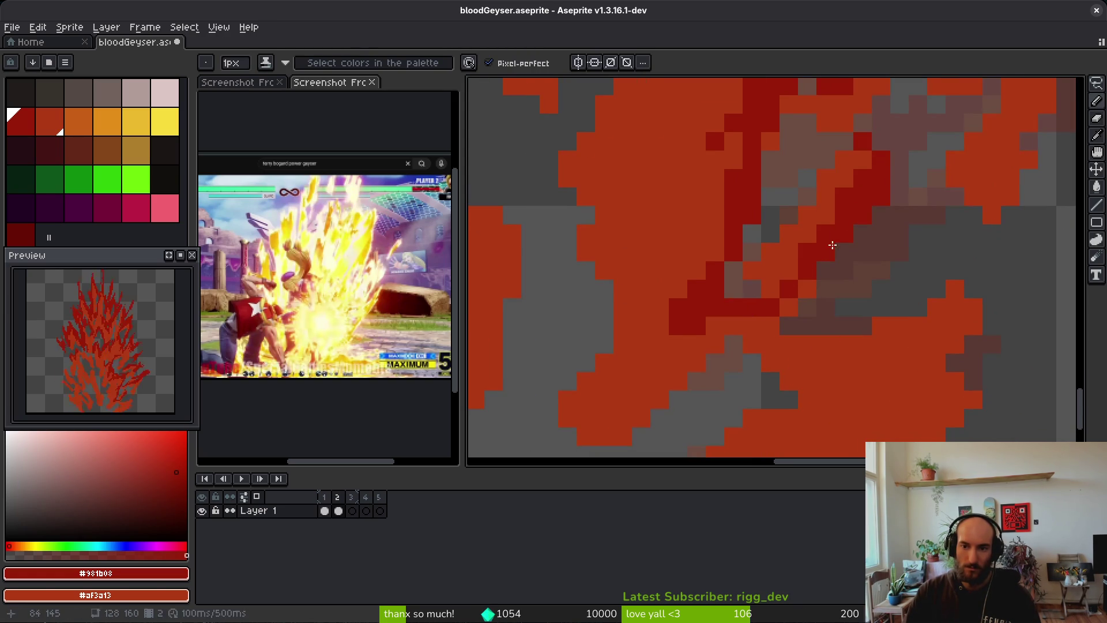
left_click_drag(891, 185, 935, 137)
scroll(851, 239, "up", 2)
left_click_drag(761, 366, 942, 244)
mouse_move(698, 369)
left_mouse_down()
mouse_move(829, 311)
mouse_move(648, 376)
left_mouse_up()
scroll(648, 376, "down", 3)
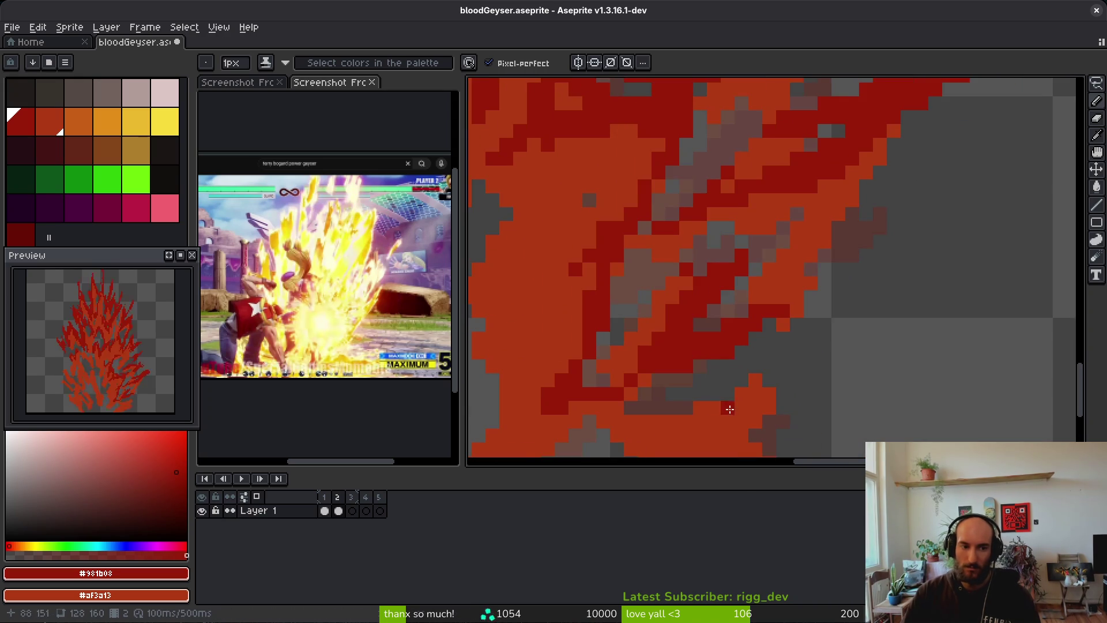
Paint diagonal dark red strokes and two horizontal flame tips through the flame
scroll(891, 245, "up", 1)
mouse_move(766, 373)
left_mouse_down()
mouse_move(858, 292)
mouse_move(911, 262)
left_mouse_up()
mouse_move(831, 282)
left_mouse_down()
mouse_move(744, 329)
mouse_move(779, 324)
mouse_move(718, 372)
mouse_move(742, 339)
left_mouse_up()
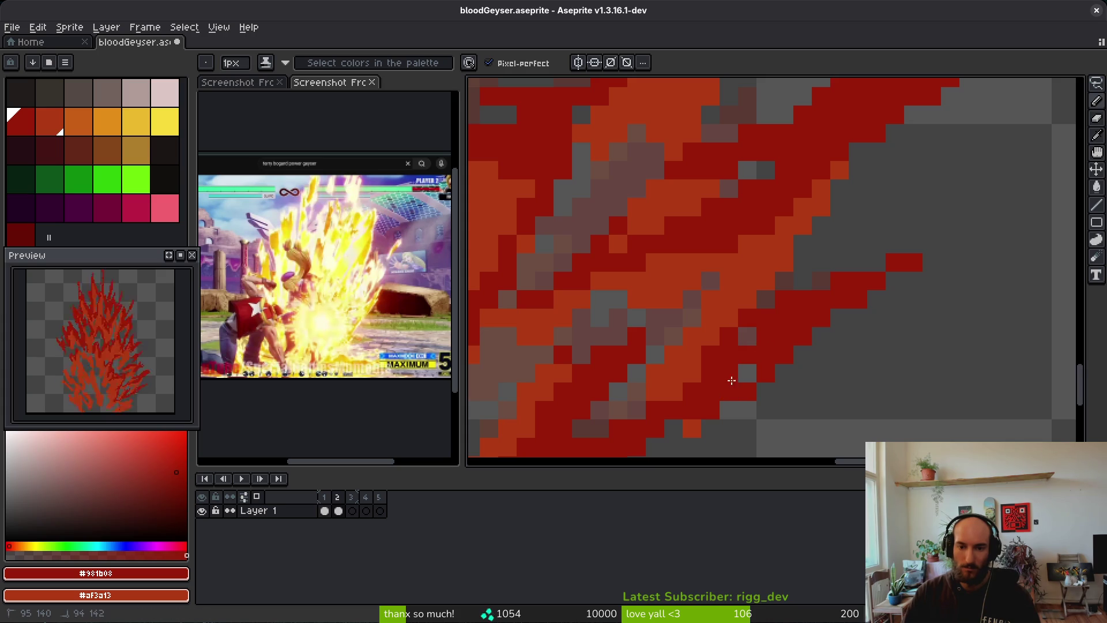
scroll(756, 375, "down", 3)
scroll(744, 283, "up", 2)
left_click_drag(782, 328, 649, 334)
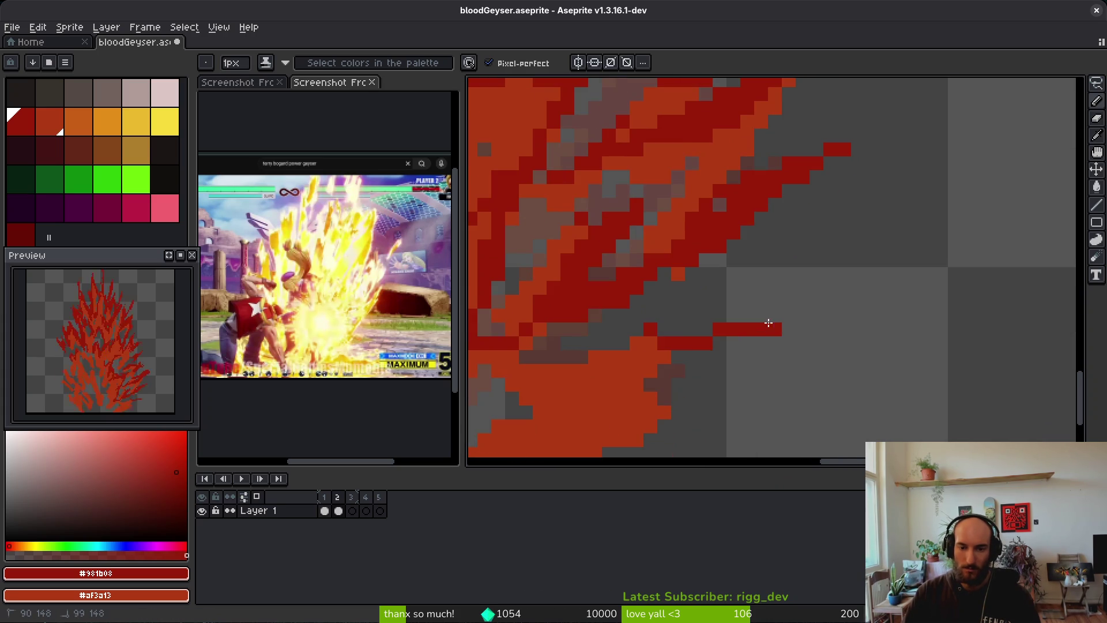
left_click_drag(755, 301, 685, 301)
Add dark red diagonal streaks near the flame base
left_click_drag(714, 393, 750, 398)
left_click_drag(794, 318, 643, 384)
left_click_drag(877, 320, 734, 337)
left_click_drag(813, 327, 755, 271)
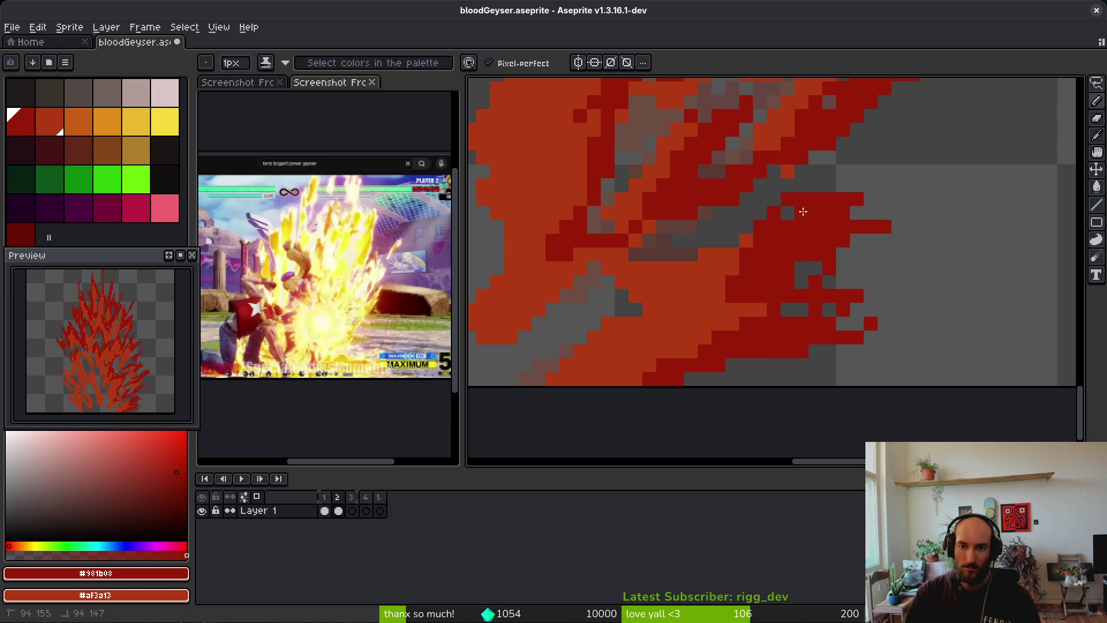
Add dark red strokes along the flame edge and a long vertical streak
left_click_drag(787, 213, 606, 283)
mouse_move(733, 241)
left_mouse_down()
mouse_move(634, 255)
mouse_move(646, 241)
left_mouse_up()
scroll(638, 265, "up", 3)
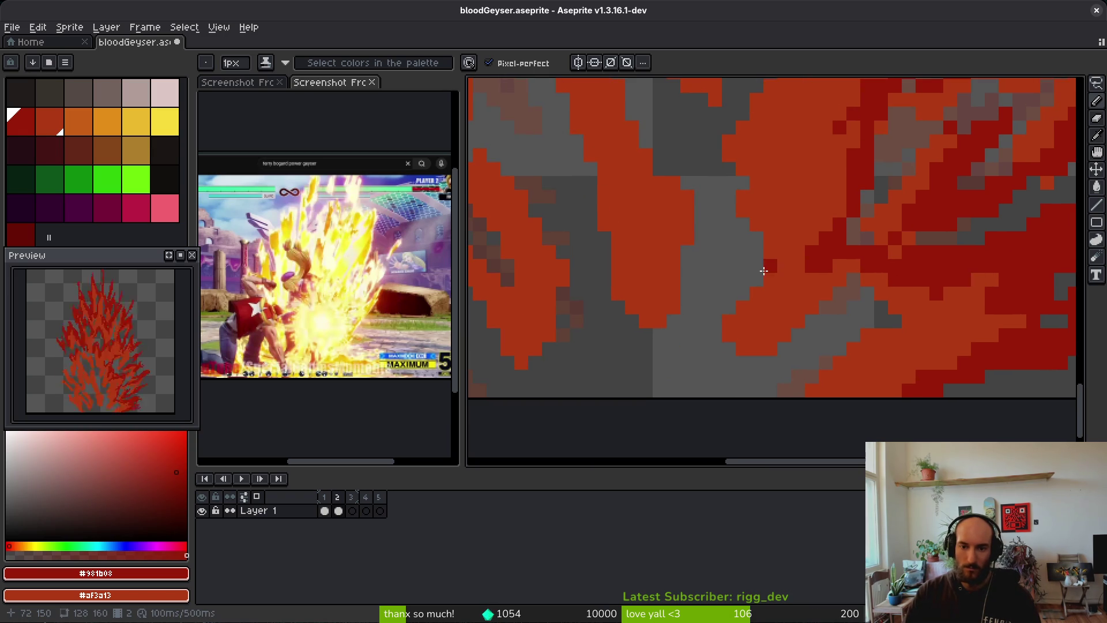
scroll(796, 300, "up", 2)
scroll(750, 289, "up", 2)
mouse_move(721, 370)
left_mouse_down()
mouse_move(748, 283)
mouse_move(727, 237)
mouse_move(719, 242)
mouse_move(785, 151)
mouse_move(726, 130)
left_mouse_up()
scroll(727, 247, "down", 3)
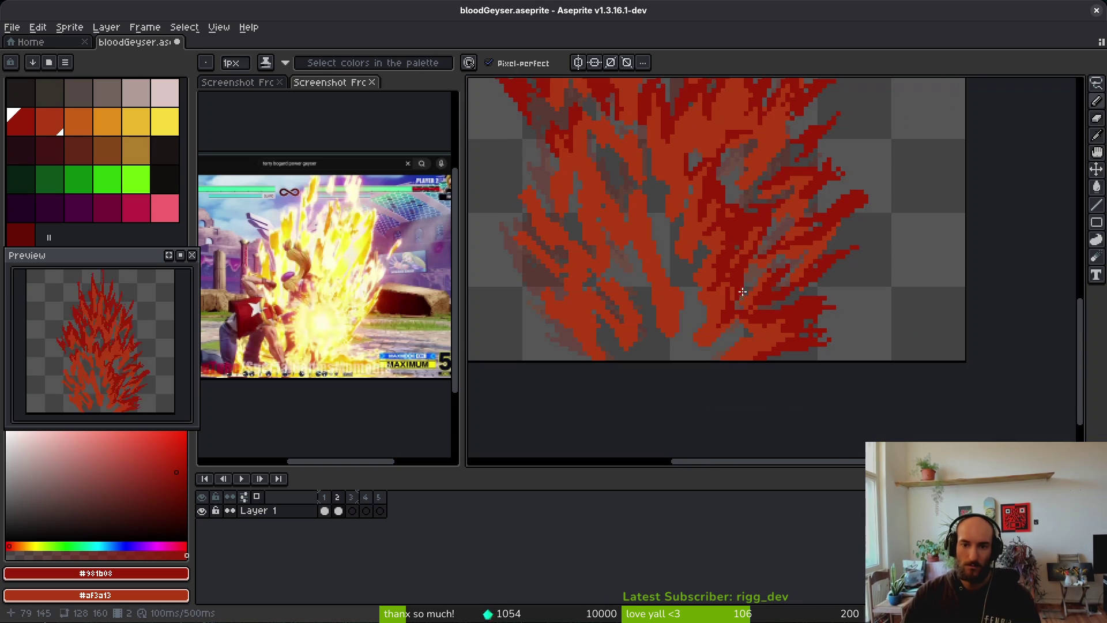
Turn one pixel dark red and restore two neighbouring pixels to orange
scroll(733, 254, "up", 4)
left_click(724, 281)
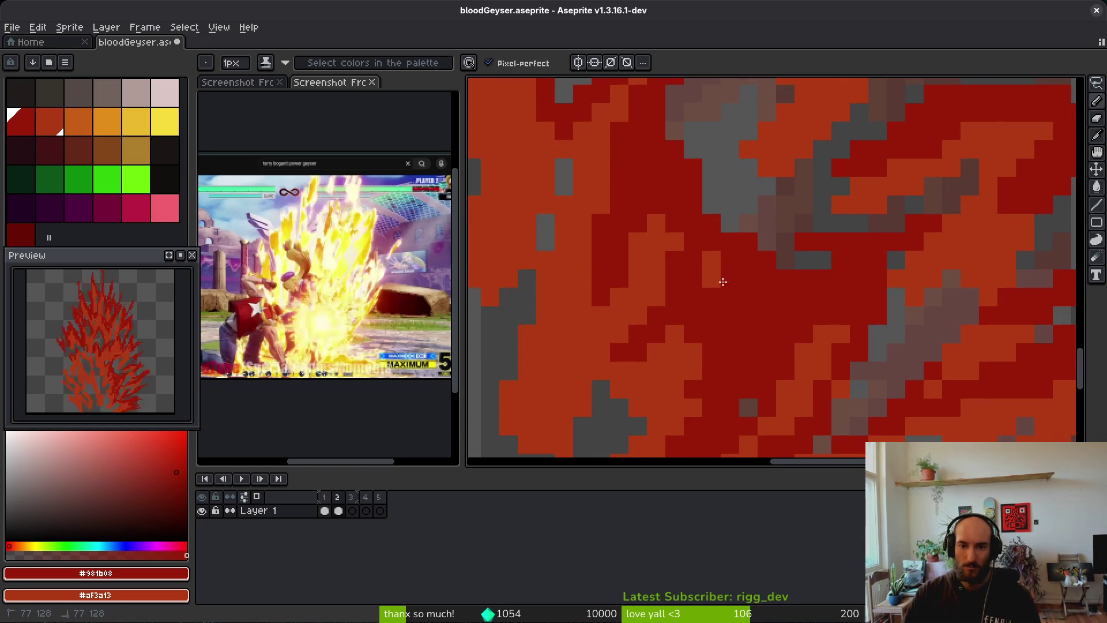
right_click(707, 274)
right_click(694, 280)
scroll(721, 323, "down", 3)
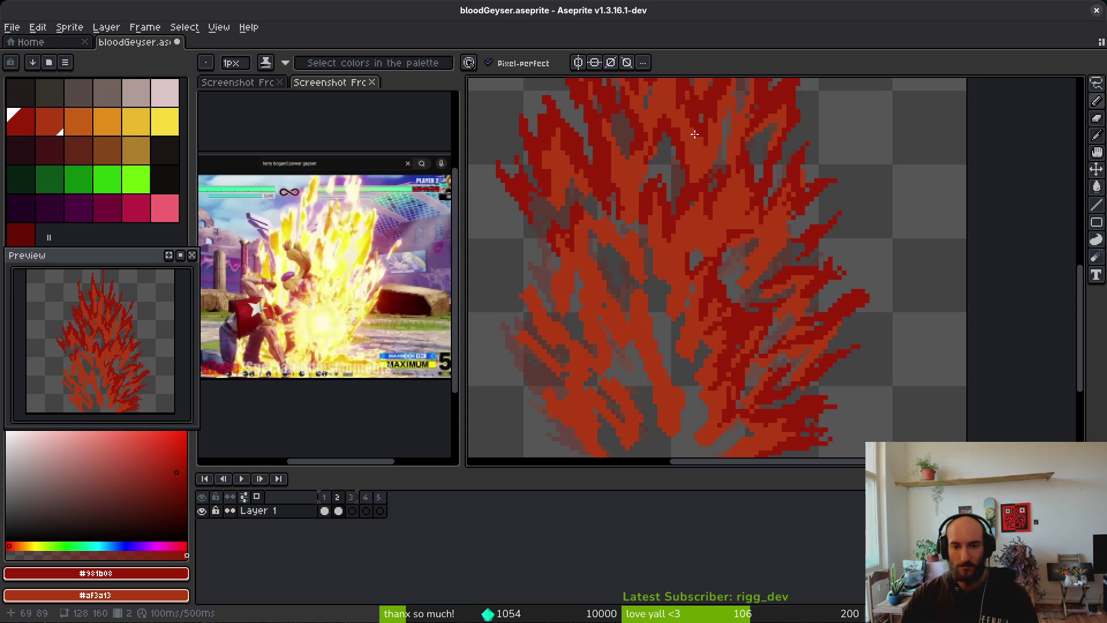
scroll(723, 234, "up", 5)
scroll(723, 235, "left", 5)
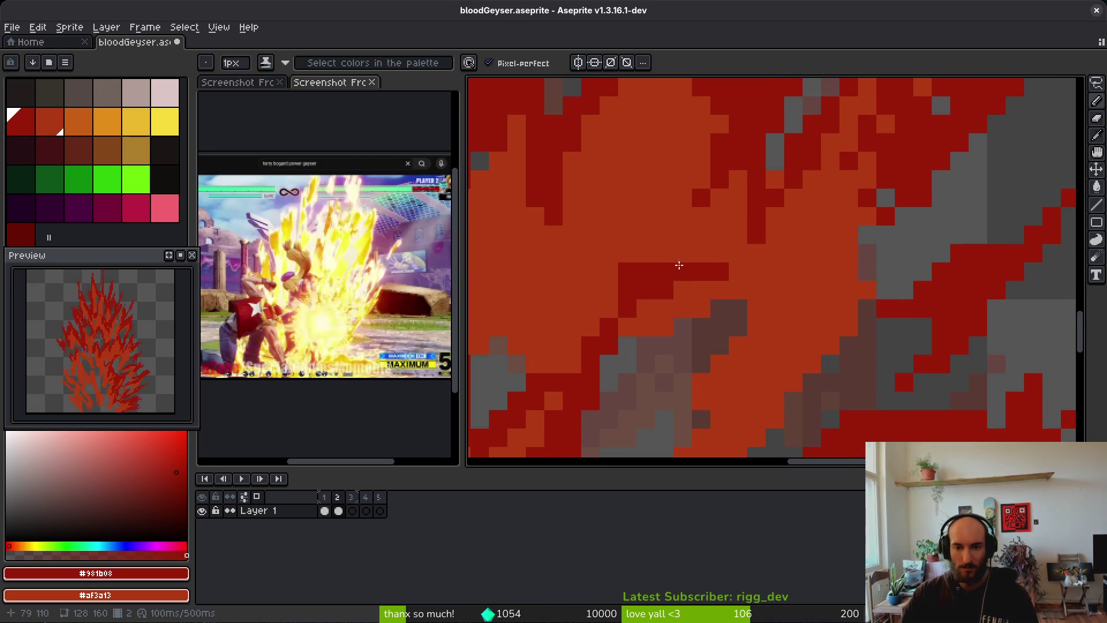
Paint dark red strokes downward into the grey gaps of the flame
mouse_move(883, 263)
left_mouse_down()
mouse_move(934, 213)
mouse_move(687, 404)
mouse_move(692, 370)
left_mouse_up()
scroll(722, 259, "down", 3)
left_click_drag(760, 207, 744, 259)
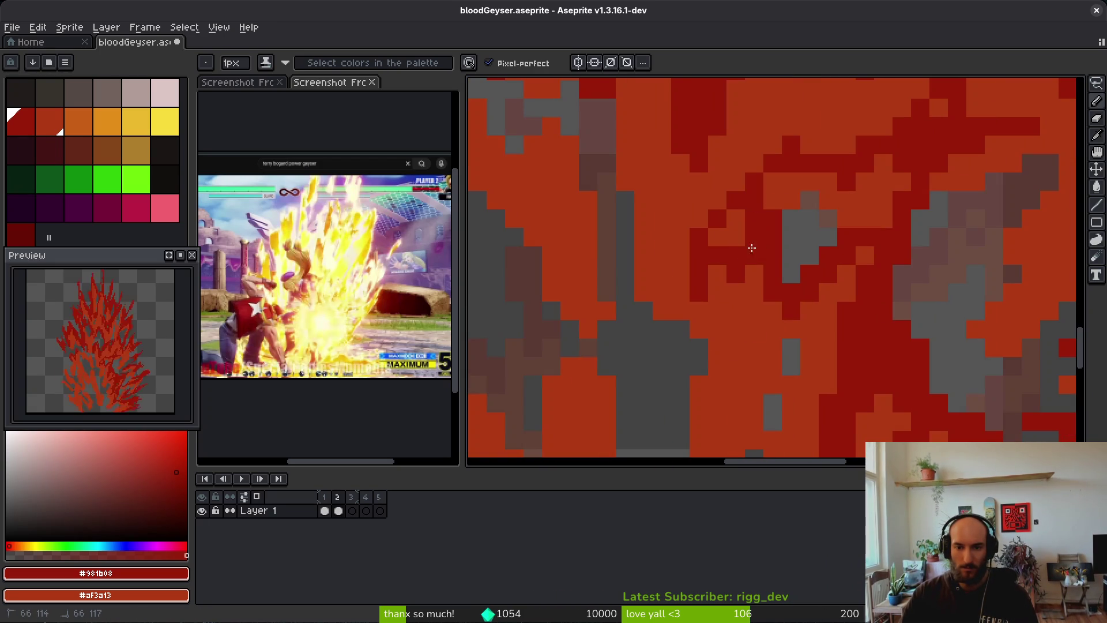
left_click_drag(776, 118, 752, 211)
scroll(744, 248, "up", 2)
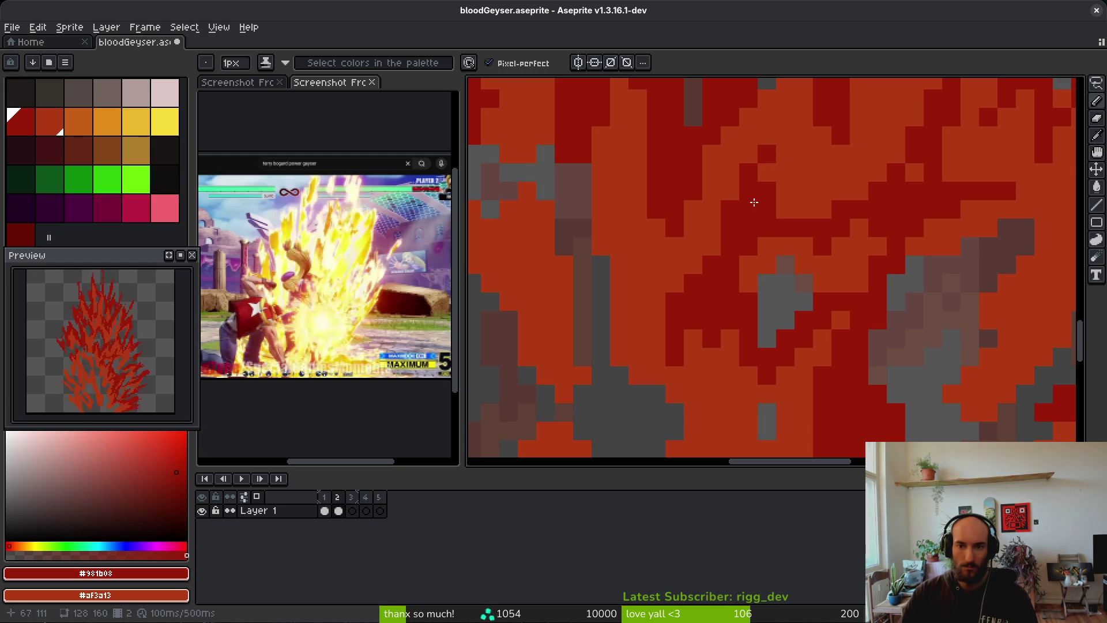
scroll(762, 208, "down", 3)
left_click_drag(814, 229, 805, 215)
mouse_move(779, 291)
left_mouse_down()
mouse_move(778, 228)
mouse_move(738, 225)
mouse_move(713, 249)
left_mouse_up()
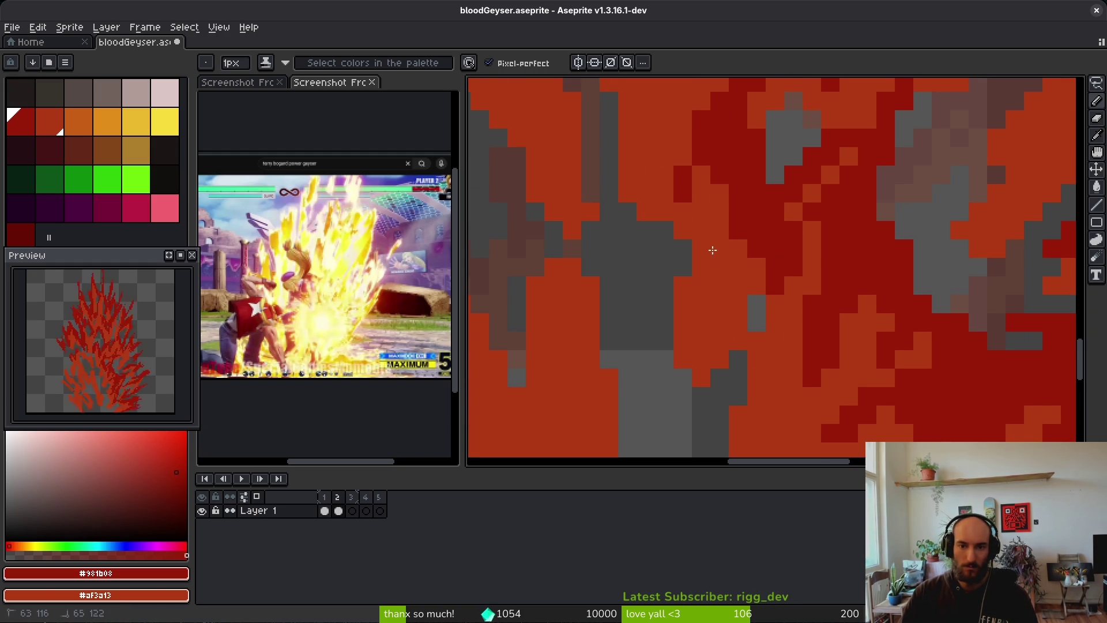
Cover the grey columns and gap pixels with dark red
scroll(749, 259, "left", 5)
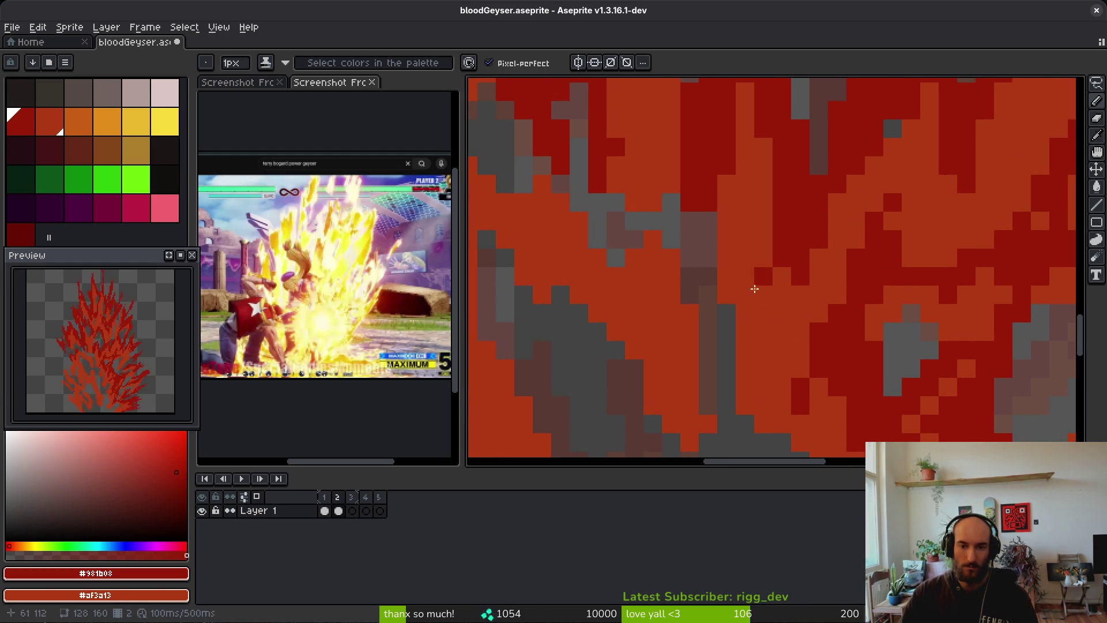
mouse_move(770, 231)
left_mouse_down()
mouse_move(851, 306)
mouse_move(864, 233)
left_mouse_up()
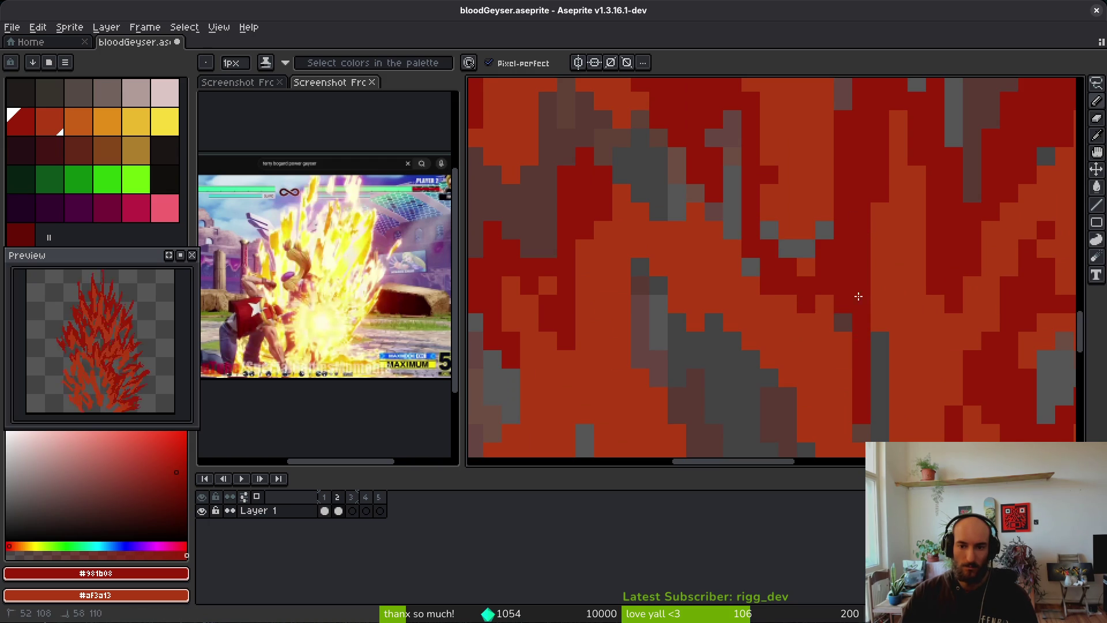
mouse_move(868, 332)
left_mouse_down()
mouse_move(866, 369)
mouse_move(840, 282)
left_mouse_up()
scroll(859, 357, "up", 2)
scroll(808, 277, "up", 2)
left_click_drag(763, 271, 727, 200)
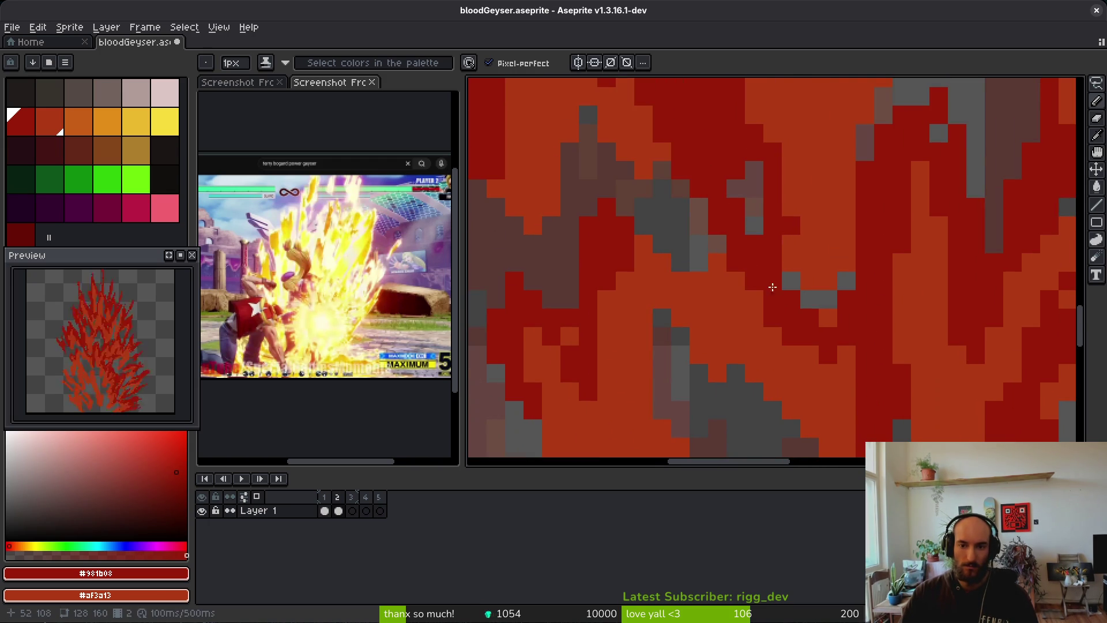
scroll(783, 302, "up", 2)
scroll(783, 302, "up", 2)
scroll(807, 318, "up", 1)
mouse_move(773, 289)
left_mouse_down()
mouse_move(850, 385)
mouse_move(750, 171)
mouse_move(761, 185)
left_mouse_up()
scroll(767, 231, "down", 2)
Fill remaining grey cells, add a short vertical stroke, dabs and a long diagonal band
left_click_drag(733, 233, 833, 379)
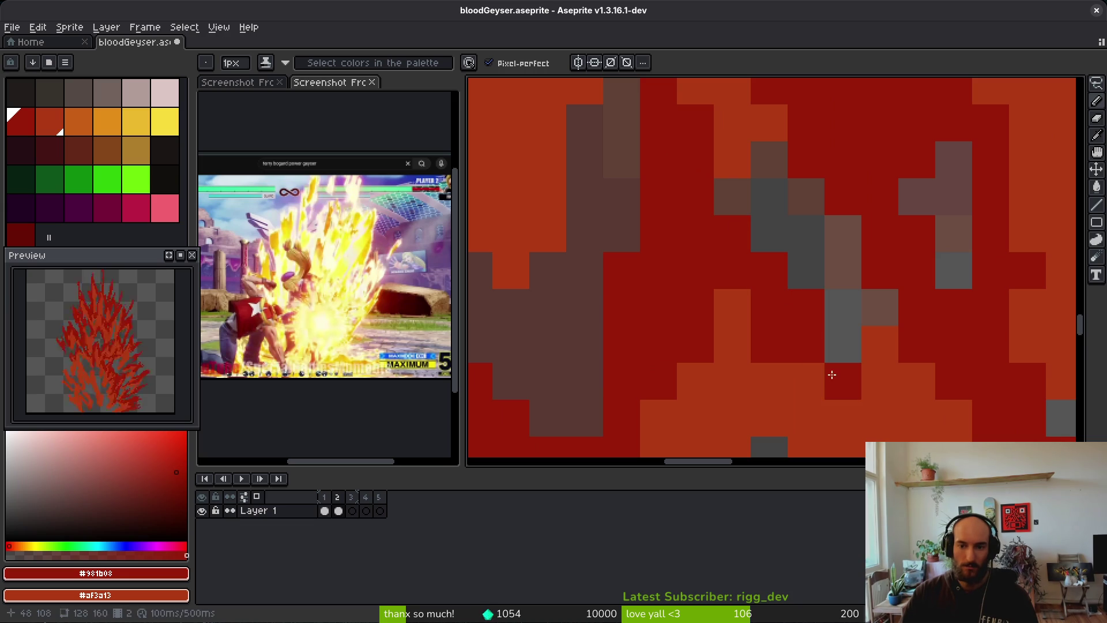
left_click_drag(803, 343, 870, 408)
left_click(807, 380)
scroll(779, 357, "down", 2)
scroll(762, 357, "up", 1)
scroll(744, 357, "up", 1)
left_click_drag(744, 327, 744, 361)
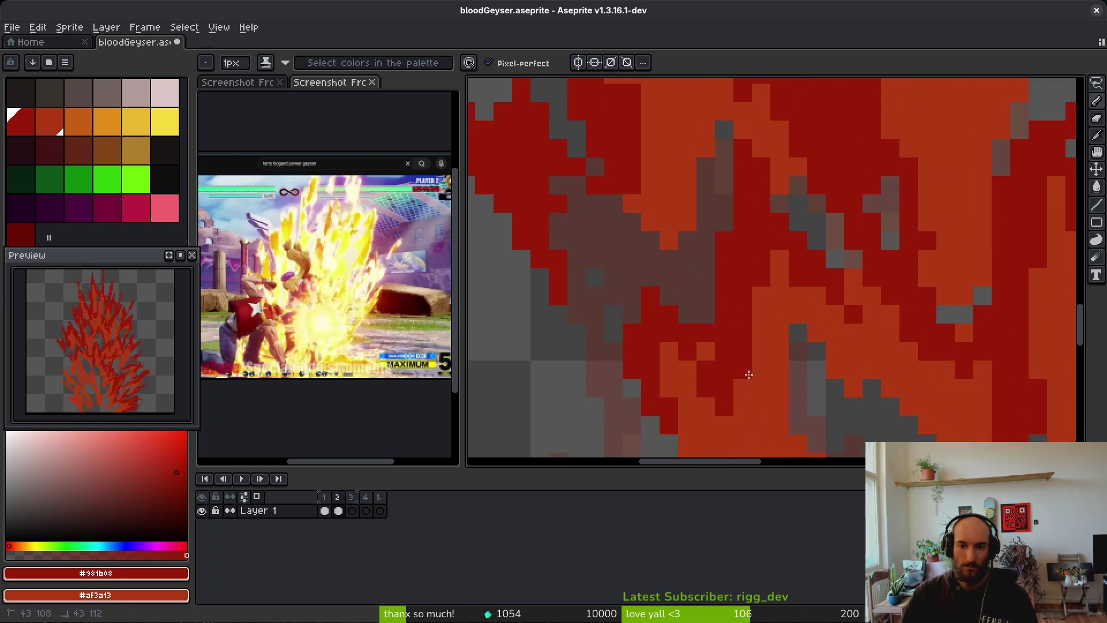
left_click(744, 361)
scroll(742, 311, "down", 3)
left_click(740, 260)
mouse_move(657, 220)
left_mouse_down()
mouse_move(741, 398)
mouse_move(745, 219)
mouse_move(715, 303)
mouse_move(772, 269)
mouse_move(808, 278)
mouse_move(790, 375)
mouse_move(857, 328)
mouse_move(769, 301)
left_mouse_up()
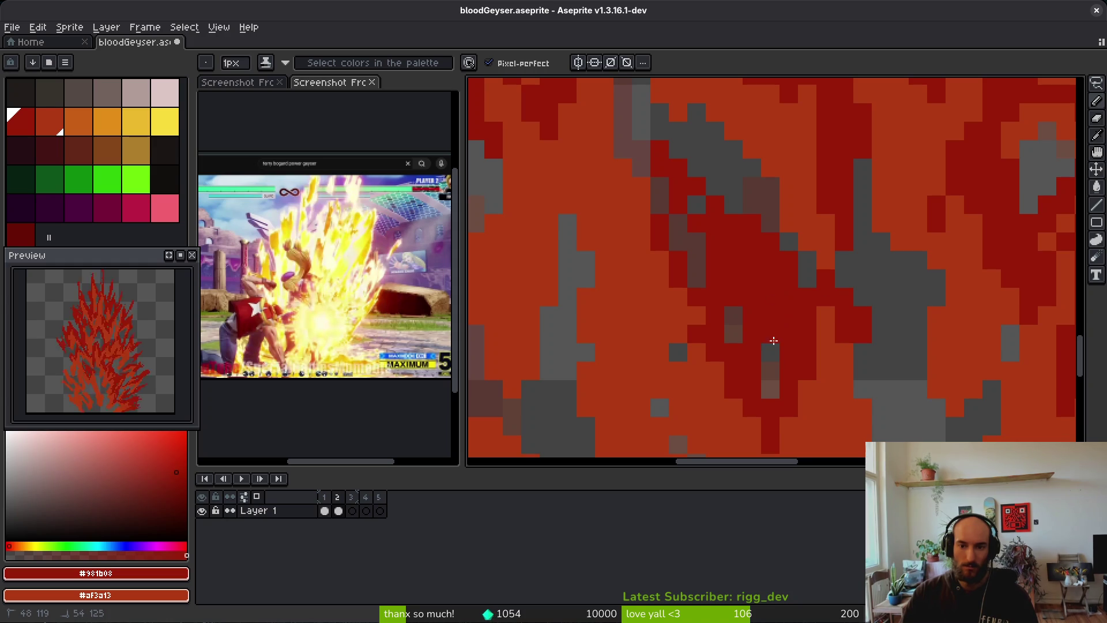
Back on the Pencil, paint a long down-left stroke and darken pixels near the flame edge
scroll(732, 222, "up", 3)
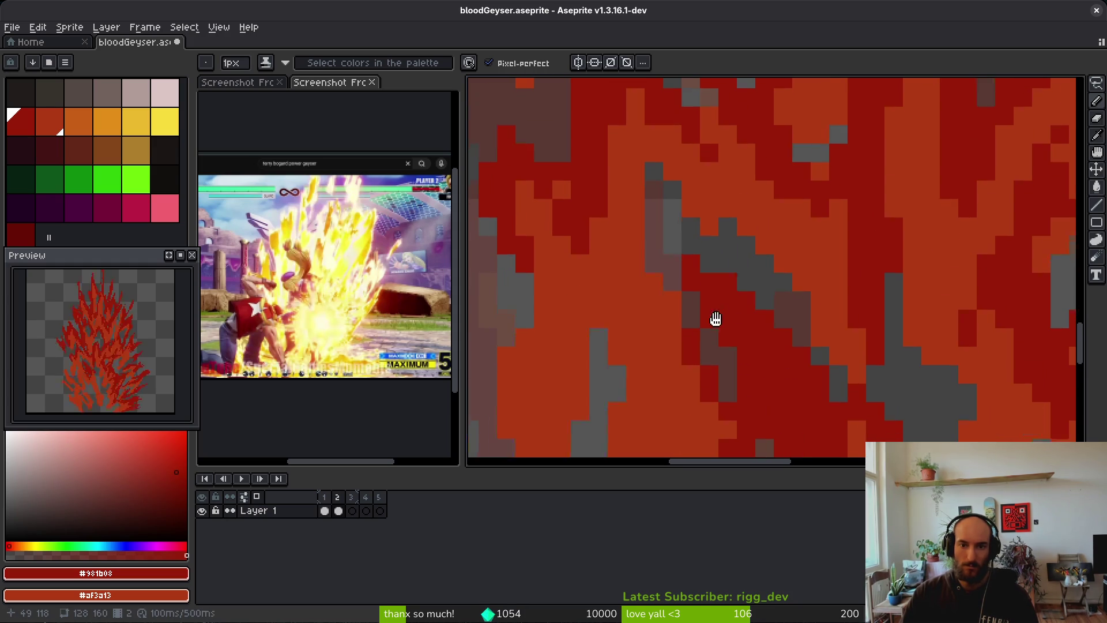
key("r")
key("b")
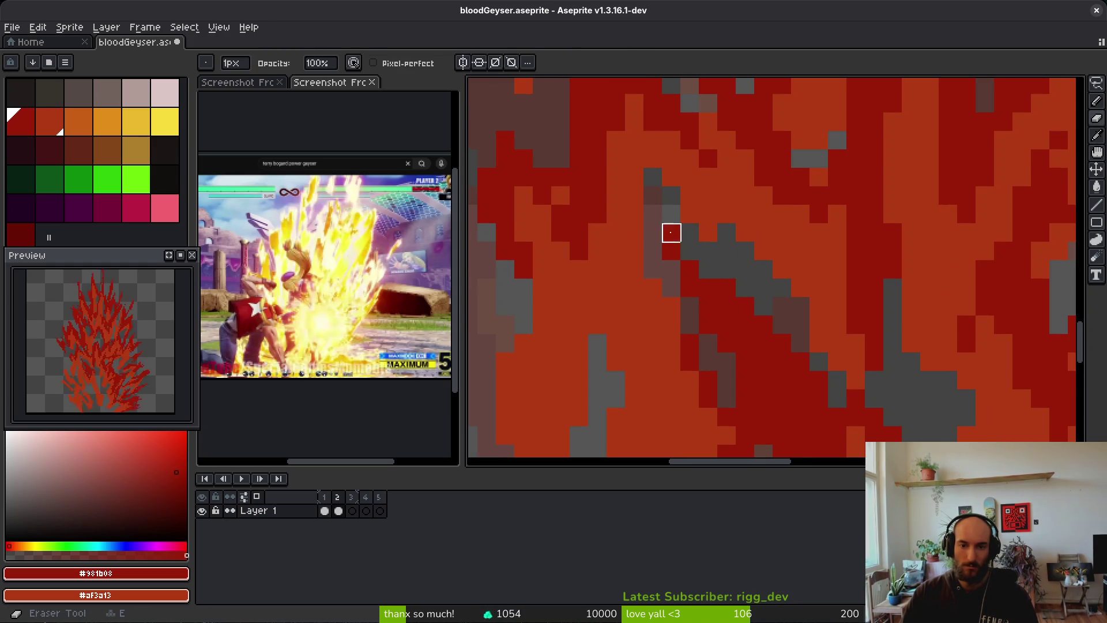
scroll(670, 232, "down", 3)
scroll(704, 234, "up", 3)
mouse_move(734, 262)
left_mouse_down()
mouse_move(699, 292)
mouse_move(660, 280)
left_mouse_up()
mouse_move(683, 275)
left_mouse_down()
mouse_move(714, 292)
mouse_move(688, 327)
left_mouse_up()
left_click_drag(725, 367, 705, 356)
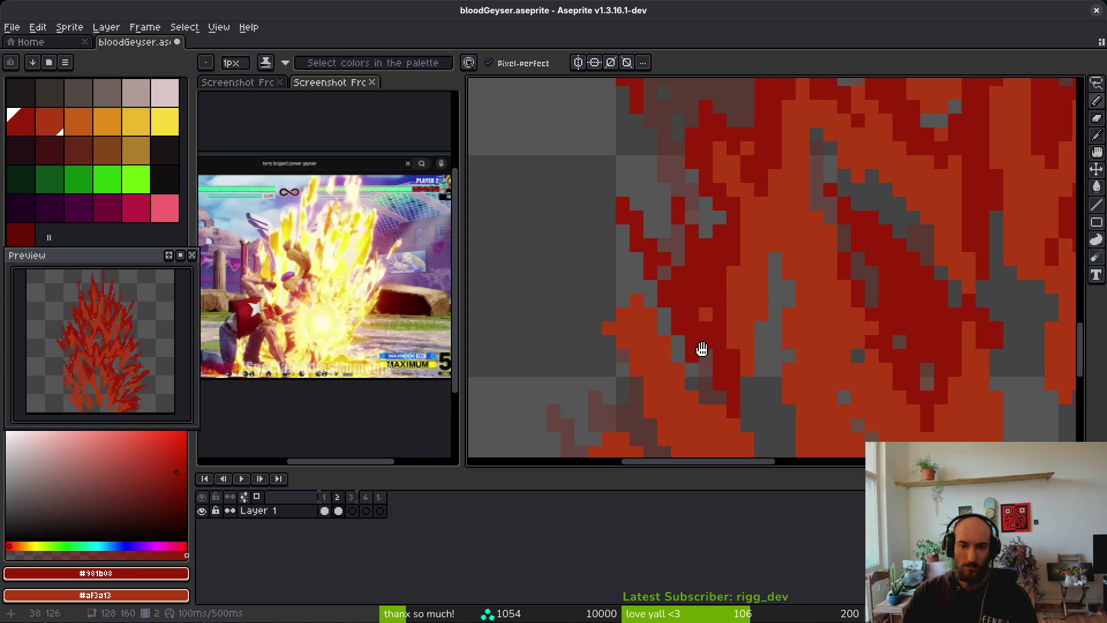
Paint the first dark-red dab and diagonal strokes along the flame's left edge
scroll(727, 335, "up", 5)
scroll(727, 334, "left", 5)
left_click(748, 304)
scroll(721, 297, "down", 3)
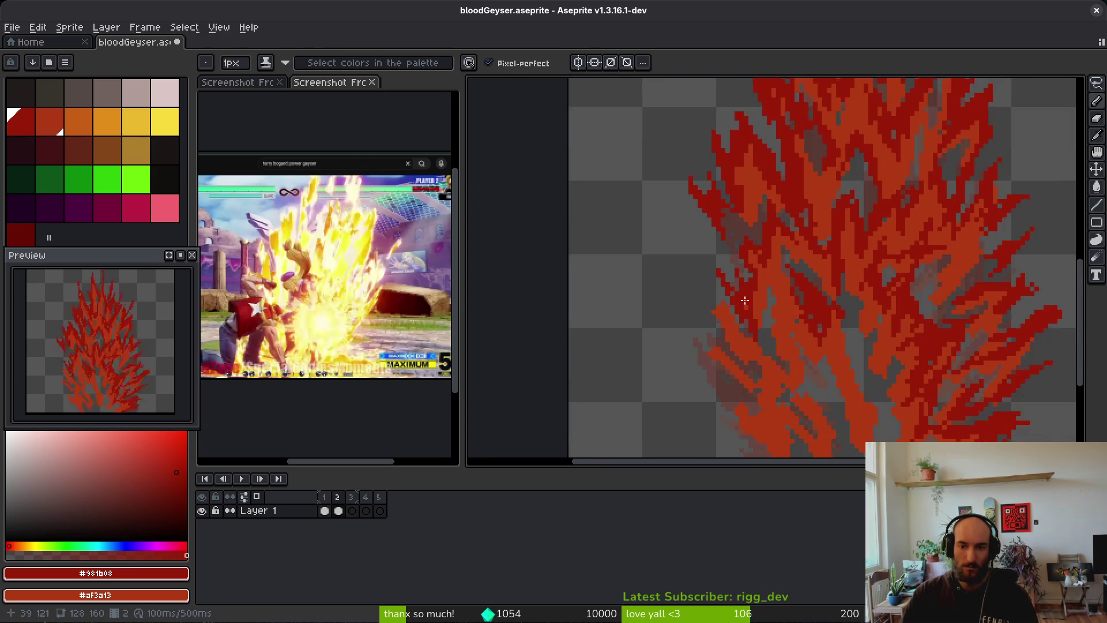
scroll(673, 304, "up", 3)
left_click_drag(675, 372, 631, 320)
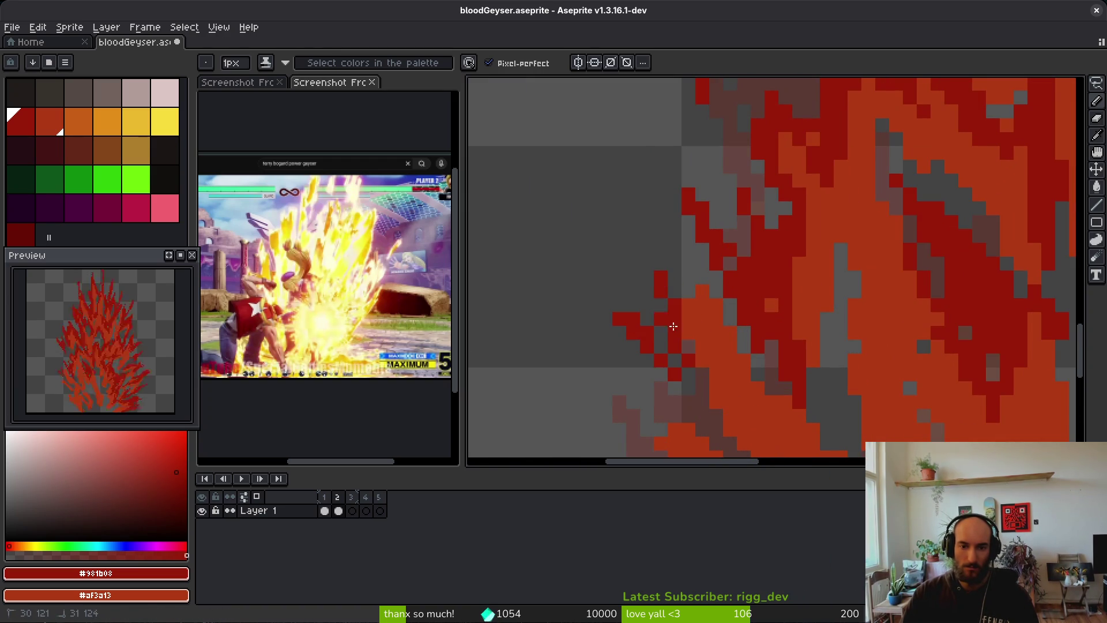
mouse_move(726, 324)
left_mouse_down()
mouse_move(695, 280)
mouse_move(646, 304)
mouse_move(661, 317)
left_mouse_up()
Add a dark-red pixel at the left edge and a diagonal stroke running down-right
key("e")
key("b")
key("e")
key("b")
left_click(675, 263)
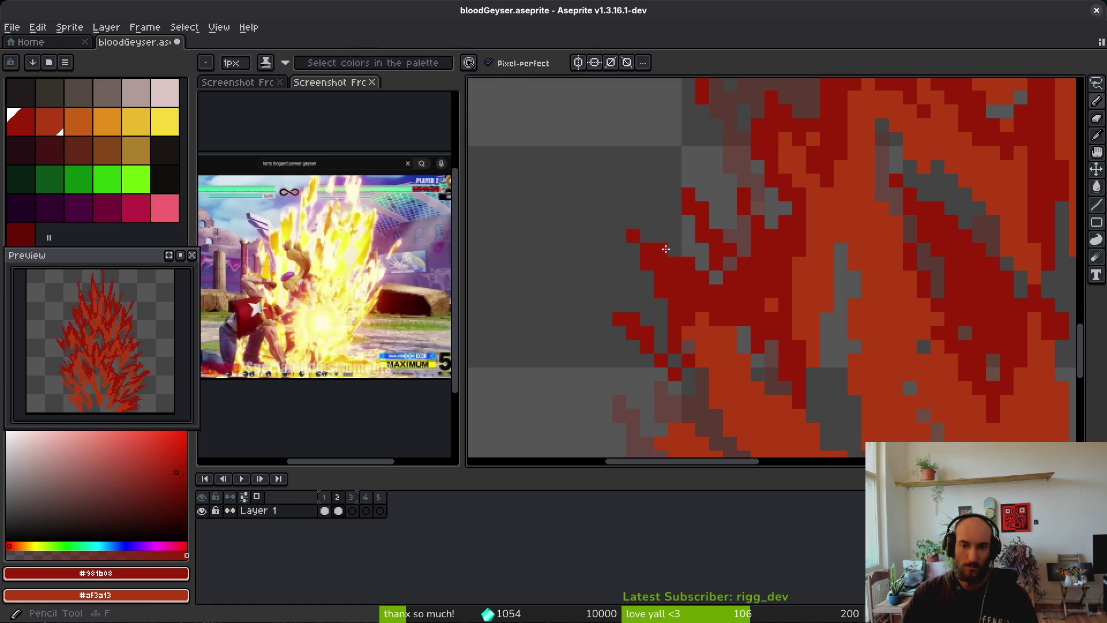
scroll(689, 350, "down", 4)
left_click_drag(718, 218, 815, 342)
Dab dark-red pixels and short strokes into the right tongue and near the tips
left_click(845, 220)
left_click_drag(857, 164, 844, 265)
mouse_move(830, 147)
left_mouse_down()
mouse_move(831, 268)
mouse_move(857, 330)
left_mouse_up()
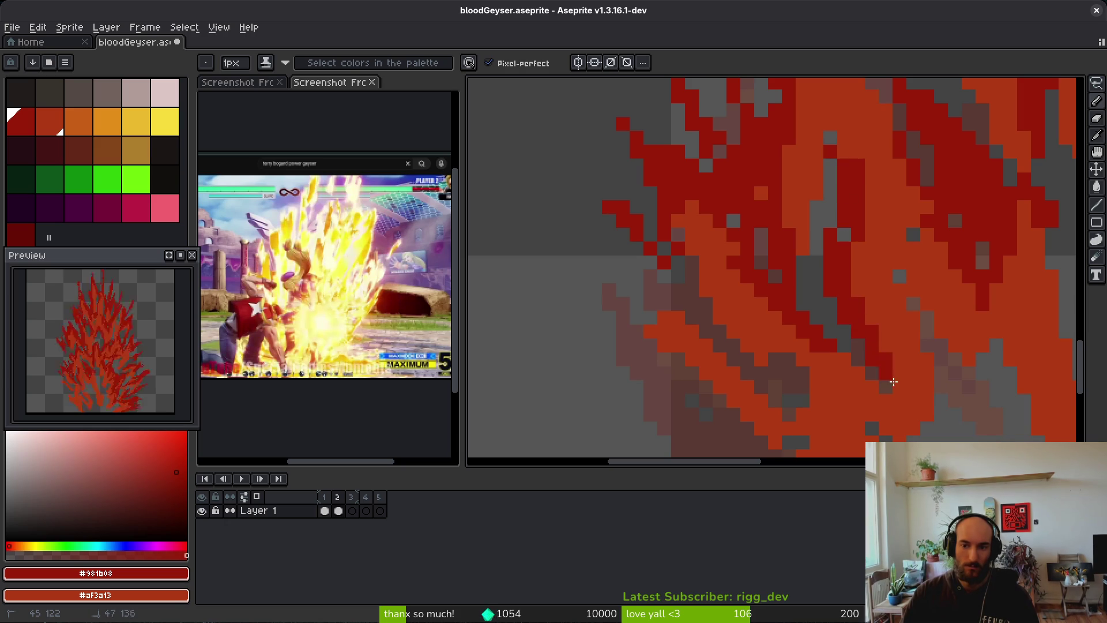
left_click_drag(900, 390, 877, 338)
left_click(839, 231)
mouse_move(854, 144)
left_mouse_down()
mouse_move(835, 123)
mouse_move(859, 124)
left_mouse_up()
left_click(897, 205)
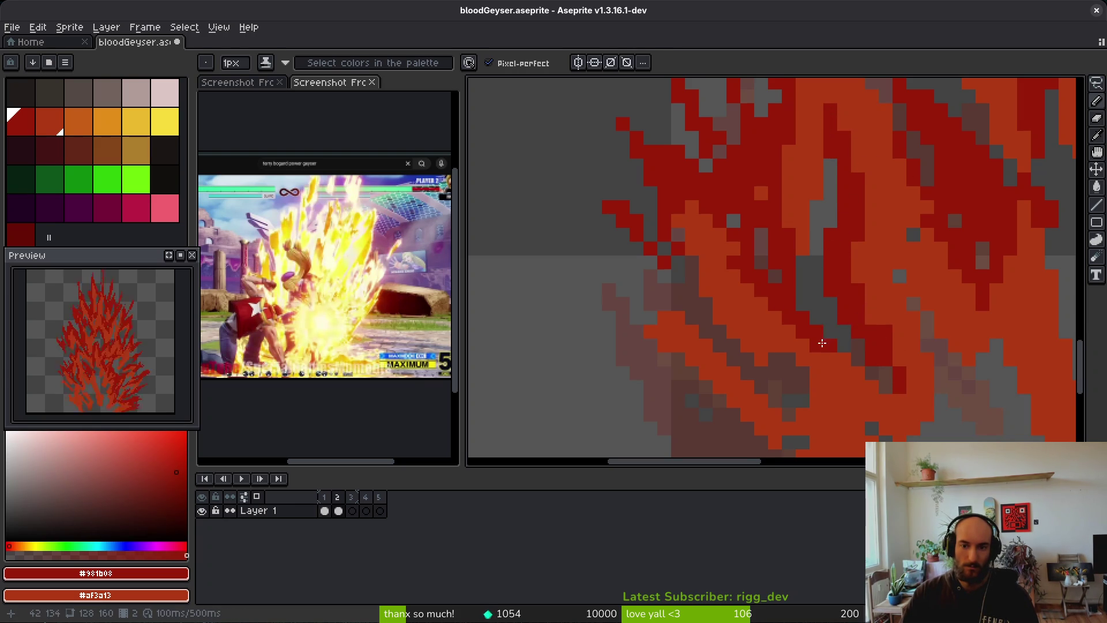
Paint a diagonal dark-red stroke and extend dark-red pixels up-left
scroll(822, 341, "down", 1)
left_click_drag(660, 254, 724, 339)
scroll(692, 300, "down", 2)
mouse_move(660, 268)
left_mouse_down()
mouse_move(580, 193)
mouse_move(617, 218)
left_mouse_up()
scroll(646, 250, "up", 2)
mouse_move(719, 254)
left_mouse_down()
mouse_move(681, 248)
mouse_move(716, 202)
mouse_move(731, 215)
left_mouse_up()
scroll(755, 311, "down", 1)
Draw dark-red lines and diagonal strokes down the flame's edge with shading ink
key("e")
scroll(731, 262, "down", 2)
key("b")
scroll(753, 252, "left", 2)
left_click(756, 253)
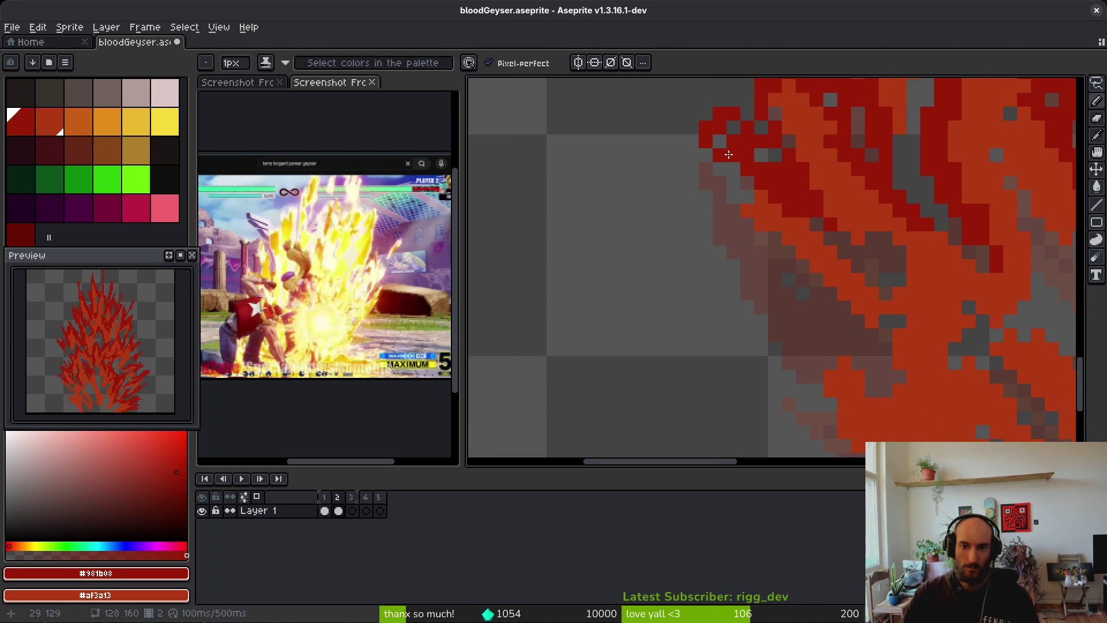
mouse_move(692, 180)
left_mouse_down()
mouse_move(725, 277)
mouse_move(816, 378)
left_mouse_up()
left_click_drag(793, 222, 862, 345)
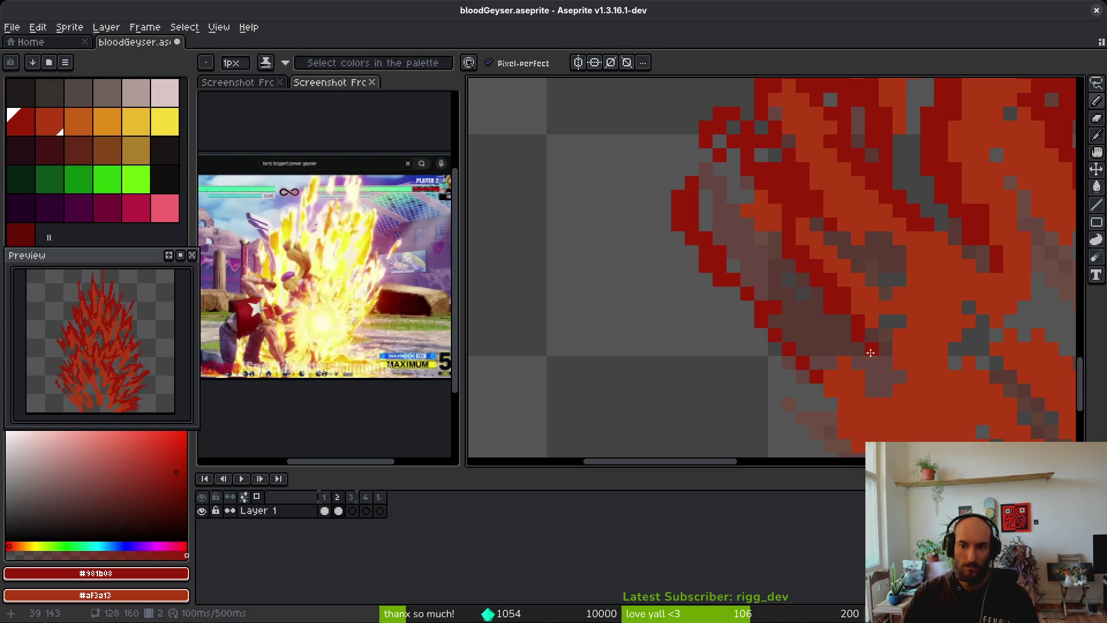
Shade the left flame tongue with a diagonal dark-red stroke extending up-left
scroll(793, 236, "down", 3)
scroll(1014, 371, "up", 5)
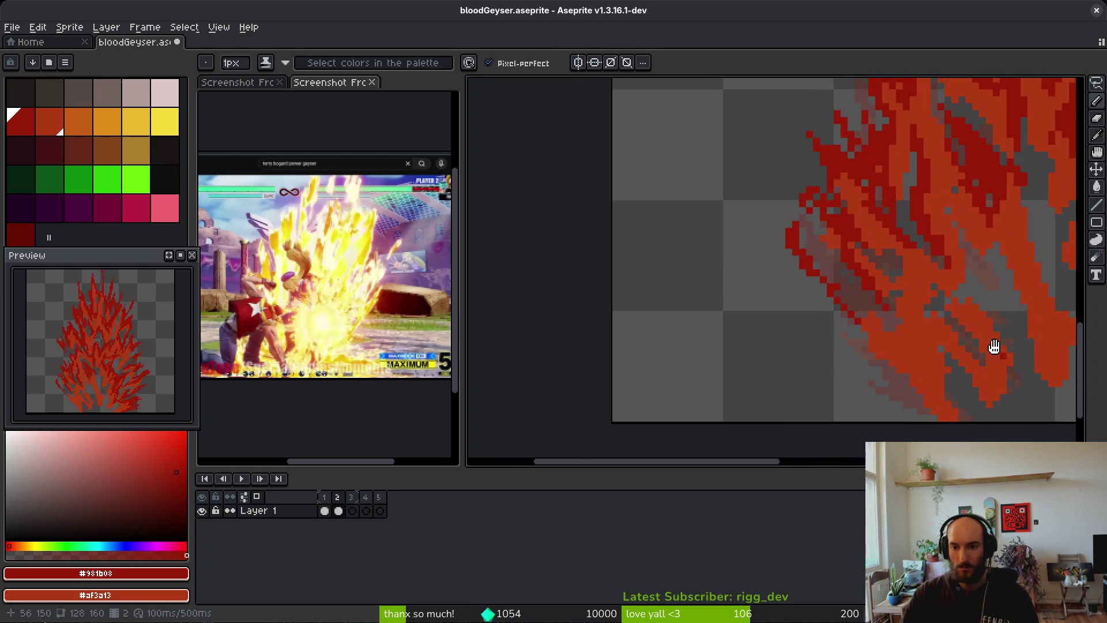
scroll(692, 288, "left", 3)
mouse_move(721, 277)
left_mouse_down()
mouse_move(759, 270)
mouse_move(742, 328)
left_mouse_up()
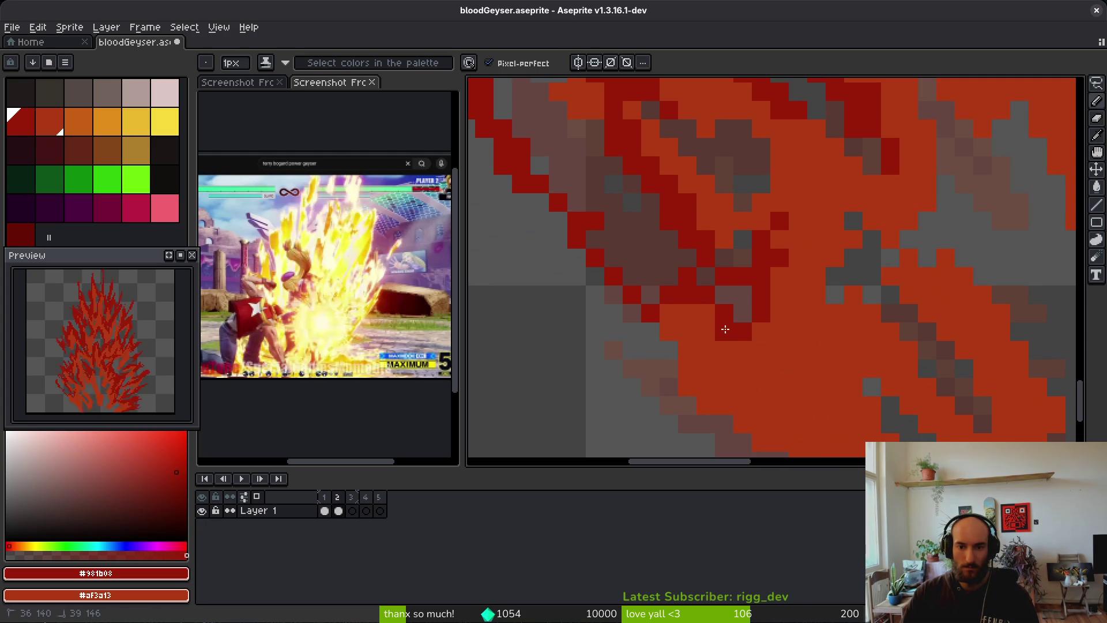
left_click_drag(692, 280, 635, 251)
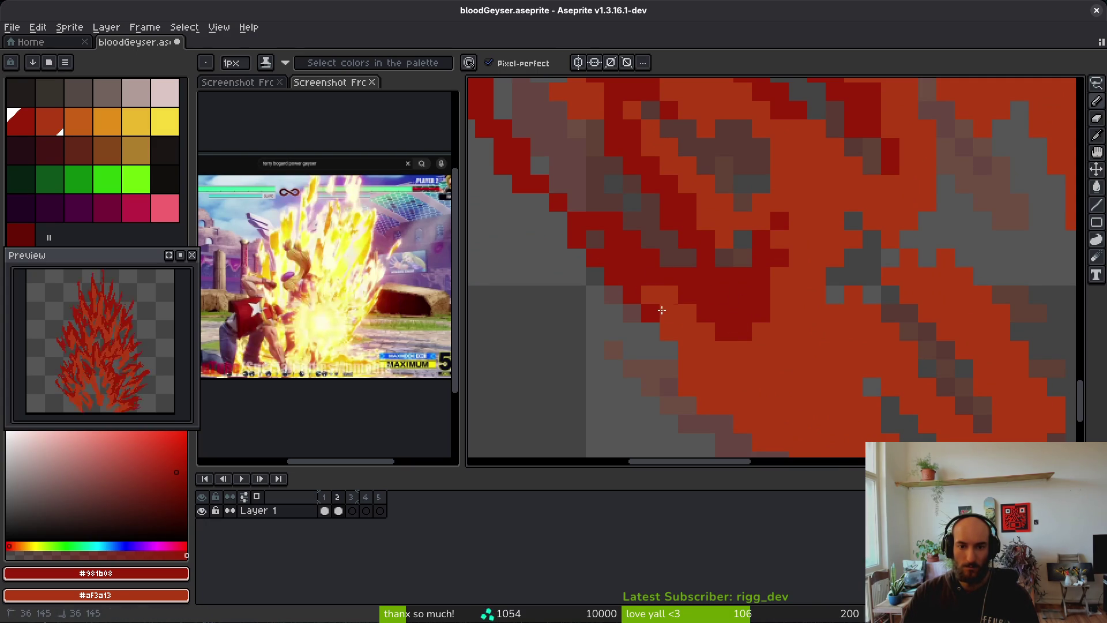
scroll(728, 349, "down", 2)
scroll(732, 346, "up", 1)
Paint broad dark-red strokes near the flame's bottom, then enlarge the brush to 3px
left_click_drag(702, 359, 767, 438)
left_click_drag(672, 315, 749, 421)
left_click_drag(602, 315, 815, 436)
scroll(816, 436, "down", 3)
mouse_move(750, 345)
left_mouse_down()
mouse_move(845, 378)
mouse_move(807, 300)
left_mouse_up()
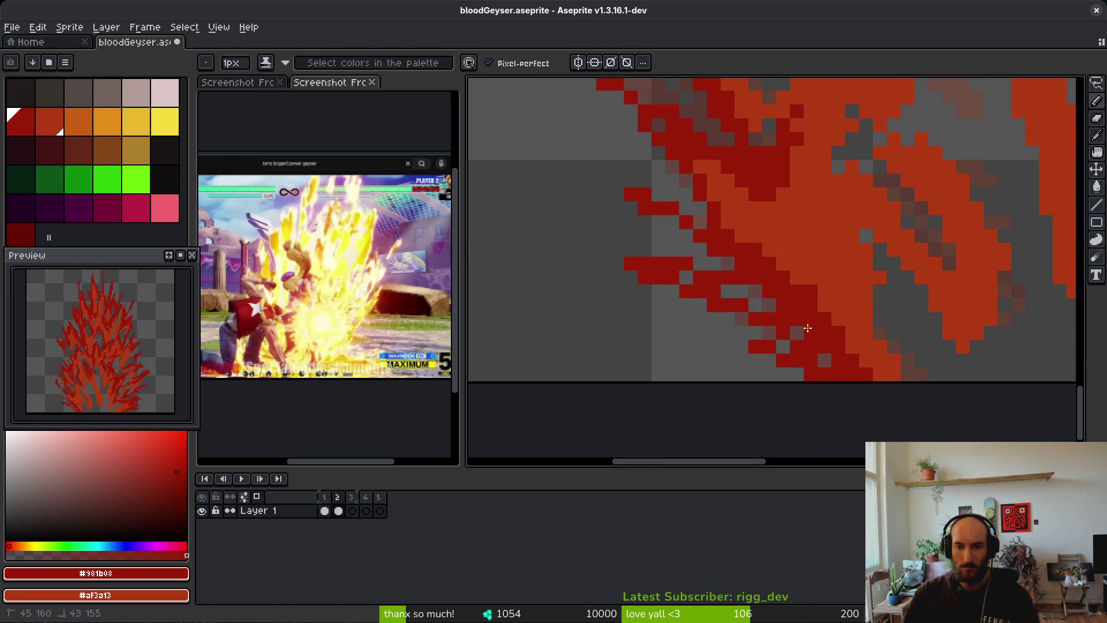
scroll(709, 286, "down", 2)
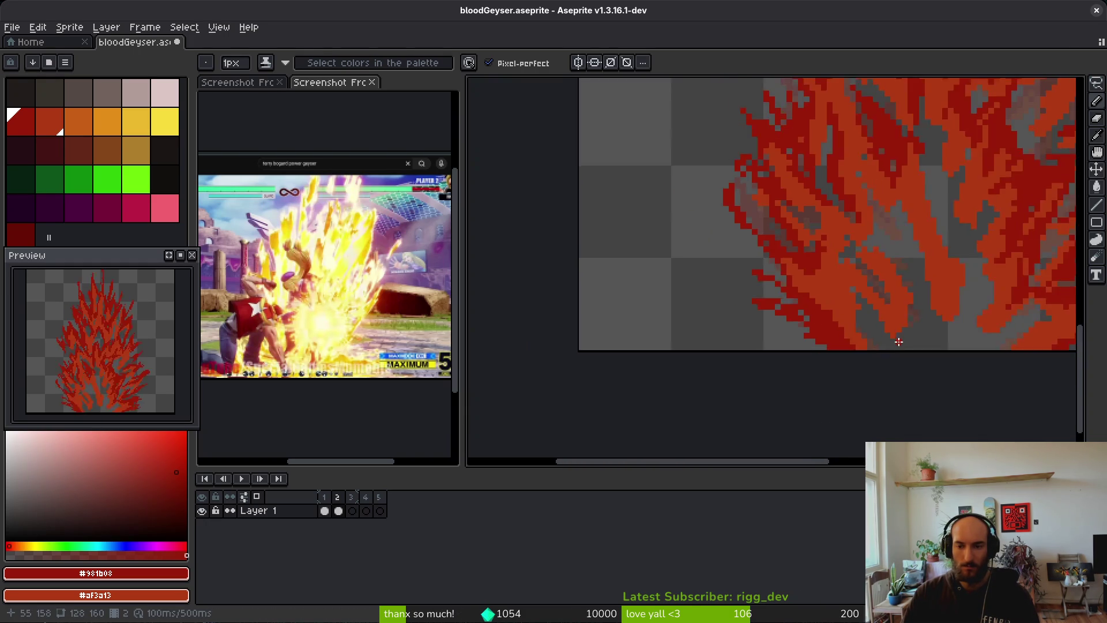
scroll(791, 284, "up", 2)
key("plus")
key("plus")
With a 2px brush, paint dark-red strokes over the upper flame and an orange patch
key("minus")
mouse_move(786, 217)
left_mouse_down()
mouse_move(761, 215)
mouse_move(775, 215)
mouse_move(833, 268)
mouse_move(829, 240)
left_mouse_up()
left_click_drag(746, 234, 811, 375)
key("ctrl+z")
mouse_move(729, 282)
left_mouse_down()
mouse_move(692, 271)
mouse_move(675, 326)
mouse_move(733, 285)
left_mouse_up()
scroll(733, 285, "down", 2)
scroll(739, 287, "up", 2)
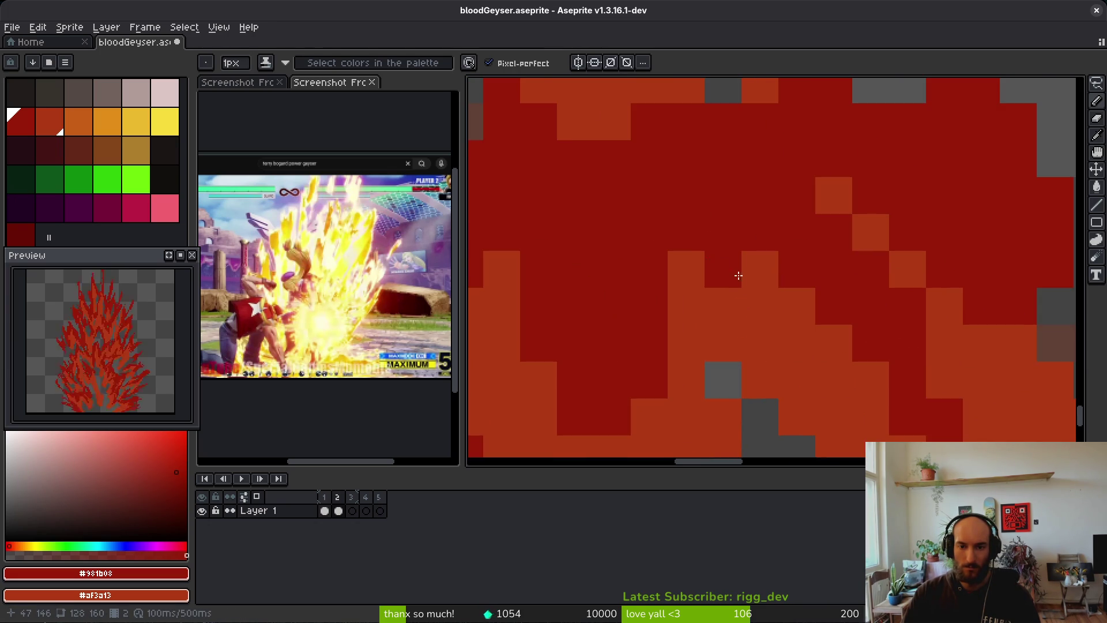
Add vertical dark-red strokes up and down the flame's middle
scroll(742, 290, "down", 2)
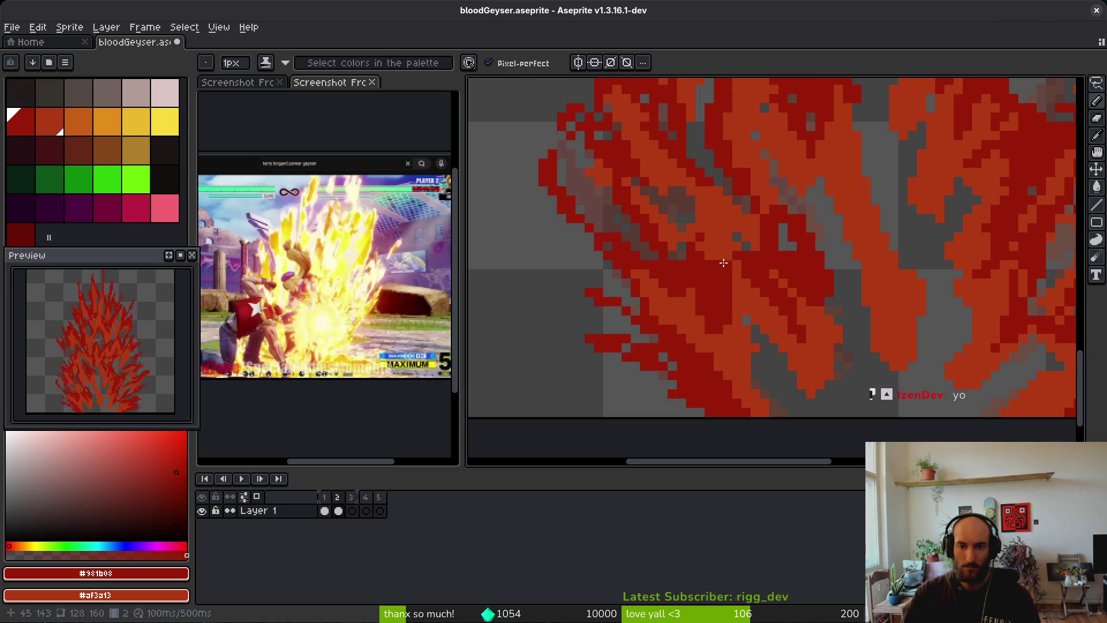
left_click_drag(729, 283, 730, 246)
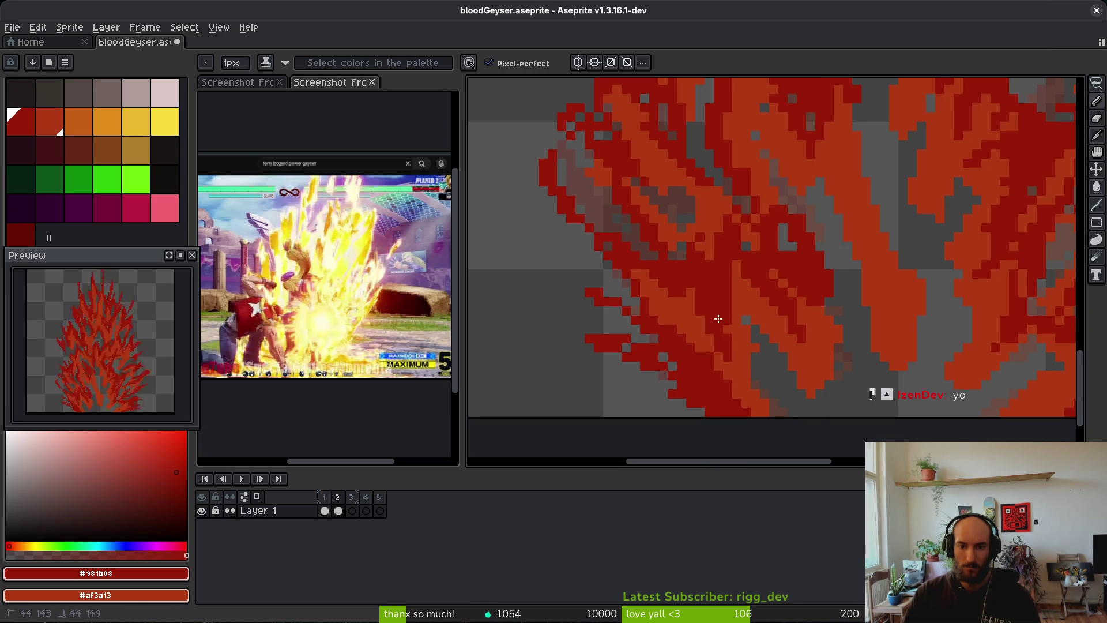
scroll(773, 353, "down", 4)
scroll(780, 355, "up", 6)
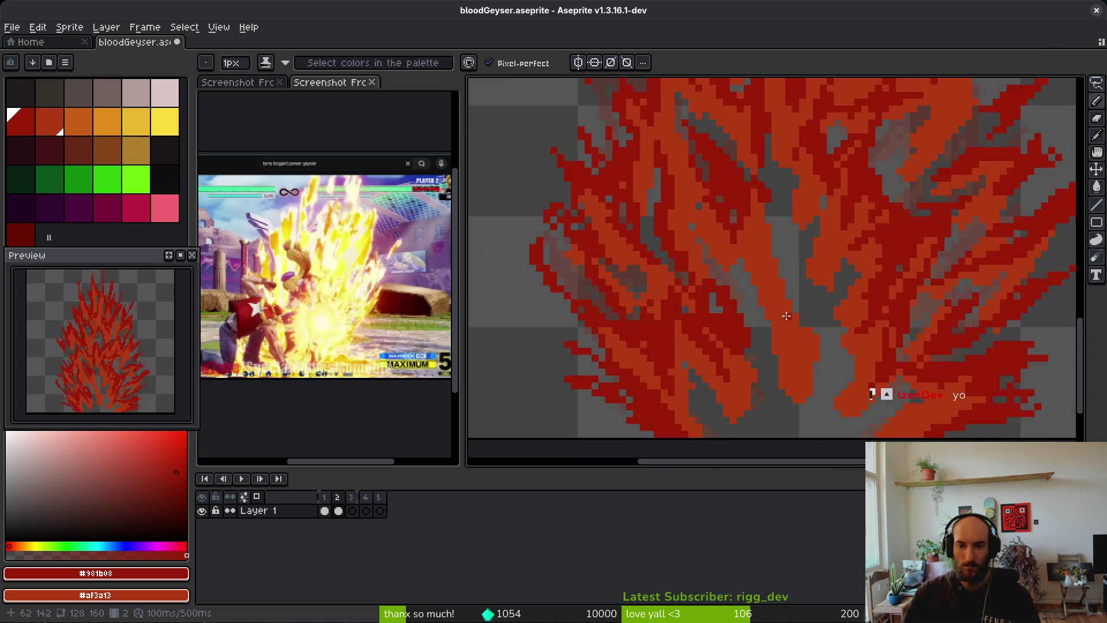
mouse_move(767, 294)
left_mouse_down()
mouse_move(744, 127)
mouse_move(792, 224)
left_mouse_up()
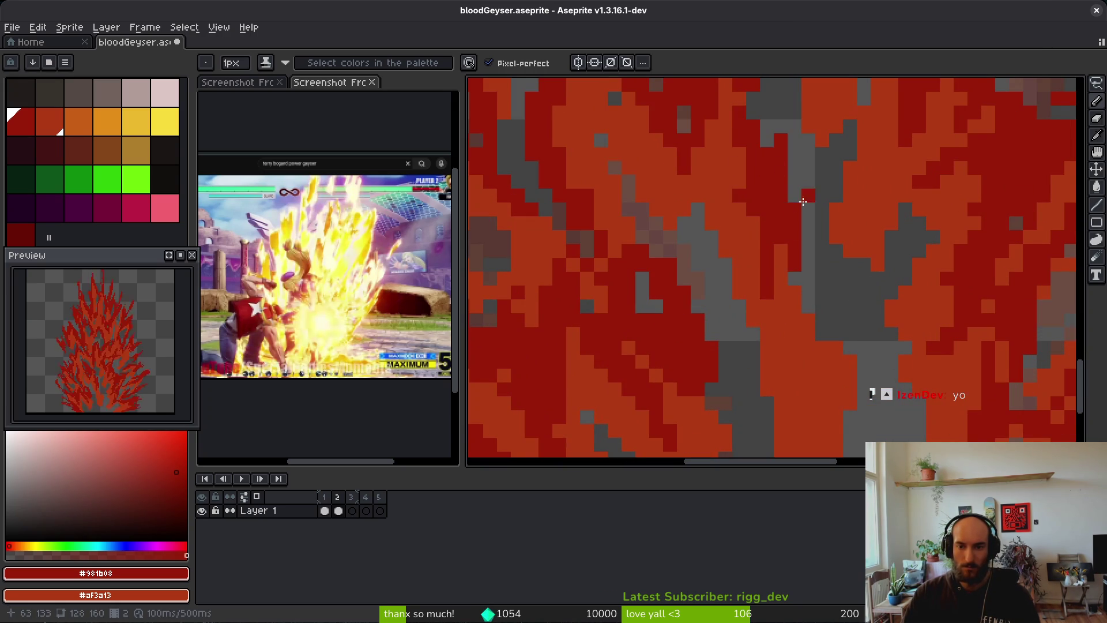
scroll(792, 224, "down", 4)
scroll(749, 130, "up", 4)
mouse_move(733, 175)
left_mouse_down()
mouse_move(773, 409)
mouse_move(805, 386)
mouse_move(791, 404)
left_mouse_up()
scroll(792, 403, "down", 4)
scroll(721, 220, "up", 4)
Paint more dark-red strokes, including one up along a flame tongue
mouse_move(720, 220)
left_mouse_down()
mouse_move(802, 319)
mouse_move(803, 269)
mouse_move(767, 283)
mouse_move(830, 141)
left_mouse_up()
scroll(804, 269, "down", 4)
scroll(785, 274, "up", 4)
scroll(821, 161, "down", 4)
scroll(815, 213, "up", 4)
left_click_drag(796, 248, 809, 208)
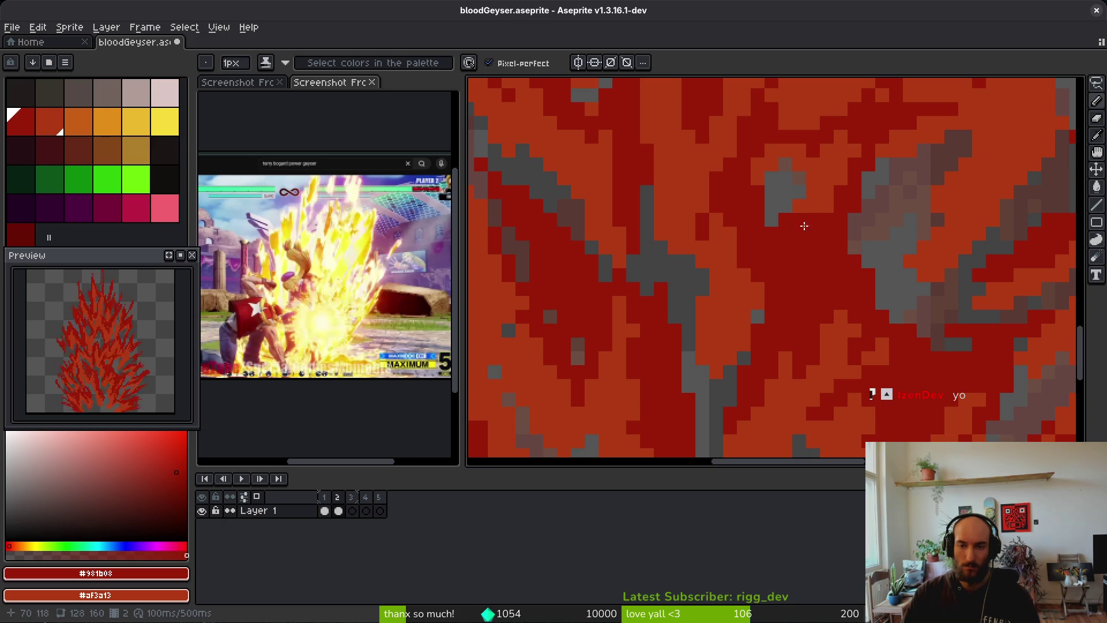
scroll(787, 220, "down", 4)
scroll(808, 225, "up", 4)
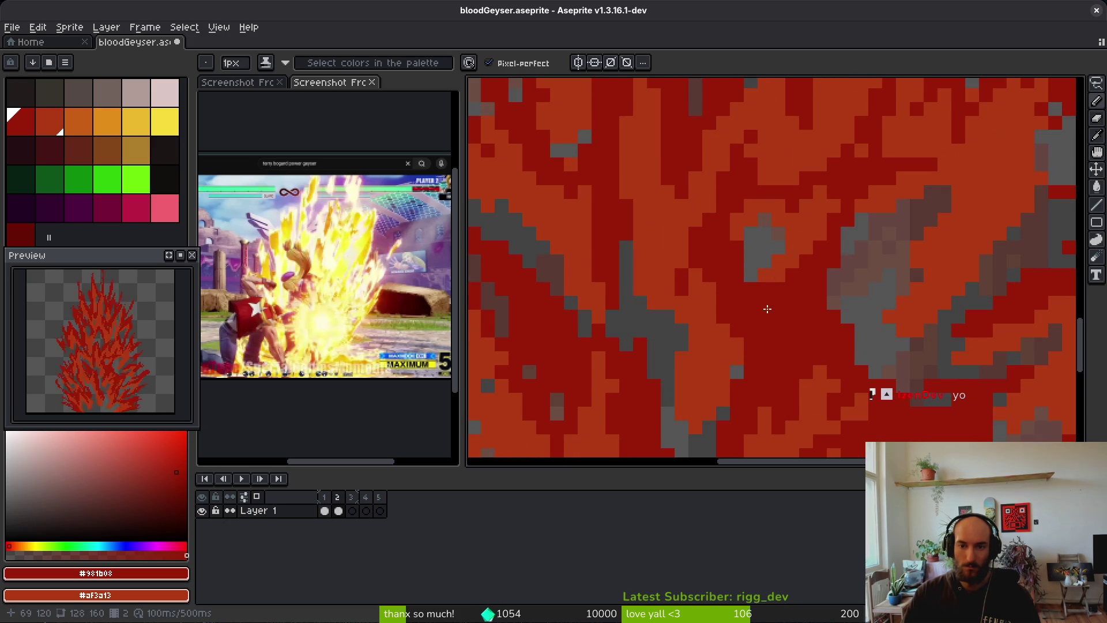
scroll(767, 352, "down", 3)
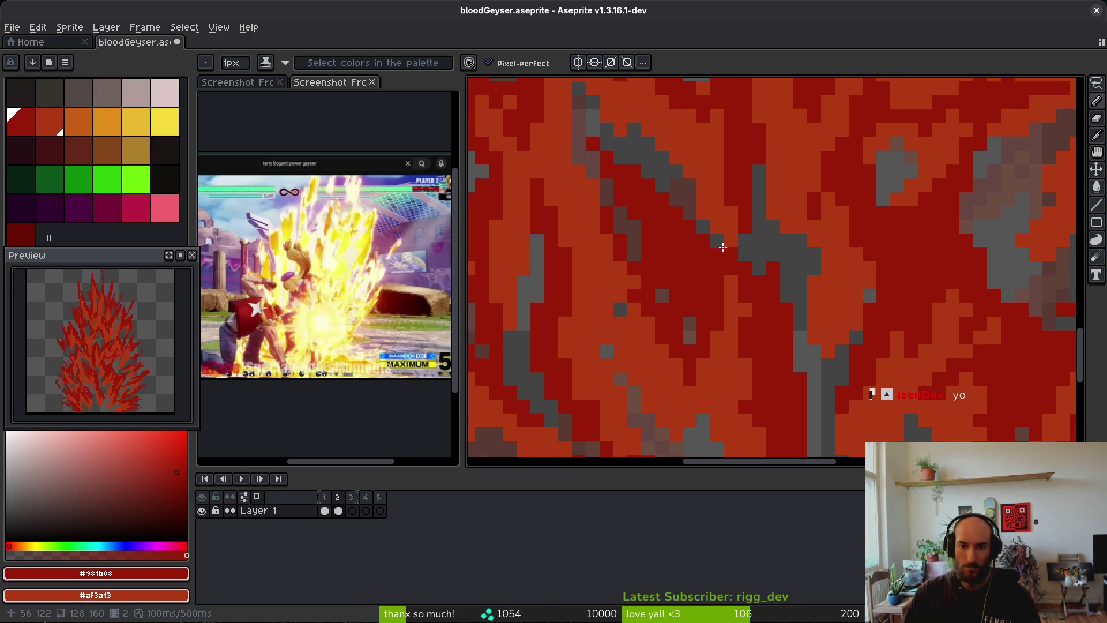
scroll(680, 243, "up", 1)
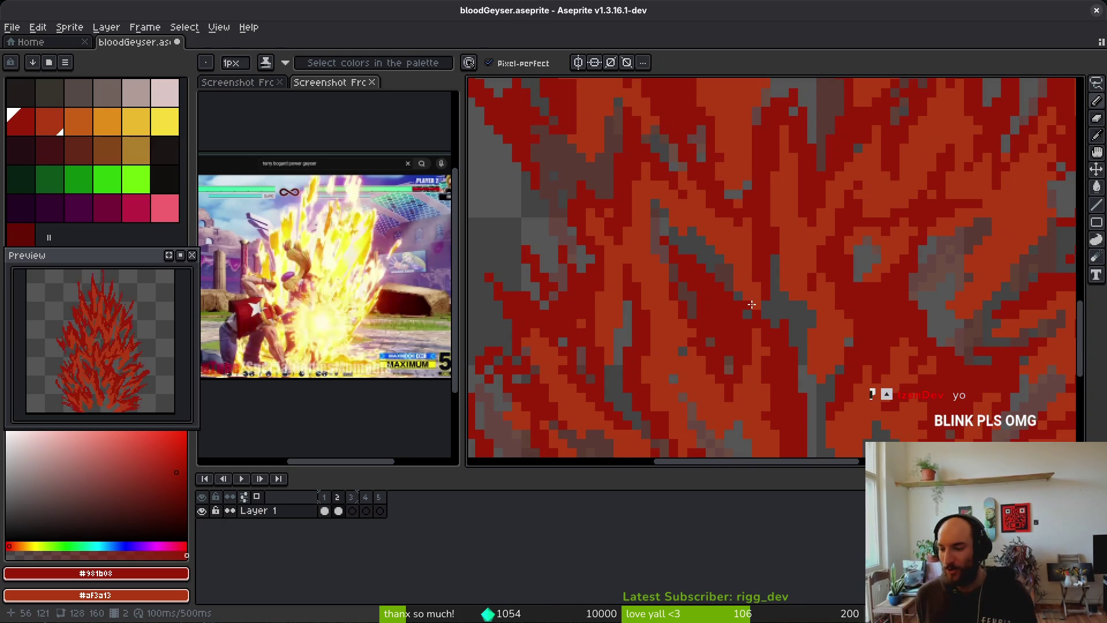
scroll(731, 148, "down", 2)
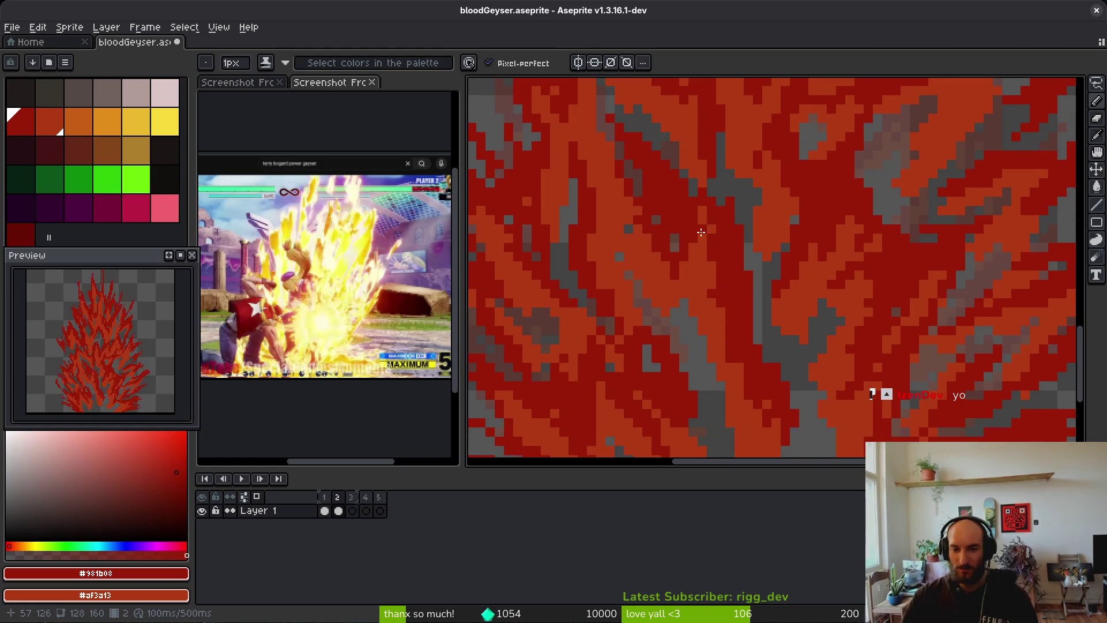
scroll(721, 259, "up", 2)
scroll(769, 276, "down", 3)
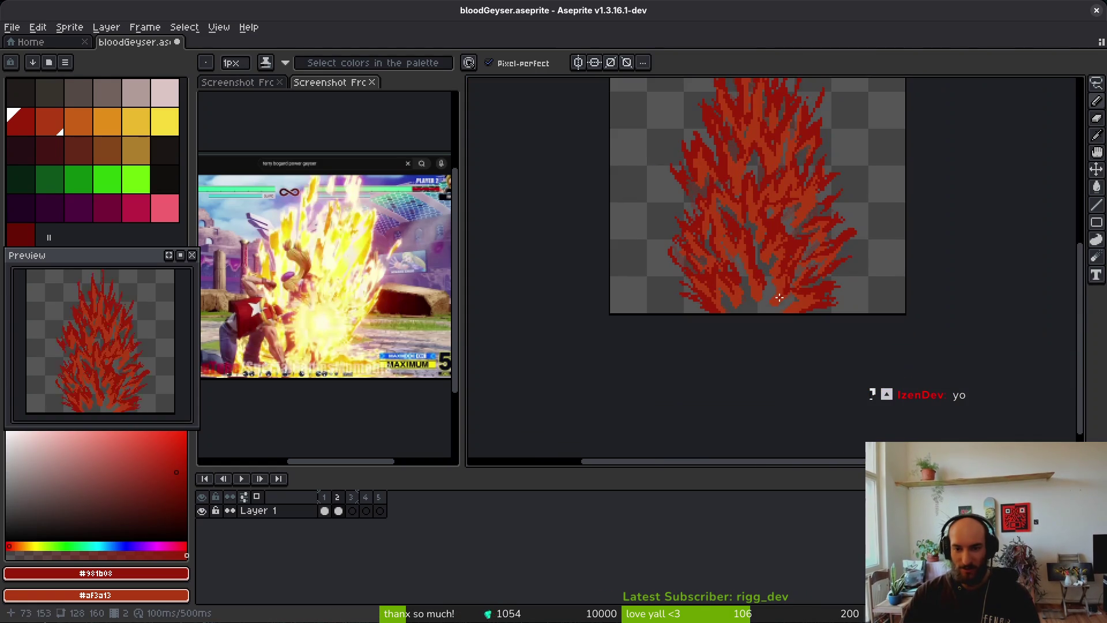
Lasso a flame tongue and erase stray pixels near the flame's base
scroll(763, 250, "down", 2)
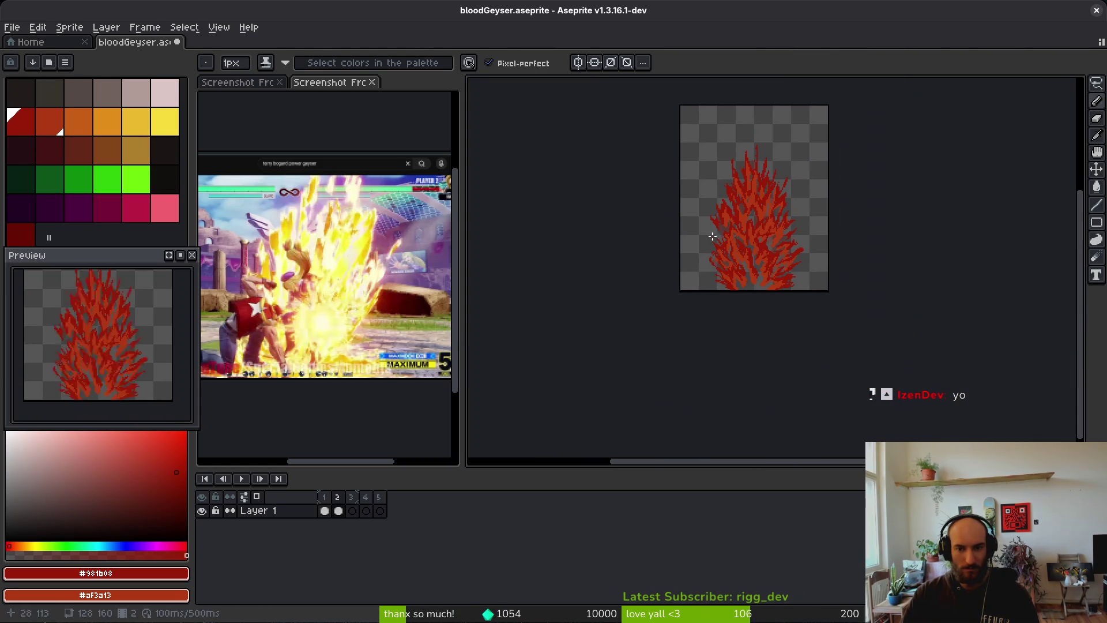
scroll(740, 237, "up", 5)
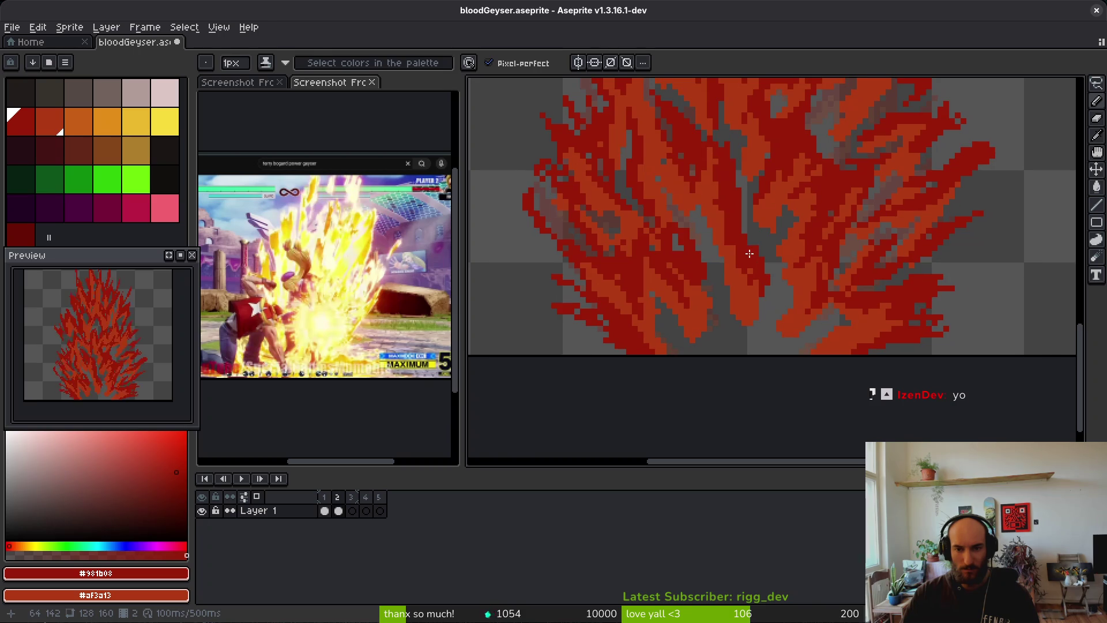
key("e")
scroll(727, 179, "up", 1)
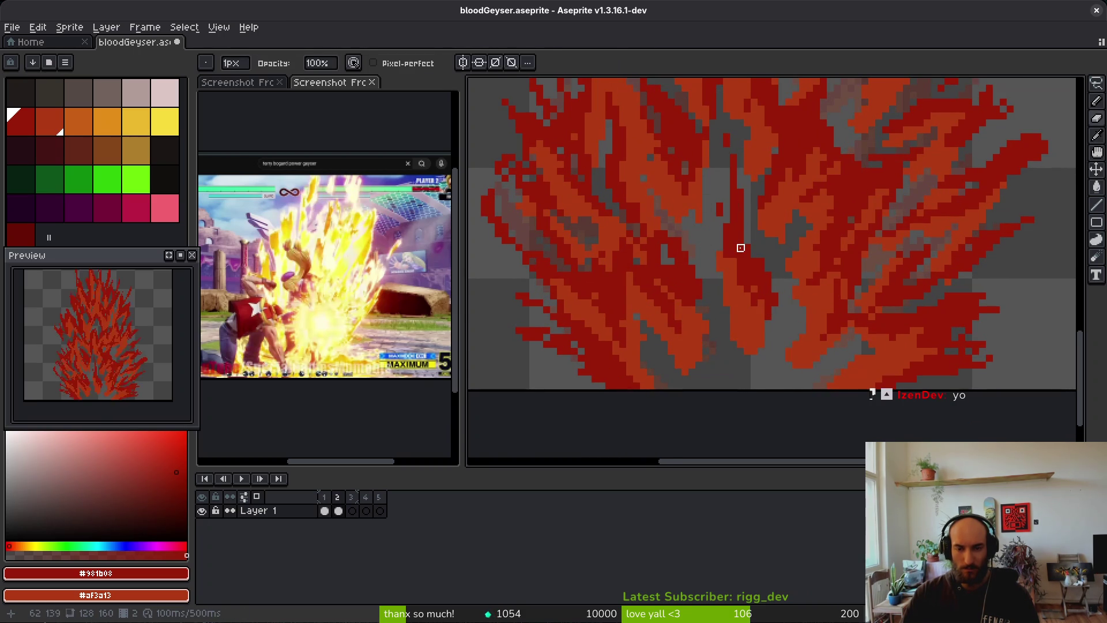
scroll(741, 245, "up", 1)
key("q")
mouse_move(795, 312)
left_mouse_down()
mouse_move(743, 215)
mouse_move(702, 179)
mouse_move(741, 404)
left_mouse_up()
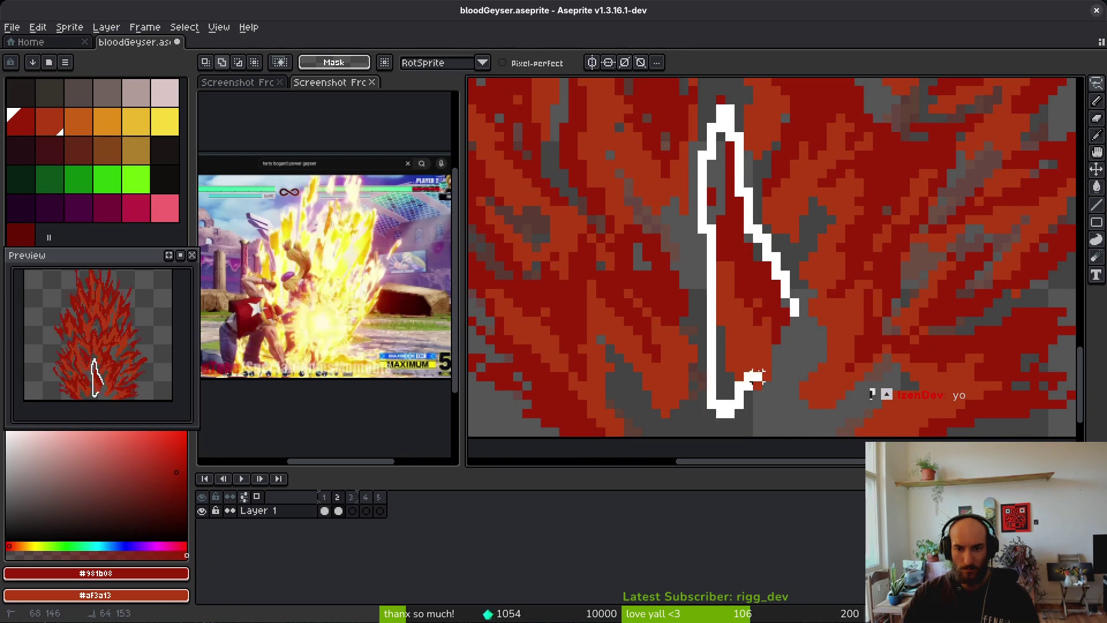
key("i")
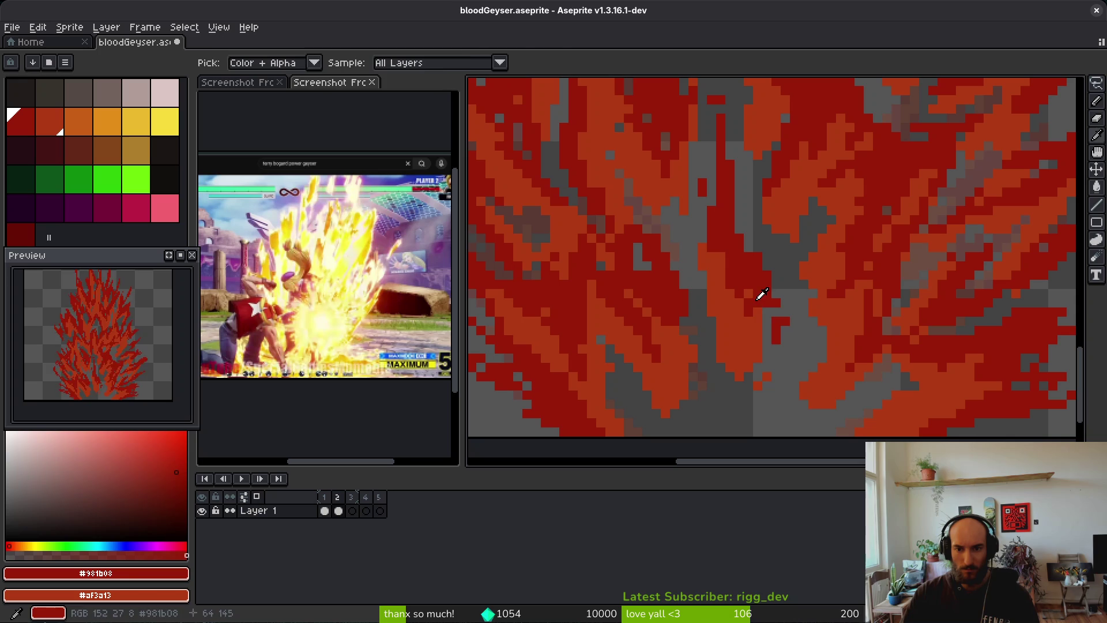
key("f")
key("e")
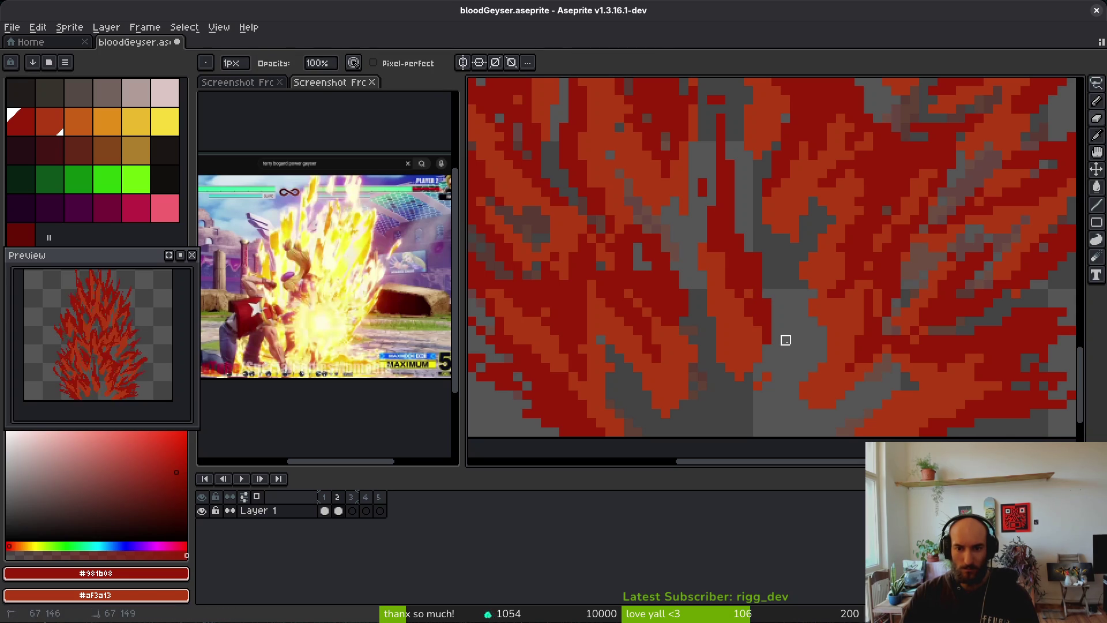
key("f")
left_click_drag(721, 332, 744, 387)
Fill single dark-red pixels, erase strays near the base, and save bloodGeyser.aseprite
key("e")
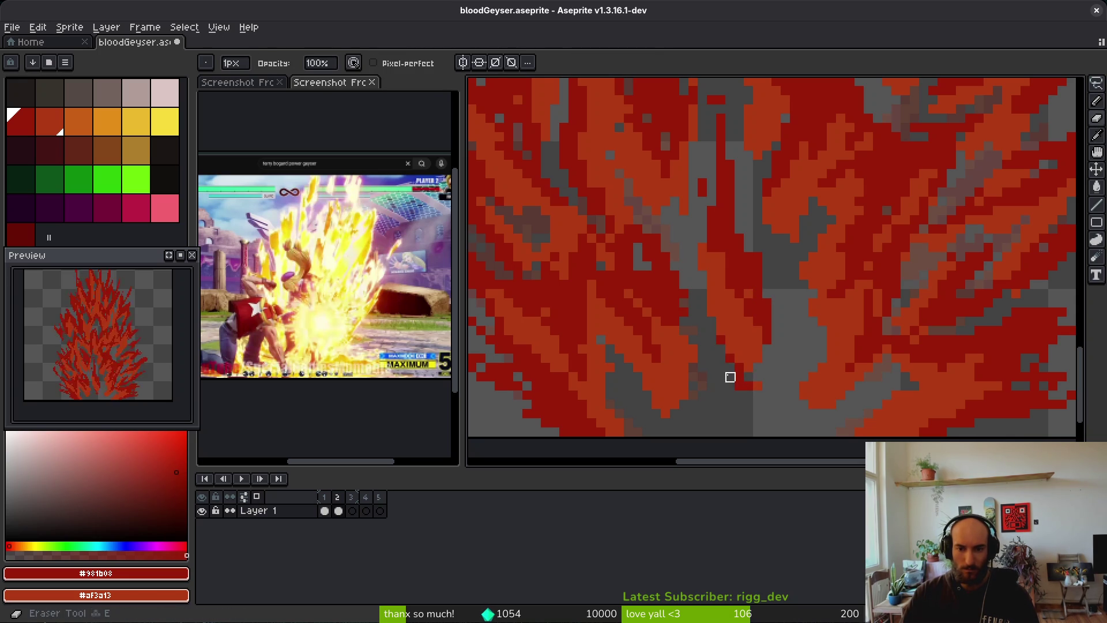
key("f")
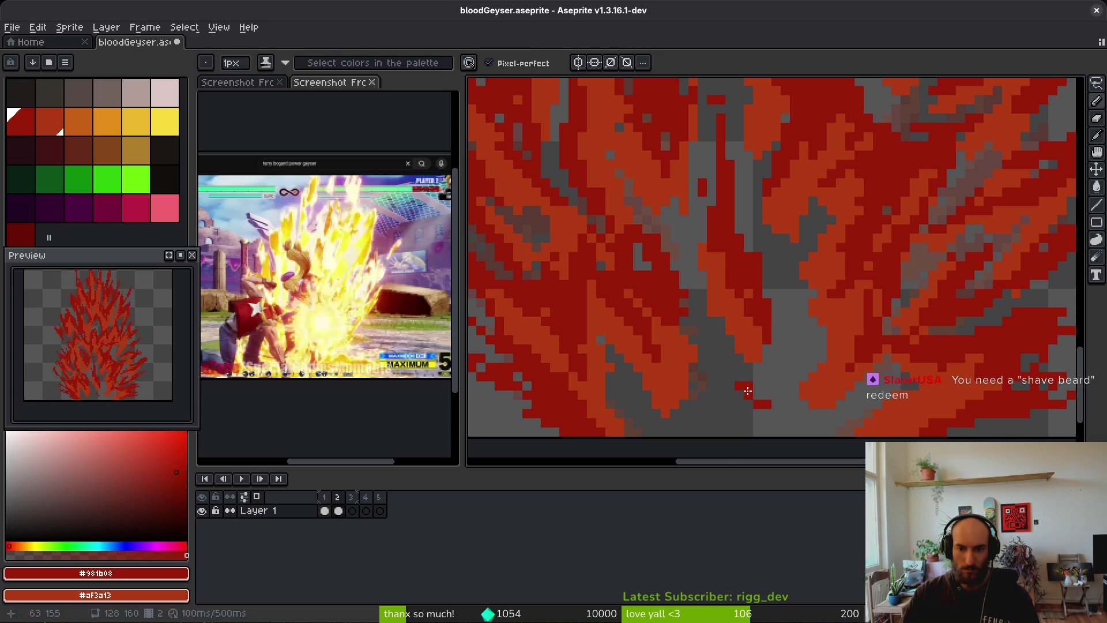
scroll(737, 329, "up", 3)
left_click(699, 295)
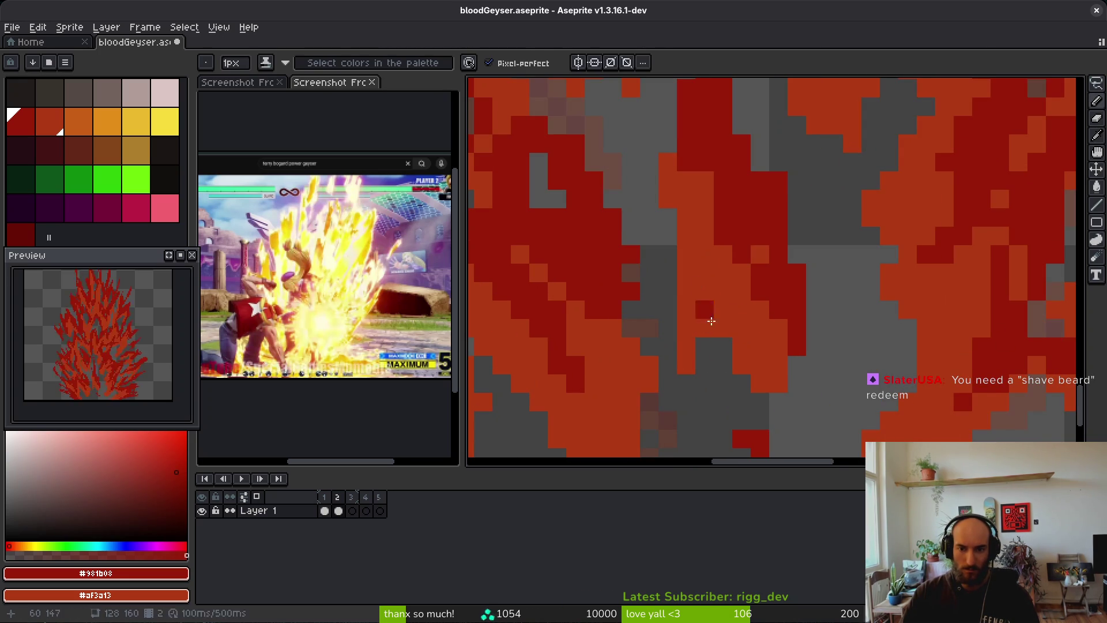
key("e")
left_click_drag(750, 343, 750, 386)
left_click_drag(715, 315, 687, 383)
key("f")
left_click(702, 302)
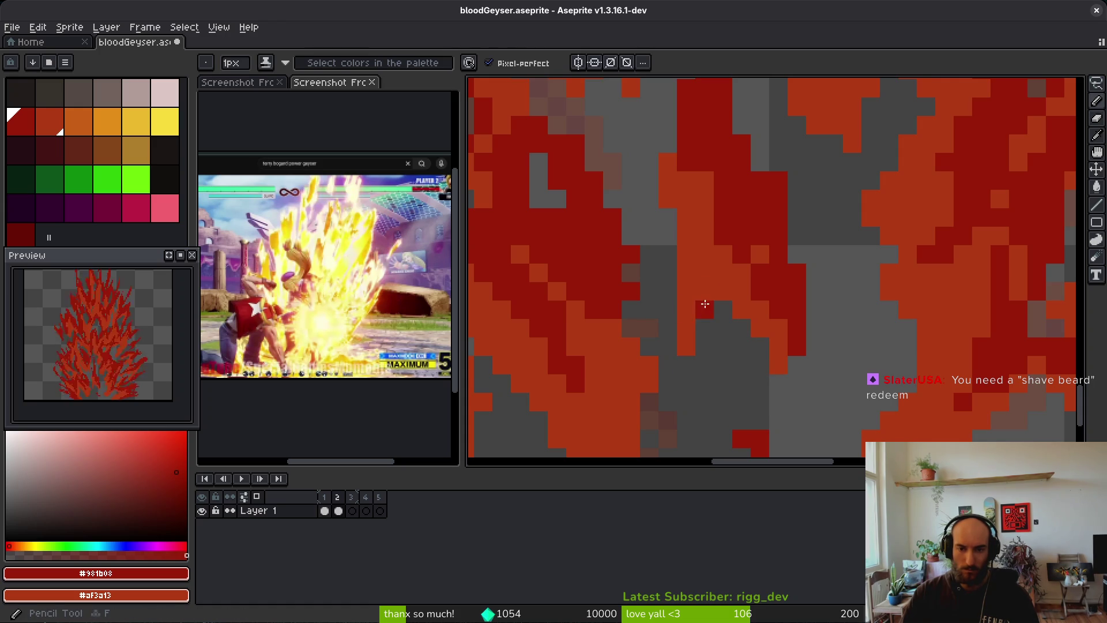
key("e")
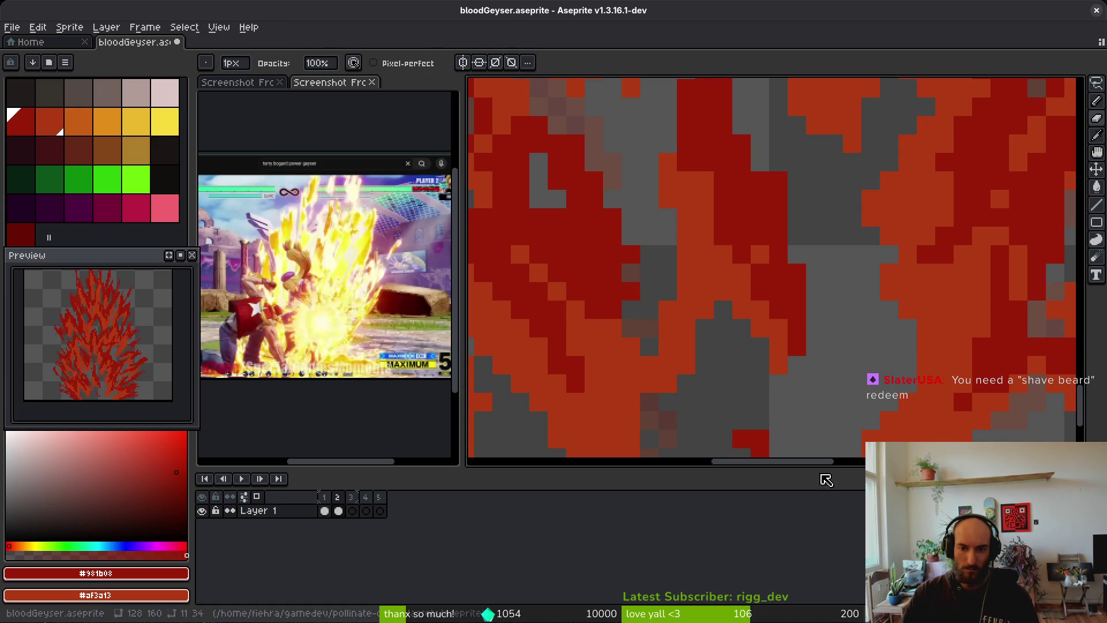
scroll(773, 404, "down", 3)
left_click_drag(761, 283, 808, 321)
key("ctrl+s")
Fill grey gaps in the flame with dark-red pixels and a short downward stroke
scroll(848, 363, "right", 3)
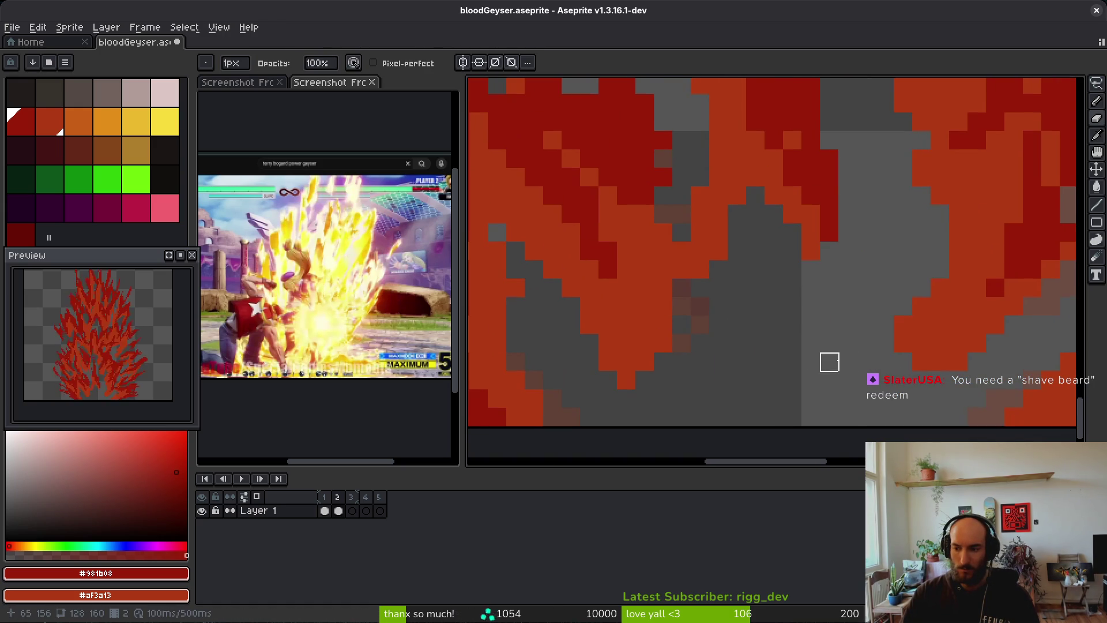
left_click_drag(829, 359, 741, 302)
scroll(742, 332, "down", 1)
key("b")
left_click(686, 294)
scroll(685, 290, "up", 2)
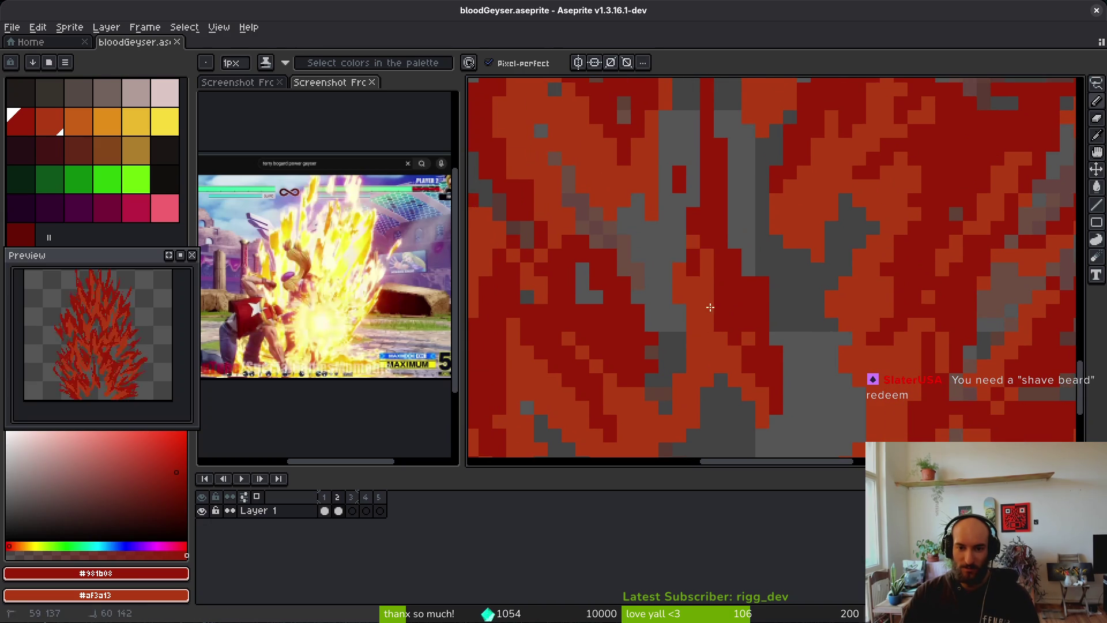
left_click(716, 327)
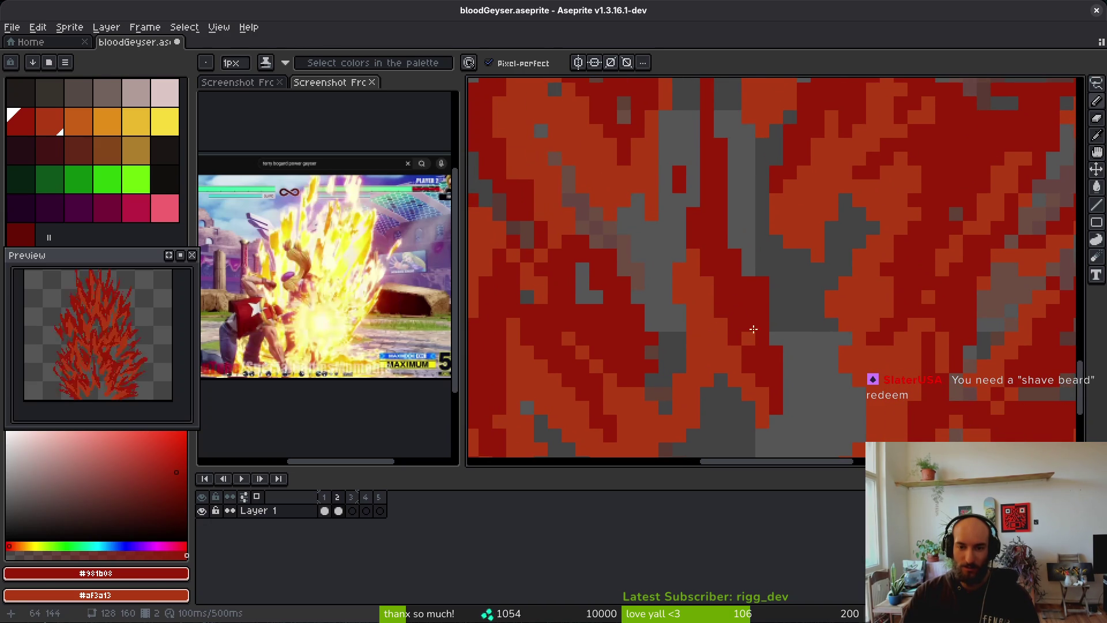
scroll(685, 261, "up", 2)
scroll(700, 321, "up", 2)
scroll(673, 203, "down", 4)
scroll(729, 284, "up", 3)
left_click(765, 300)
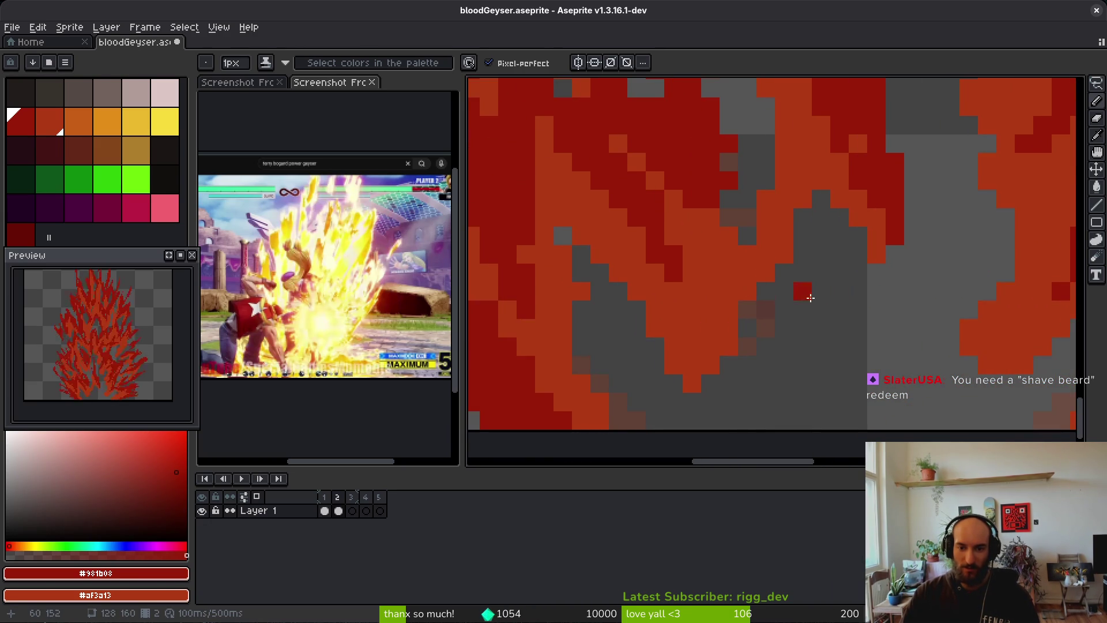
scroll(771, 294, "down", 3)
scroll(768, 300, "up", 3)
mouse_move(762, 216)
left_mouse_down()
mouse_move(746, 304)
mouse_move(727, 289)
left_mouse_up()
Erase excess red pixels back to transparency and return to the Pencil
key("e")
left_click_drag(734, 232, 704, 184)
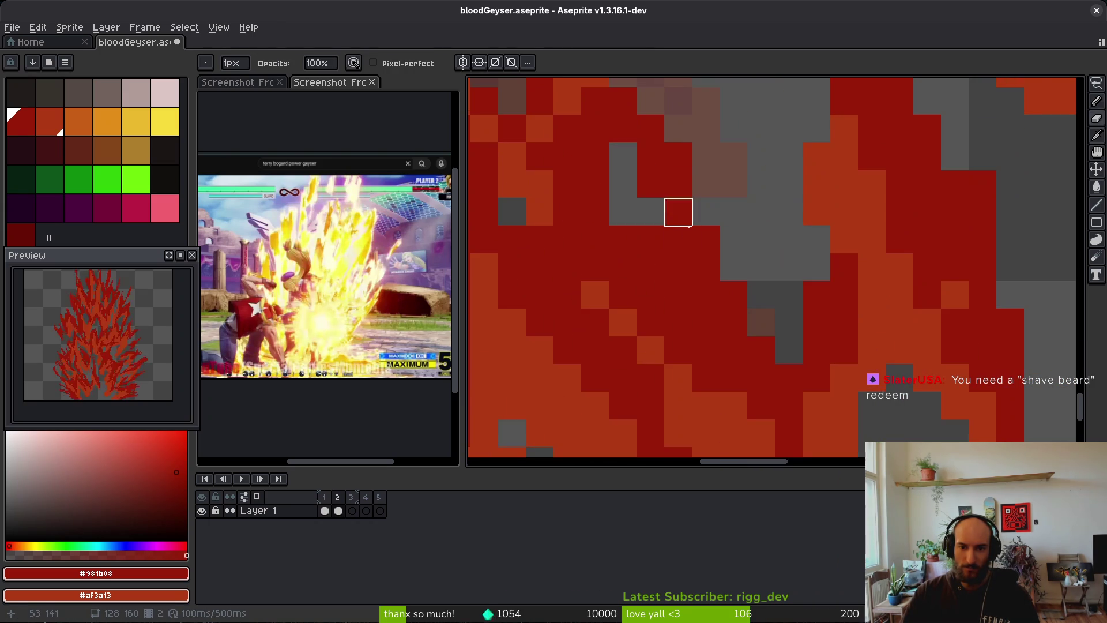
scroll(687, 285, "down", 4)
key("v")
key("b")
scroll(724, 257, "up", 3)
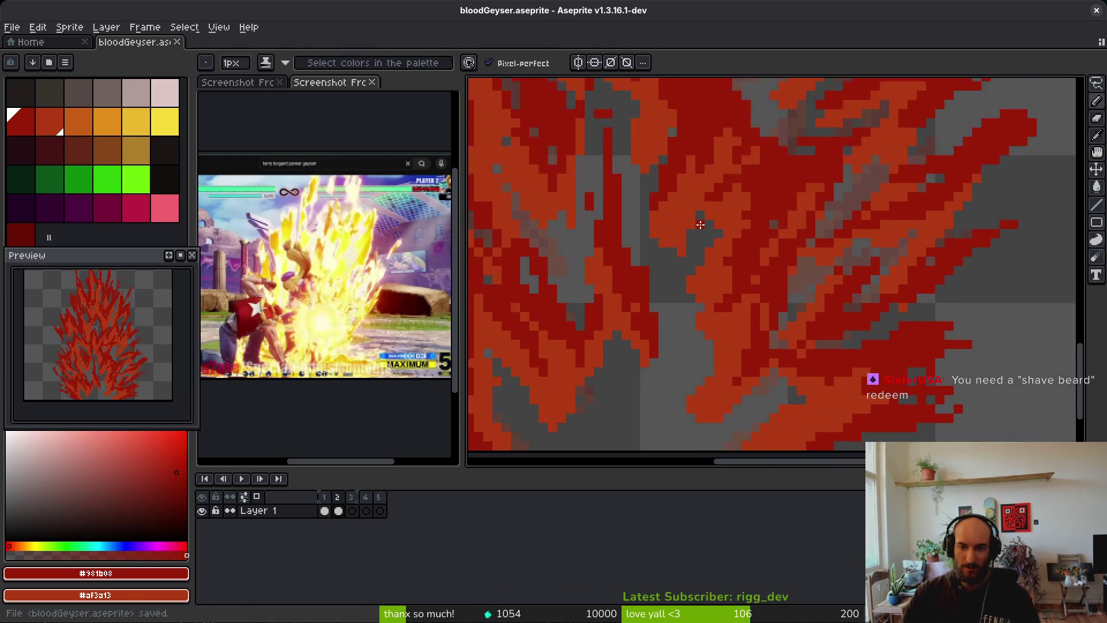
Paint dark-red pixels and a diagonal dark-red staircase into the frame 1 flame
key("ctrl+s")
scroll(654, 238, "down", 1)
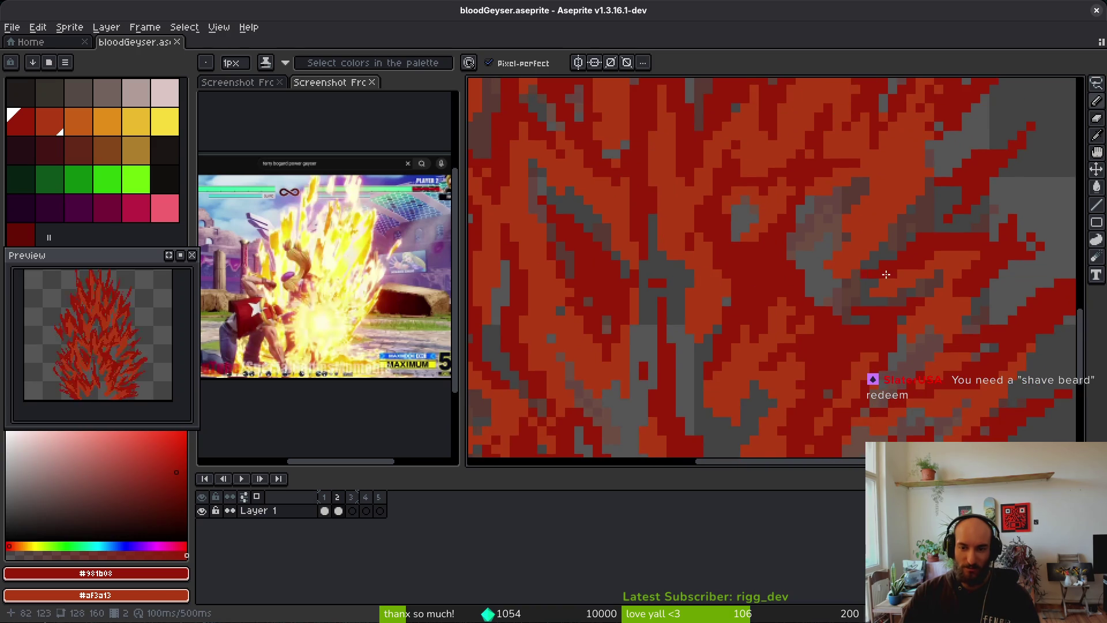
scroll(804, 231, "up", 2)
mouse_move(813, 210)
left_mouse_down()
mouse_move(799, 271)
mouse_move(821, 245)
left_mouse_up()
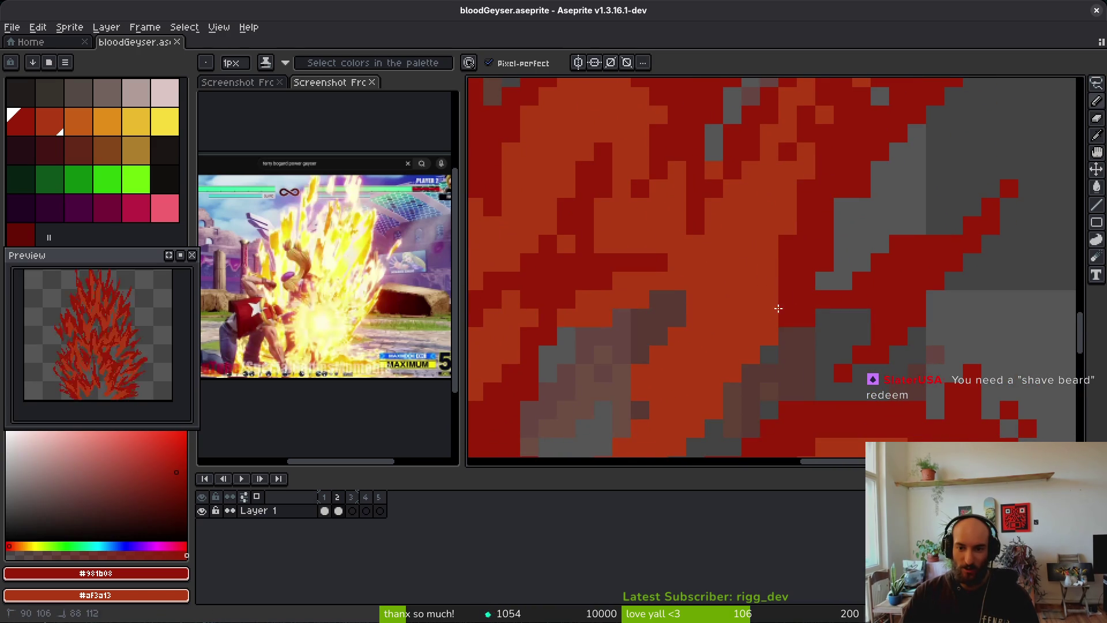
left_click(774, 260)
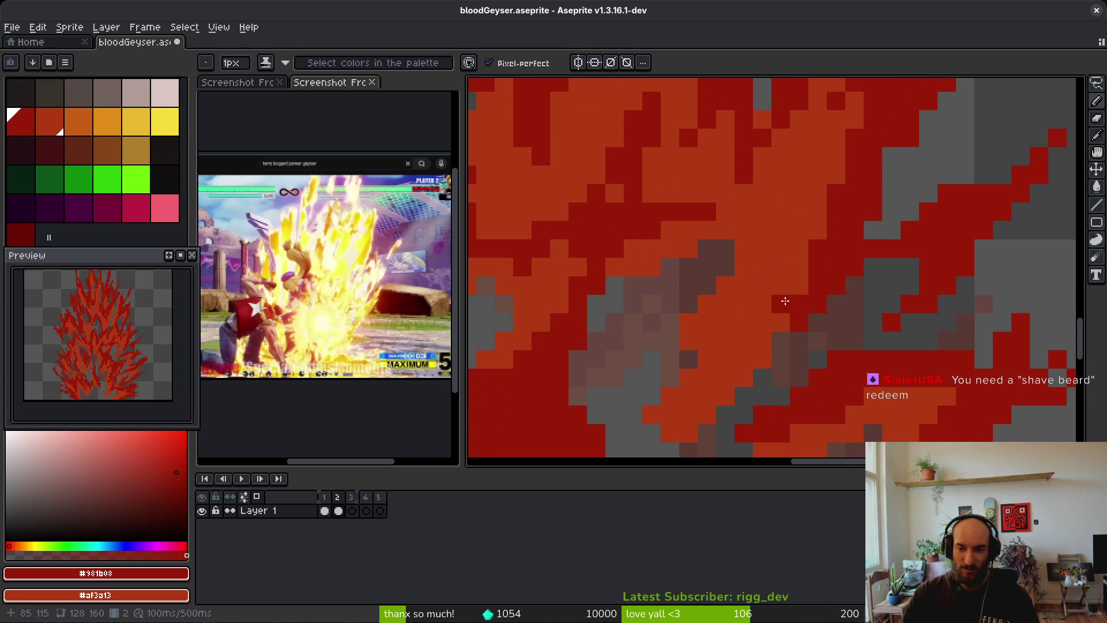
scroll(761, 358, "down", 2)
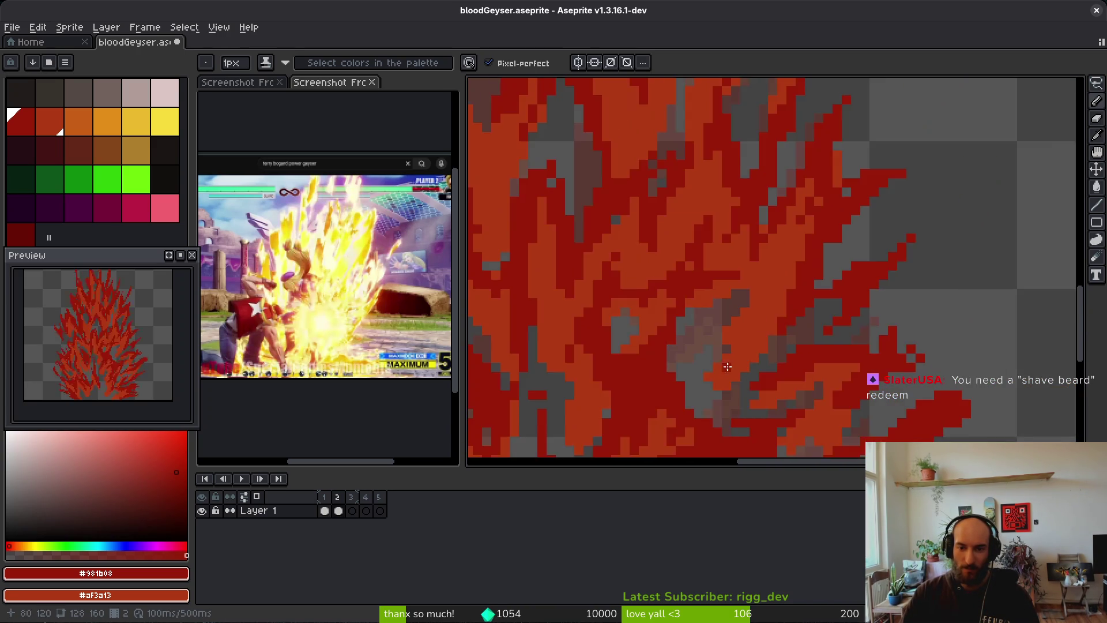
scroll(721, 363, "up", 3)
mouse_move(691, 326)
left_mouse_down()
mouse_move(841, 153)
mouse_move(645, 375)
mouse_move(798, 215)
mouse_move(861, 172)
left_mouse_up()
Pick a colour from the flame artwork with the eyedropper and return to the Pencil
key("e")
key("alt+f")
key("Escape")
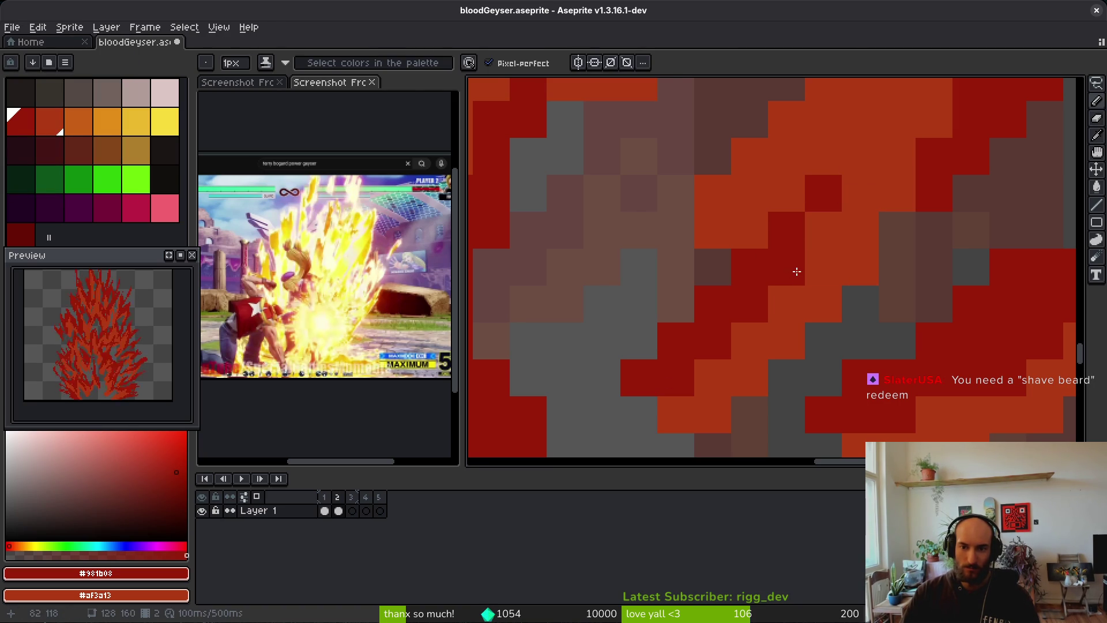
scroll(796, 271, "down", 8)
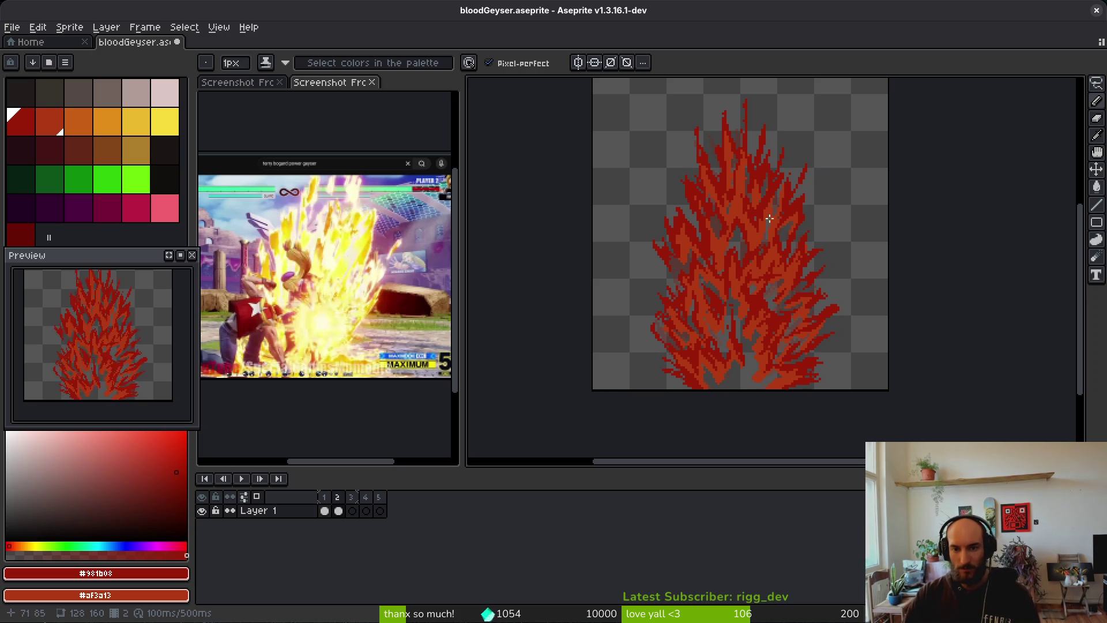
scroll(758, 240, "down", 2)
scroll(712, 264, "up", 2)
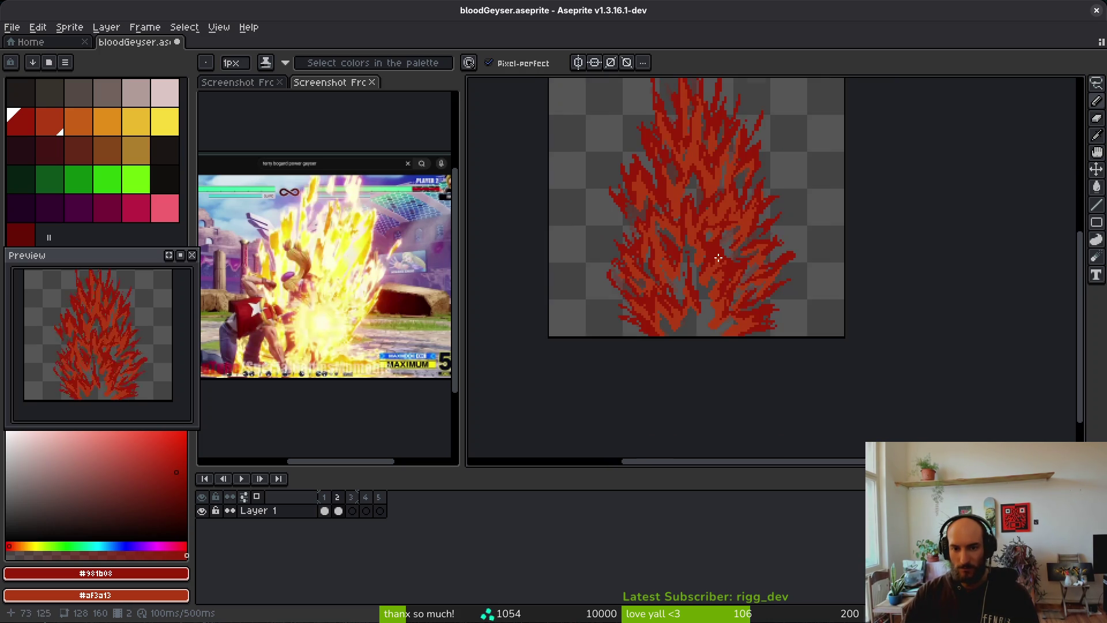
key("i")
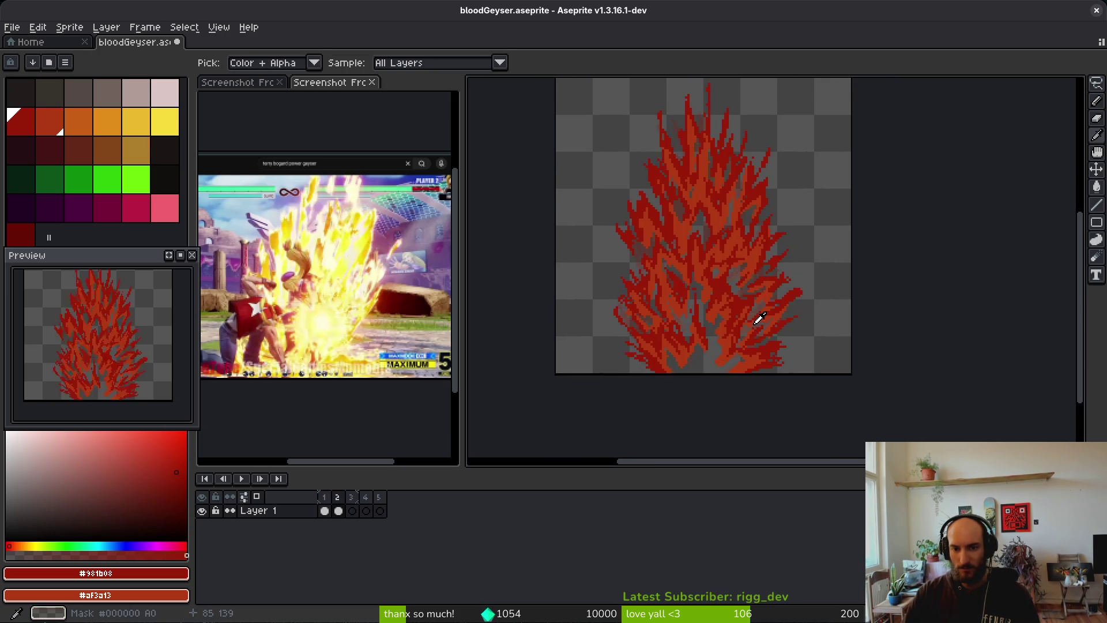
key("b")
scroll(720, 348, "up", 6)
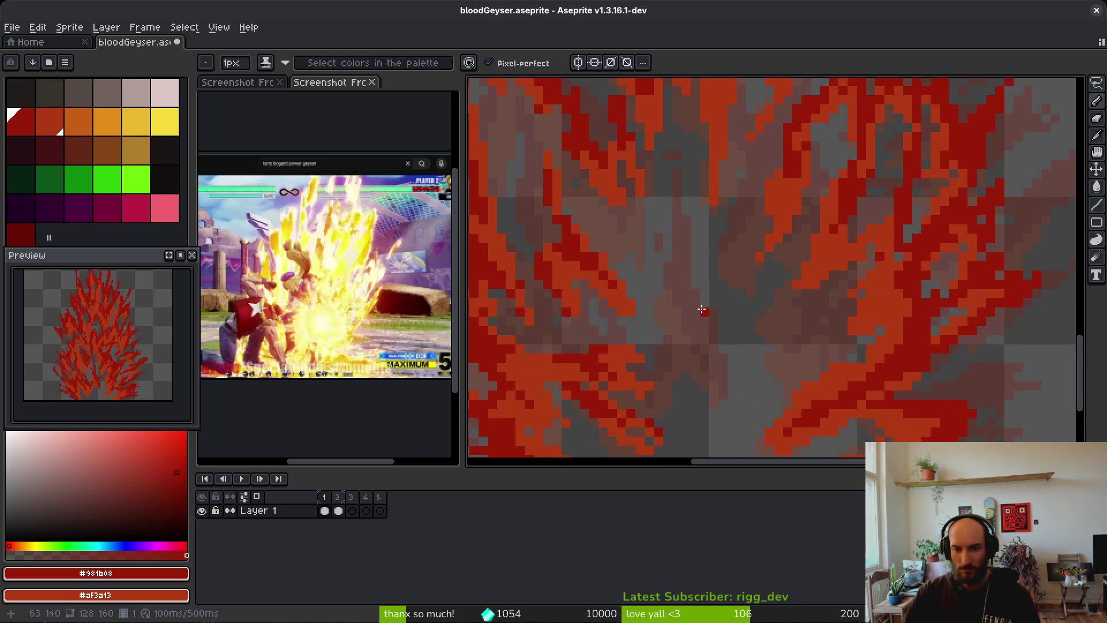
scroll(732, 343, "down", 1)
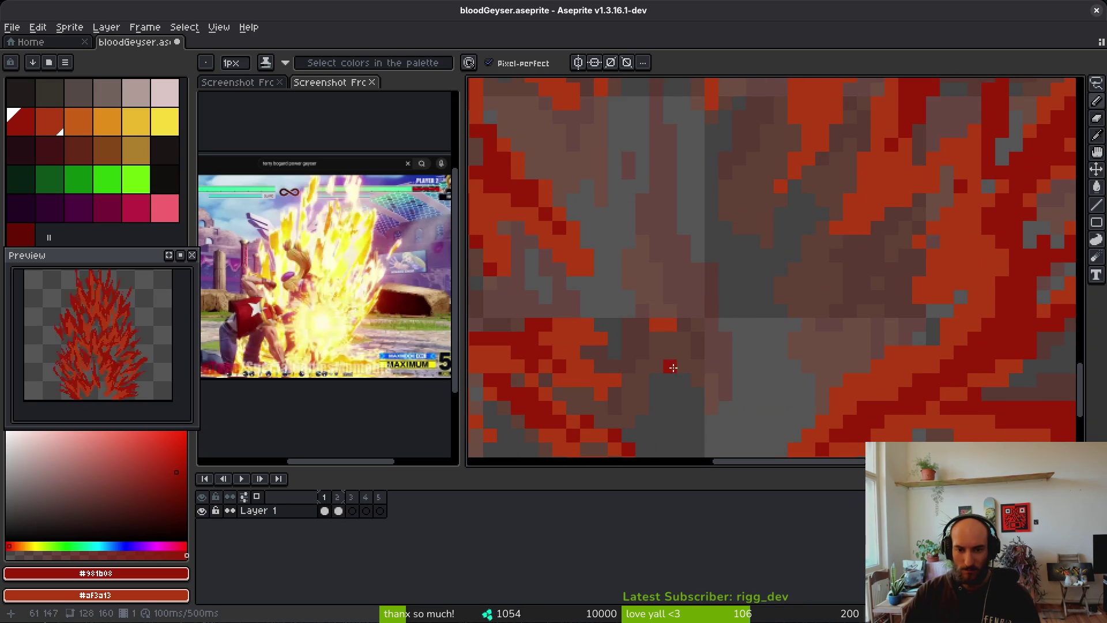
Add an orange zigzag and dark-red strokes down the flame tongues and column
left_click_drag(664, 381, 718, 397)
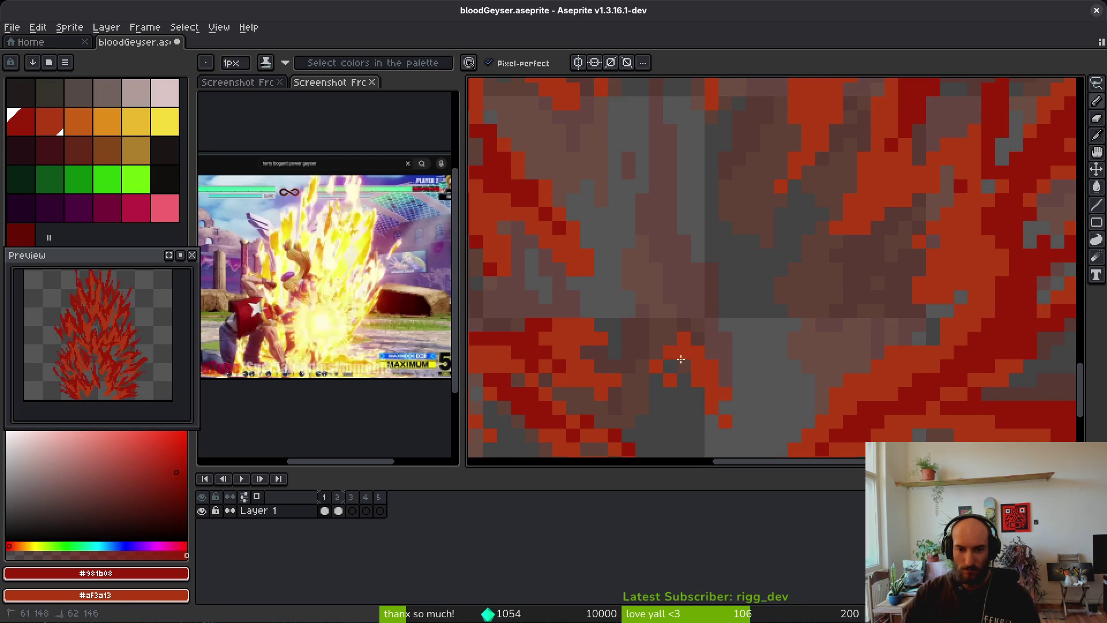
left_click_drag(670, 348, 696, 327)
mouse_move(669, 251)
left_mouse_down()
mouse_move(648, 398)
mouse_move(663, 397)
left_mouse_up()
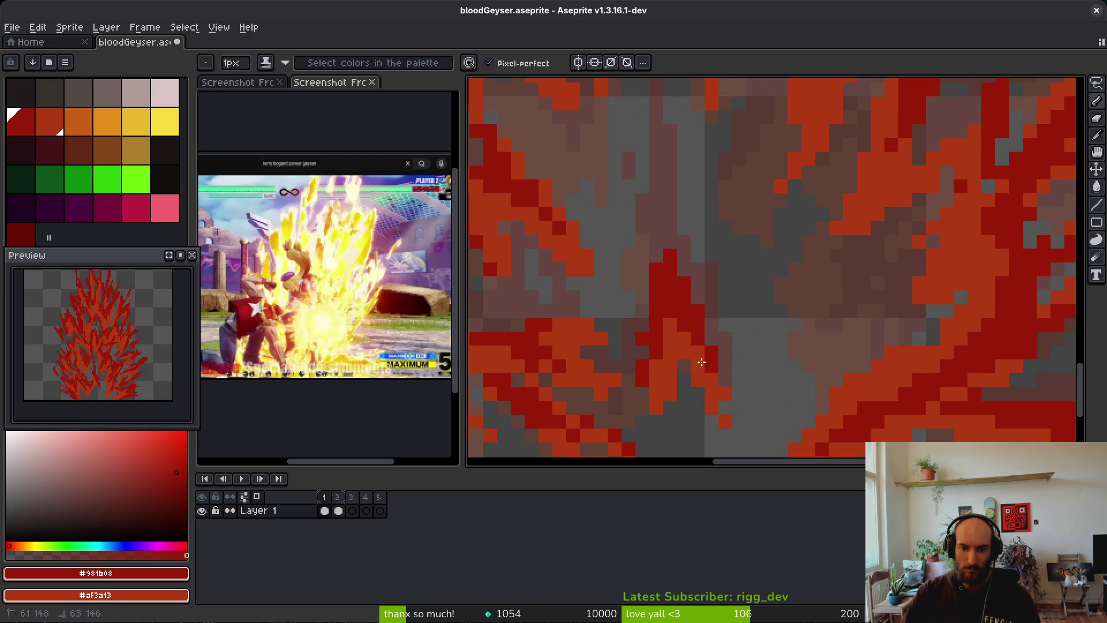
mouse_move(733, 436)
left_mouse_down()
mouse_move(712, 364)
mouse_move(719, 340)
left_mouse_up()
key("e")
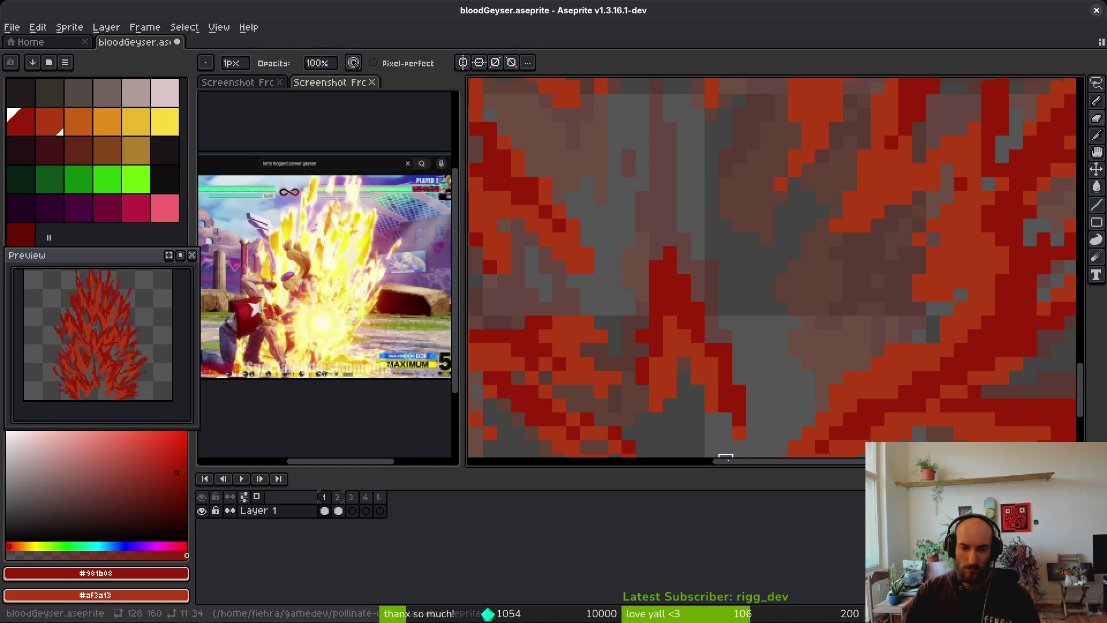
scroll(726, 403, "down", 2)
scroll(739, 367, "up", 1)
key("b")
key("e")
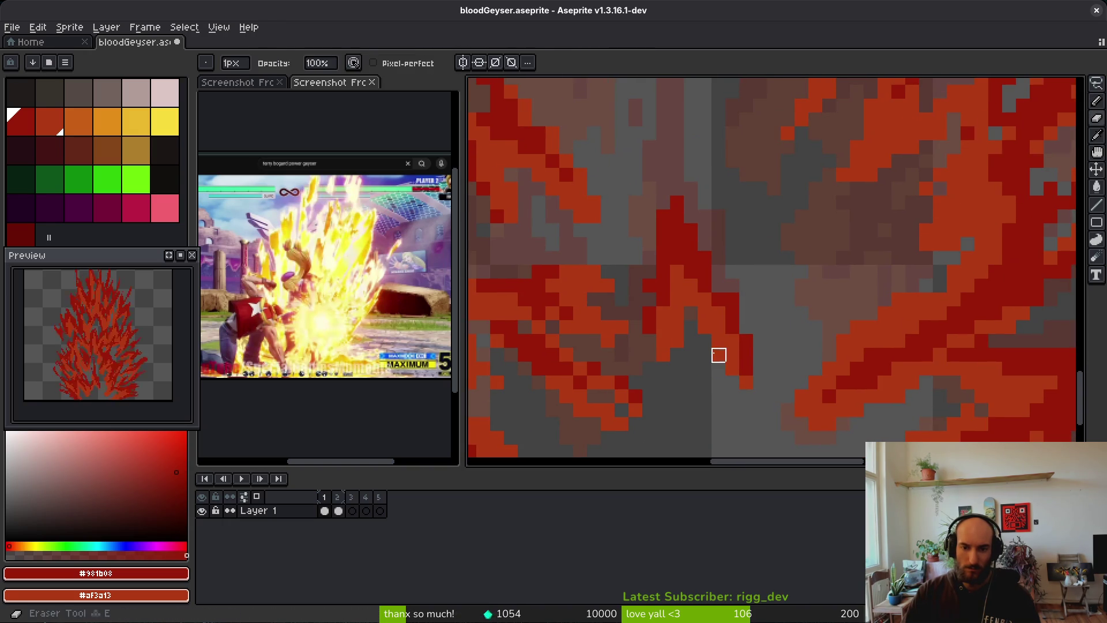
key("b")
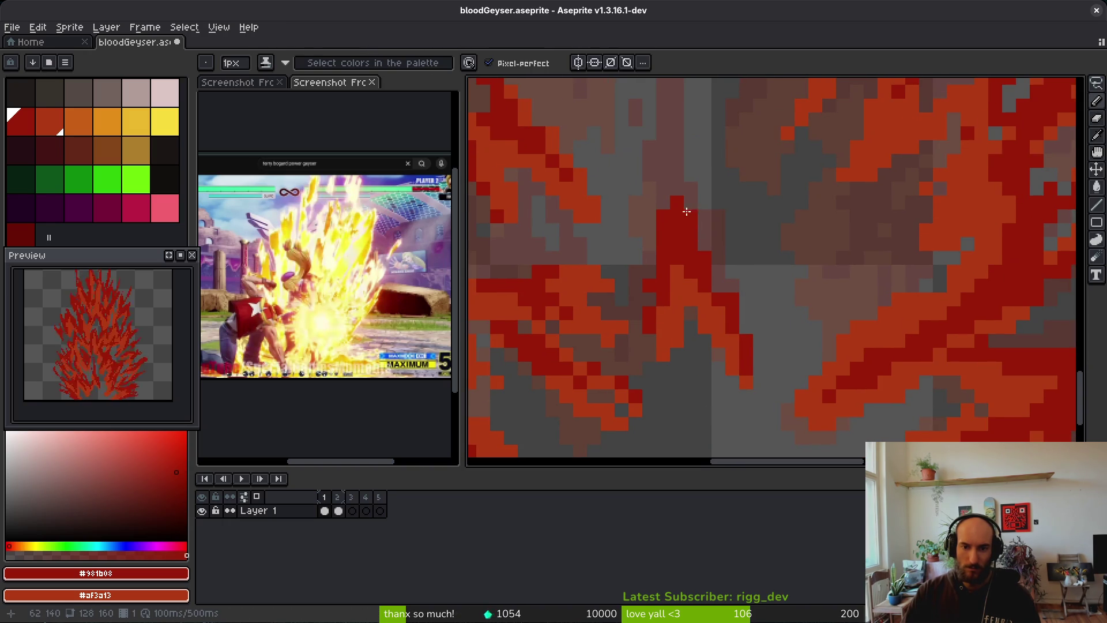
Undo a misplaced red line, redraw the red strokes nearby, and save bloodGeyser.aseprite
scroll(687, 313, "up", 2)
scroll(706, 297, "down", 3)
scroll(741, 329, "up", 3)
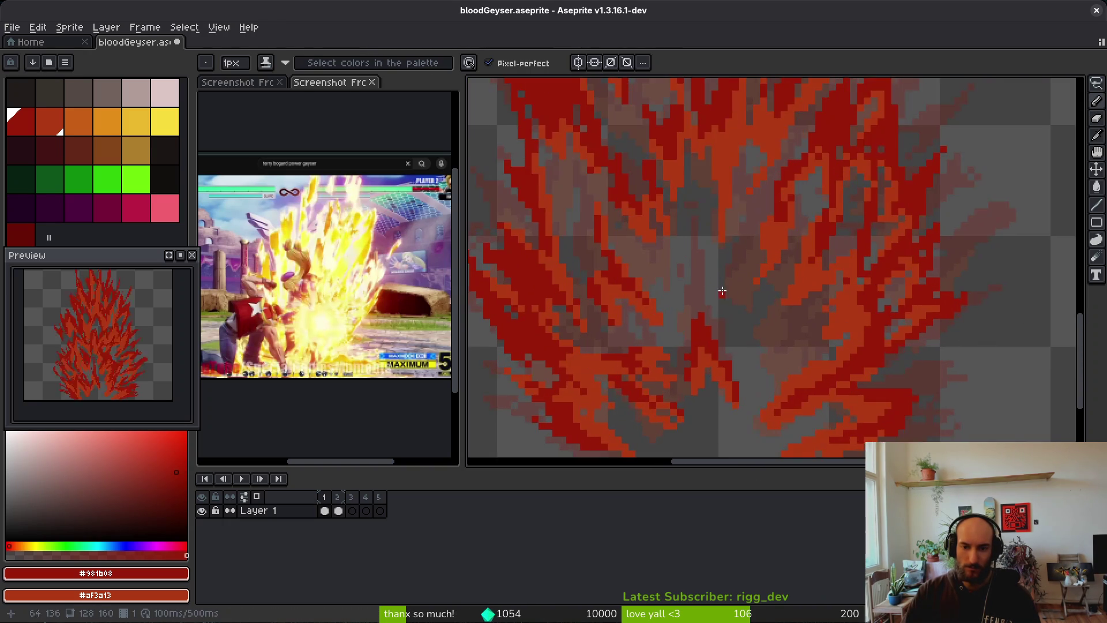
left_click_drag(665, 288, 719, 378)
key("ctrl+z")
left_click_drag(710, 286, 718, 369)
scroll(758, 352, "down", 3)
key("ctrl+s")
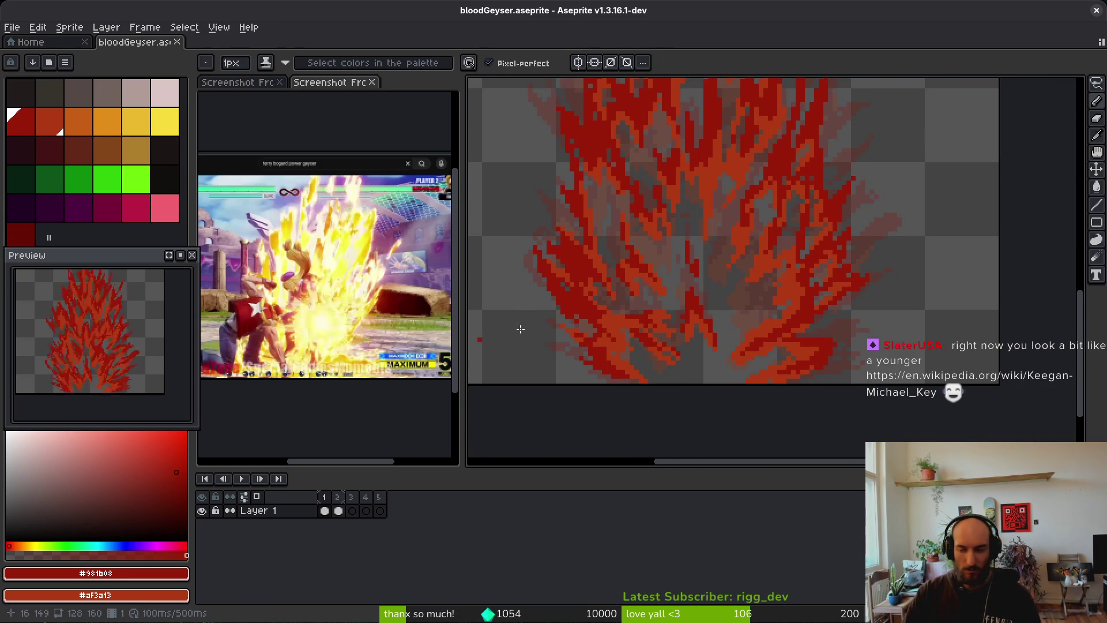
left_click_drag(647, 310, 653, 323)
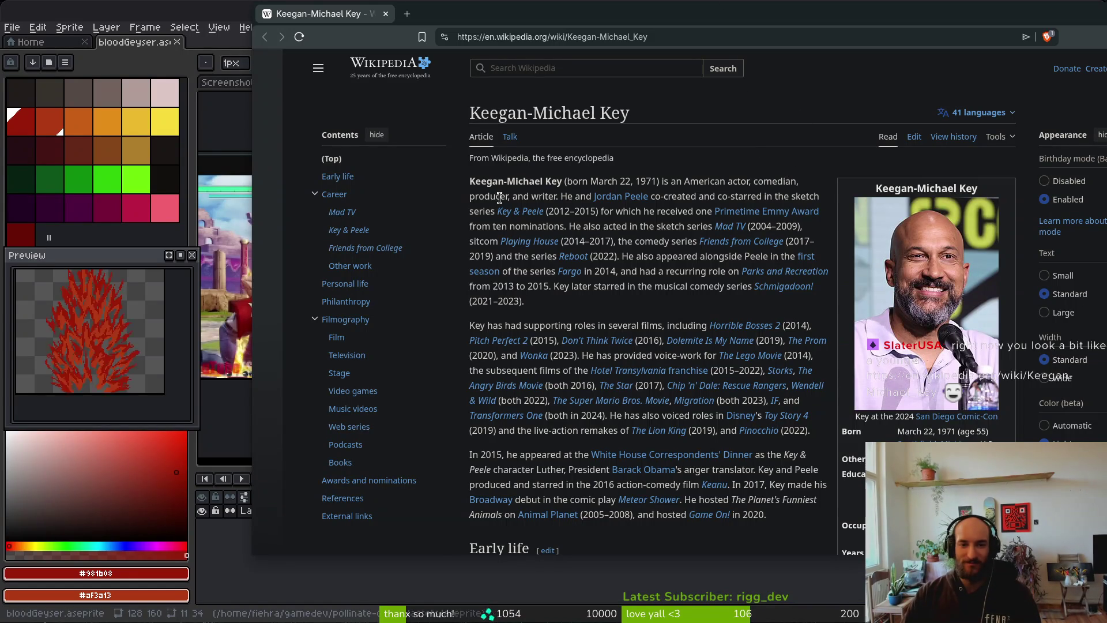
mouse_move(526, 217)
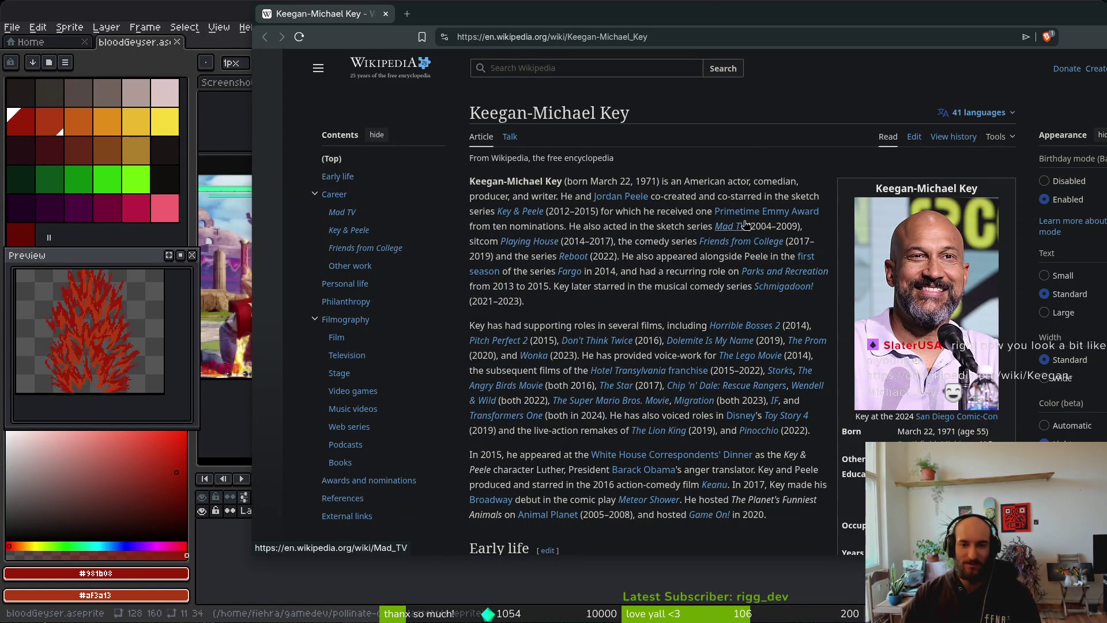
key("alt+Tab")
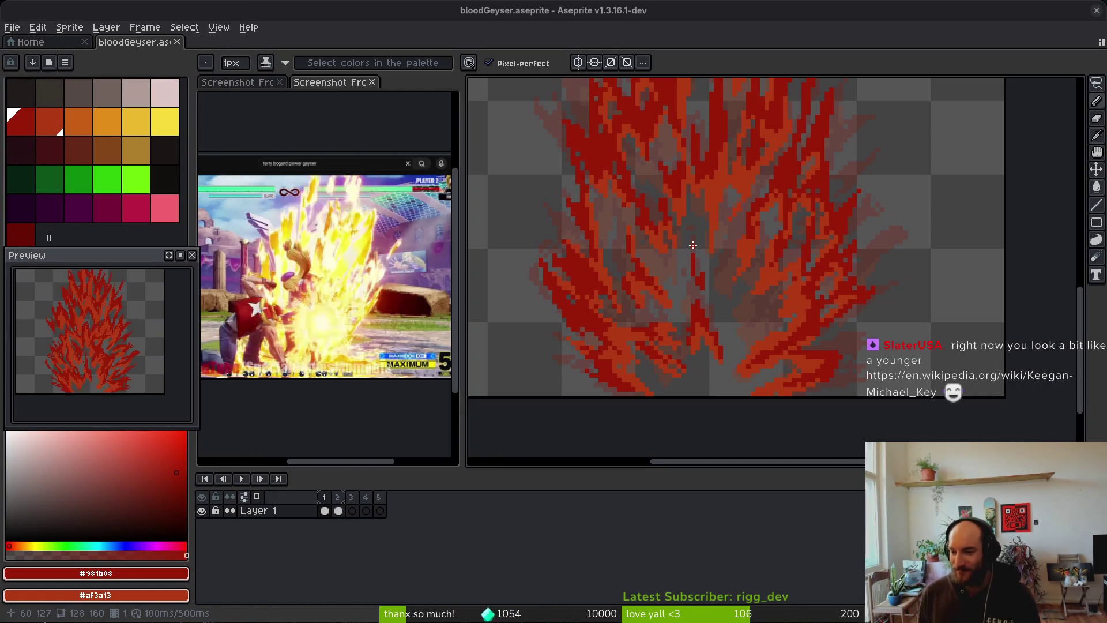
Undo the short red diagonal, paint a red pixel column, and erase stray red pixels
scroll(805, 258, "down", 3)
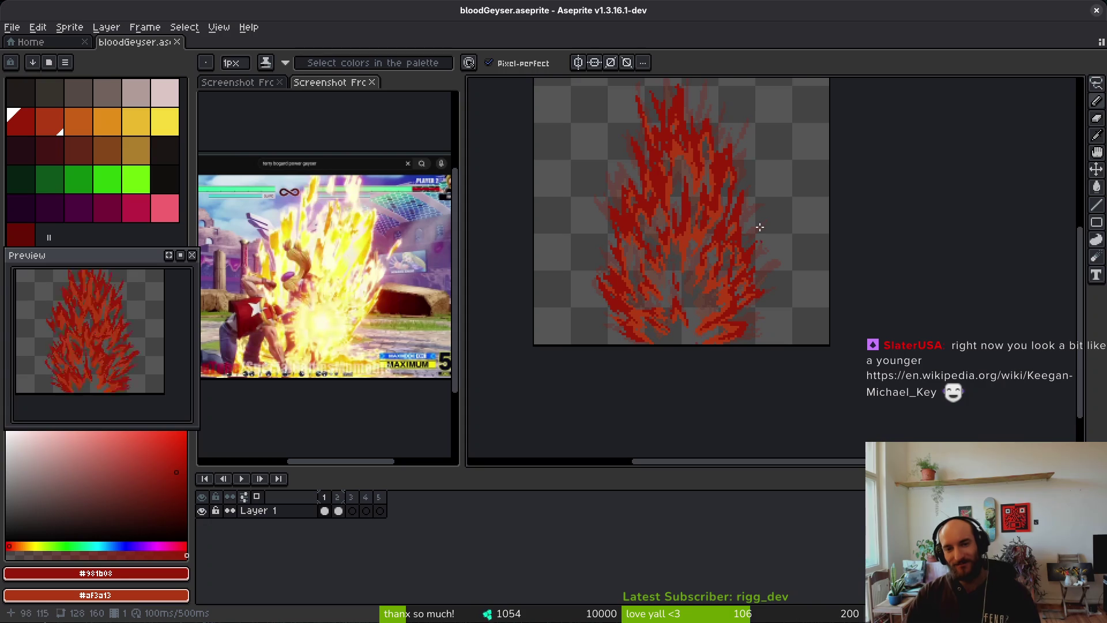
scroll(732, 220, "up", 3)
scroll(715, 260, "down", 2)
scroll(703, 291, "up", 2)
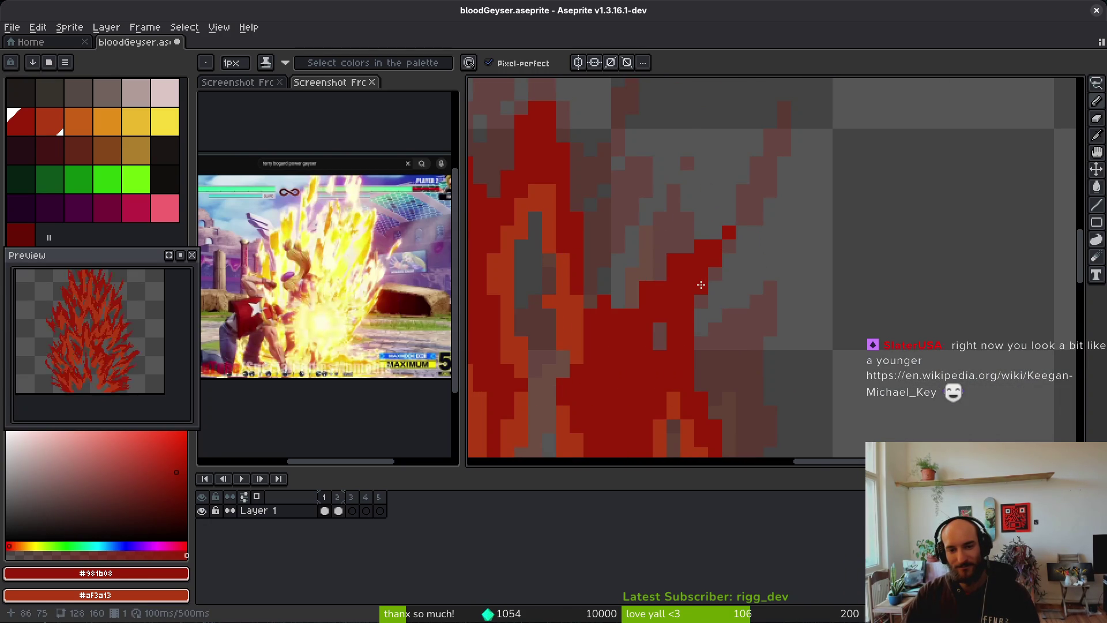
key("ctrl+z")
left_click_drag(702, 233, 697, 253)
key("e")
mouse_move(674, 294)
left_mouse_down()
mouse_move(631, 287)
mouse_move(617, 341)
left_mouse_up()
Go to frame 2 with the Pencil active, then bring up the reference screenshot document
scroll(709, 298, "down", 2)
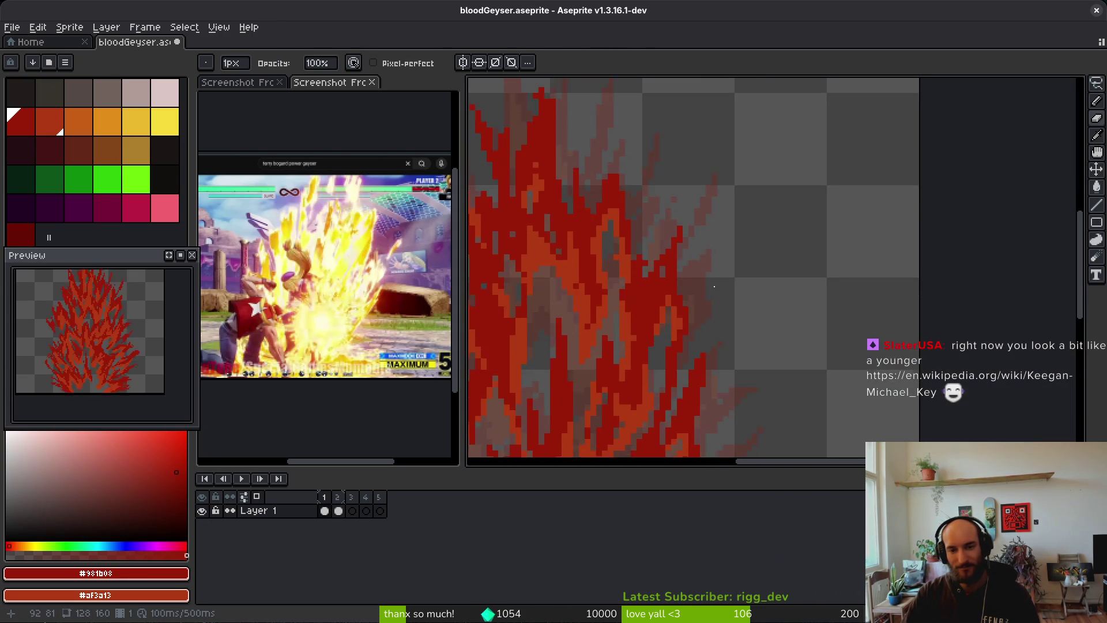
scroll(709, 298, "down", 3)
scroll(691, 300, "up", 2)
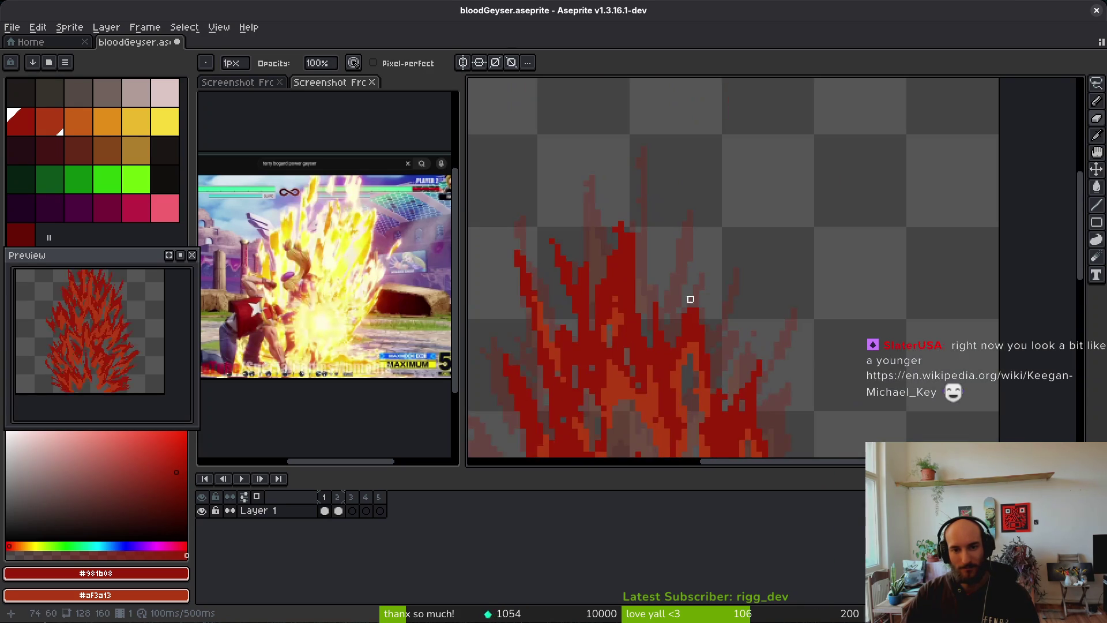
scroll(654, 299, "down", 2)
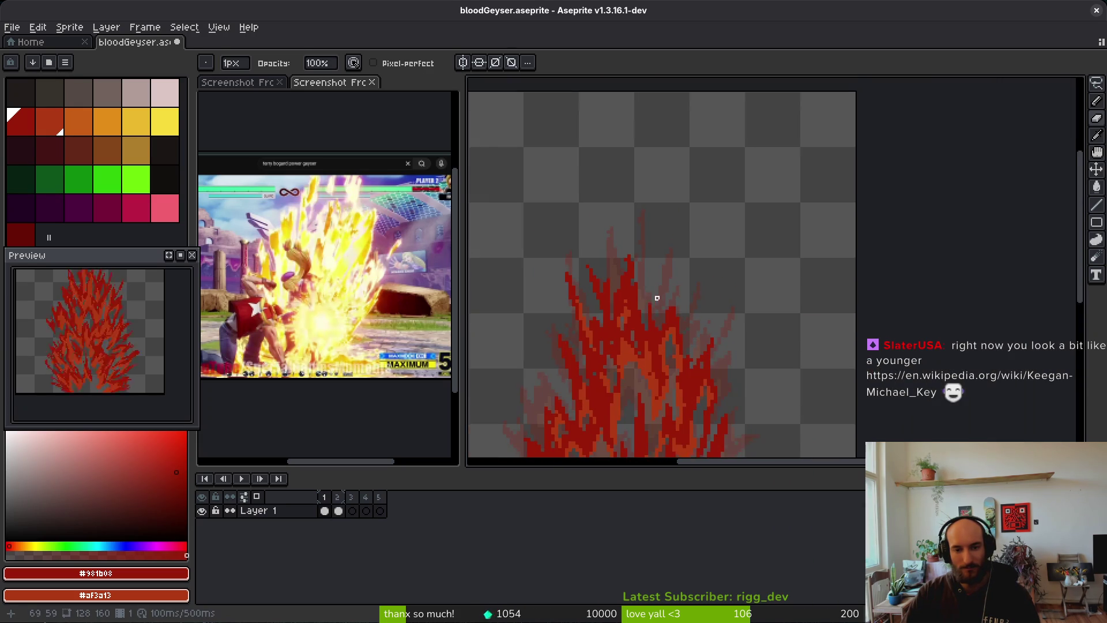
scroll(653, 298, "down", 3)
key("i")
key("Right")
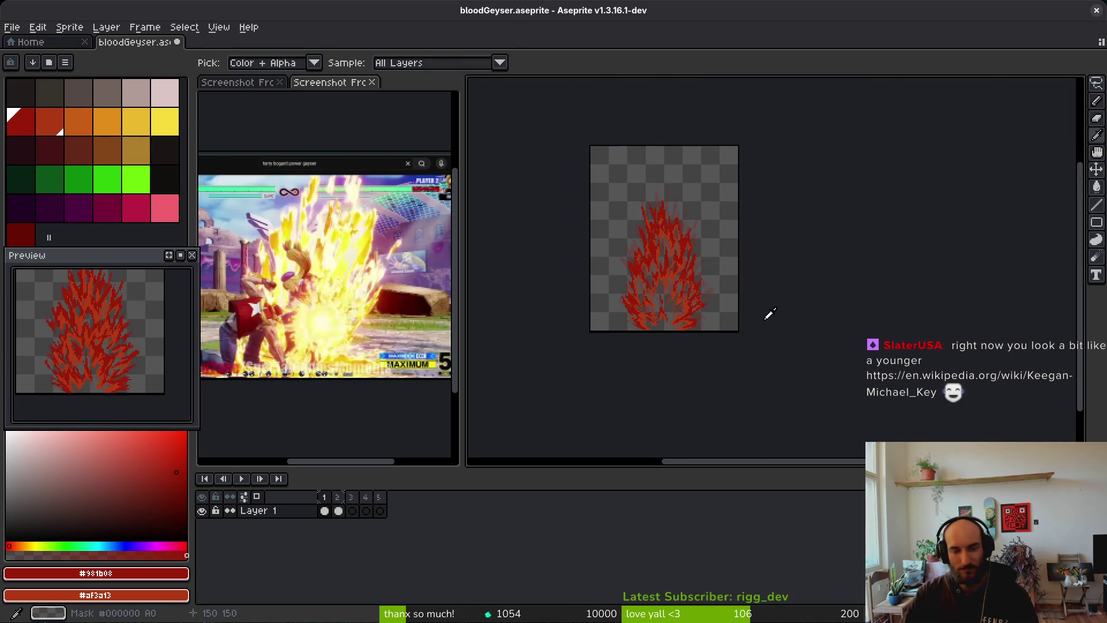
scroll(723, 252, "up", 3)
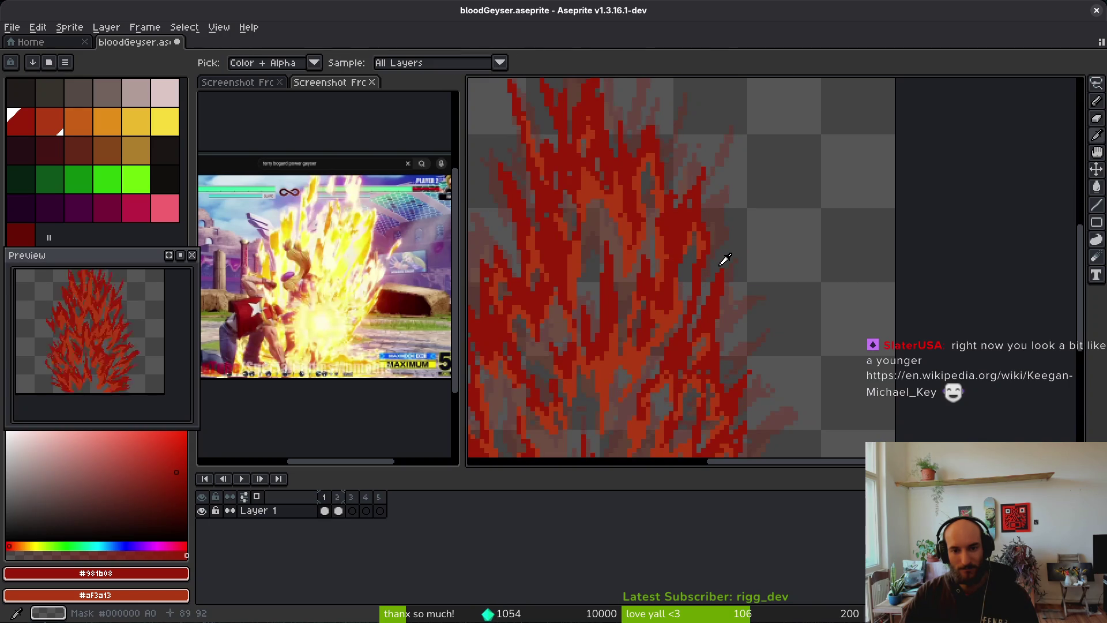
key("b")
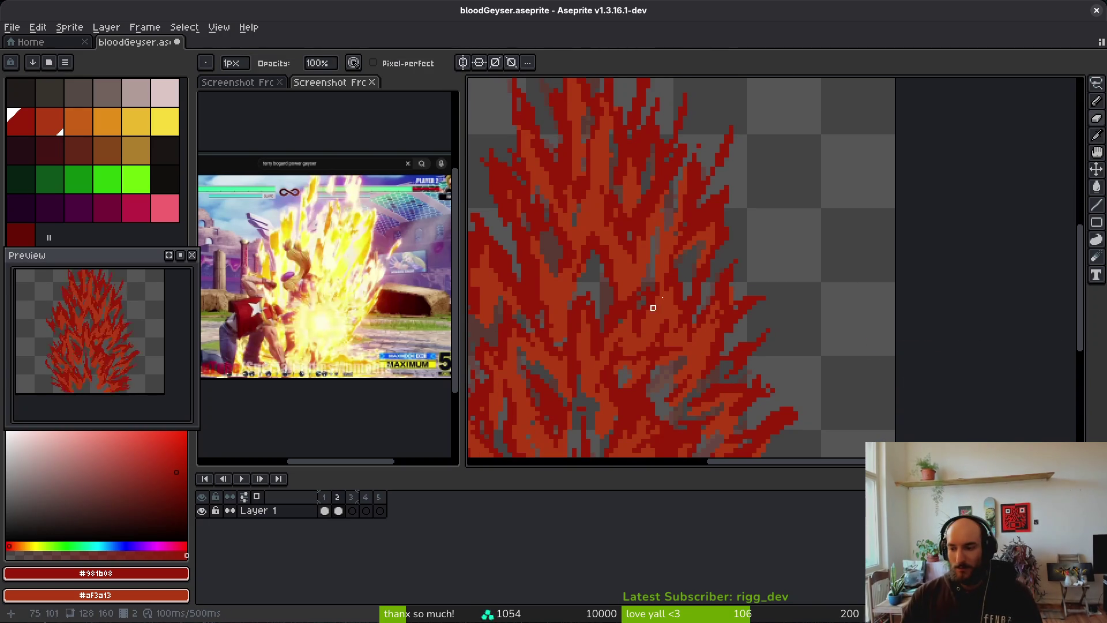
scroll(700, 299, "left", 2)
left_click(323, 277)
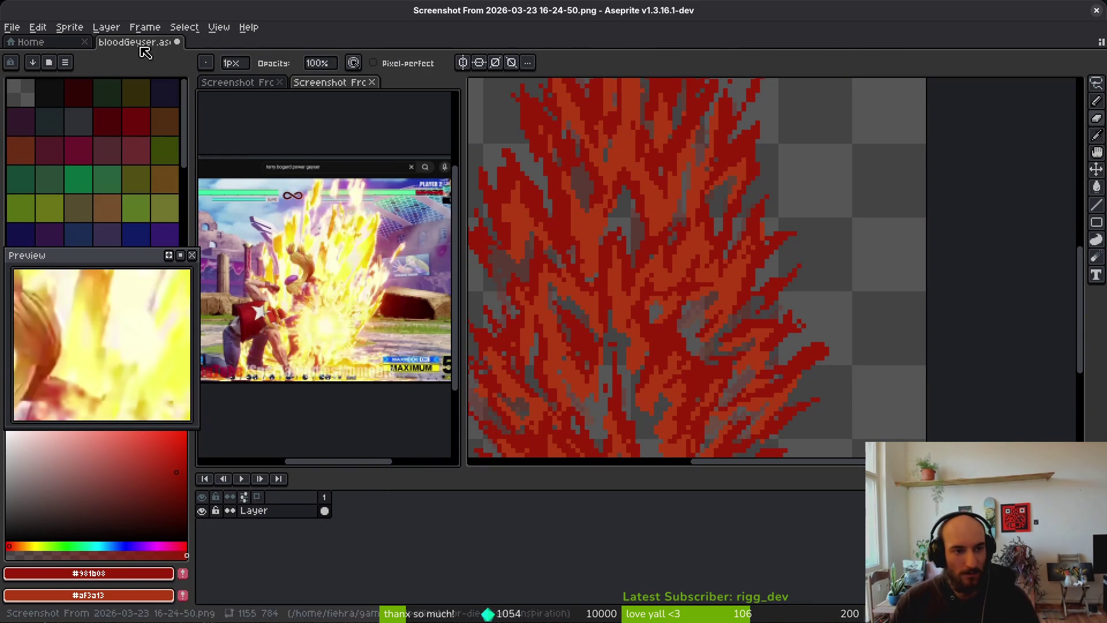
Open Screenshot 16-25-02 and dock it alongside the other reference images
left_click(11, 27)
left_click(58, 57)
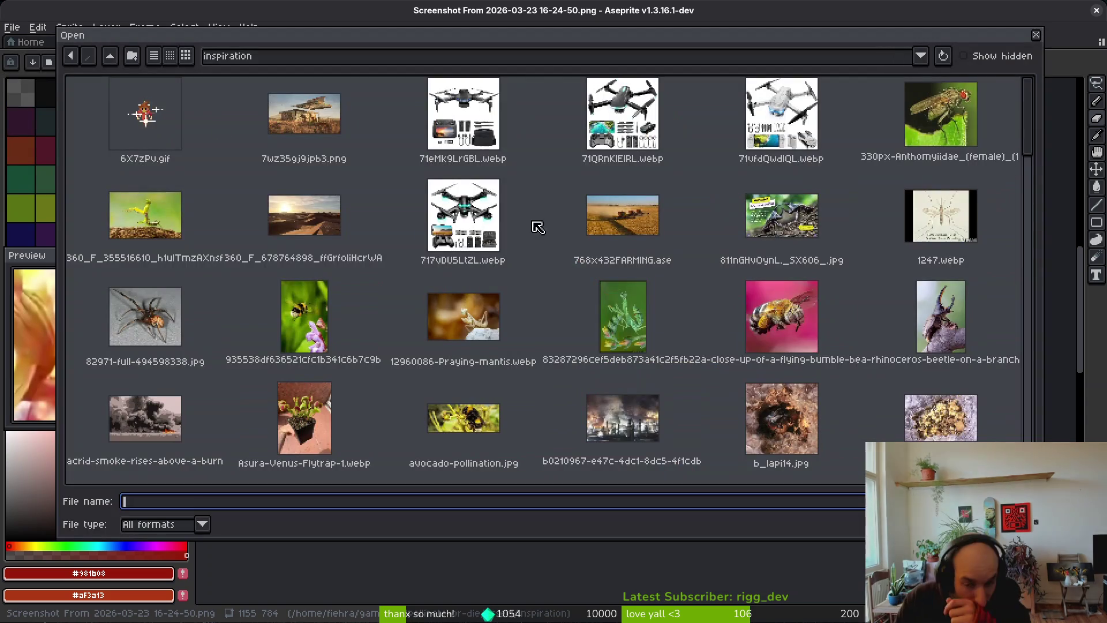
scroll(732, 306, "down", 10)
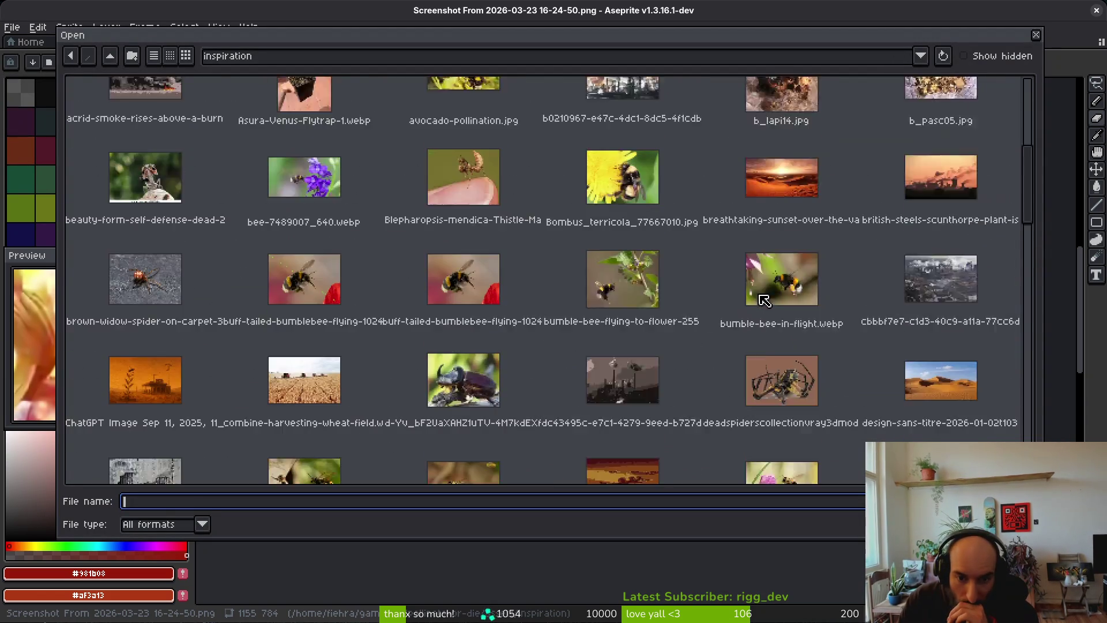
scroll(764, 294, "down", 5)
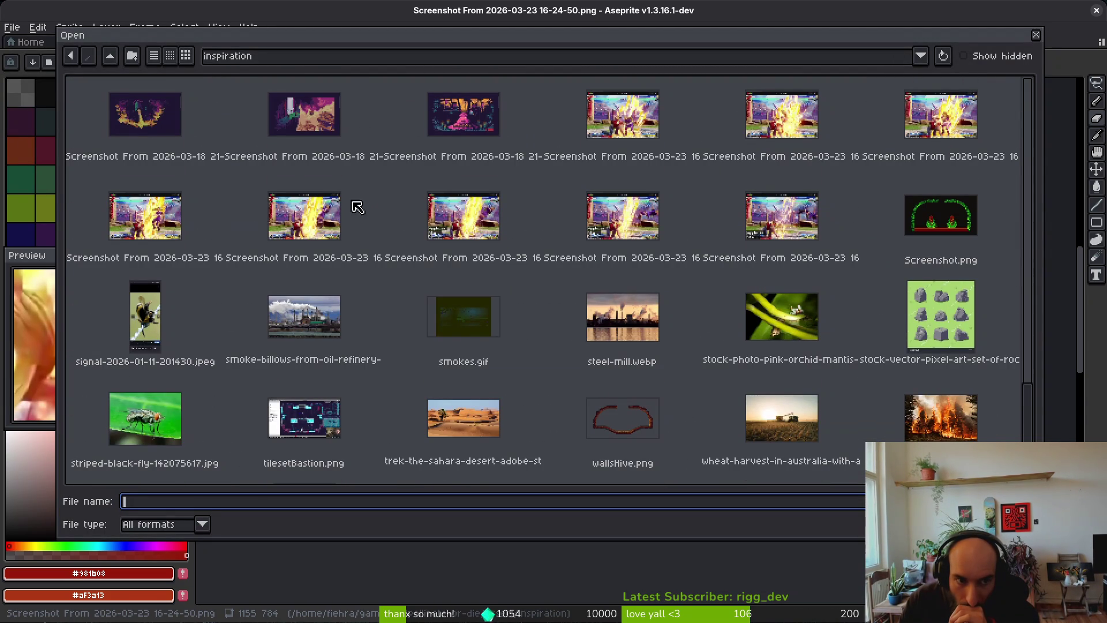
left_click(189, 236)
key("Return")
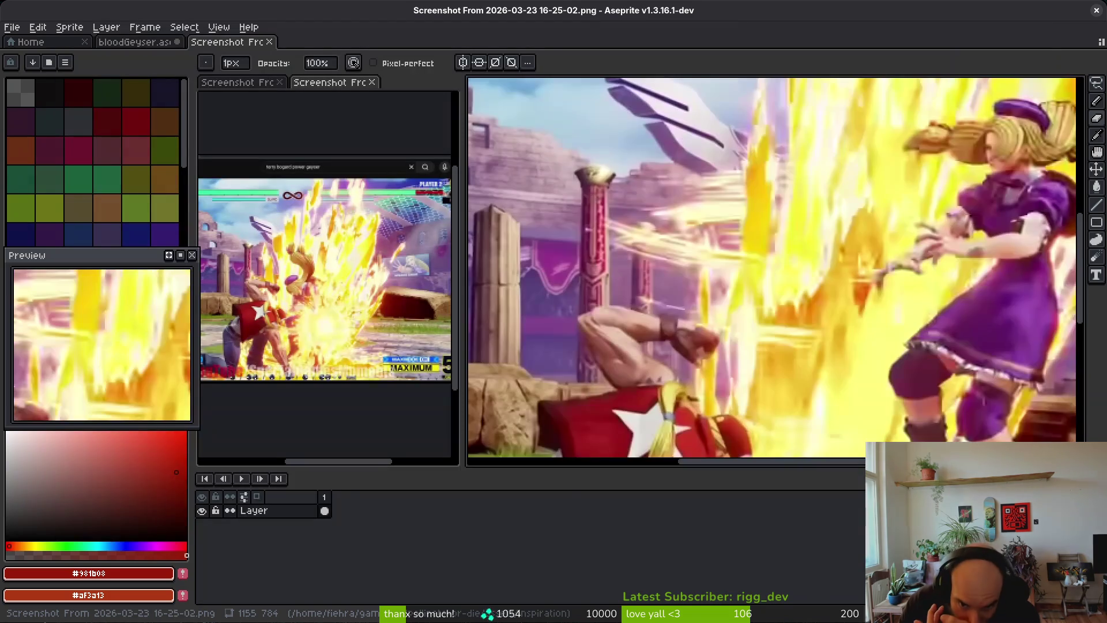
mouse_move(238, 47)
left_mouse_down()
mouse_move(333, 179)
mouse_move(415, 83)
left_mouse_up()
mouse_move(406, 310)
left_mouse_down()
mouse_move(390, 206)
mouse_move(370, 203)
left_mouse_up()
Reposition the 16-24-50 and 16-24-41 reference views, then go to the empty third frame
left_click(321, 83)
mouse_move(356, 240)
left_mouse_down()
mouse_move(357, 264)
mouse_move(379, 169)
mouse_move(363, 185)
left_mouse_up()
left_click(413, 83)
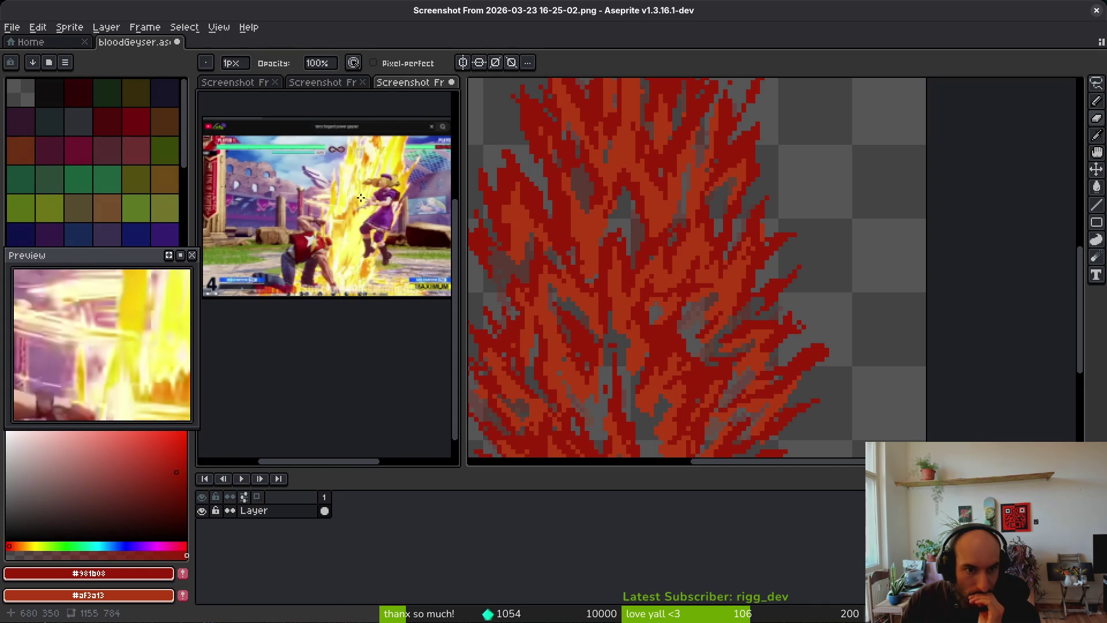
left_click(233, 82)
scroll(346, 226, "down", 1)
mouse_move(347, 225)
left_mouse_down()
mouse_move(362, 160)
mouse_move(383, 157)
left_mouse_up()
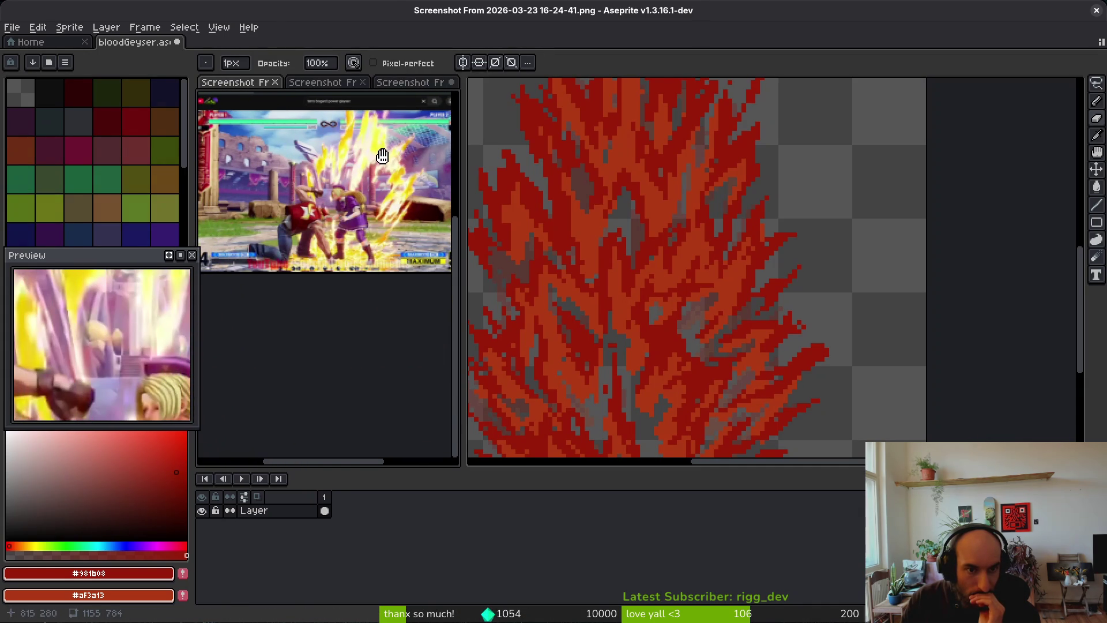
left_click(321, 83)
left_click(410, 83)
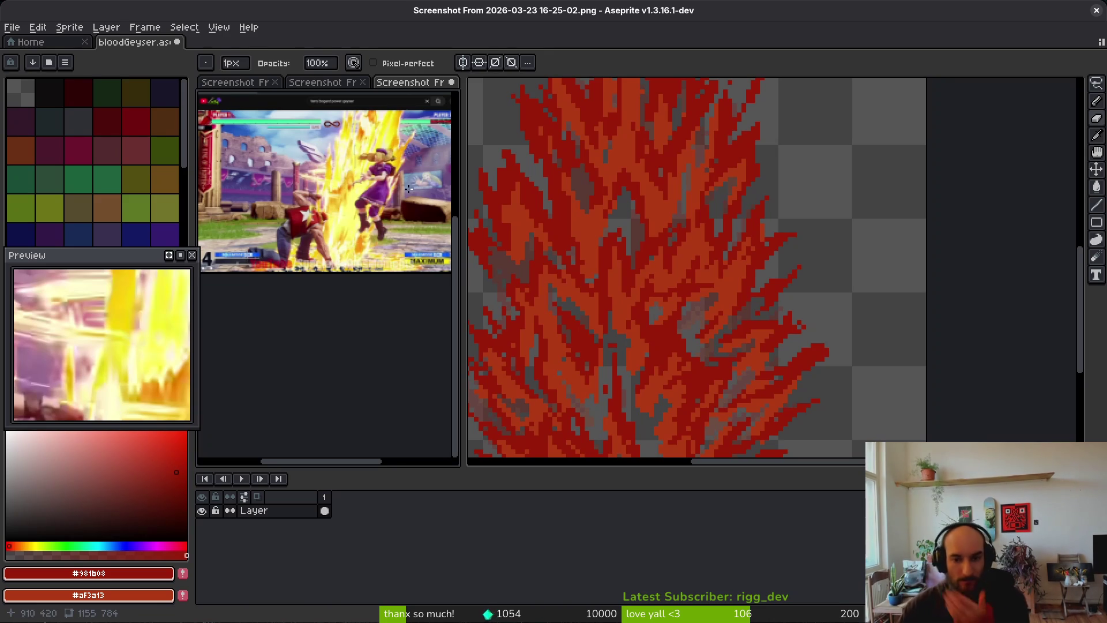
left_click(850, 257)
key("Right")
key("Right")
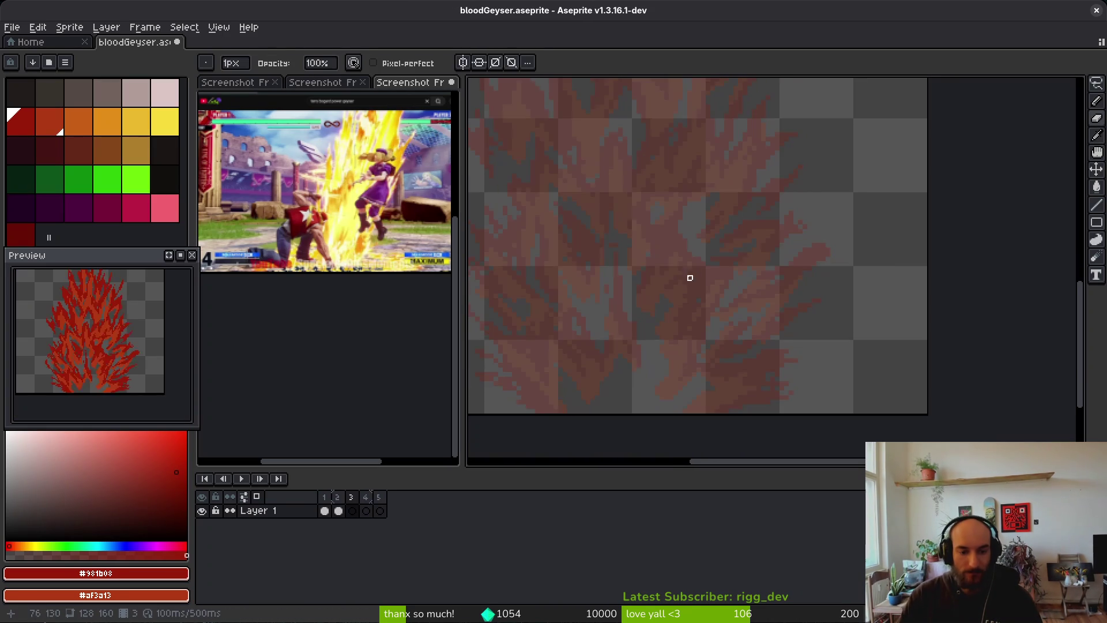
Pick the dark red colour and draw a long, thick red flame tongue, redoing the misplaced first stroke
scroll(686, 300, "down", 2)
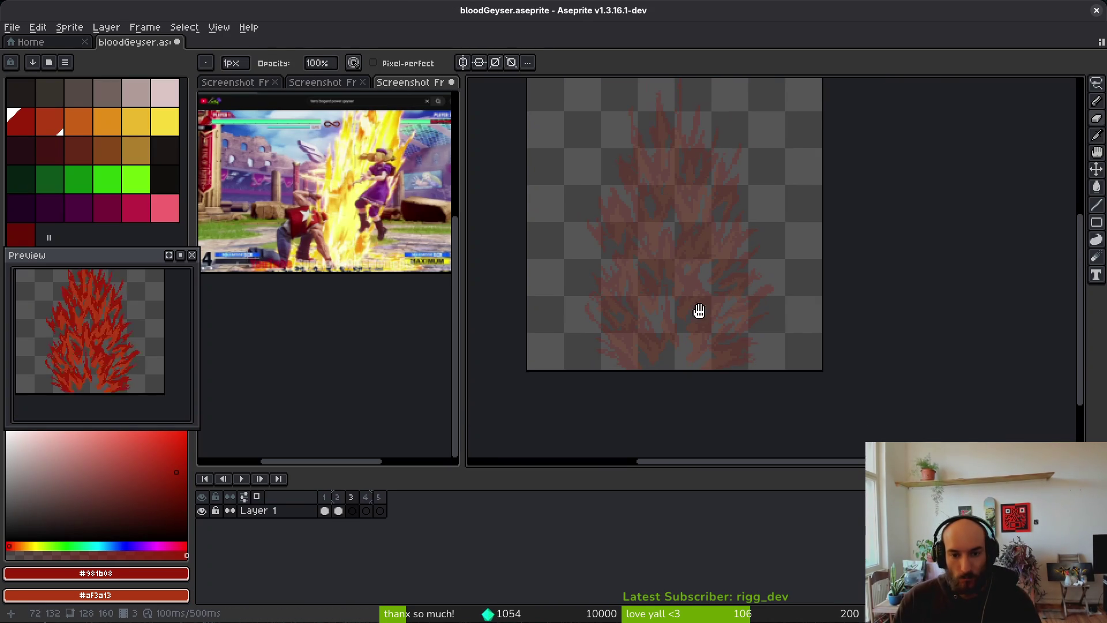
left_click(30, 128)
scroll(745, 254, "up", 2)
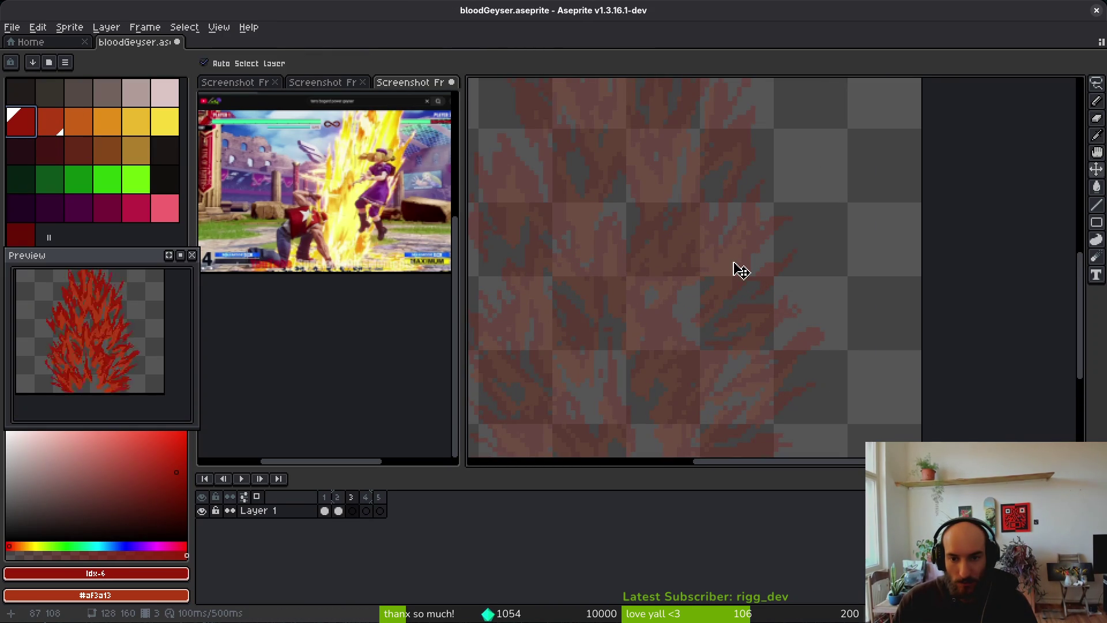
scroll(730, 256, "up", 5)
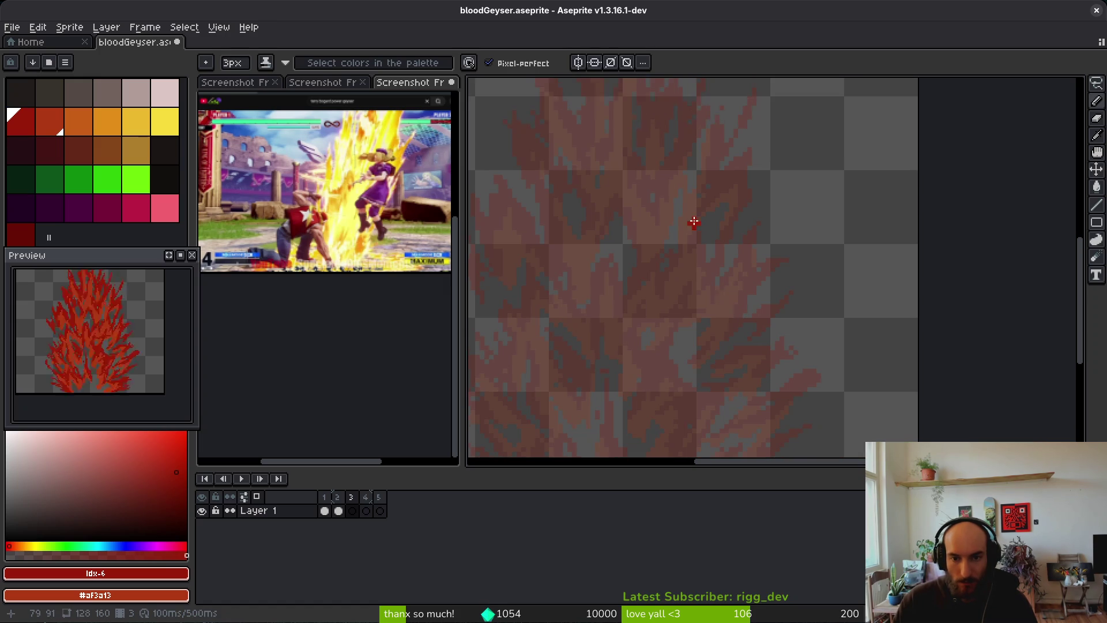
left_click_drag(702, 256, 685, 320)
key("ctrl+z")
left_click_drag(693, 259, 685, 337)
left_click_drag(730, 282, 716, 416)
Add several red flame tongues slanting down-left on the right of the geyser
scroll(744, 323, "down", 2)
left_click_drag(780, 274, 752, 368)
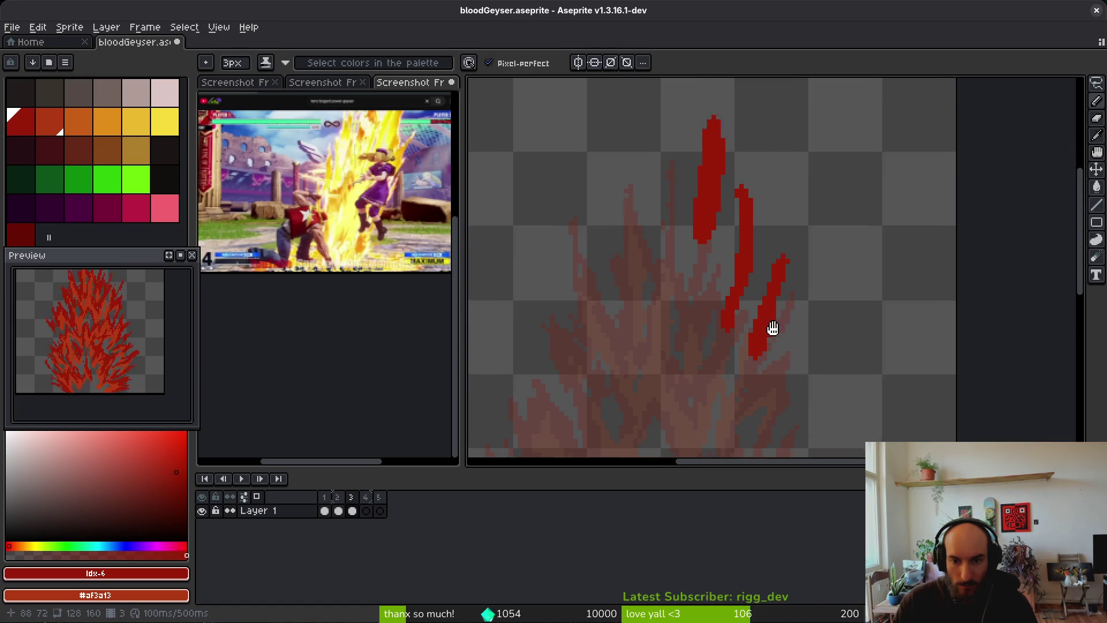
scroll(772, 351, "down", 2)
left_click_drag(780, 276, 782, 330)
scroll(806, 266, "down", 3)
left_click_drag(776, 251, 747, 355)
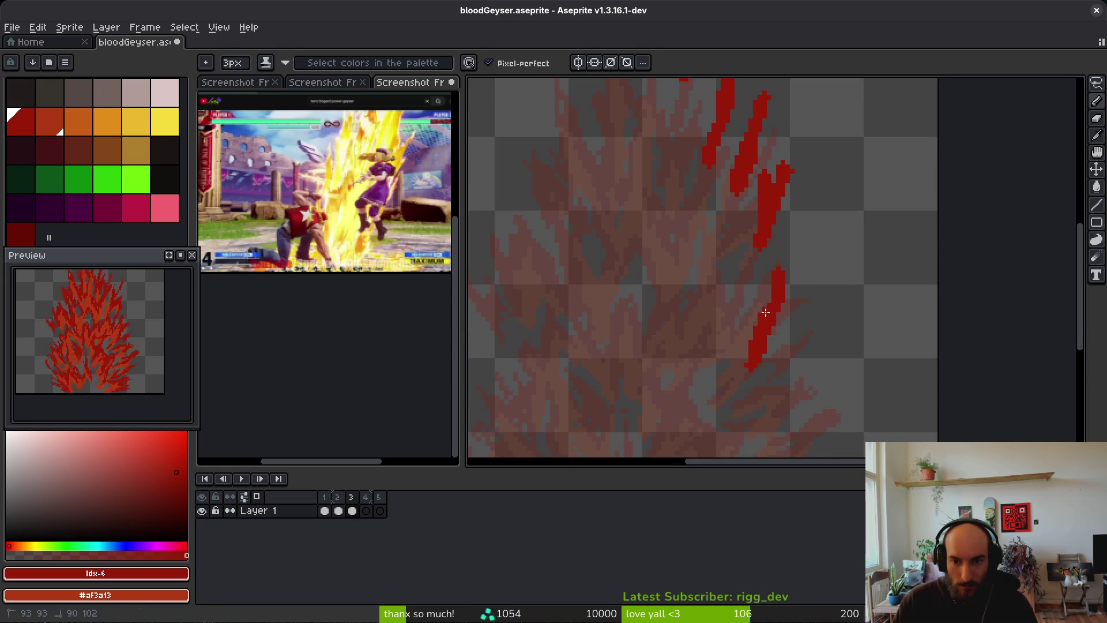
scroll(752, 335, "down", 2)
left_click_drag(782, 265, 750, 369)
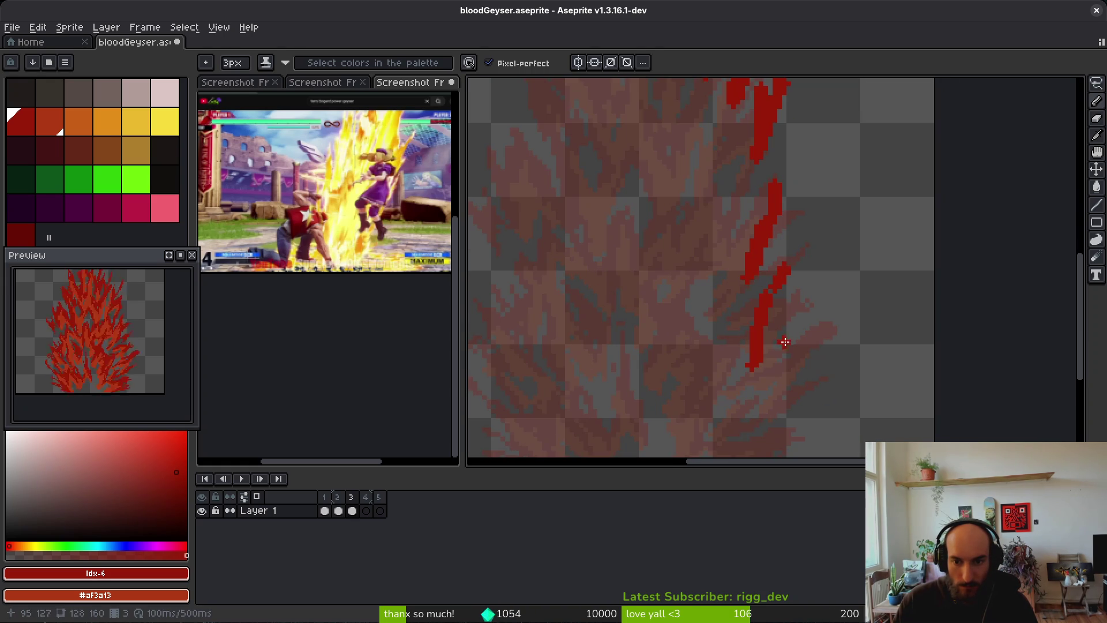
scroll(772, 346, "down", 2)
left_click_drag(791, 289, 754, 356)
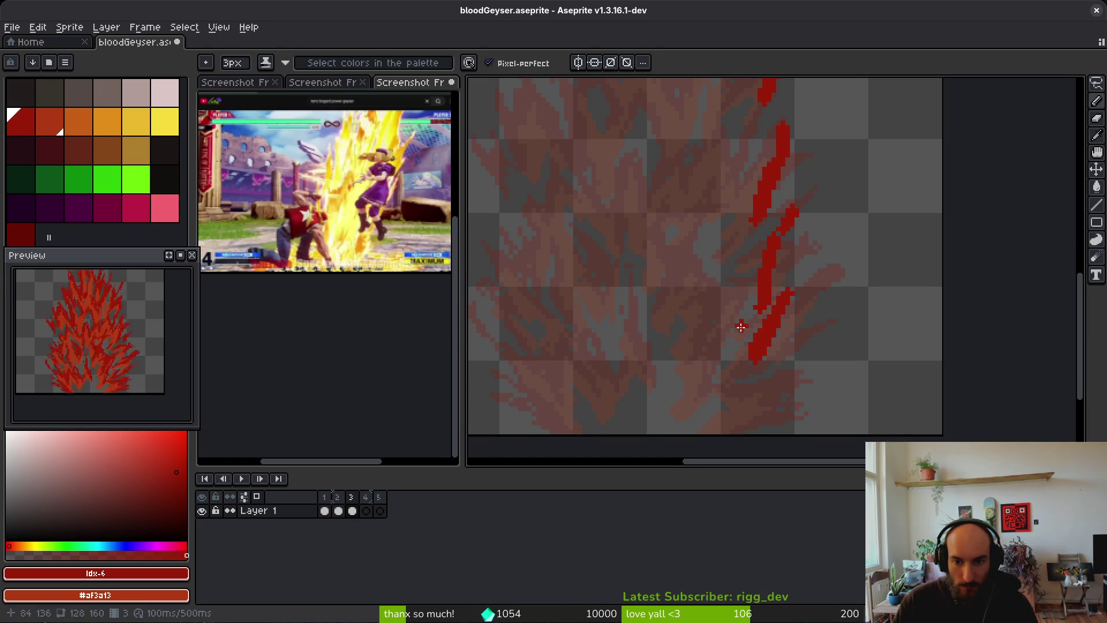
left_click_drag(741, 317, 732, 407)
scroll(765, 273, "down", 3)
Draw a tall red spike at the flame top plus two more red spikes below
scroll(744, 260, "up", 3)
mouse_move(715, 180)
left_mouse_down()
mouse_move(734, 271)
mouse_move(730, 193)
left_mouse_up()
scroll(729, 194, "up", 5)
left_click_drag(729, 244, 735, 288)
left_click_drag(735, 289, 728, 238)
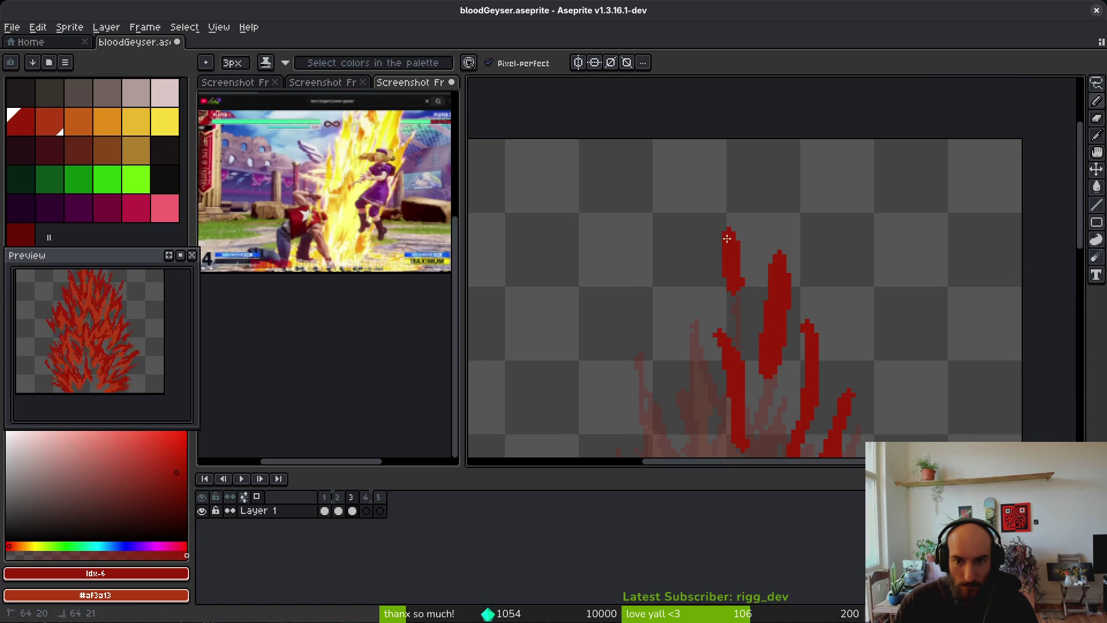
mouse_move(714, 342)
left_mouse_down()
mouse_move(697, 337)
mouse_move(715, 427)
left_mouse_up()
Add red spikes along the flame's left side, extending one downward
scroll(698, 340, "down", 2)
scroll(698, 340, "left", 2)
scroll(715, 334, "down", 2)
left_click_drag(698, 308, 686, 404)
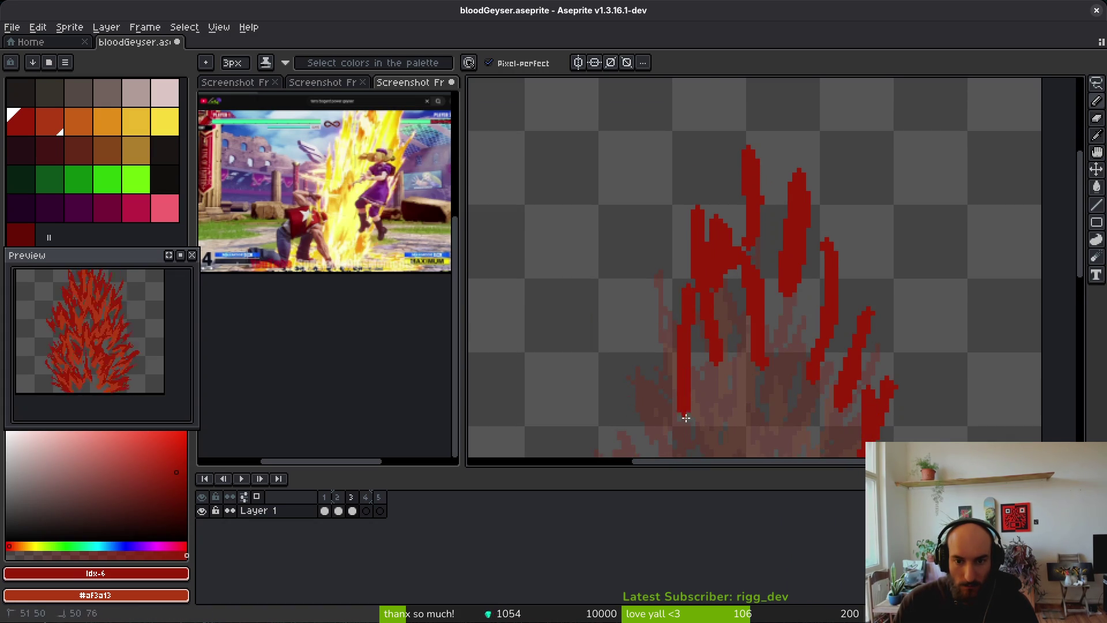
scroll(694, 323, "down", 2)
left_click_drag(666, 277, 686, 357)
left_click_drag(672, 430, 655, 288)
scroll(655, 288, "up", 1)
scroll(655, 288, "left", 1)
Zoom out one step and paint red strokes down the flame's left and lower left
key("minus")
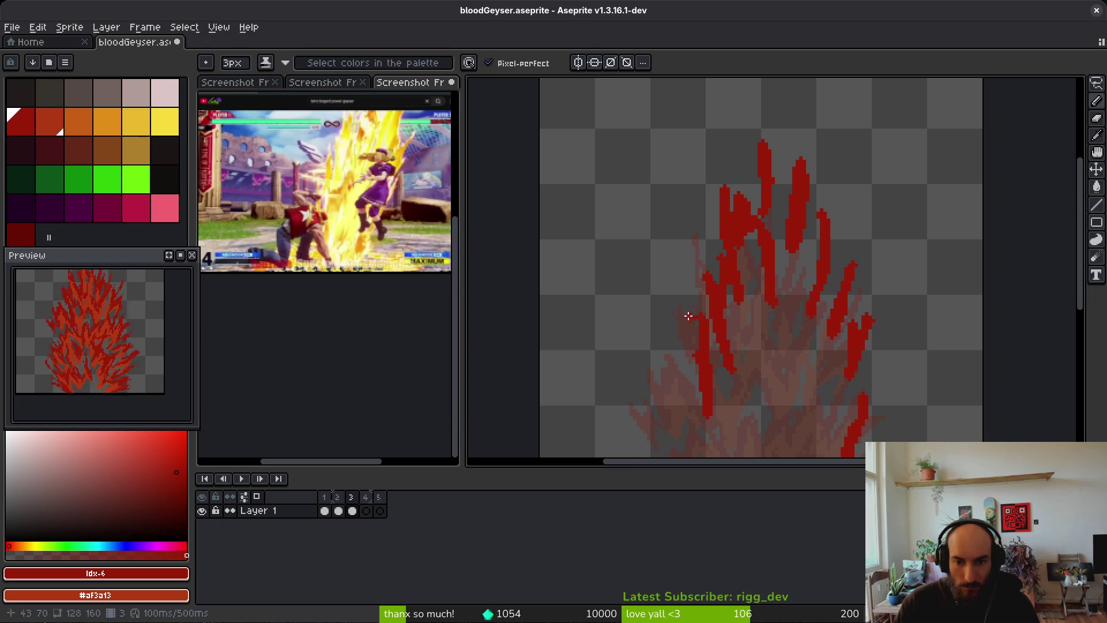
scroll(713, 372, "down", 2)
scroll(663, 270, "down", 1)
scroll(663, 270, "up", 2)
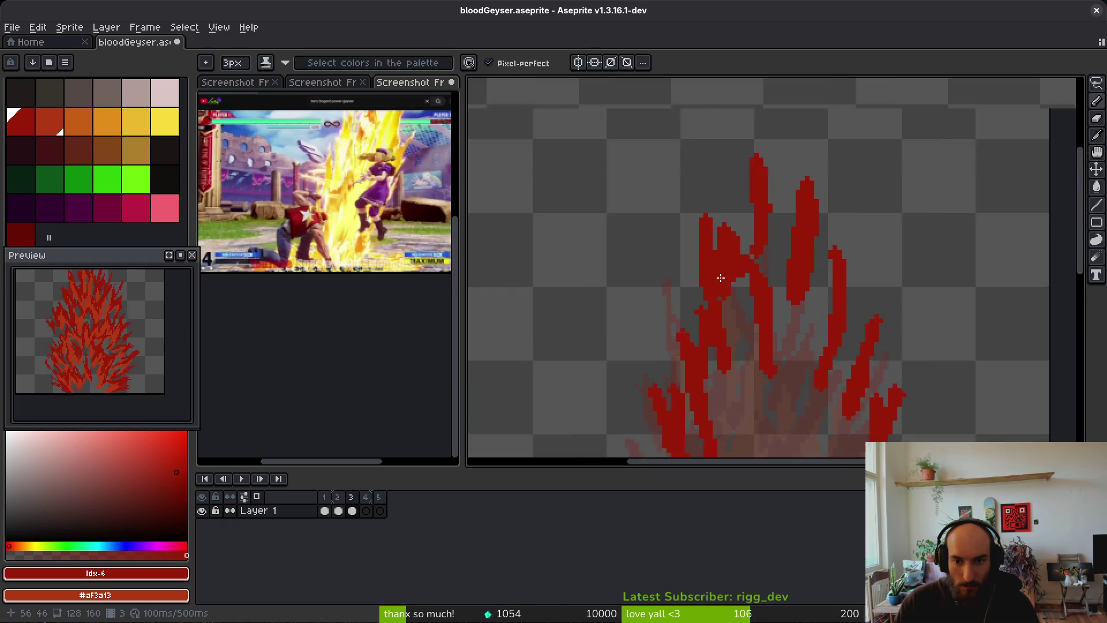
left_click_drag(663, 270, 687, 352)
scroll(704, 352, "down", 5)
scroll(603, 286, "left", 2)
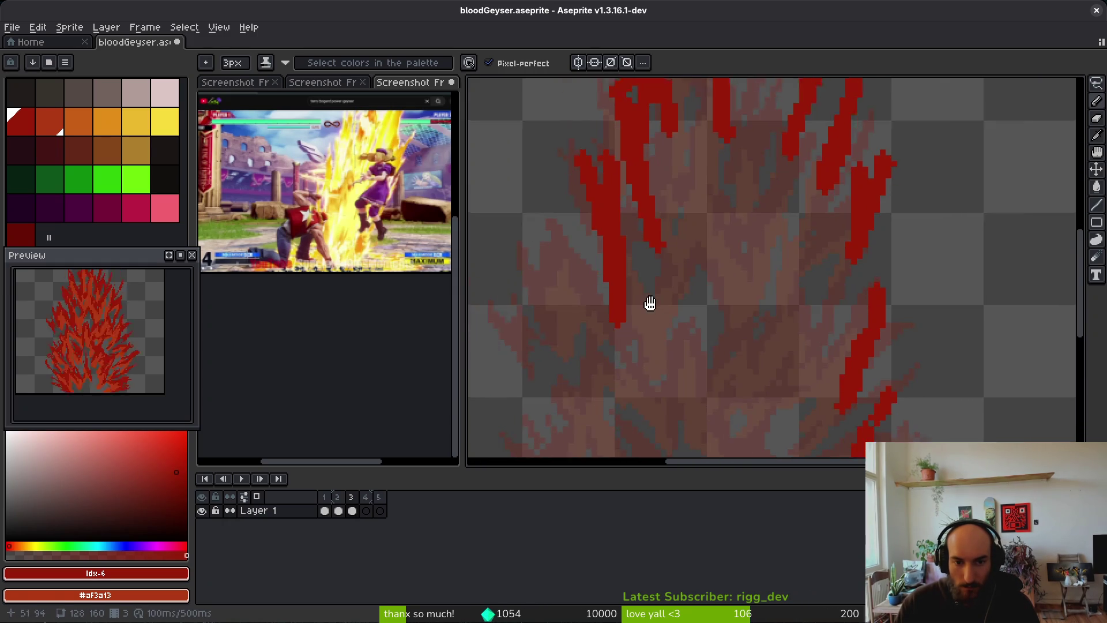
scroll(696, 287, "down", 2)
scroll(725, 279, "up", 2)
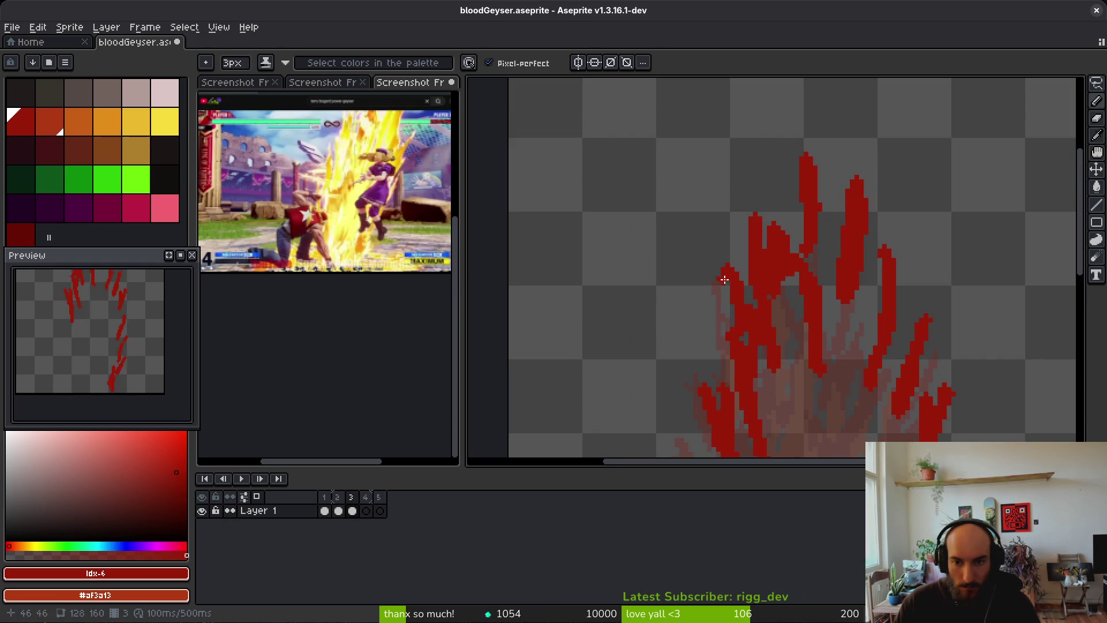
left_click_drag(692, 268, 707, 280)
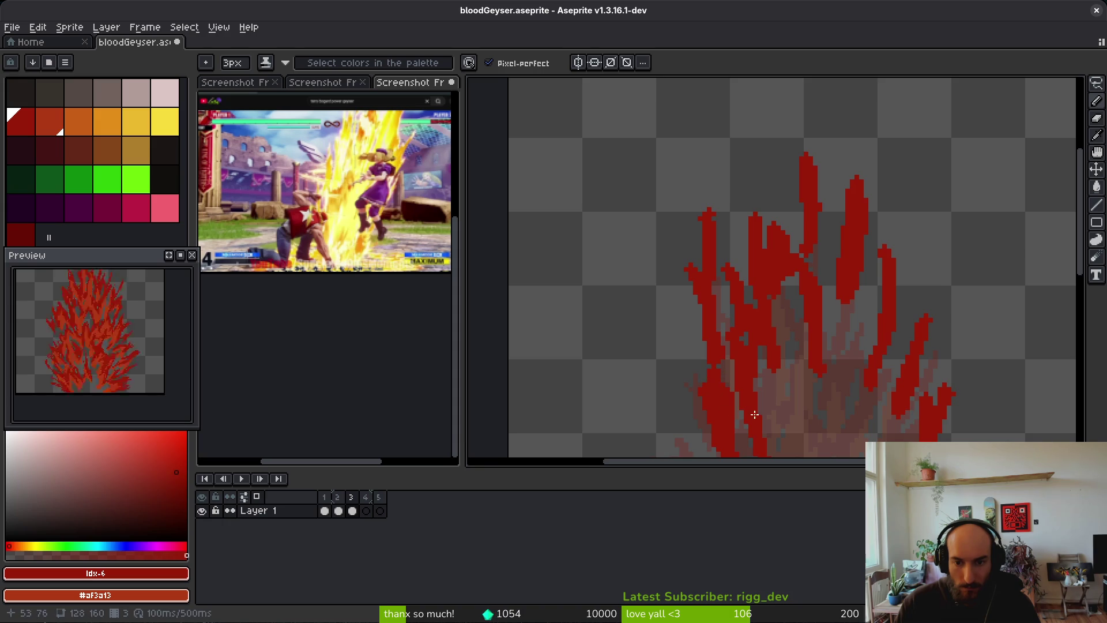
Extend the right flame tongue upward and add short red strokes on the left, keeping the pencil active
scroll(761, 340, "right", 3)
left_click_drag(839, 264, 816, 429)
key("ctrl+z")
left_click_drag(851, 301, 836, 335)
scroll(807, 388, "down", 2)
left_click_drag(656, 287, 628, 255)
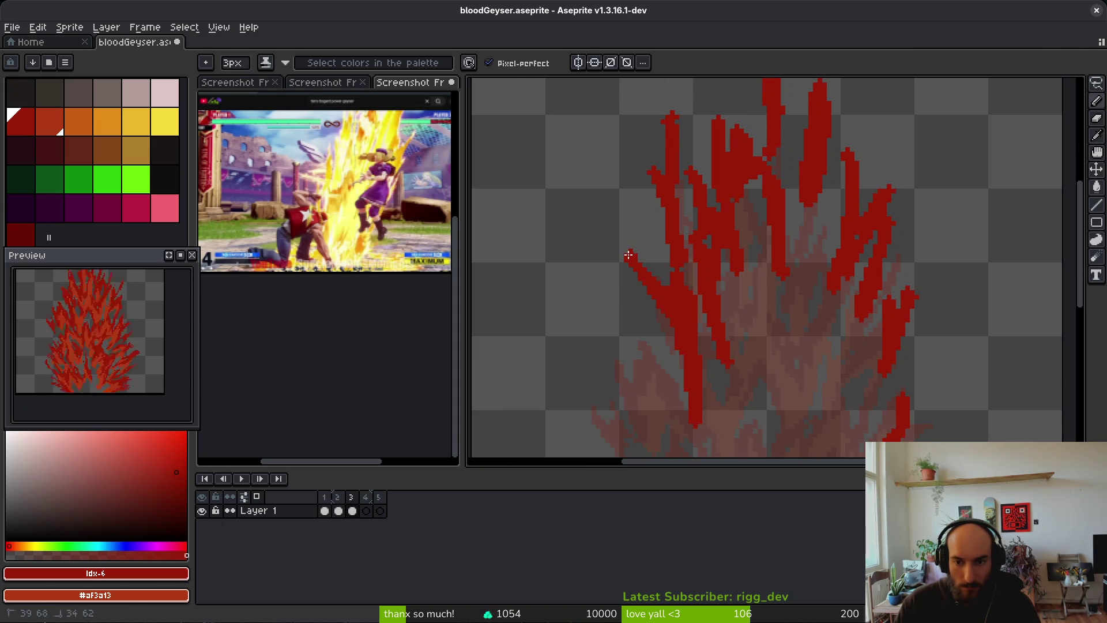
left_click_drag(664, 323, 648, 346)
key("ctrl+z")
key("ctrl+z")
key("ctrl+z")
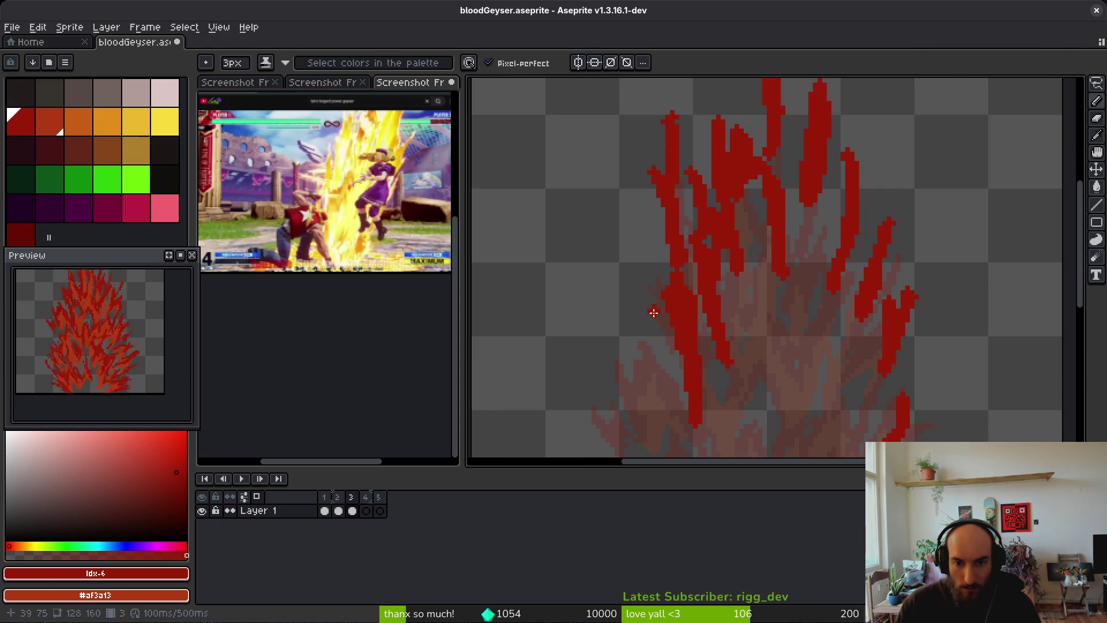
key("ctrl+y")
key("ctrl+y")
scroll(714, 316, "left", 2)
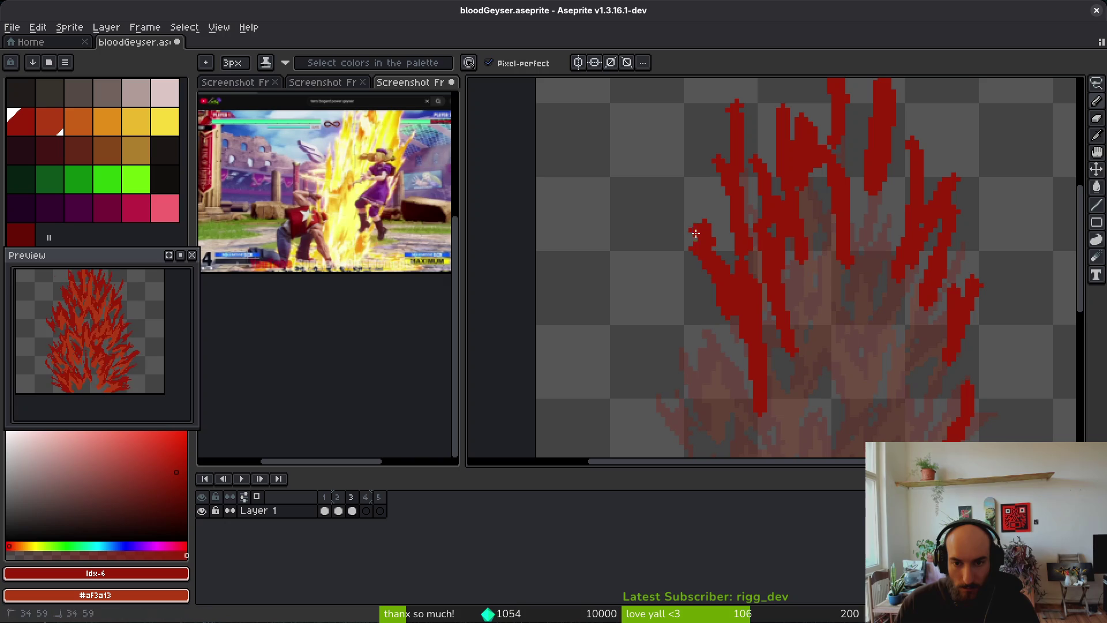
key("e")
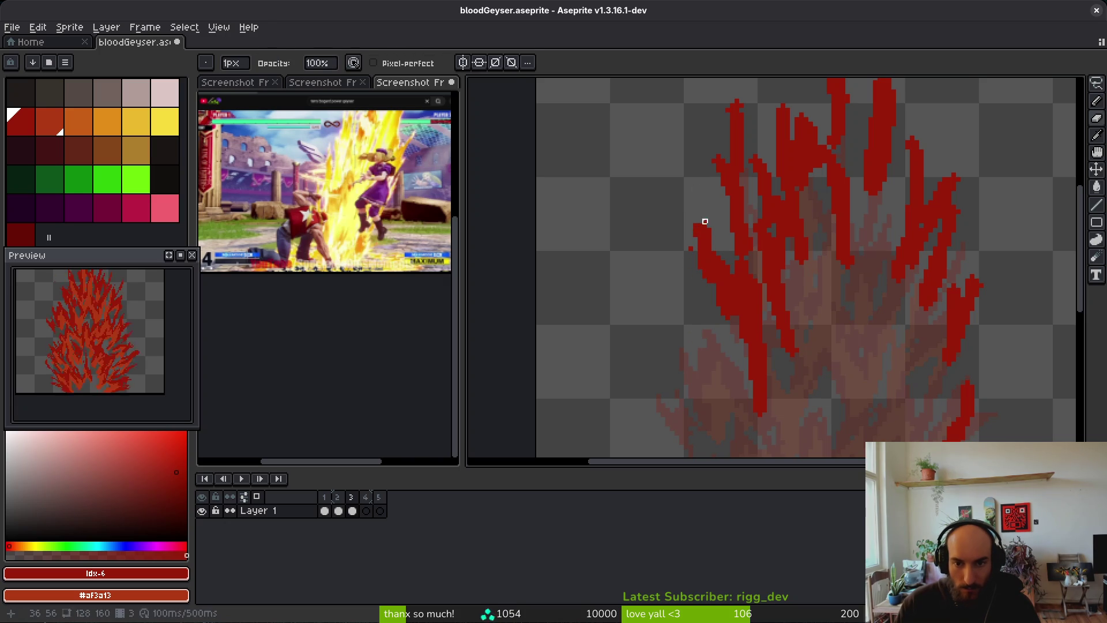
key("b")
Draw a diagonal streak and V-shaped red streaks across the upper and right parts of the flame
scroll(669, 288, "down", 2)
mouse_move(679, 320)
left_mouse_down()
mouse_move(639, 258)
mouse_move(651, 344)
left_mouse_up()
scroll(684, 346, "down", 1)
scroll(634, 289, "down", 1)
mouse_move(655, 274)
left_mouse_down()
mouse_move(703, 327)
mouse_move(687, 222)
left_mouse_up()
mouse_move(747, 185)
left_mouse_down()
mouse_move(759, 265)
mouse_move(796, 92)
left_mouse_up()
left_click_drag(778, 129, 773, 227)
mouse_move(858, 160)
left_mouse_down()
mouse_move(836, 262)
mouse_move(833, 161)
left_mouse_up()
Add red streaks in the lower middle, including short streaks running down-left
scroll(845, 135, "up", 2)
mouse_move(805, 254)
left_mouse_down()
mouse_move(781, 322)
mouse_move(763, 318)
left_mouse_up()
left_click_drag(774, 186, 769, 230)
left_click_drag(769, 138, 720, 227)
key("Left")
scroll(781, 341, "down", 1)
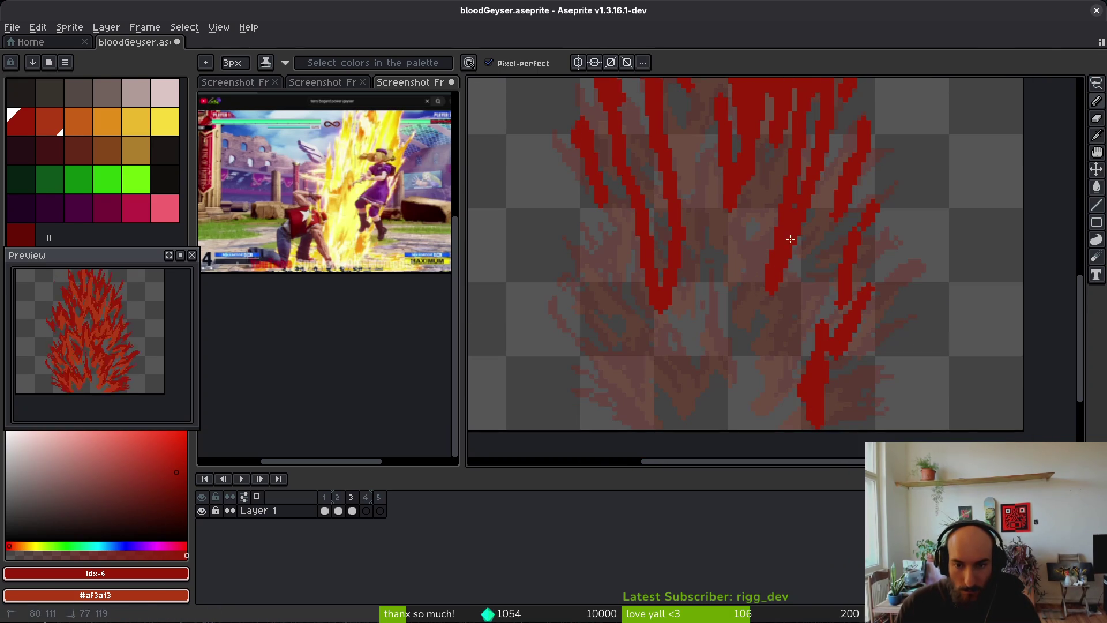
Rework the lower-right red streaks, undoing the thick blob and the stray diagonal stroke
left_click_drag(807, 281, 833, 332)
key("ctrl+z")
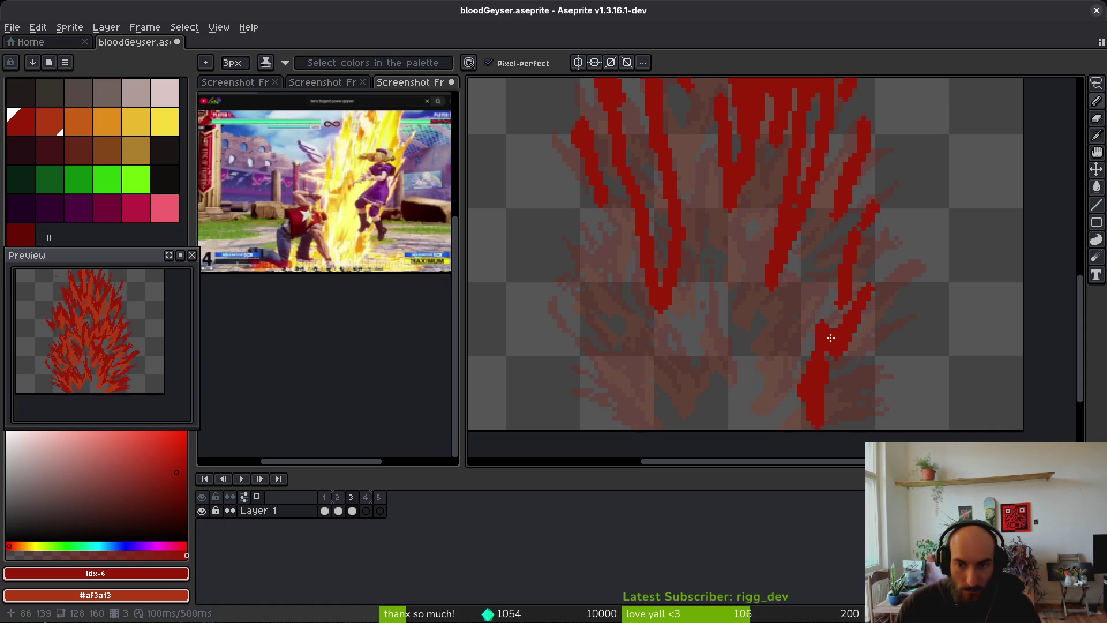
mouse_move(804, 248)
left_mouse_down()
mouse_move(825, 266)
mouse_move(800, 379)
left_mouse_up()
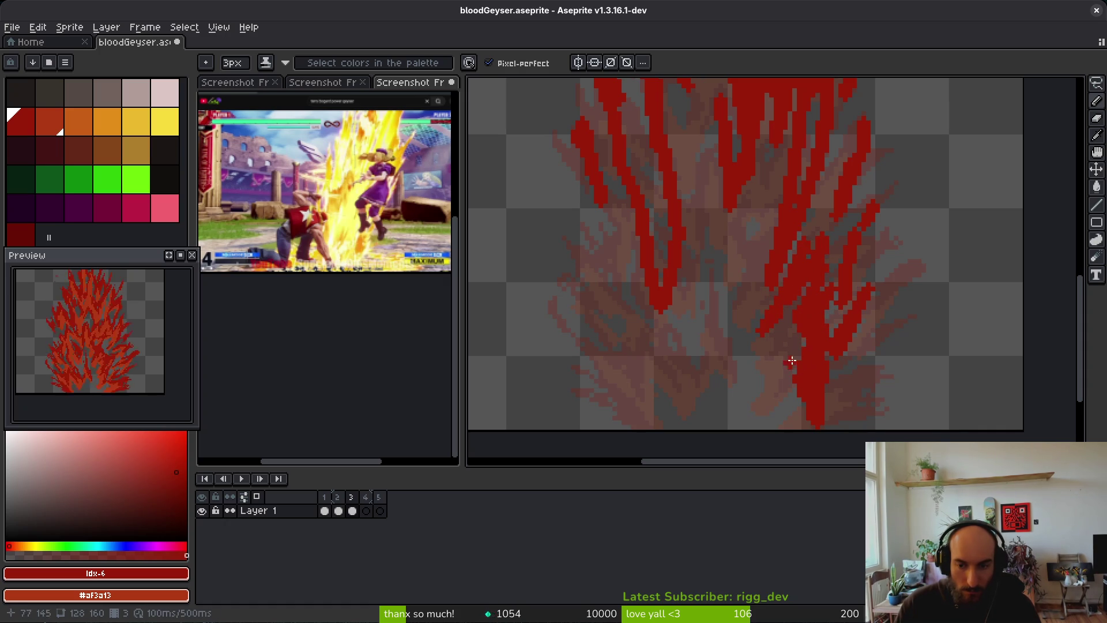
key("ctrl+z")
mouse_move(802, 250)
left_mouse_down()
mouse_move(775, 326)
mouse_move(817, 310)
left_mouse_up()
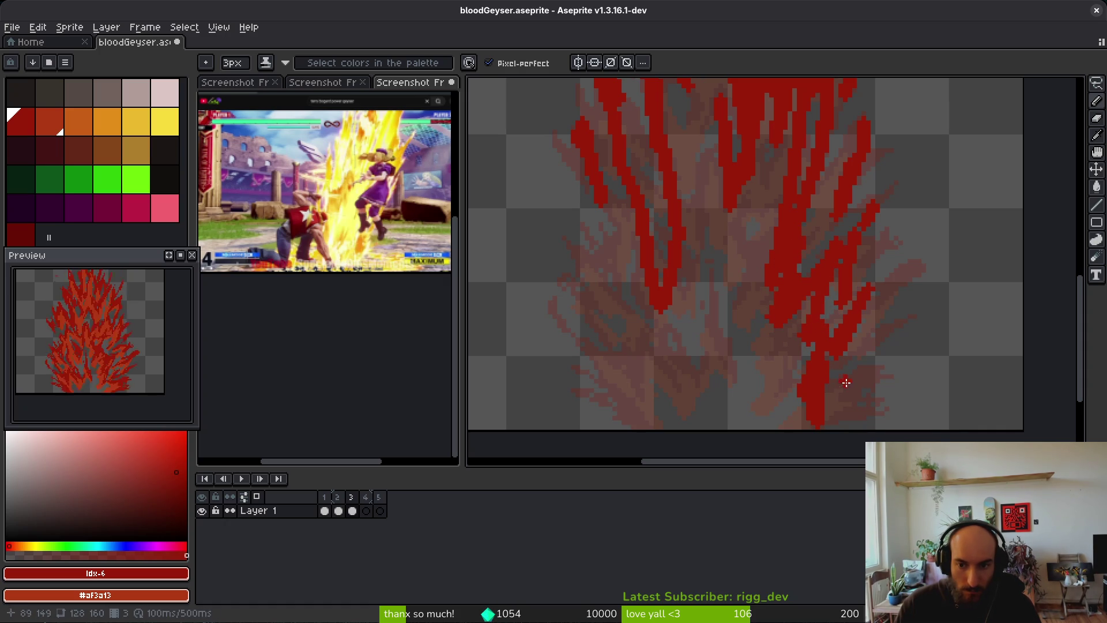
left_click_drag(860, 397, 848, 409)
key("ctrl+z")
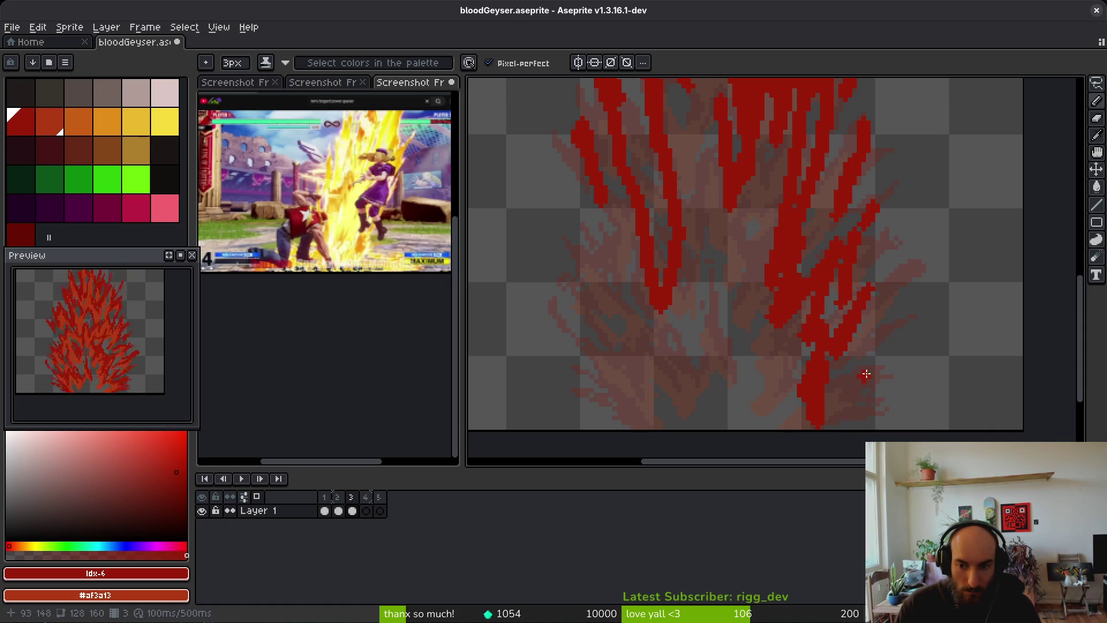
key("ctrl+z")
Try small red wisps on the bottom-right edge, keeping only a short stroke on the right side
mouse_move(889, 353)
left_mouse_down()
mouse_move(853, 383)
mouse_move(890, 354)
mouse_move(881, 358)
left_mouse_up()
key("ctrl+z")
left_click_drag(914, 288, 933, 265)
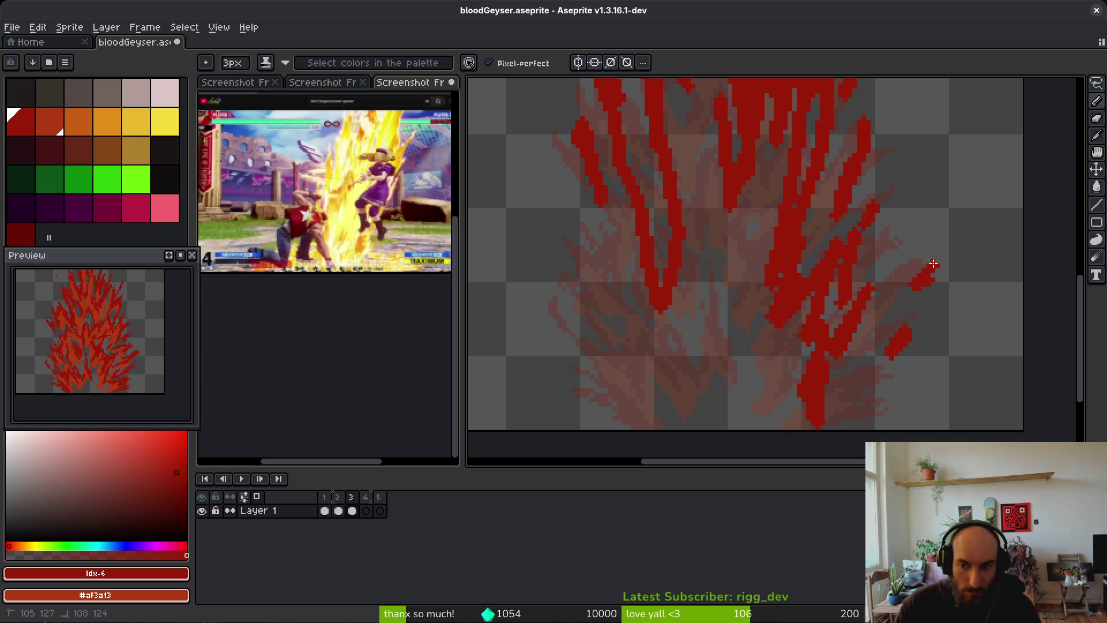
key("ctrl+z")
key("ctrl+z")
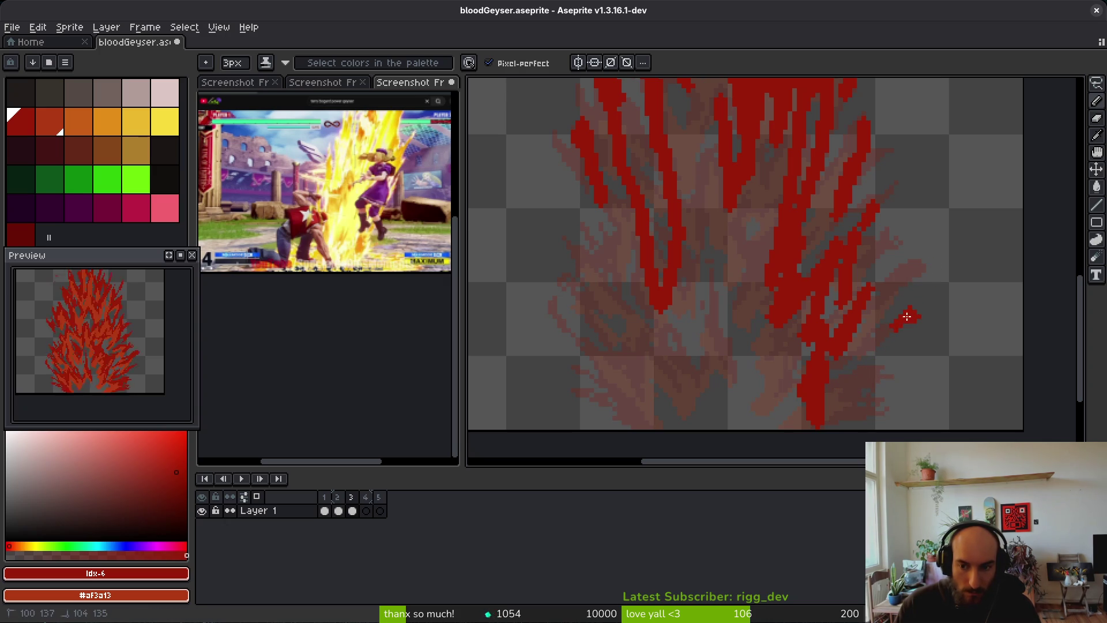
mouse_move(878, 383)
left_mouse_down()
mouse_move(909, 361)
mouse_move(891, 365)
left_mouse_up()
key("ctrl+z")
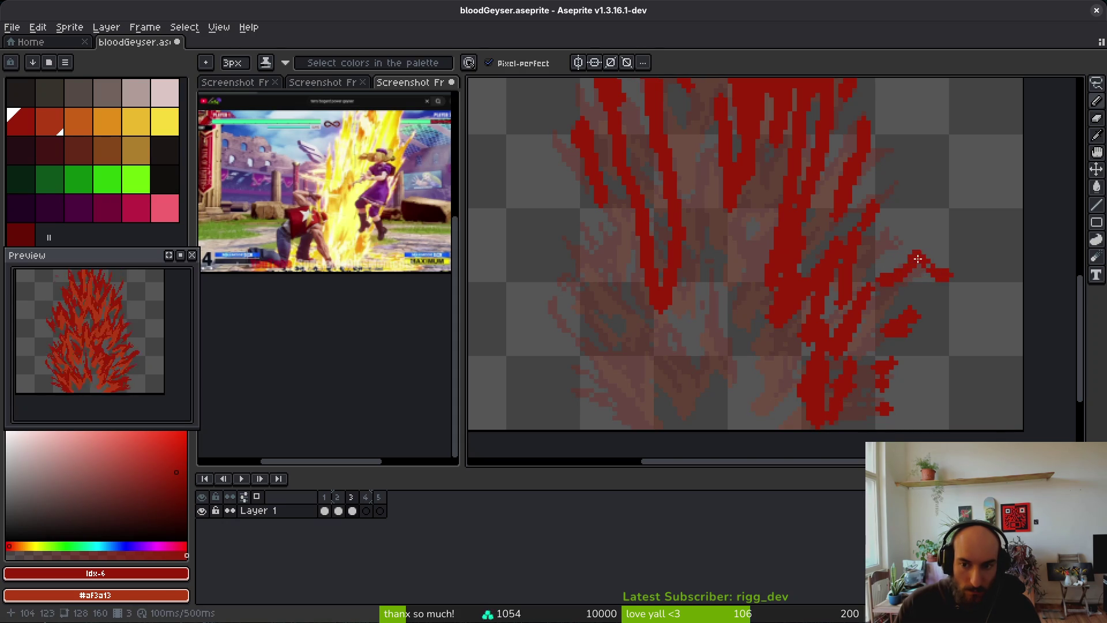
scroll(919, 289, "up", 2)
left_click_drag(851, 288, 858, 261)
key("e")
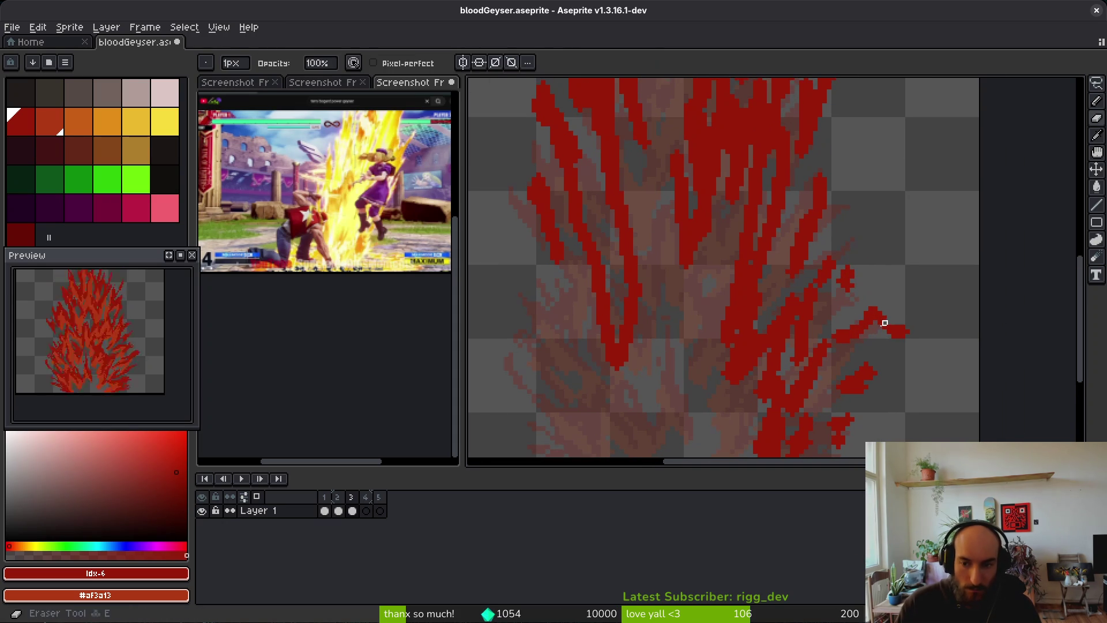
key("b")
scroll(895, 334, "up", 1)
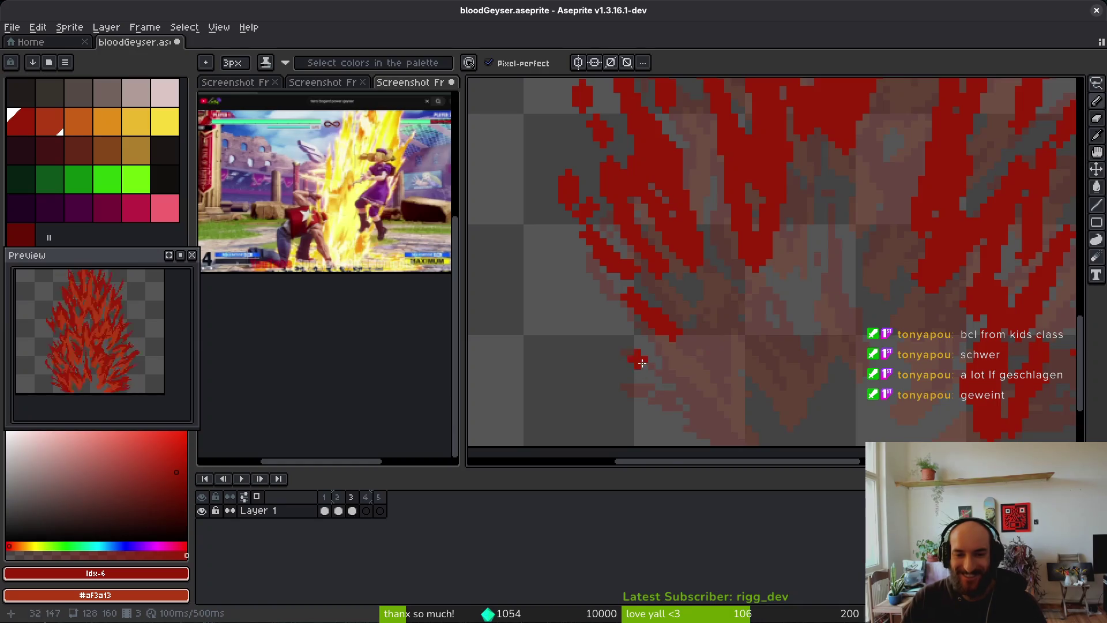
Paint red shading and strokes along the lower-left streak of the geyser
left_click_drag(638, 358, 678, 344)
left_click_drag(548, 333, 613, 360)
left_click_drag(643, 413, 609, 325)
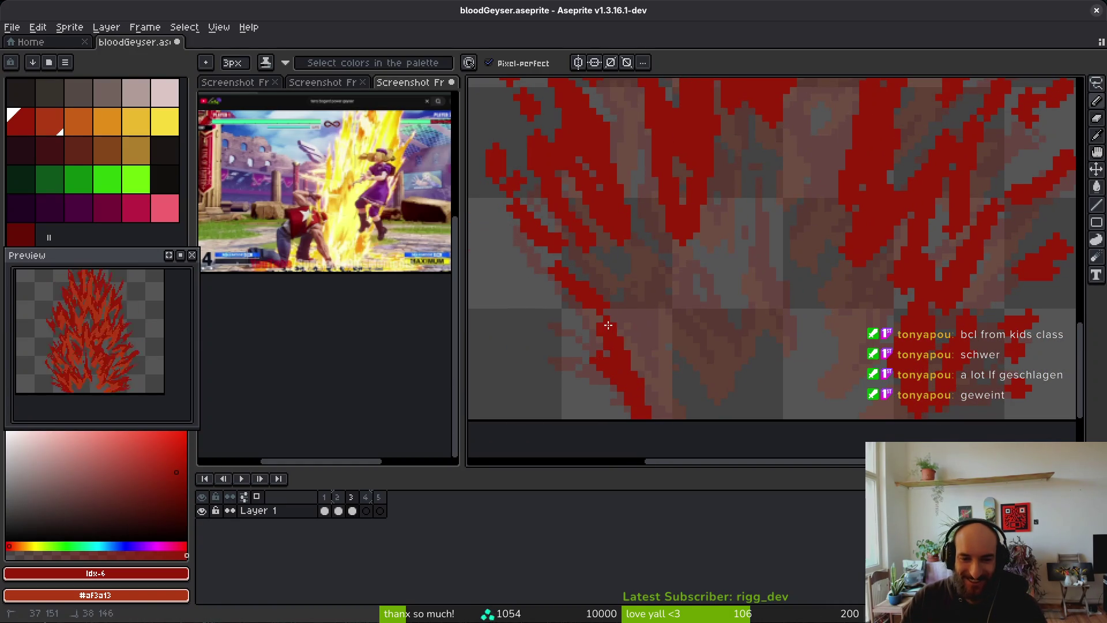
mouse_move(647, 418)
left_mouse_down()
mouse_move(658, 346)
mouse_move(648, 289)
mouse_move(701, 323)
mouse_move(773, 277)
mouse_move(791, 353)
mouse_move(756, 257)
mouse_move(758, 271)
mouse_move(758, 253)
mouse_move(807, 271)
left_mouse_up()
scroll(717, 351, "up", 1)
scroll(795, 280, "up", 3)
scroll(813, 208, "up", 2)
Fill the flame's centre and lower right with solid red, adding a diagonal streak near the bottom
mouse_move(796, 231)
left_mouse_down()
mouse_move(807, 292)
mouse_move(708, 323)
mouse_move(721, 372)
left_mouse_up()
scroll(827, 249, "down", 1)
scroll(709, 380, "down", 2)
left_click_drag(816, 322, 847, 453)
scroll(600, 421, "left", 2)
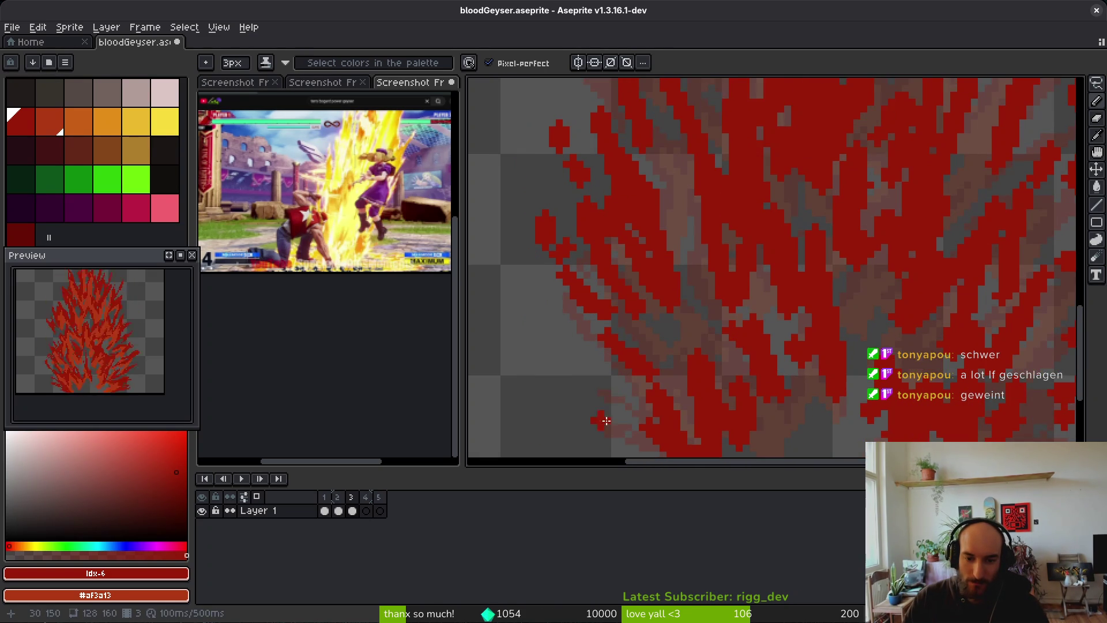
scroll(611, 336, "down", 1)
left_click_drag(610, 337, 664, 412)
scroll(761, 394, "down", 5)
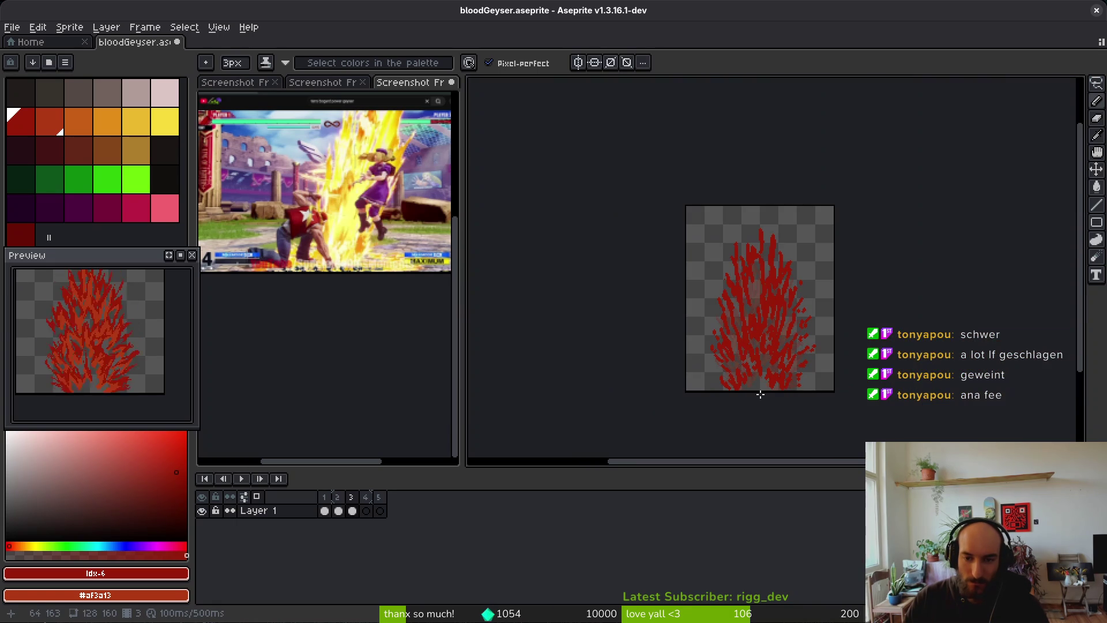
scroll(771, 356, "up", 5)
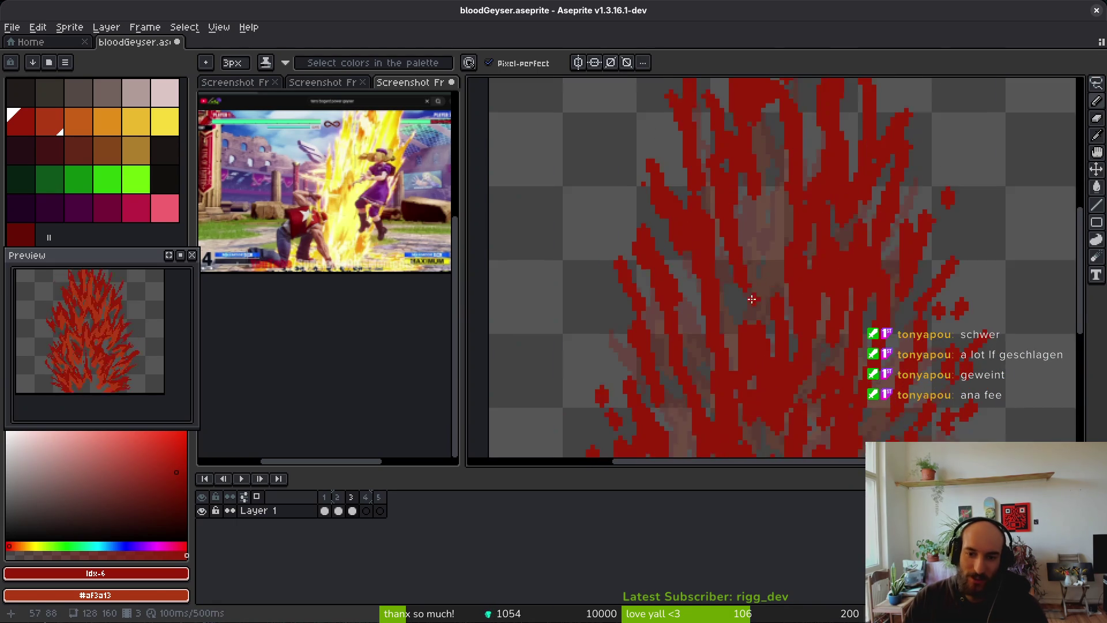
mouse_move(777, 280)
left_mouse_down()
mouse_move(786, 240)
mouse_move(756, 329)
mouse_move(739, 288)
mouse_move(781, 311)
mouse_move(724, 341)
left_mouse_up()
Repaint the lower-left flame pixels red with the Pencil
scroll(781, 312, "down", 4)
scroll(749, 346, "up", 4)
scroll(700, 360, "down", 2)
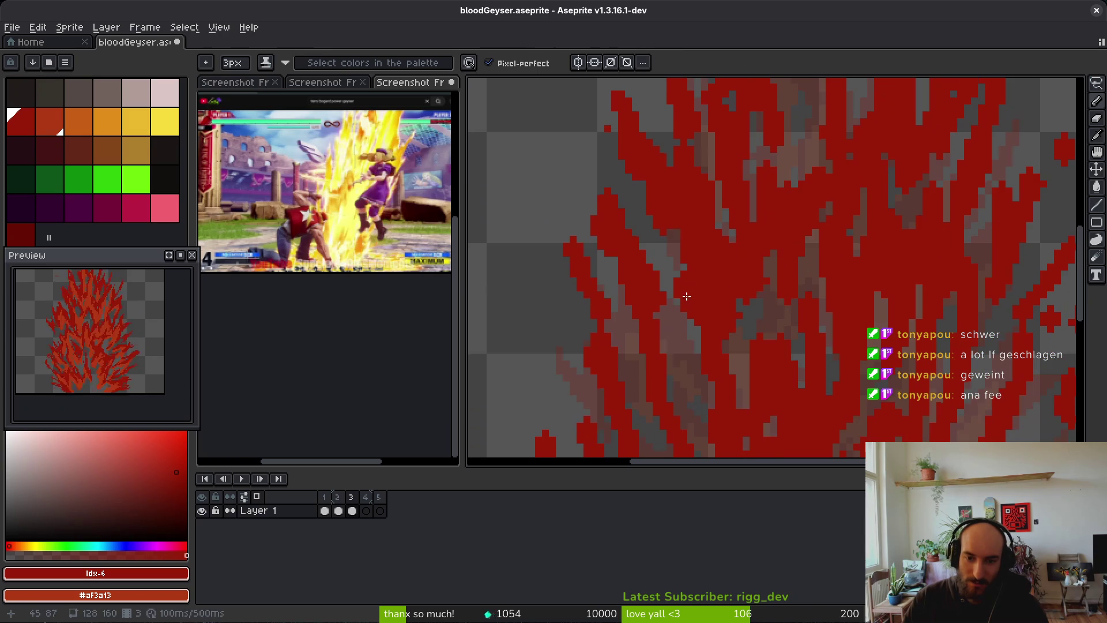
scroll(683, 312, "down", 3)
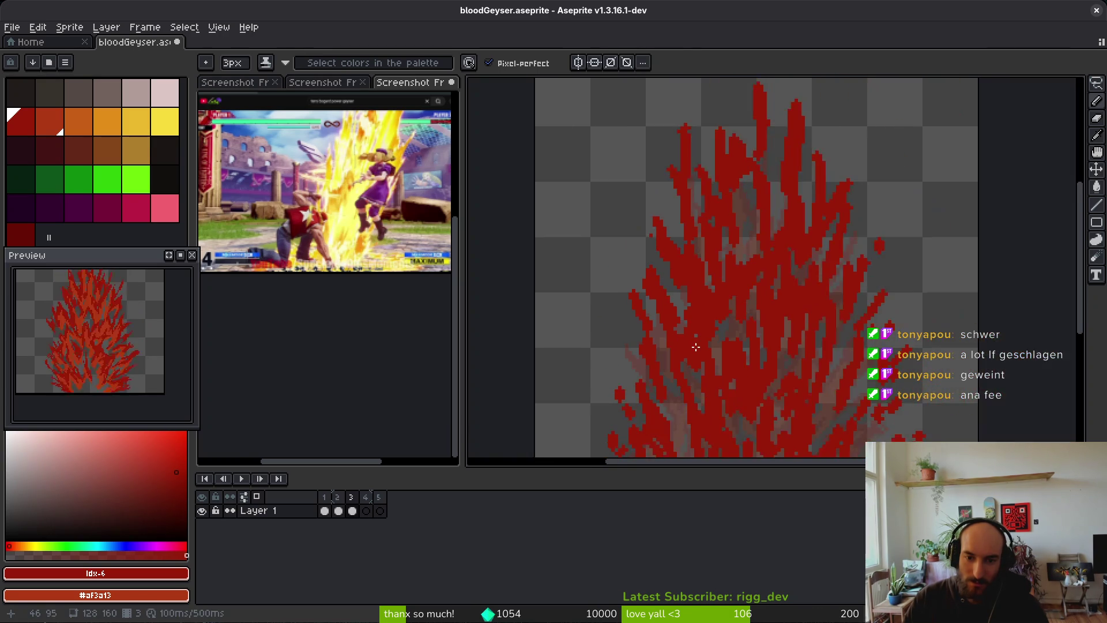
scroll(690, 356, "up", 4)
key("w")
key("b")
mouse_move(644, 305)
left_mouse_down()
mouse_move(669, 358)
mouse_move(658, 277)
mouse_move(652, 347)
mouse_move(666, 323)
mouse_move(663, 346)
mouse_move(692, 370)
mouse_move(701, 336)
mouse_move(677, 221)
left_mouse_up()
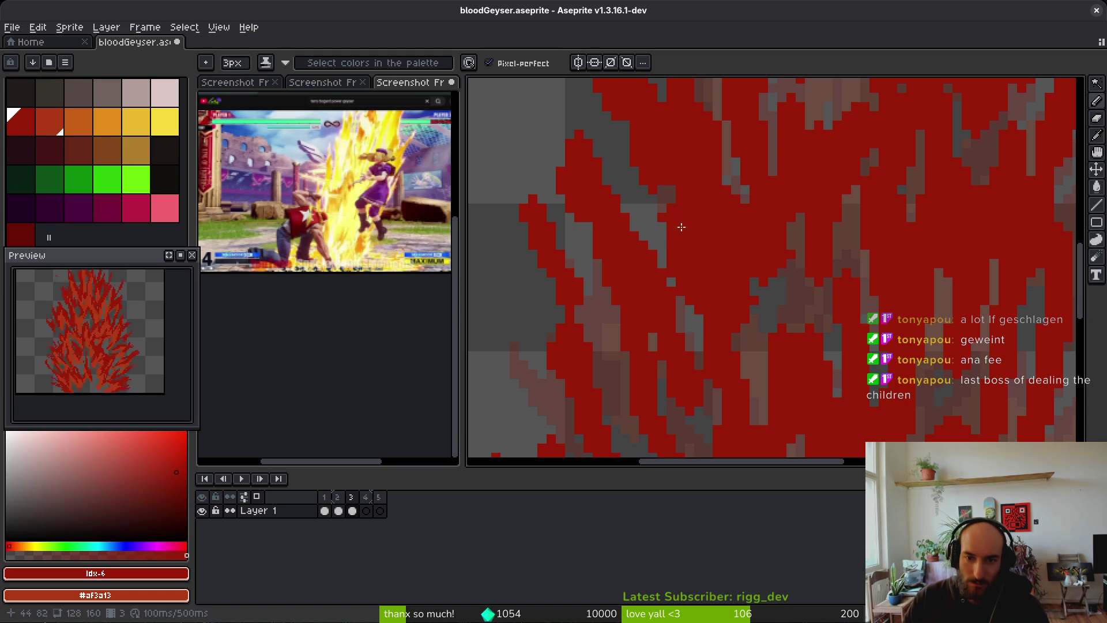
Add a short upward red stroke, then switch to sampling a colour from the canvas
scroll(687, 238, "down", 2)
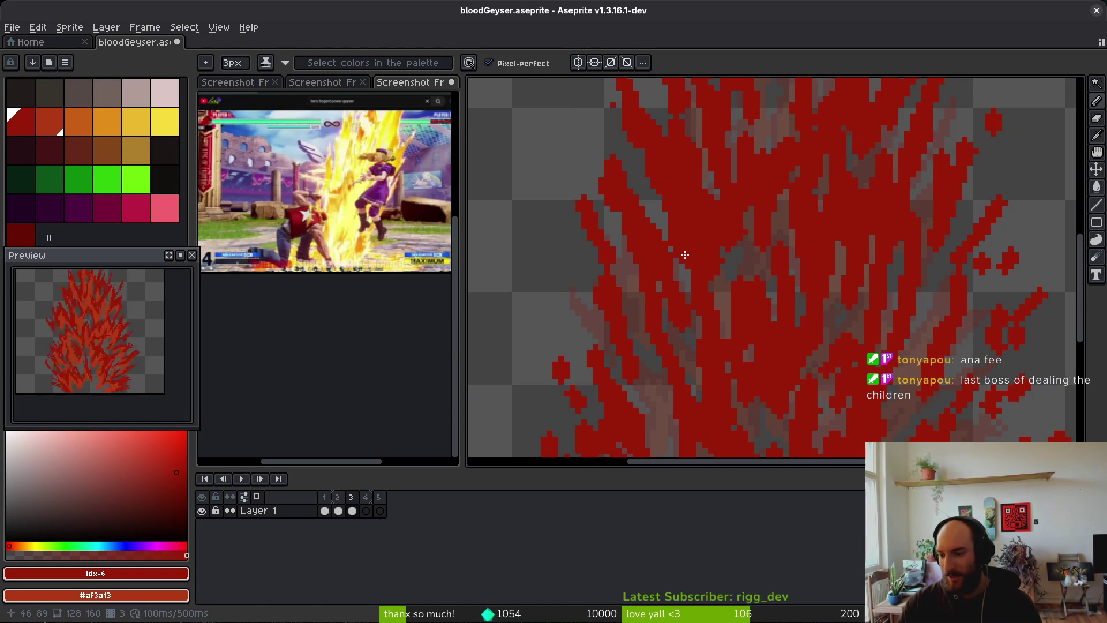
scroll(823, 279, "down", 3)
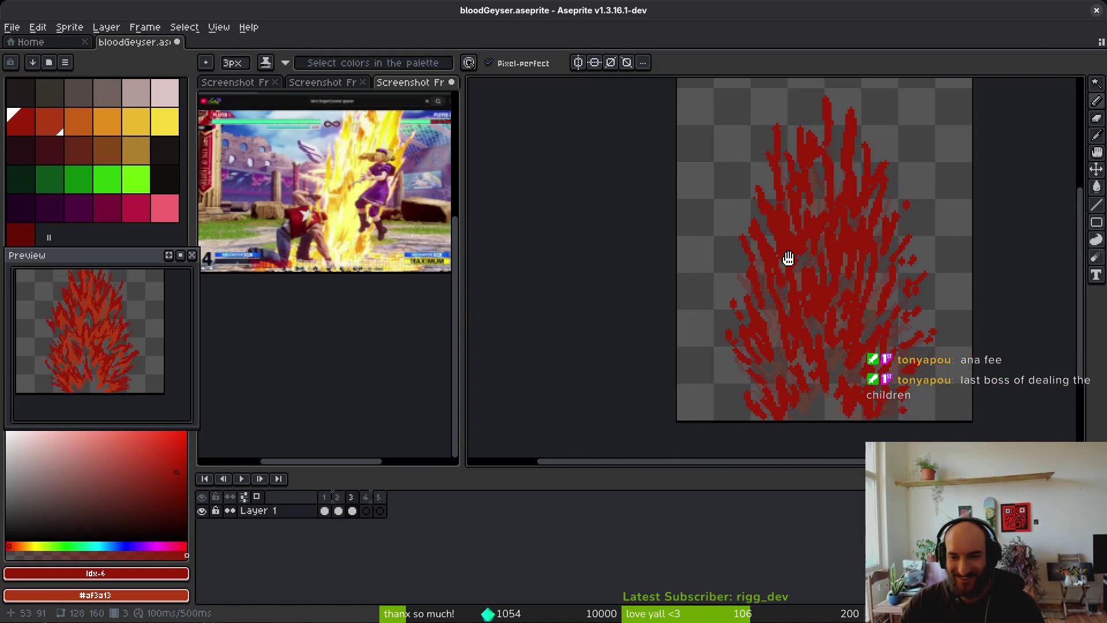
scroll(792, 184, "up", 4)
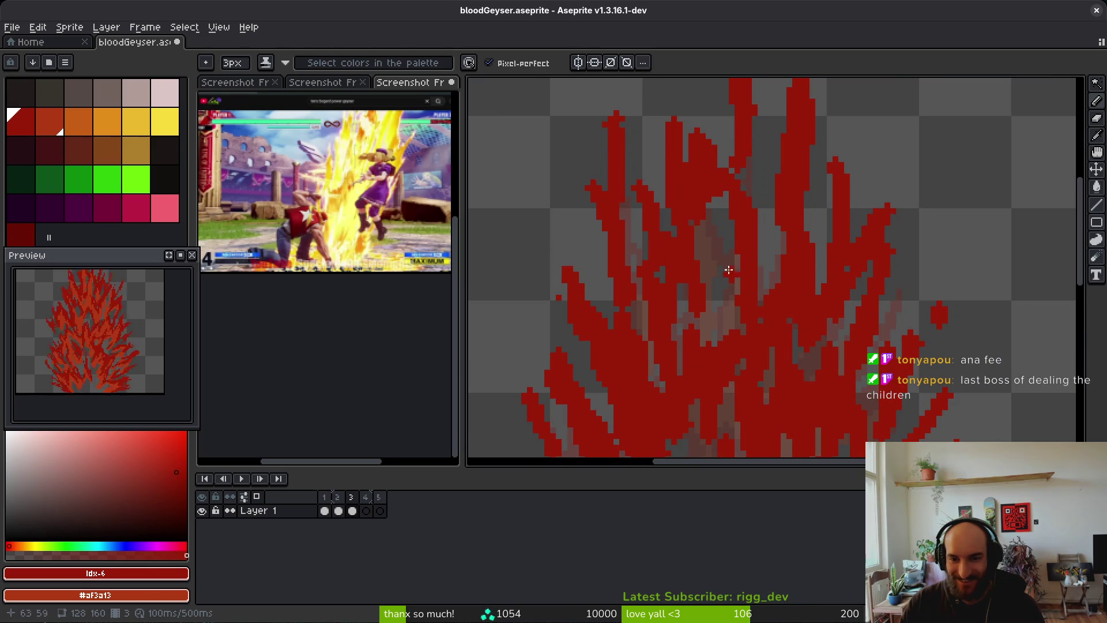
left_click_drag(714, 253, 714, 237)
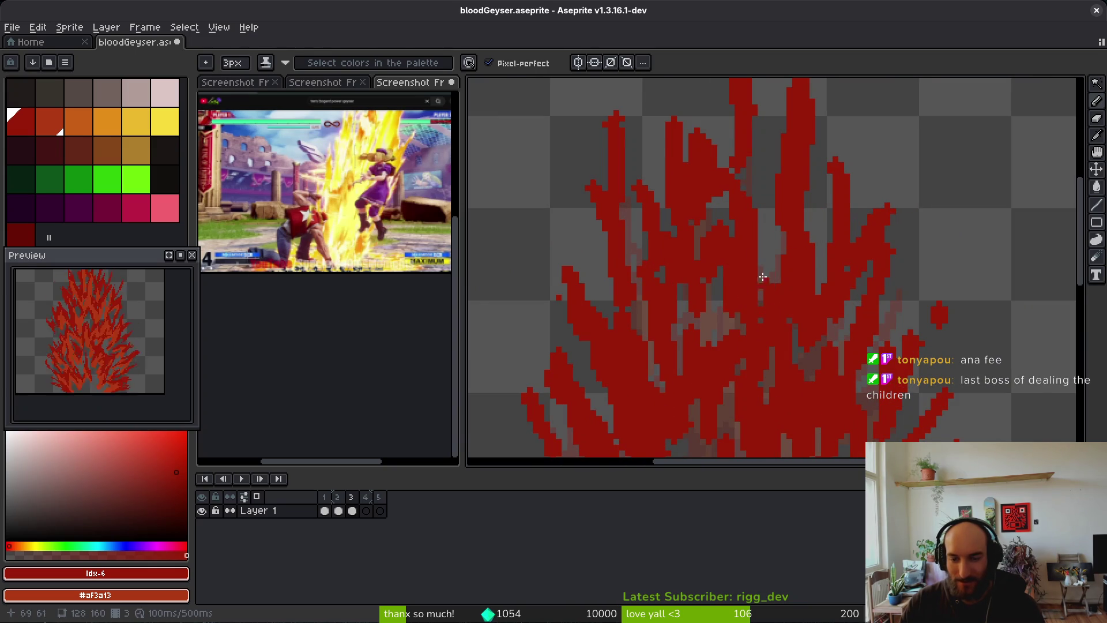
scroll(770, 305, "down", 3)
scroll(775, 314, "up", 3)
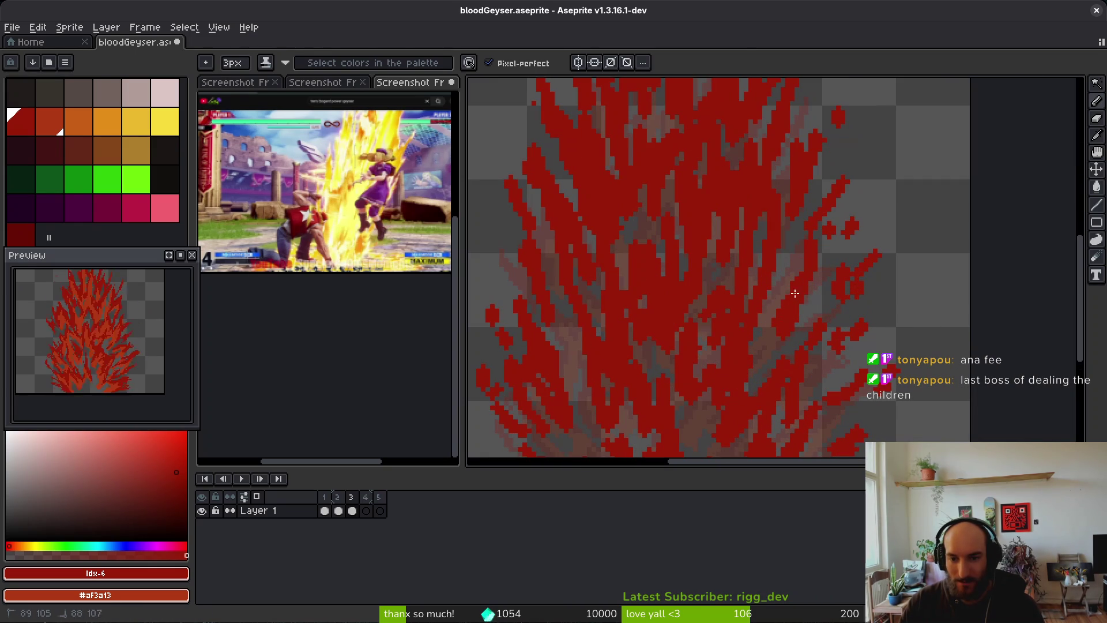
scroll(807, 368, "down", 3)
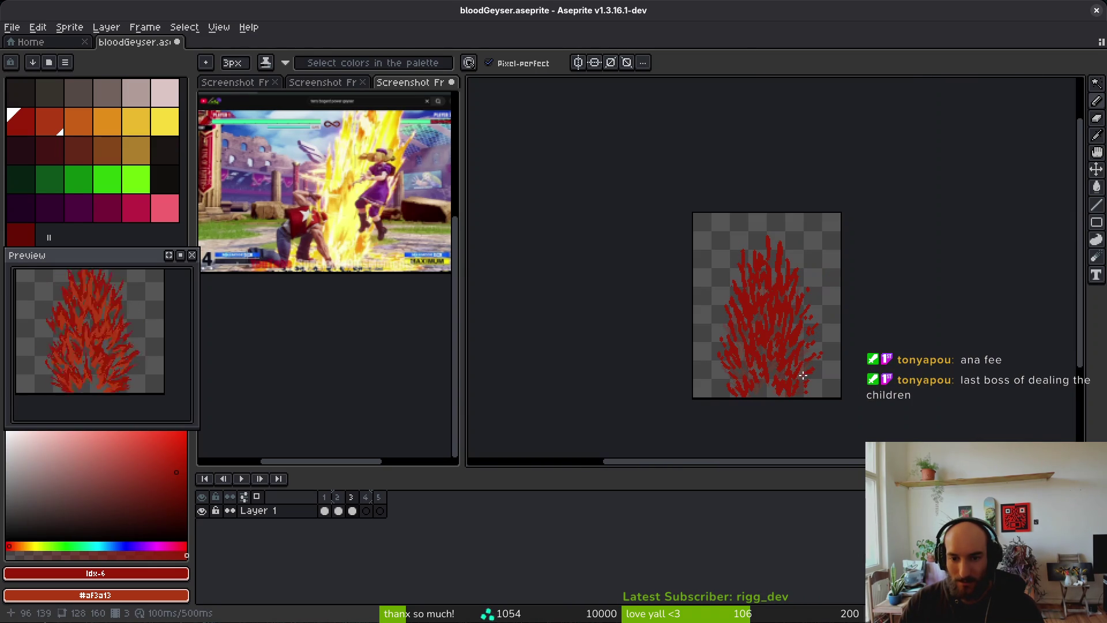
key("alt")
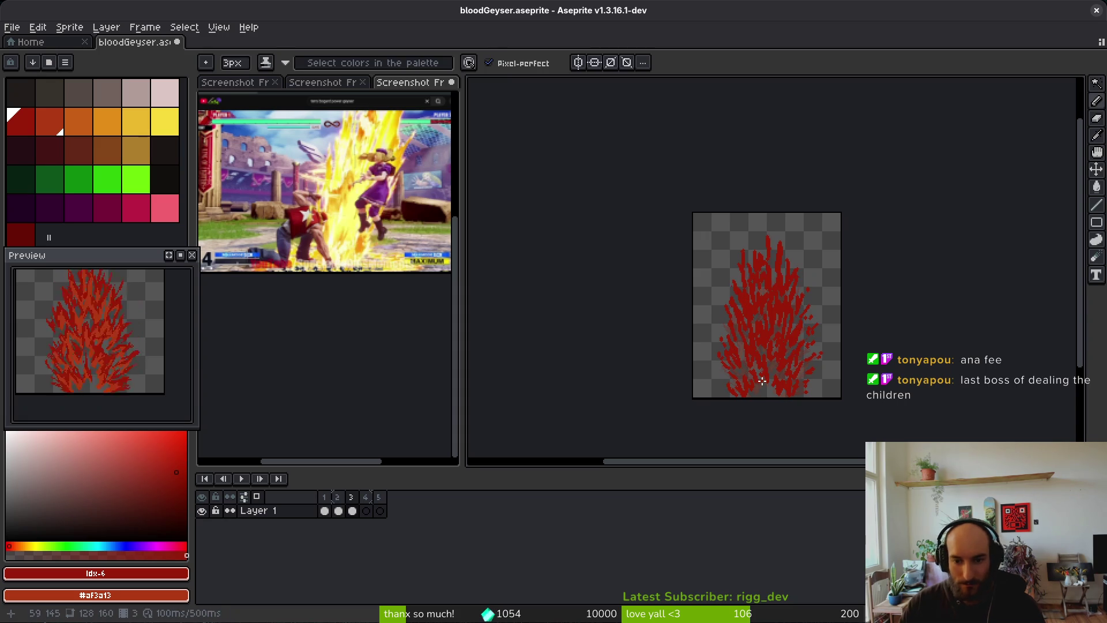
key("b")
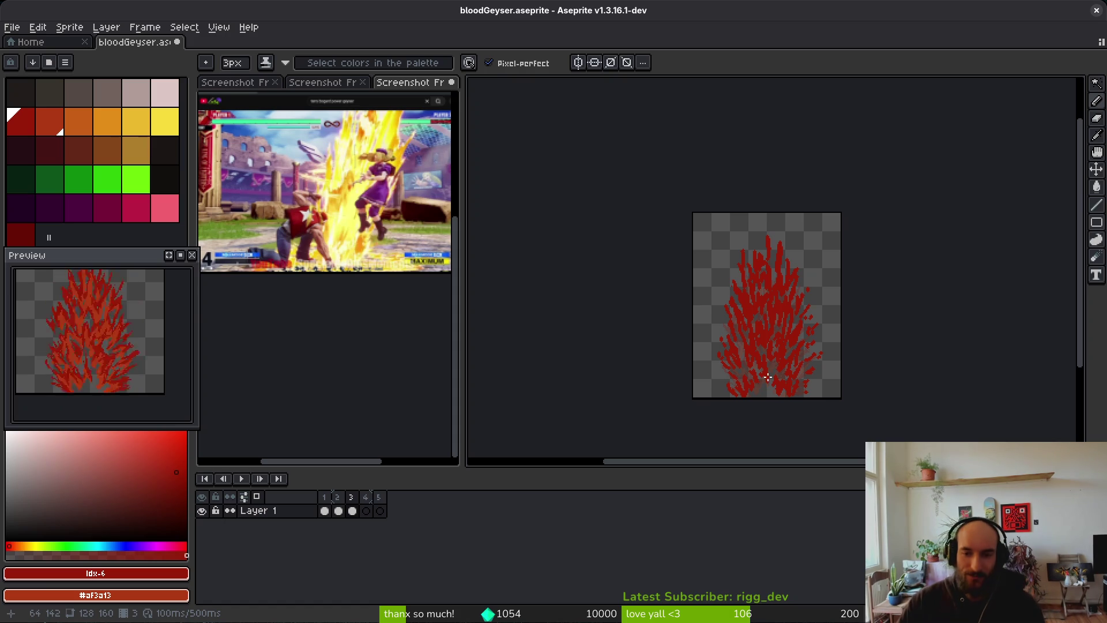
scroll(758, 422, "up", 5)
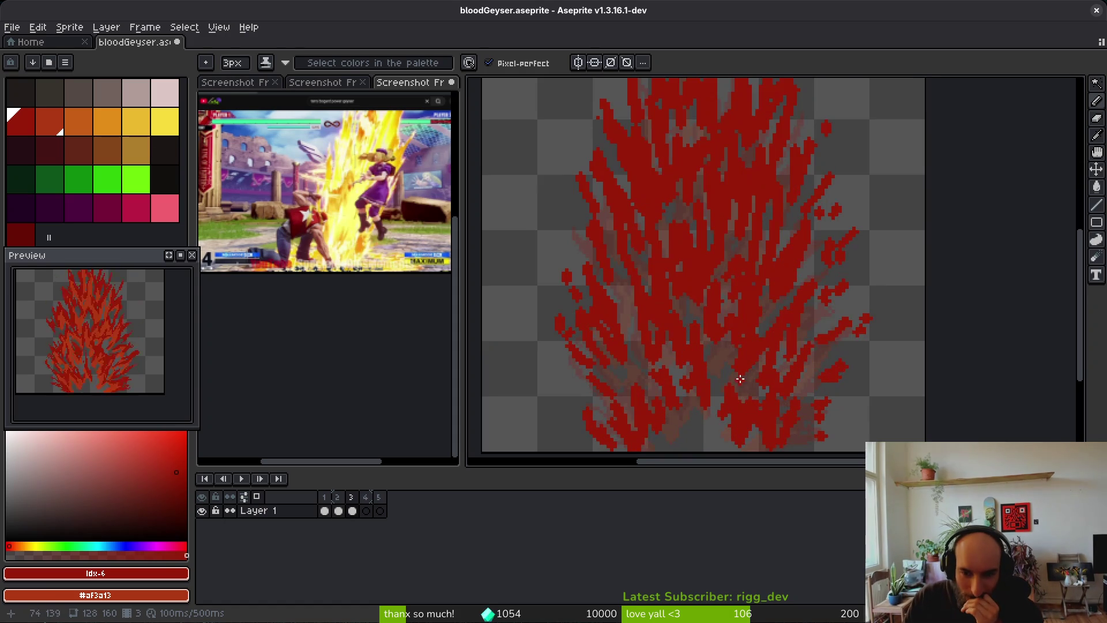
Paint orange highlights across the lower flame tongues, thinning the pencil to 1px
scroll(693, 351, "up", 1)
left_click_drag(702, 334, 722, 349)
mouse_move(737, 409)
left_mouse_down()
mouse_move(786, 361)
mouse_move(834, 415)
left_mouse_up()
left_click_drag(701, 376, 807, 293)
scroll(756, 202, "up", 2)
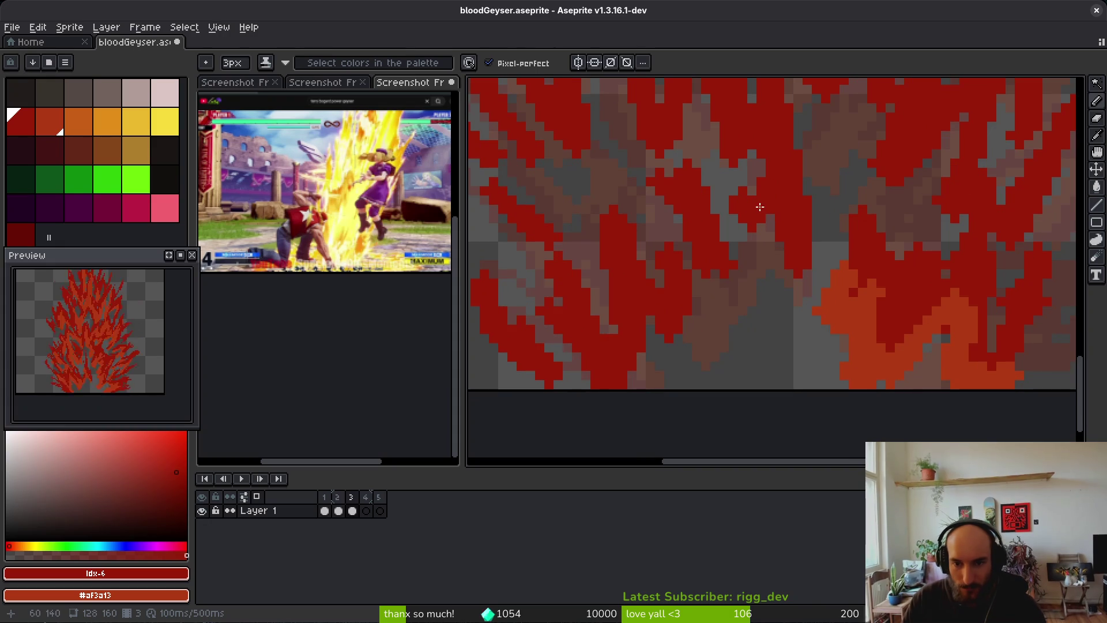
left_click(769, 228, "alt")
mouse_move(769, 214)
left_mouse_down()
mouse_move(780, 244)
mouse_move(798, 244)
mouse_move(737, 263)
mouse_move(744, 340)
mouse_move(698, 255)
mouse_move(669, 352)
mouse_move(630, 282)
mouse_move(628, 353)
left_mouse_up()
key("minus")
key("minus")
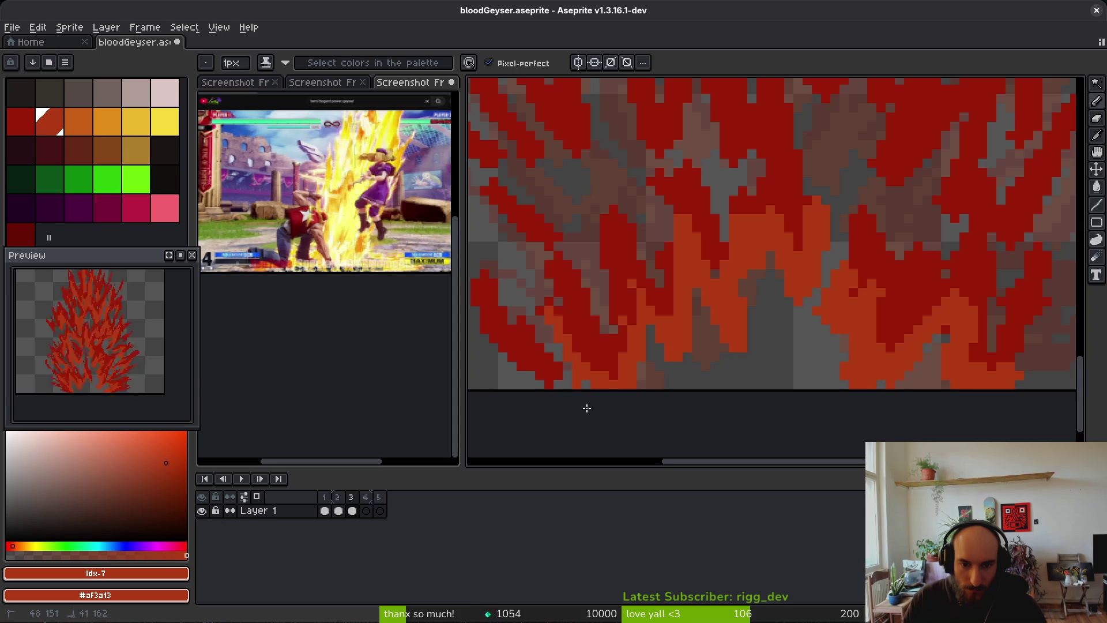
left_click_drag(587, 409, 642, 425)
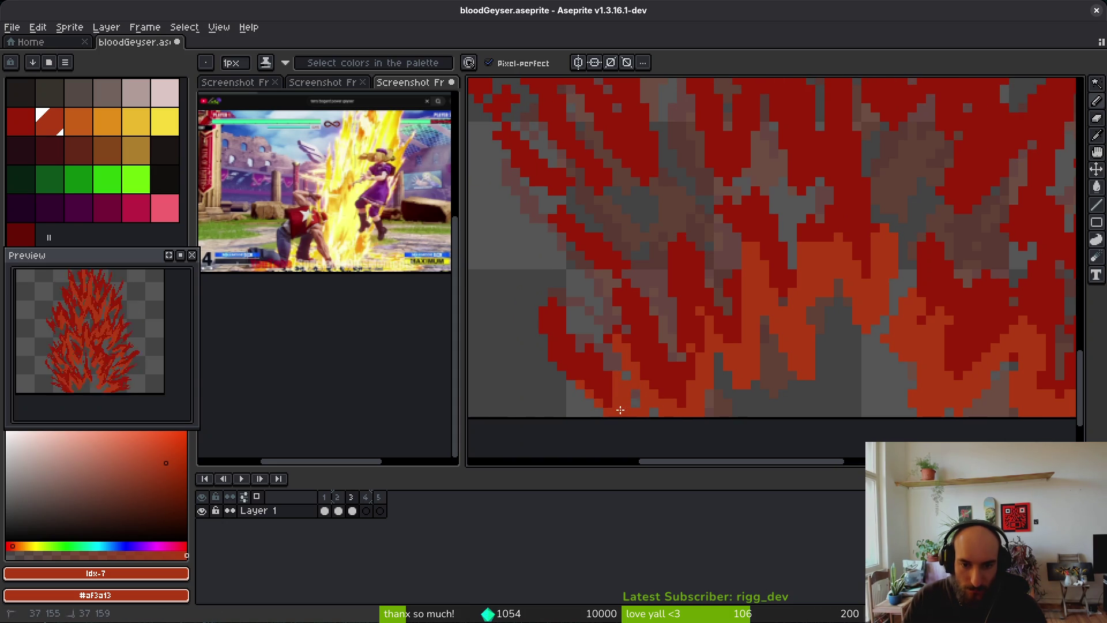
Touch up pixels along the right flame edge in dark red
scroll(683, 367, "right", 5)
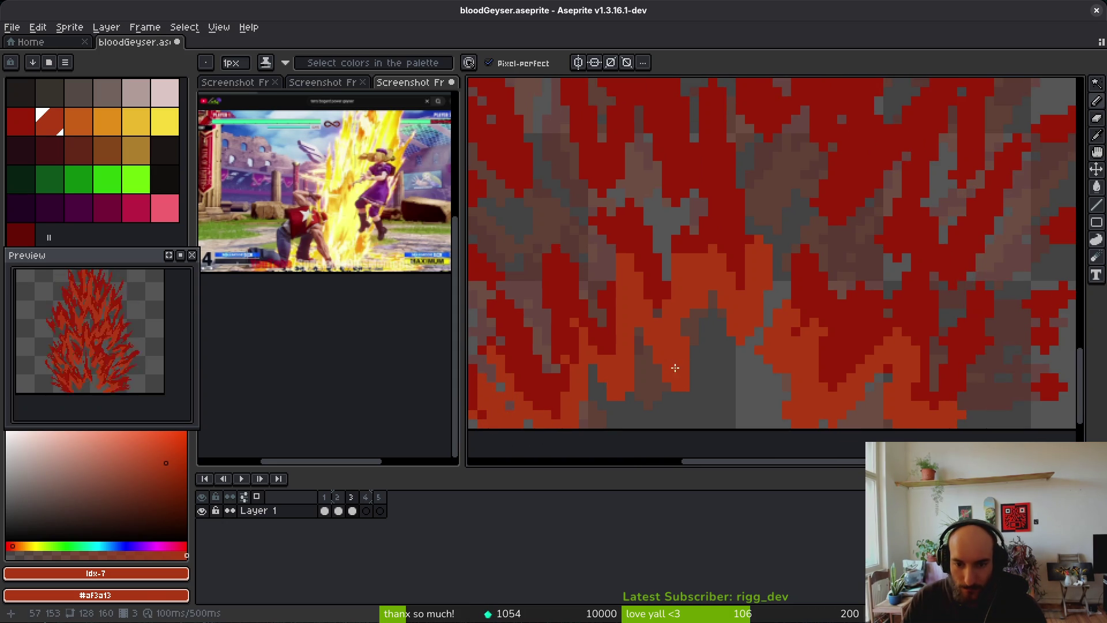
scroll(767, 363, "up", 2)
scroll(798, 341, "right", 2)
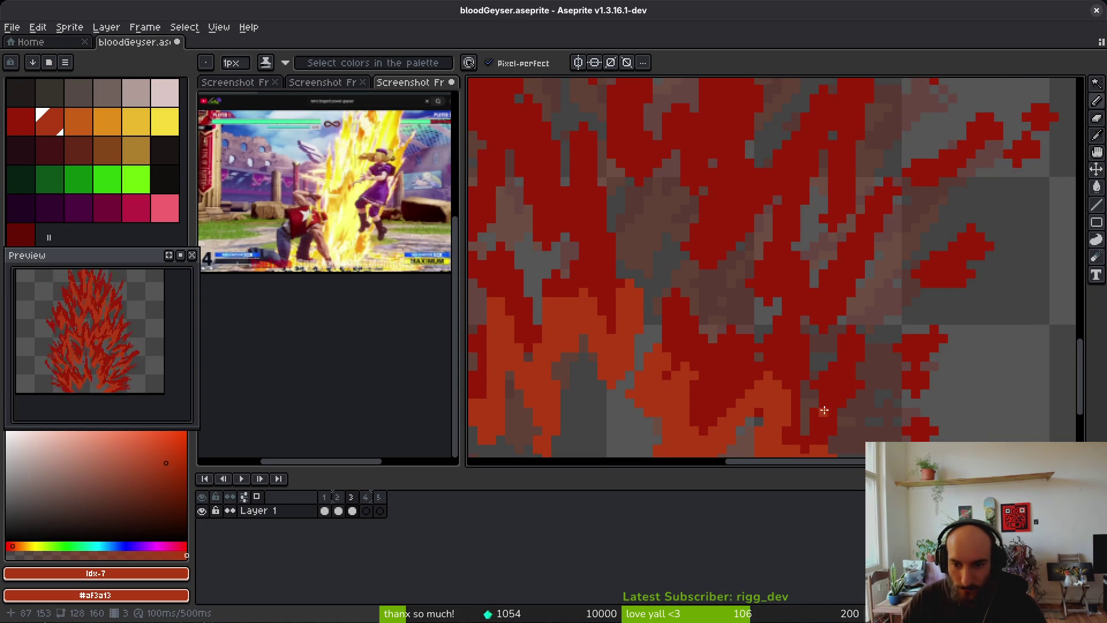
scroll(827, 409, "up", 4)
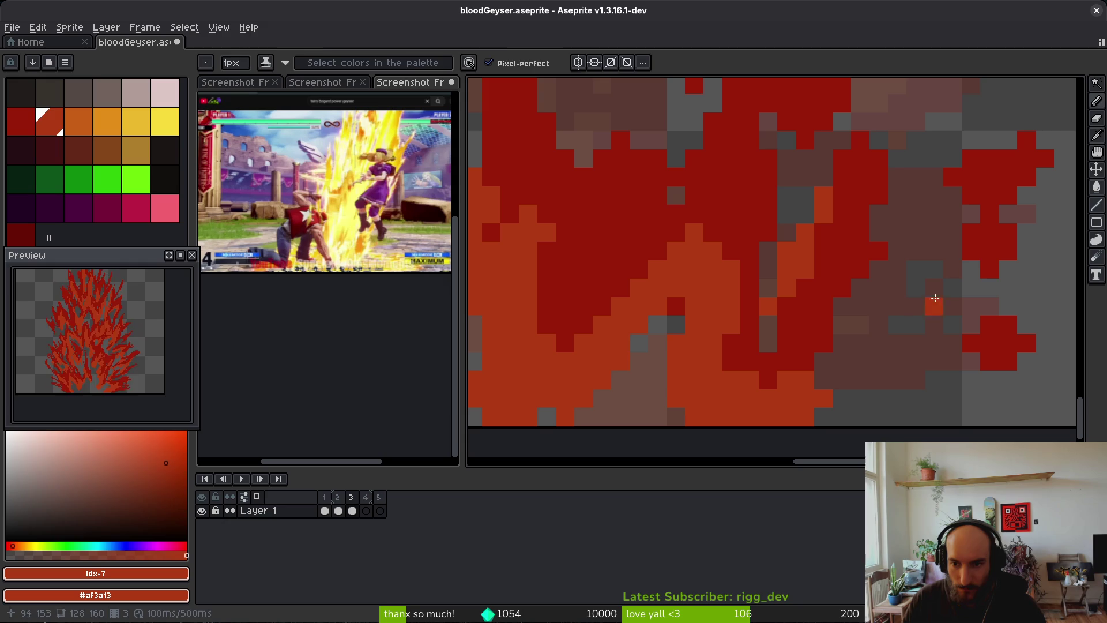
left_click(981, 240, "alt")
mouse_move(952, 363)
left_mouse_down()
mouse_move(940, 366)
mouse_move(961, 319)
left_mouse_up()
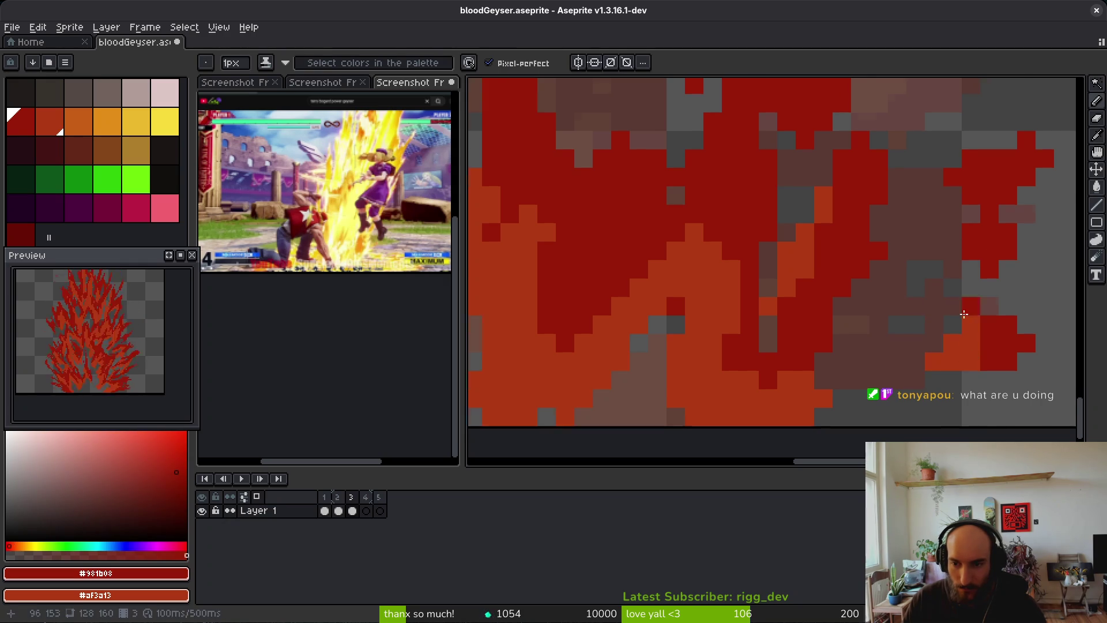
Save bloodGeyser.aseprite
scroll(962, 319, "up", 3)
scroll(961, 319, "right", 3)
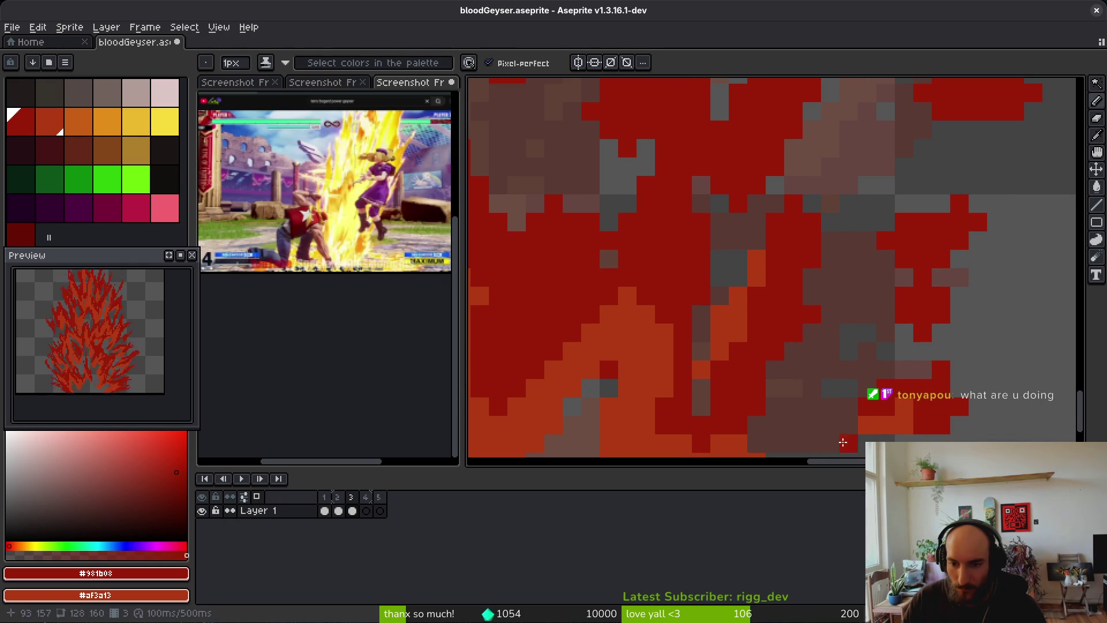
scroll(897, 403, "down", 3)
key("ctrl+s")
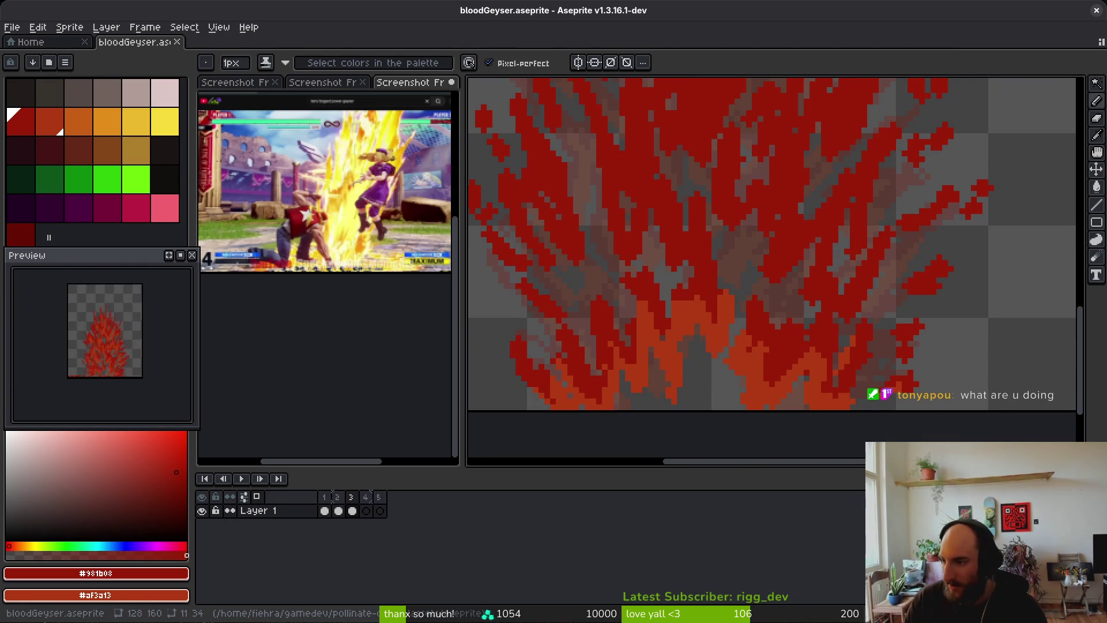
Open mantisArena.aseprite from the Home page's recent files
left_click(30, 42)
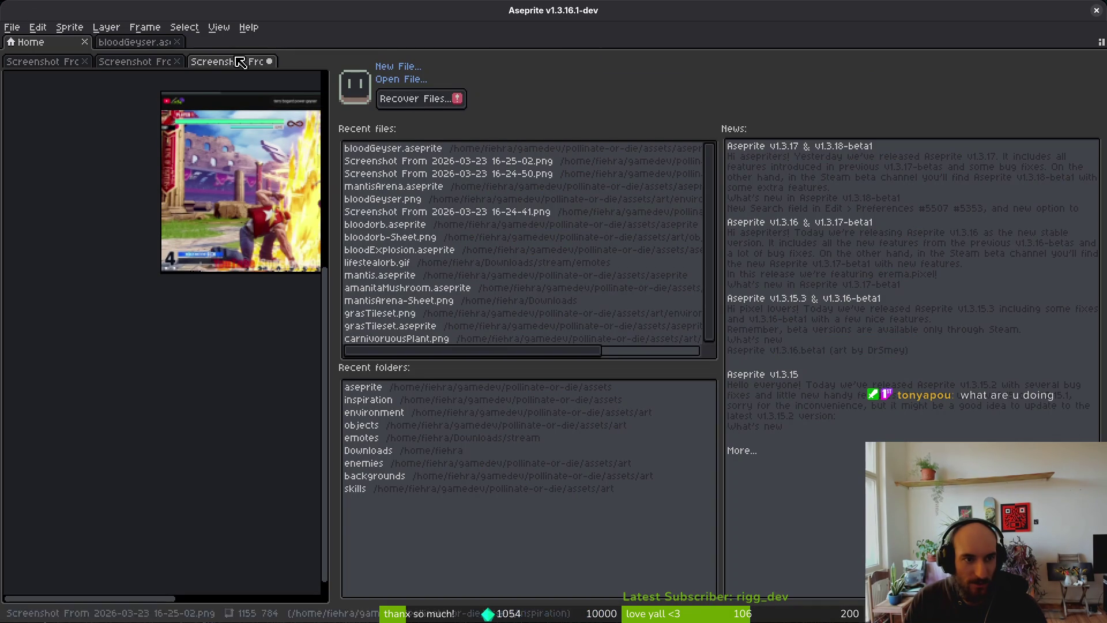
left_click(389, 187)
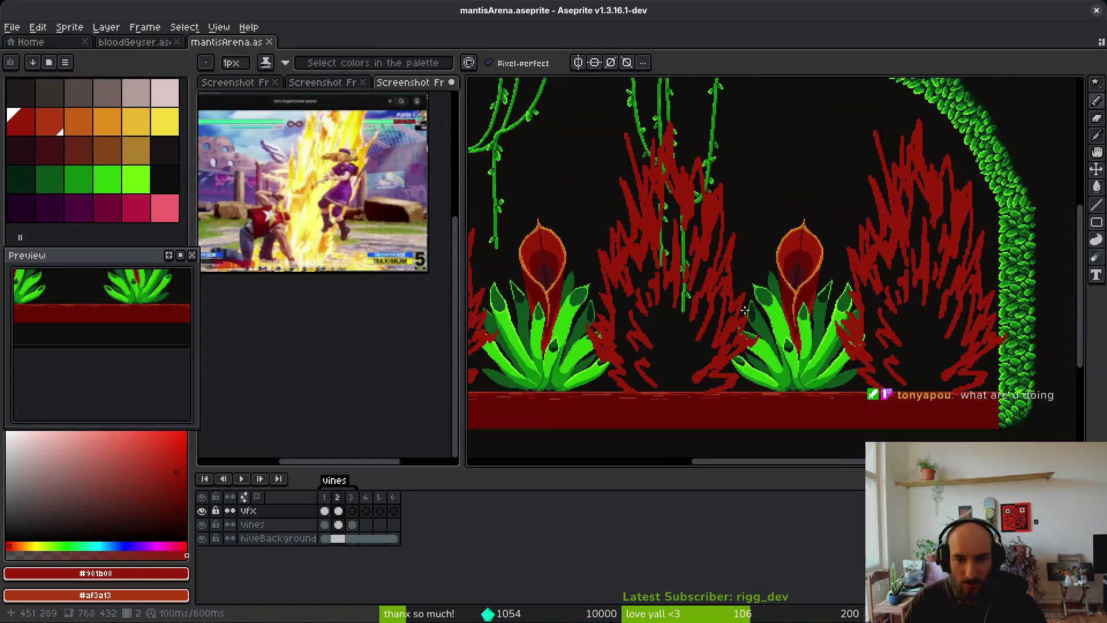
scroll(746, 309, "down", 3)
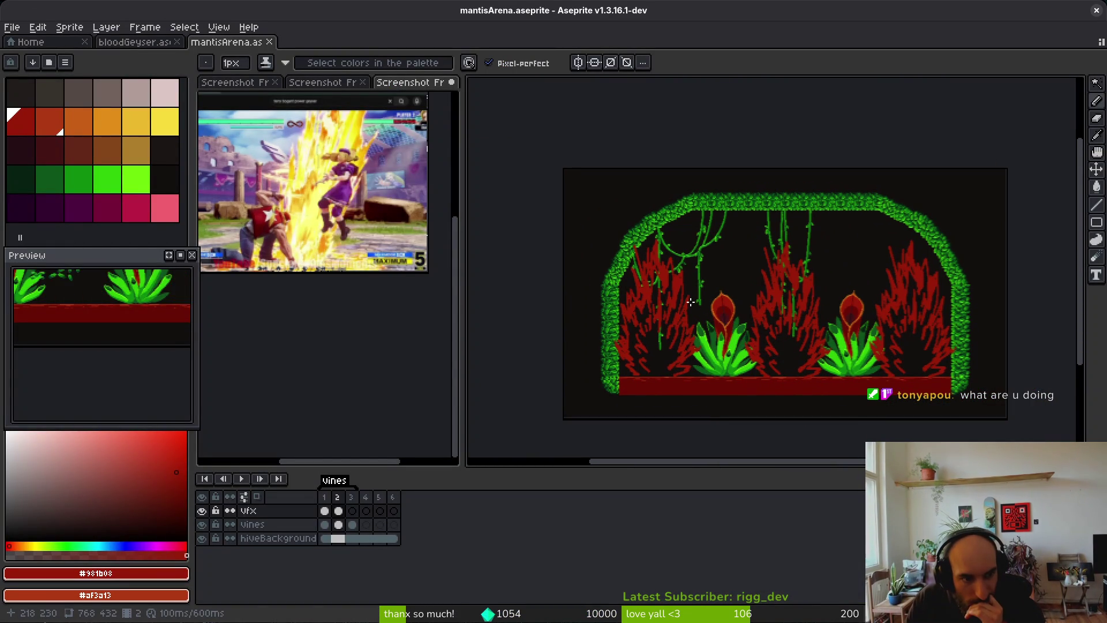
left_click_drag(697, 316, 688, 330)
scroll(688, 331, "up", 1)
scroll(688, 331, "down", 1)
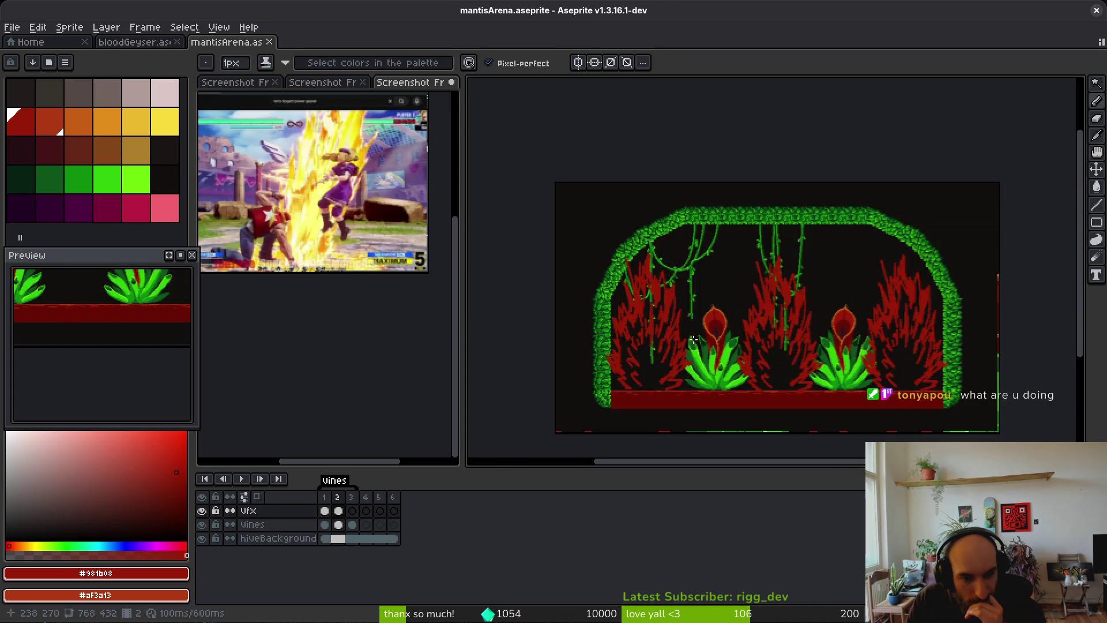
Hide the VFX flames layer, select the vines' first frame, and play the scene animation
left_click(202, 511)
scroll(700, 383, "up", 1)
scroll(710, 371, "down", 1)
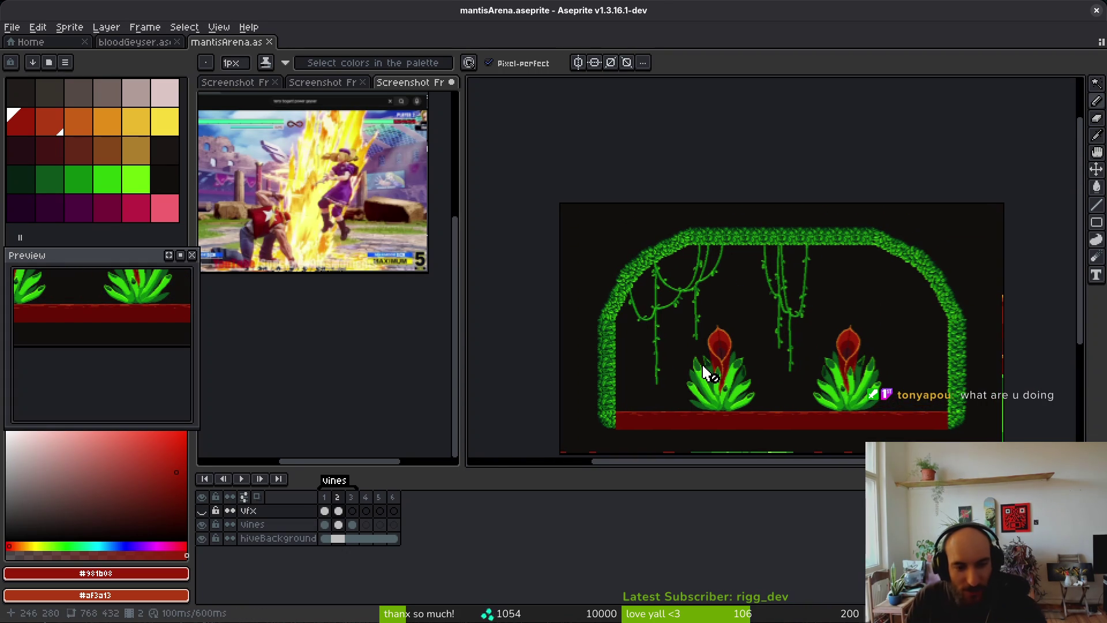
left_click(324, 525)
key("i")
scroll(801, 336, "up", 2)
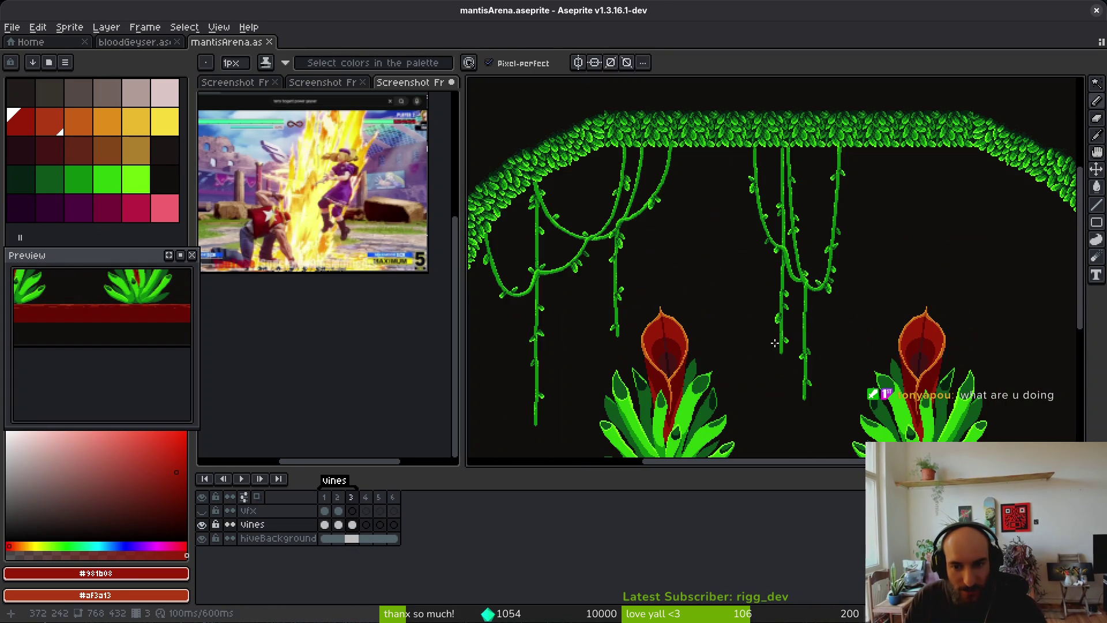
key("Return")
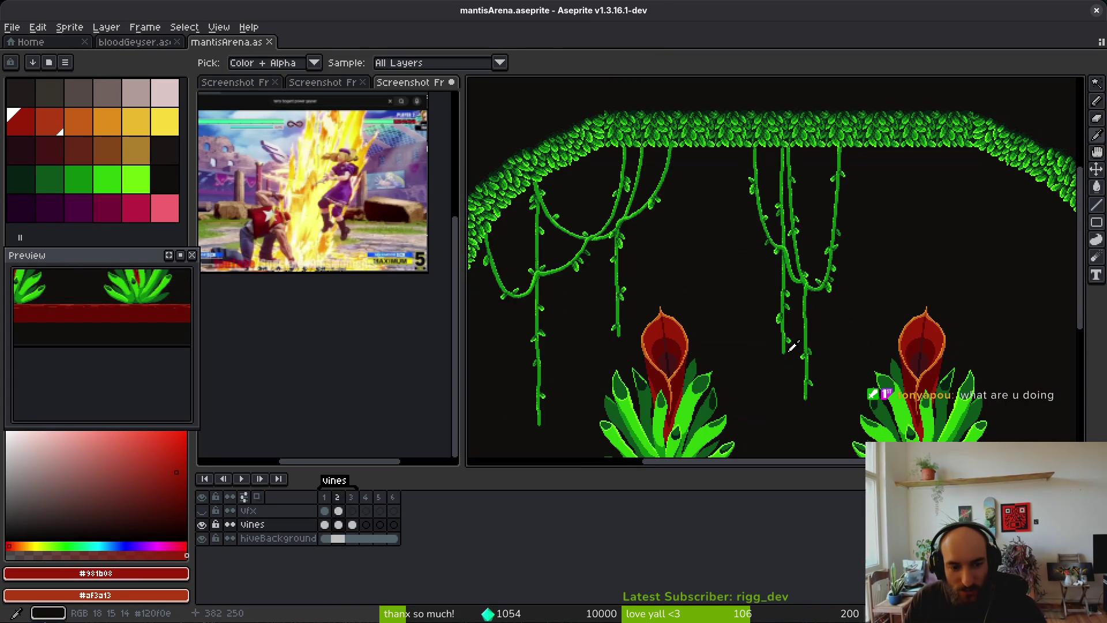
Save mantisArena.aseprite and switch back to the bloodGeyser sprite tab
key("b")
key("ctrl+s")
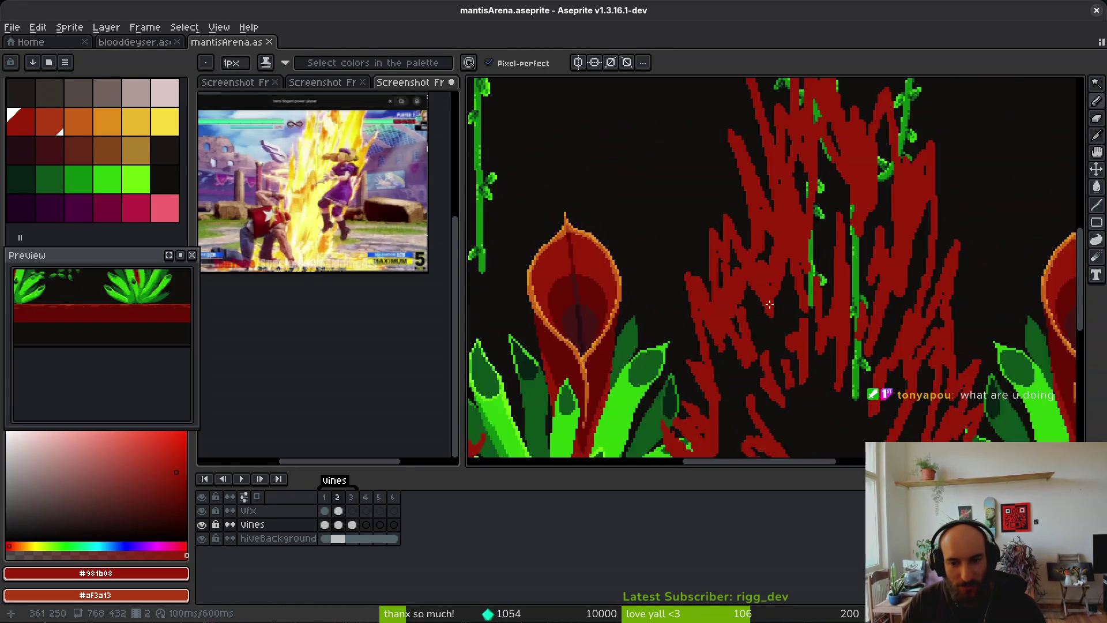
scroll(796, 333, "down", 3)
scroll(797, 333, "up", 1)
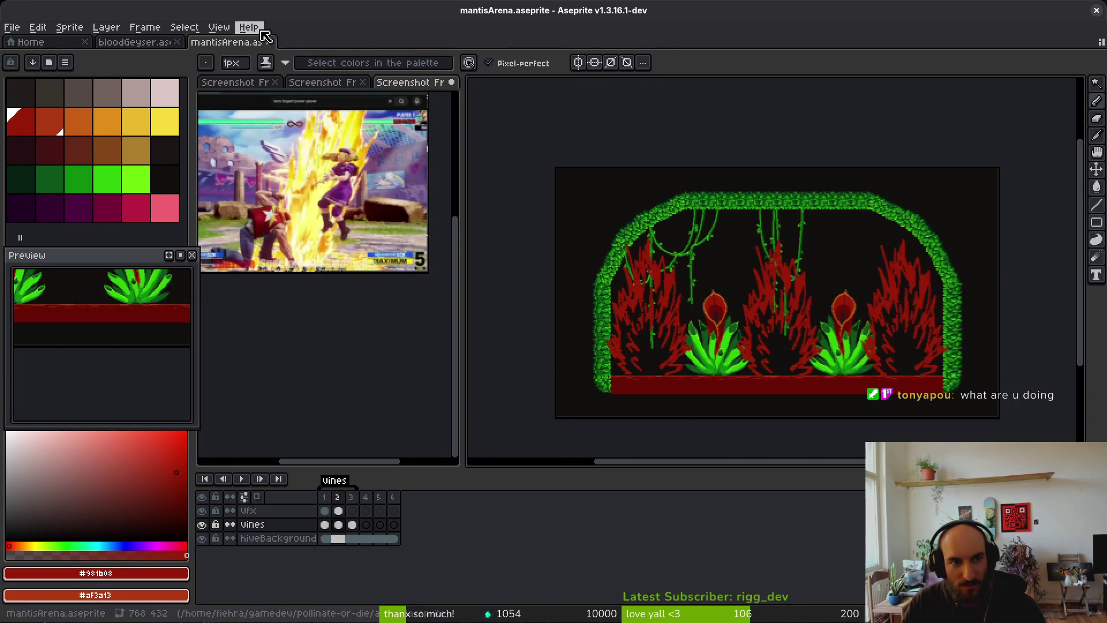
key("ctrl+shift+Tab")
scroll(826, 345, "up", 2)
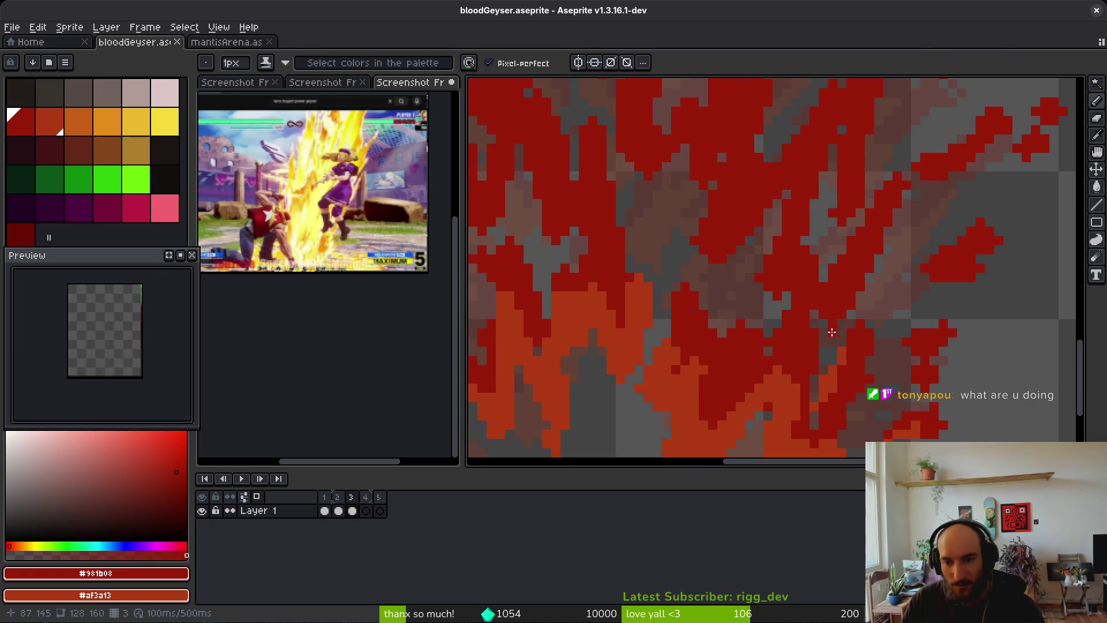
Make orange the pencil colour and paint diagonal strokes down the lower flame tongues
key("i")
key("x")
key("b")
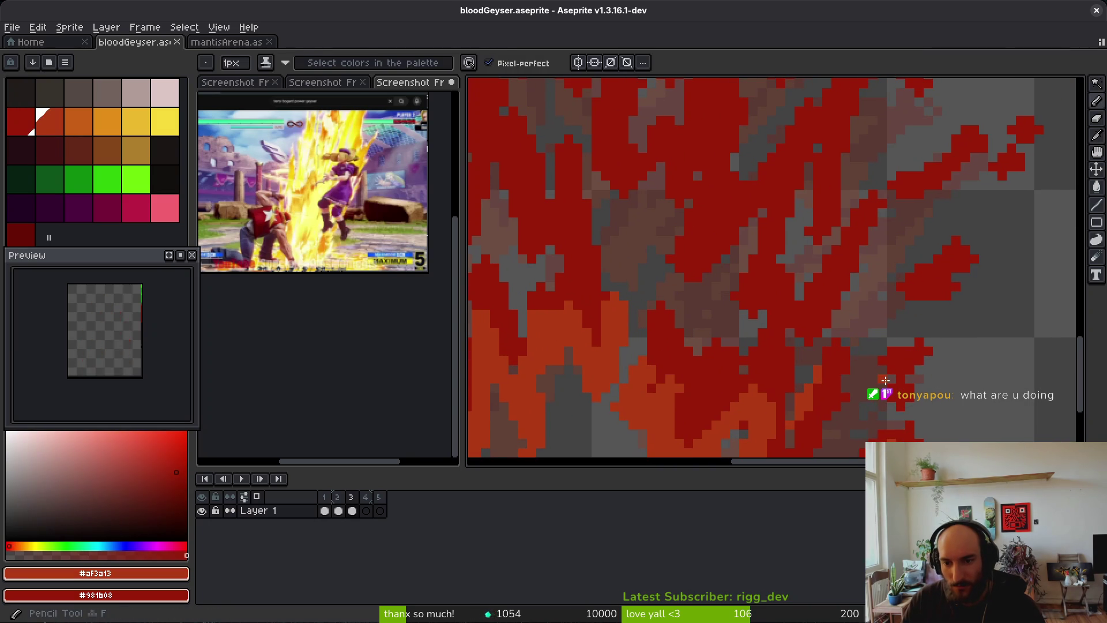
left_click(883, 360)
scroll(825, 374, "up", 1)
scroll(825, 340, "down", 1)
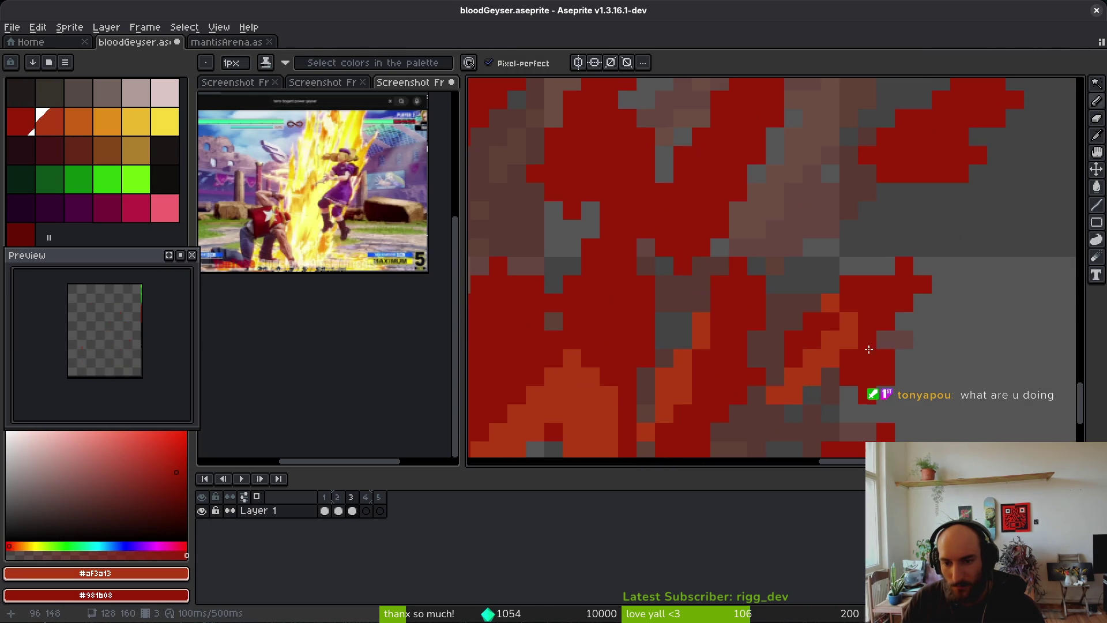
scroll(836, 254, "down", 1)
scroll(841, 358, "up", 1)
left_click_drag(826, 376, 768, 392)
left_click_drag(788, 339, 715, 412)
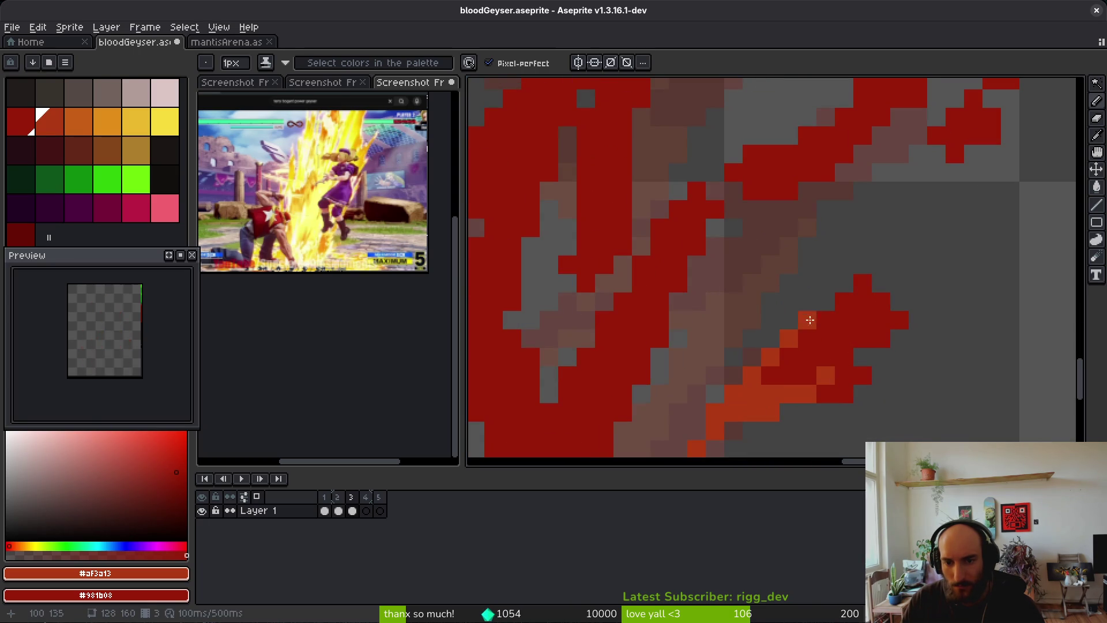
Add a higher orange diagonal highlight and dark-red strokes over the flame
scroll(754, 349, "down", 2)
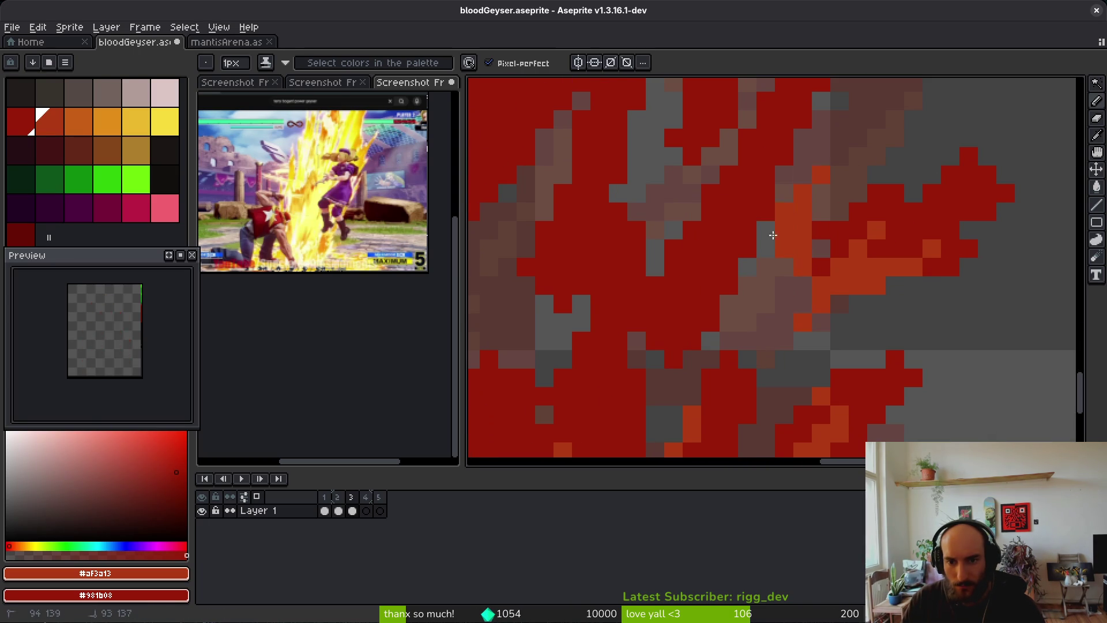
left_click_drag(813, 179, 710, 306)
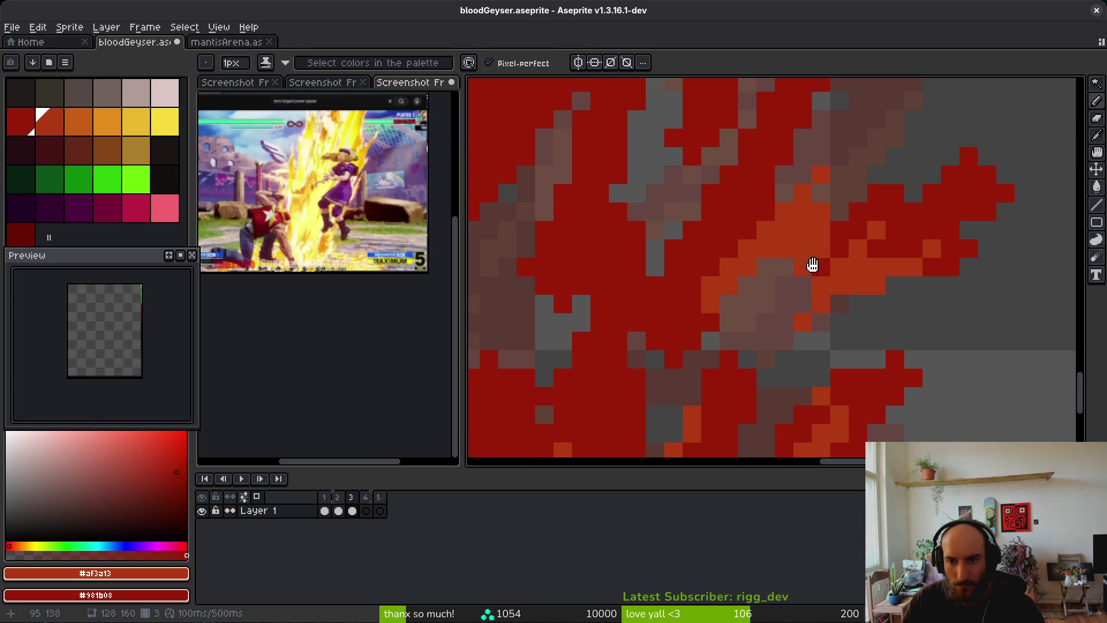
left_click_drag(827, 222, 589, 386)
left_click_drag(731, 256, 685, 331)
mouse_move(732, 201)
left_mouse_down()
mouse_move(647, 293)
mouse_move(651, 307)
left_mouse_up()
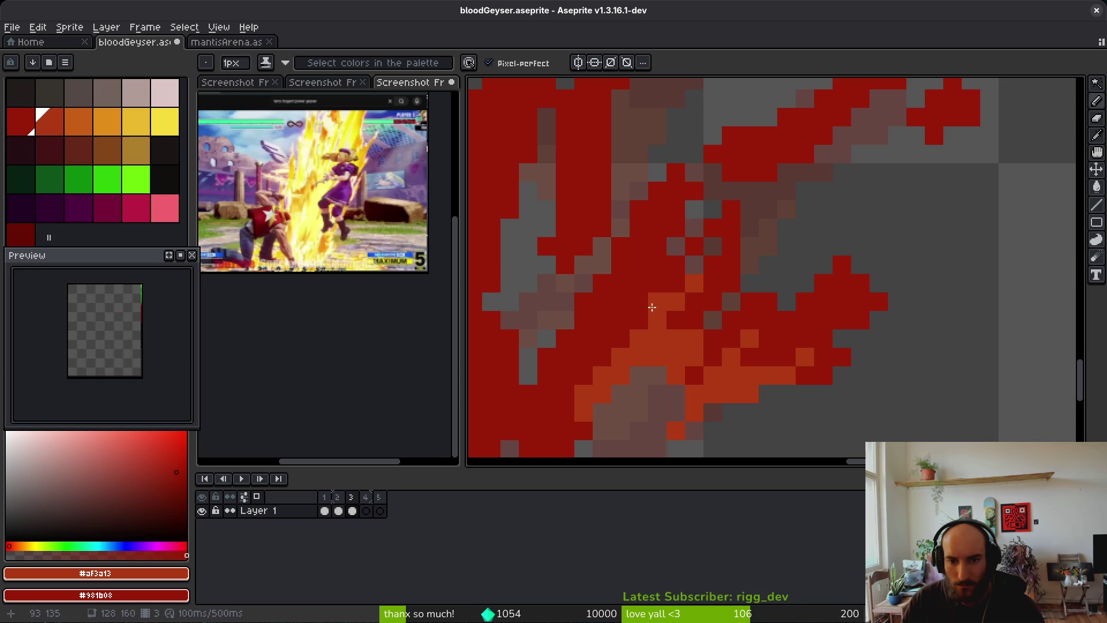
scroll(798, 317, "down", 2)
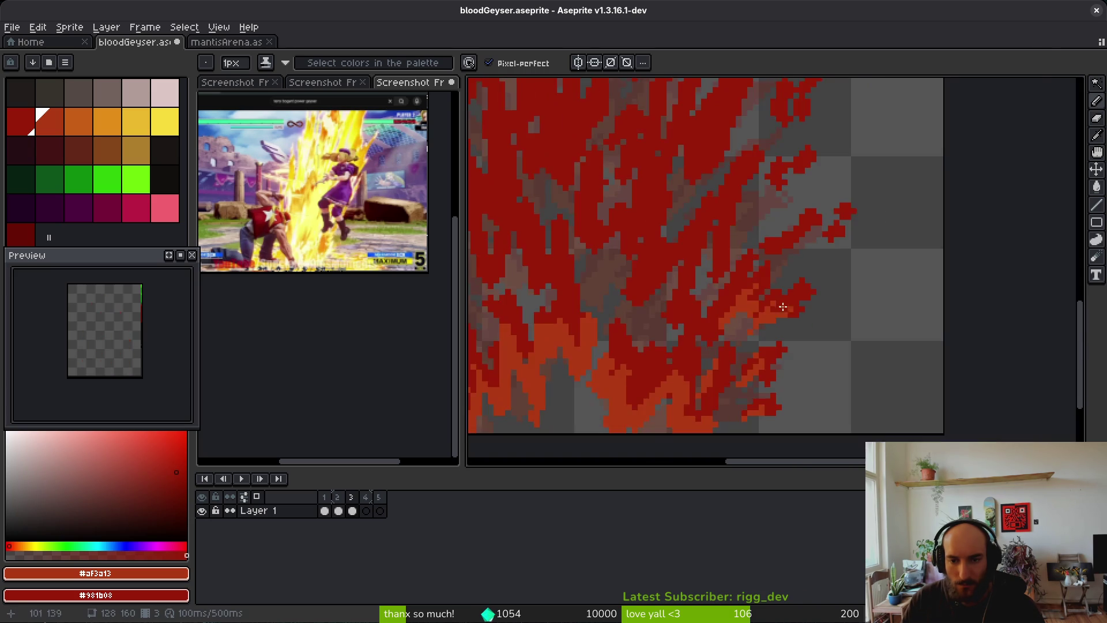
scroll(798, 288, "up", 2)
Streak orange highlights through the middle flame tongues, tips, and upward columns
left_click_drag(798, 288, 811, 319)
mouse_move(829, 263)
left_mouse_down()
mouse_move(766, 239)
mouse_move(993, 210)
mouse_move(989, 185)
mouse_move(940, 209)
mouse_move(985, 206)
left_mouse_up()
left_click(1000, 243)
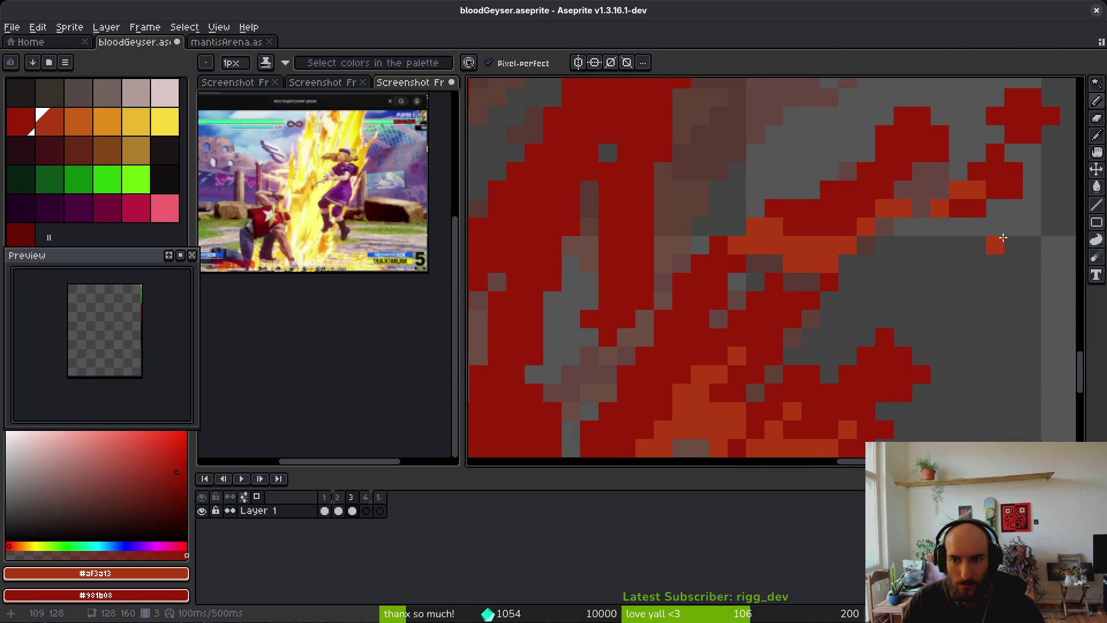
scroll(977, 260, "down", 4)
scroll(934, 279, "up", 3)
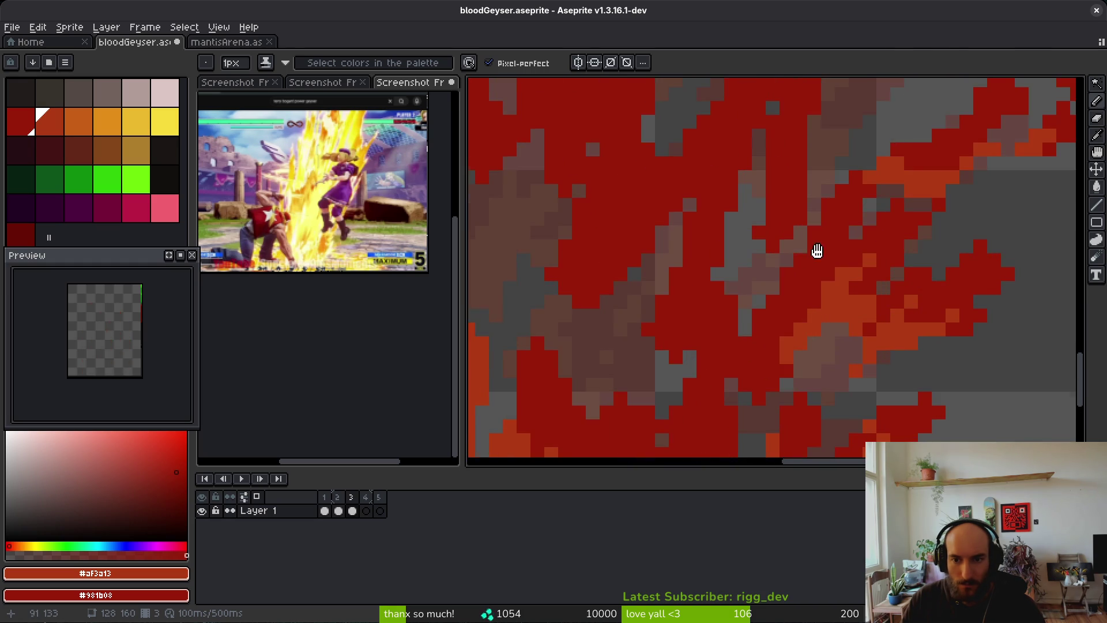
mouse_move(875, 308)
left_mouse_down()
mouse_move(859, 199)
mouse_move(796, 355)
mouse_move(739, 349)
mouse_move(702, 362)
mouse_move(669, 304)
left_mouse_up()
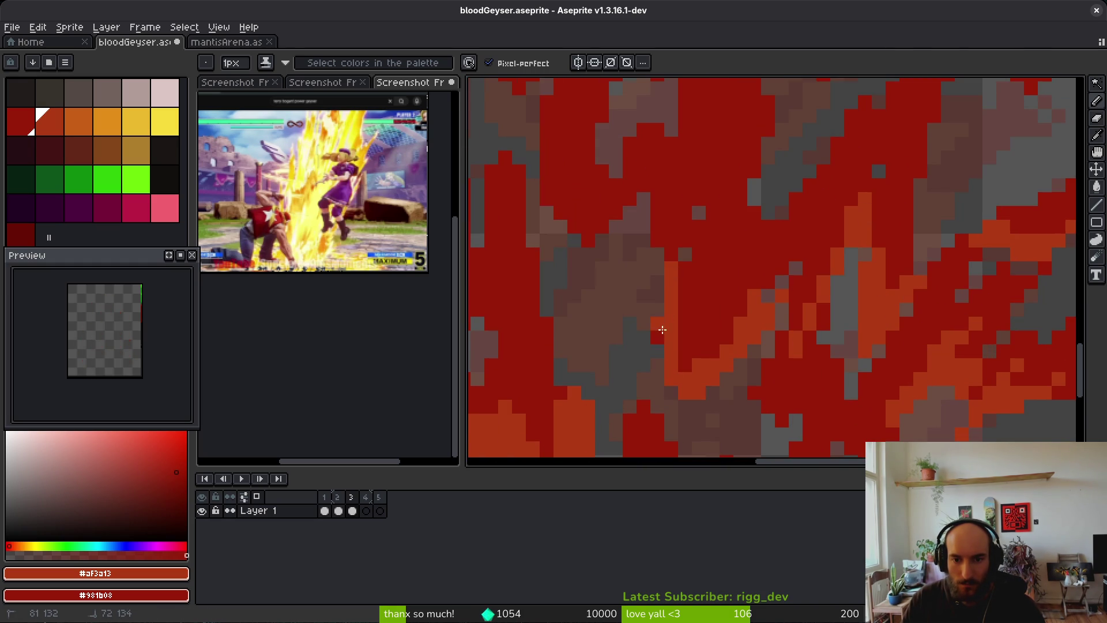
mouse_move(678, 267)
left_mouse_down()
mouse_move(658, 200)
mouse_move(563, 237)
mouse_move(543, 185)
left_mouse_up()
left_click_drag(571, 222, 569, 193)
mouse_move(658, 222)
left_mouse_down()
mouse_move(687, 256)
mouse_move(695, 306)
mouse_move(712, 173)
mouse_move(725, 199)
left_mouse_up()
mouse_move(725, 198)
left_mouse_down()
mouse_move(727, 334)
mouse_move(715, 372)
left_mouse_up()
scroll(734, 322, "down", 6)
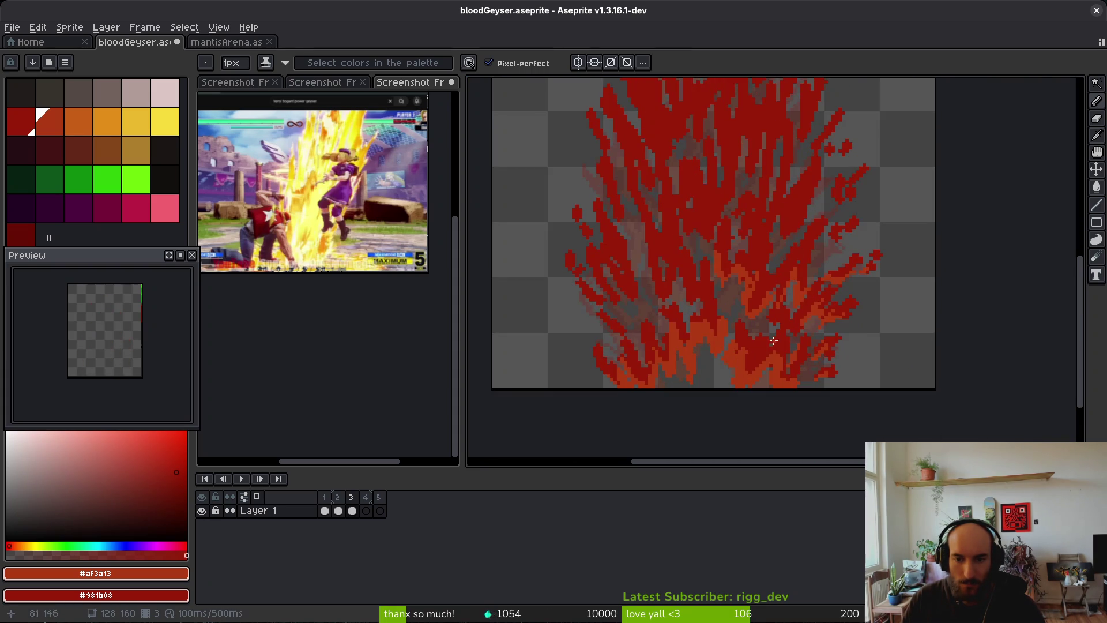
Paint orange onto the lower flame streaks and add a few dark flame pixels
scroll(775, 347, "up", 4)
mouse_move(644, 257)
left_mouse_down()
mouse_move(684, 287)
mouse_move(758, 295)
mouse_move(753, 310)
mouse_move(709, 296)
left_mouse_up()
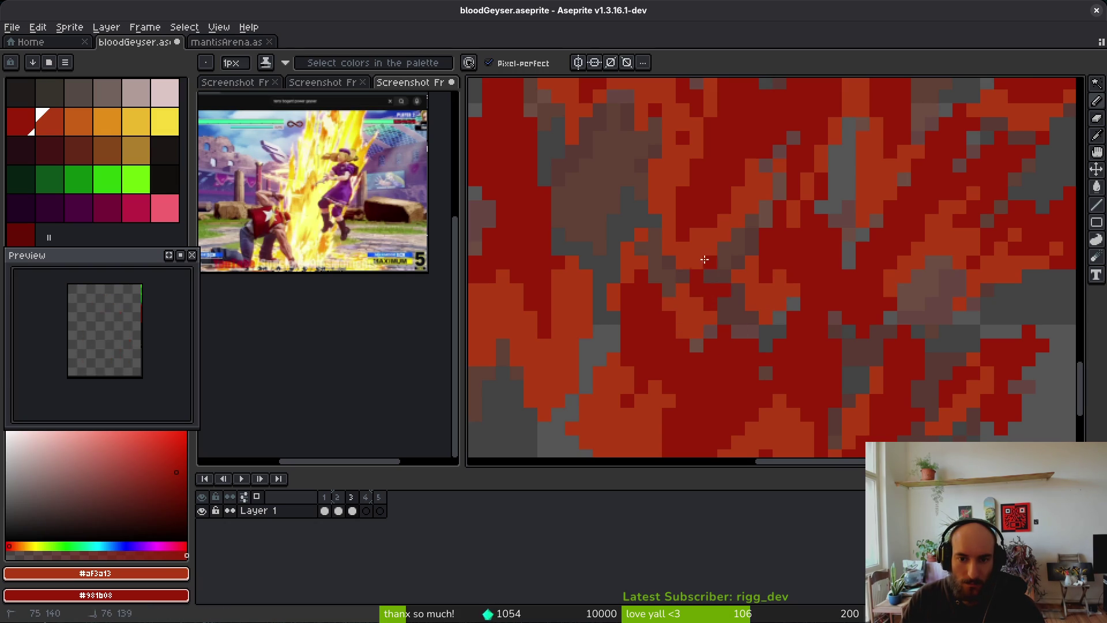
mouse_move(799, 268)
left_mouse_down()
mouse_move(776, 297)
mouse_move(773, 348)
left_mouse_up()
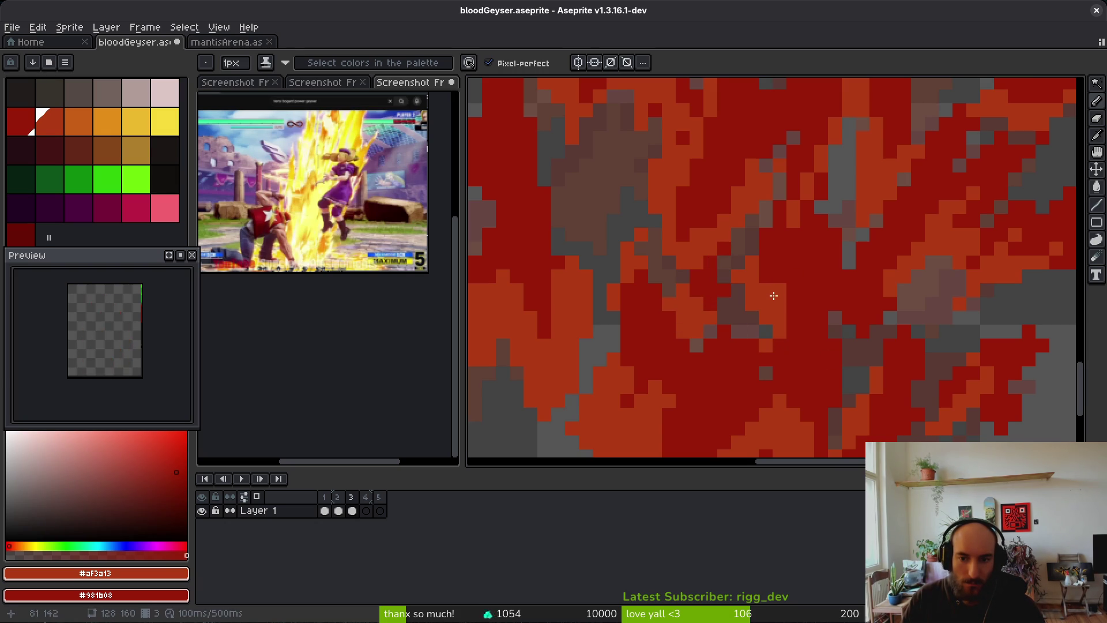
scroll(795, 373, "down", 4)
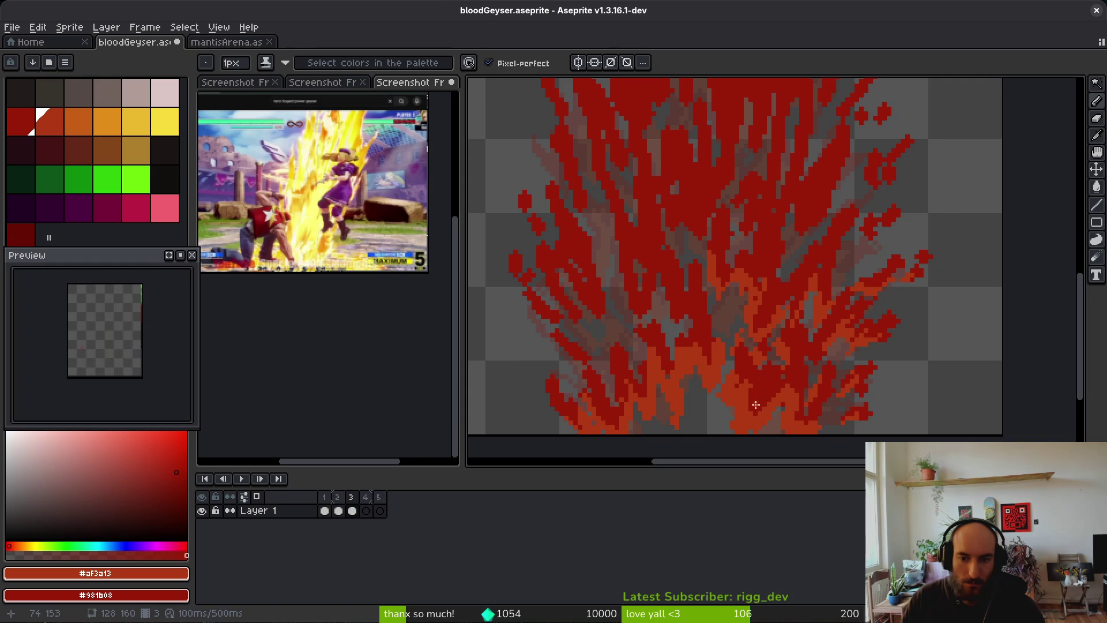
scroll(807, 289, "up", 6)
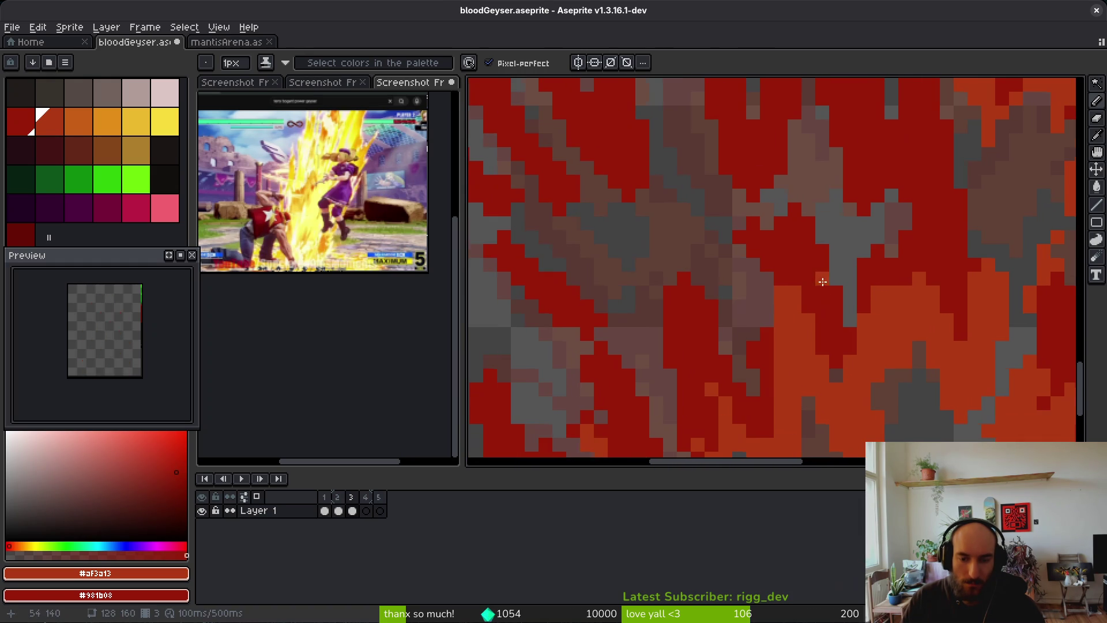
left_click_drag(770, 326, 778, 303)
scroll(779, 346, "down", 4)
scroll(786, 375, "up", 4)
left_click_drag(785, 375, 785, 375)
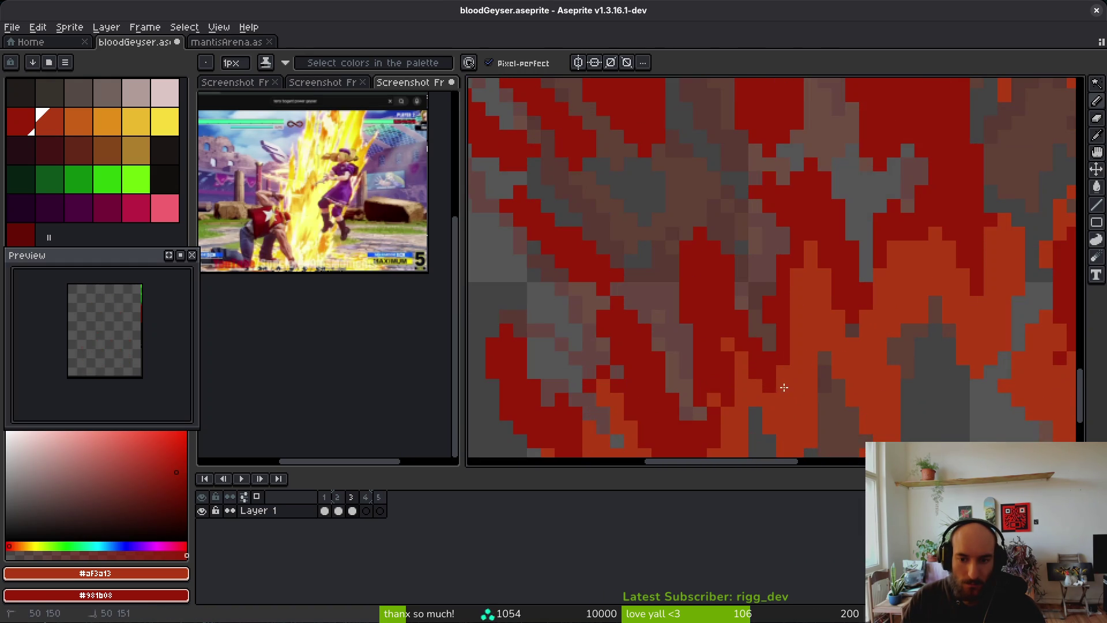
scroll(787, 380, "down", 4)
scroll(782, 346, "up", 4)
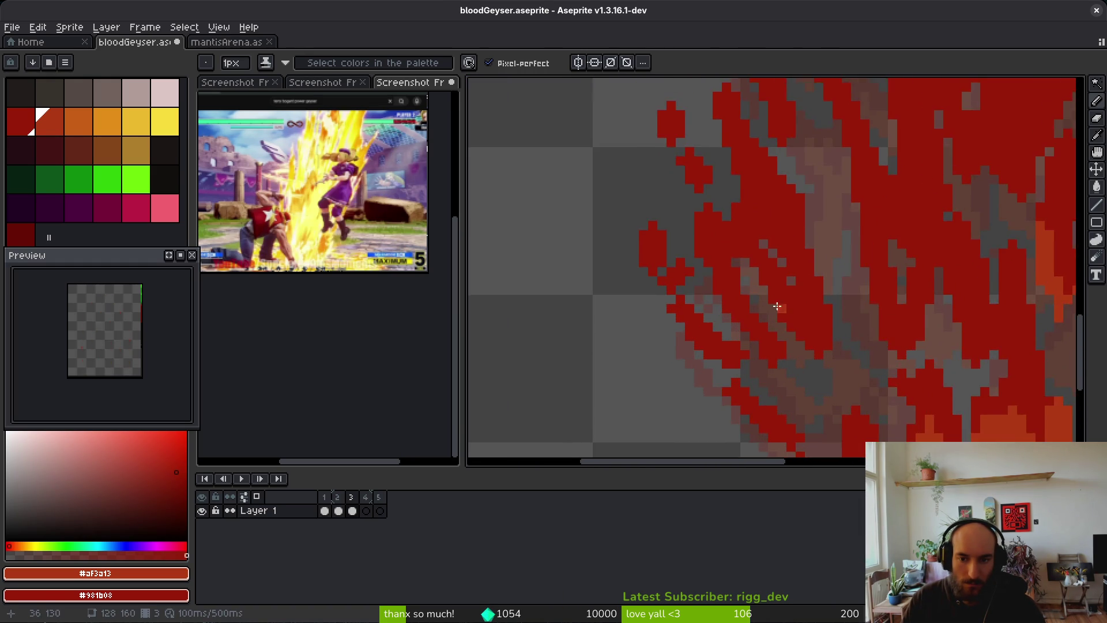
scroll(780, 326, "up", 2)
Add diagonal and vertical orange highlight strips over the red flame streaks
left_click_drag(687, 200, 770, 274)
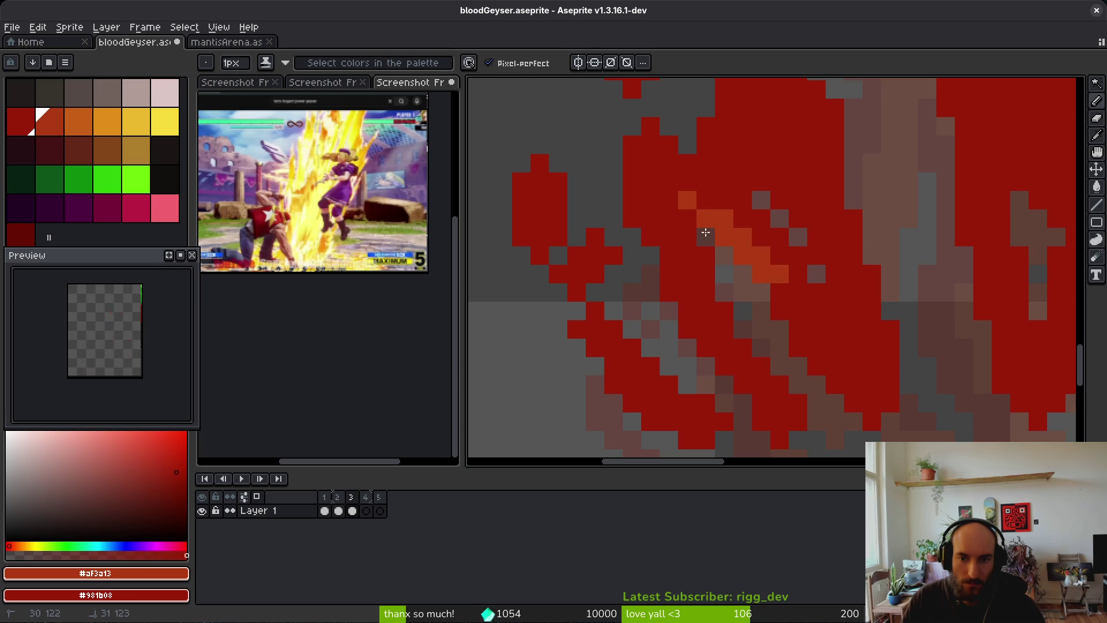
left_click_drag(707, 237, 724, 311)
mouse_move(908, 311)
left_mouse_down()
mouse_move(926, 404)
mouse_move(853, 178)
left_mouse_up()
mouse_move(852, 231)
left_mouse_down()
mouse_move(877, 334)
mouse_move(836, 321)
mouse_move(796, 286)
left_mouse_up()
mouse_move(741, 236)
left_mouse_down()
mouse_move(797, 287)
mouse_move(745, 288)
mouse_move(790, 404)
left_mouse_up()
left_click_drag(761, 323, 741, 352)
mouse_move(900, 413)
left_mouse_down()
mouse_move(773, 294)
mouse_move(796, 240)
mouse_move(810, 304)
mouse_move(738, 366)
left_mouse_up()
left_click(774, 287)
Repaint several flame pixels orange and restore a stray pixel to dark red
scroll(810, 304, "down", 3)
scroll(831, 306, "up", 1)
scroll(832, 306, "up", 3)
scroll(831, 305, "up", 3)
mouse_move(640, 231)
left_mouse_down()
mouse_move(709, 335)
mouse_move(668, 232)
left_mouse_up()
left_click_drag(723, 317, 695, 259)
right_click(753, 315)
mouse_move(761, 312)
left_mouse_down()
mouse_move(669, 289)
mouse_move(671, 182)
left_mouse_up()
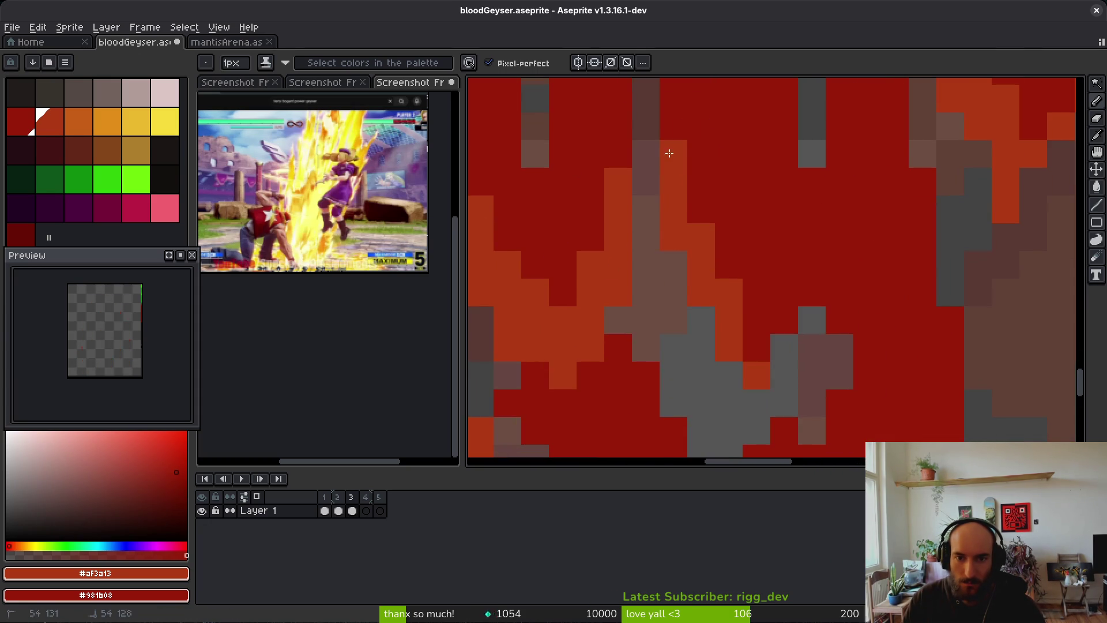
Add an orange column at the top and a highlight patch, reverting stray pixels to dark red
left_click_drag(641, 145, 645, 89)
mouse_move(756, 320)
left_mouse_down()
mouse_move(771, 400)
mouse_move(839, 322)
left_mouse_up()
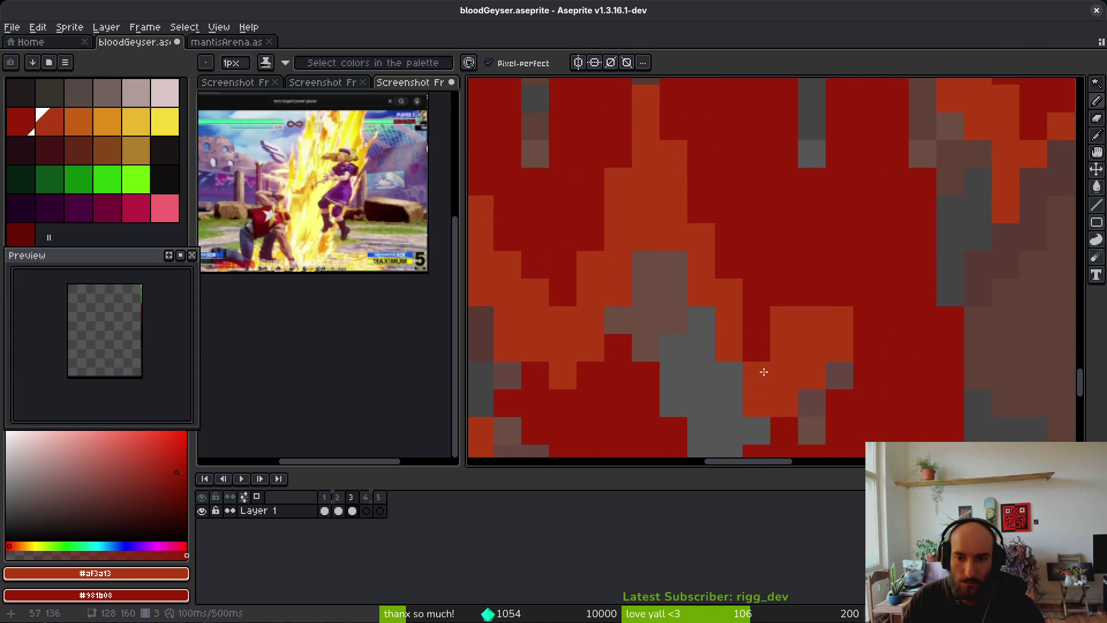
left_click_drag(751, 380, 758, 346)
left_click_drag(790, 426, 790, 395)
right_click(790, 285)
right_click(818, 285)
left_click(846, 364)
left_click_drag(848, 260, 845, 223)
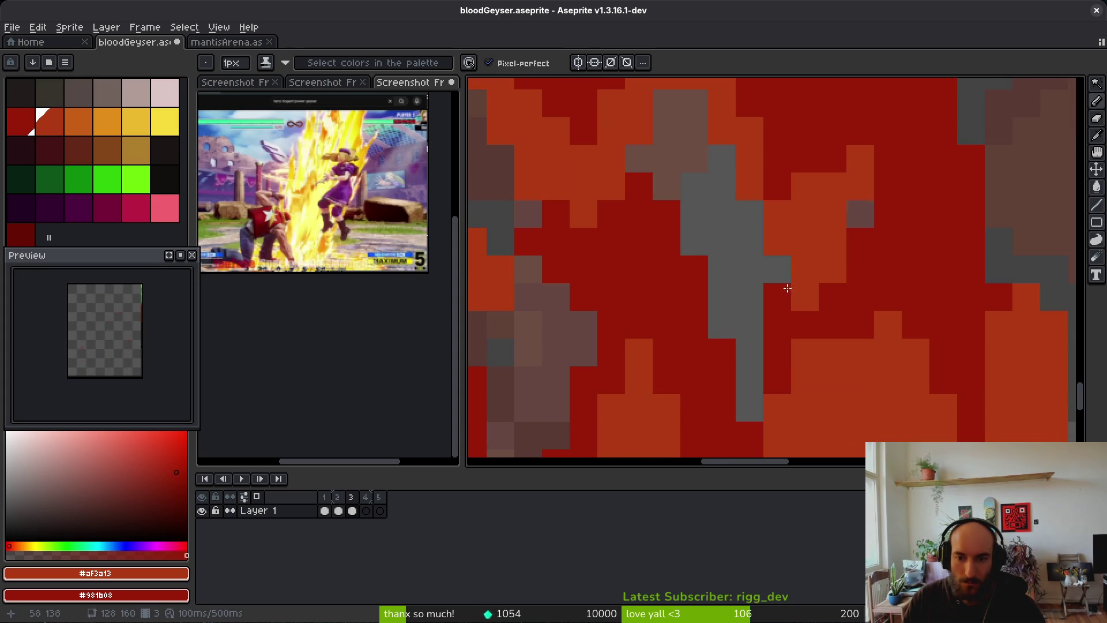
right_click(833, 255)
left_click_drag(773, 296, 772, 324)
Paint long orange diagonal highlights along the upper and left flame streaks
scroll(771, 324, "down", 3)
scroll(765, 285, "up", 4)
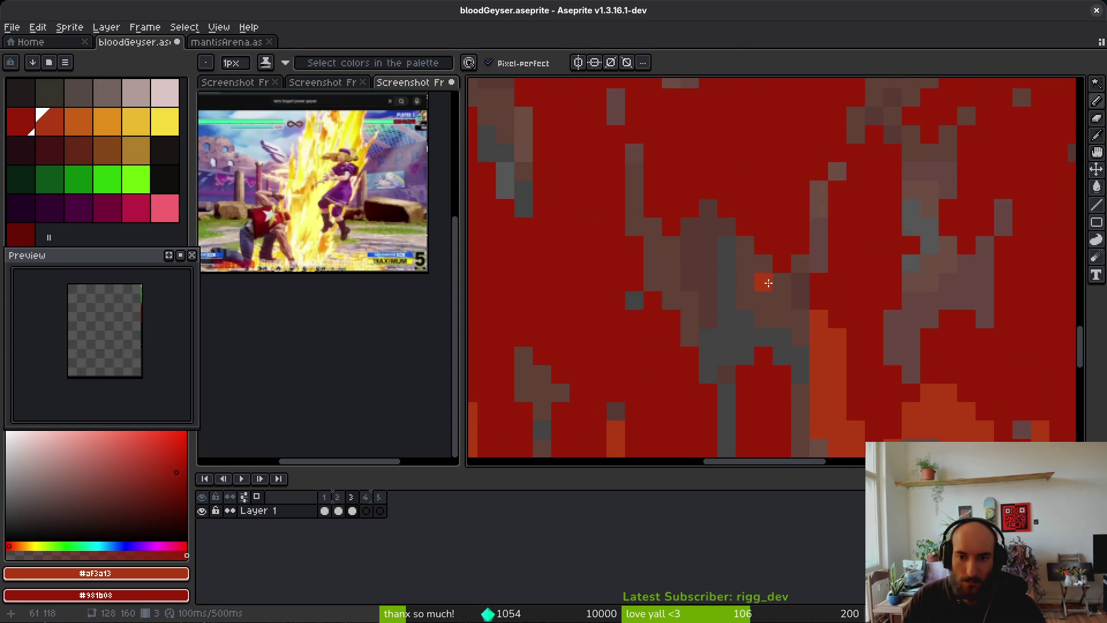
mouse_move(708, 187)
left_mouse_down()
mouse_move(781, 303)
mouse_move(748, 244)
left_mouse_up()
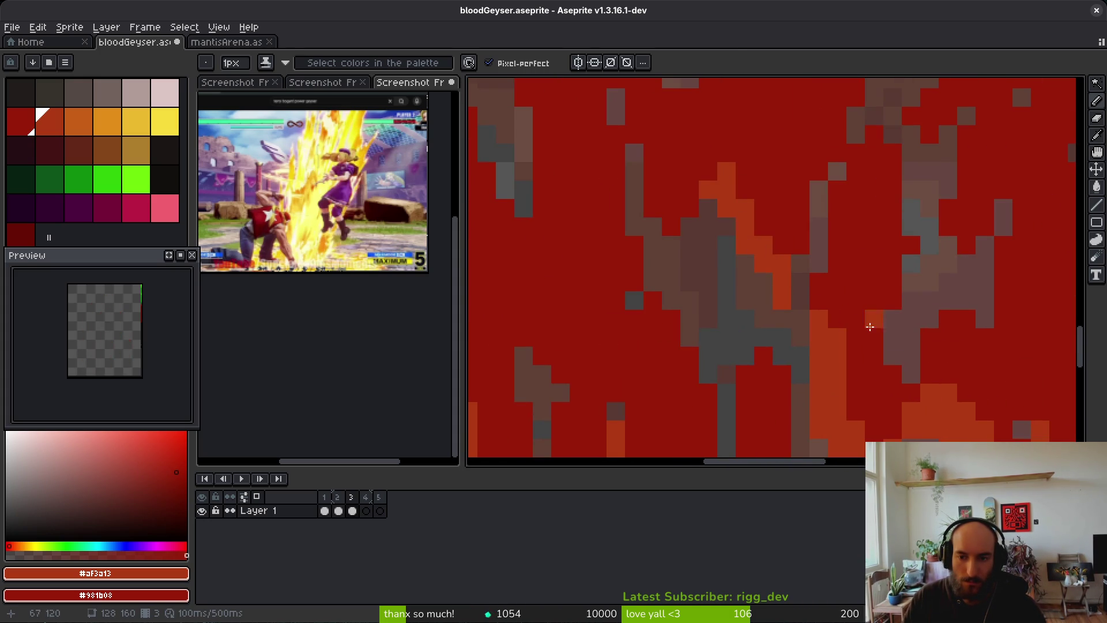
scroll(887, 328, "down", 1)
scroll(764, 205, "up", 1)
left_click_drag(744, 133, 764, 112)
scroll(758, 188, "down", 1)
scroll(759, 188, "up", 1)
left_click_drag(773, 159, 726, 205)
left_click_drag(672, 115, 597, 210)
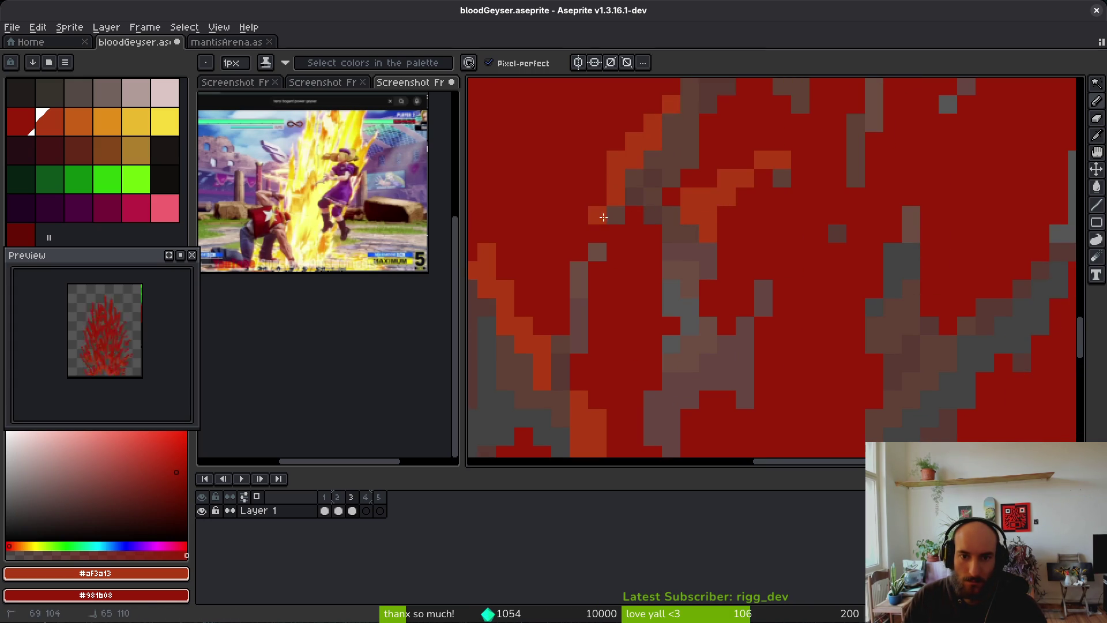
scroll(690, 327, "down", 2)
left_click_drag(799, 184, 781, 204)
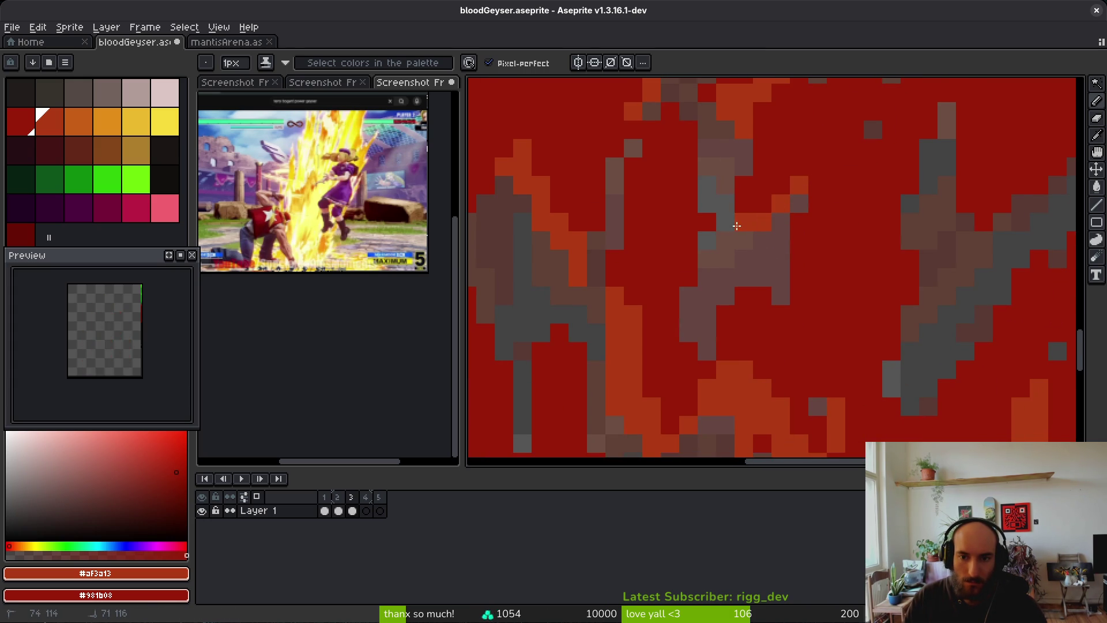
Add orange highlight pixels on the right-hand flame
scroll(853, 190, "right", 3)
mouse_move(853, 190)
left_mouse_down()
mouse_move(855, 237)
mouse_move(878, 250)
mouse_move(928, 211)
left_mouse_up()
left_click(949, 193)
left_click(900, 279)
scroll(899, 278, "down", 3)
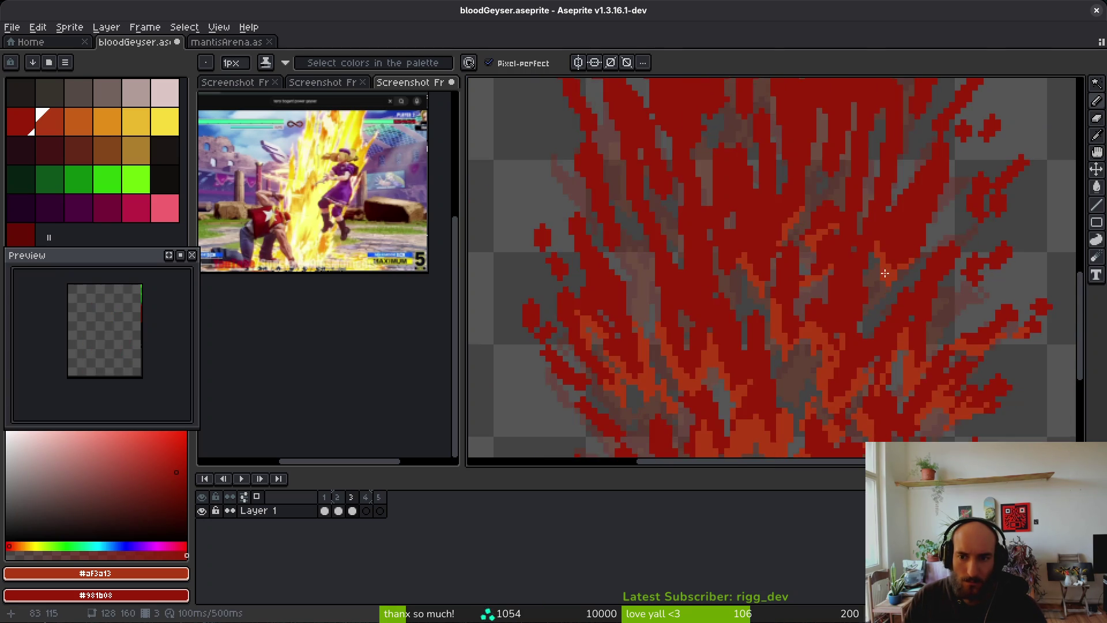
Paint orange pixels at the right-hand flame tips and fill a highlight block
scroll(889, 283, "up", 2)
scroll(877, 289, "down", 2)
scroll(870, 290, "up", 1)
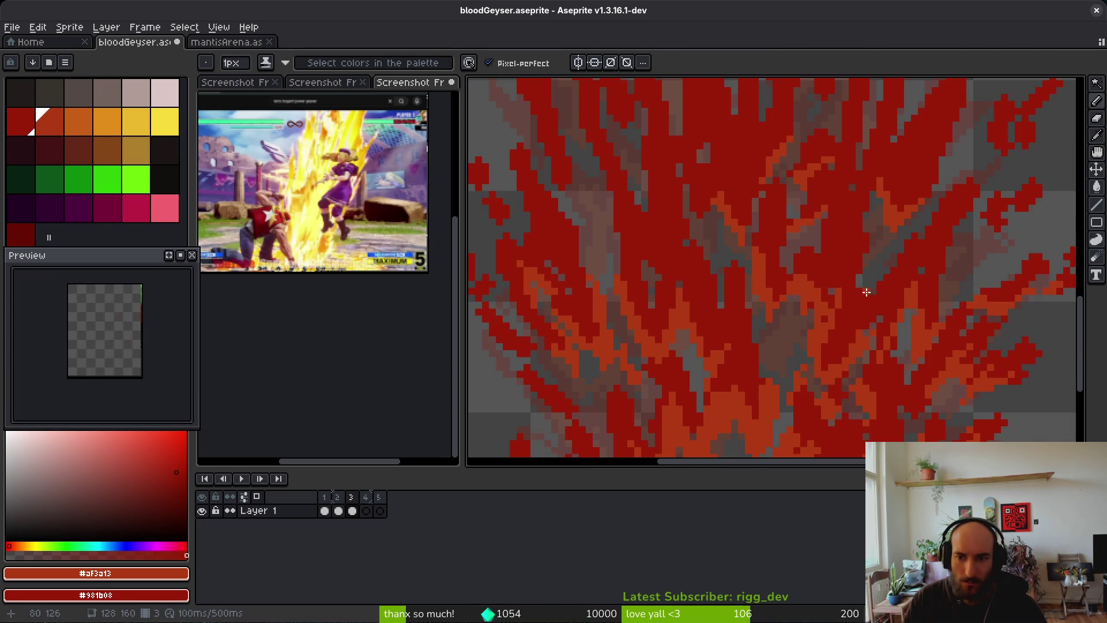
scroll(851, 240, "up", 3)
left_click(748, 273)
left_click(741, 210)
mouse_move(712, 238)
left_mouse_down()
mouse_move(740, 293)
mouse_move(687, 330)
left_mouse_up()
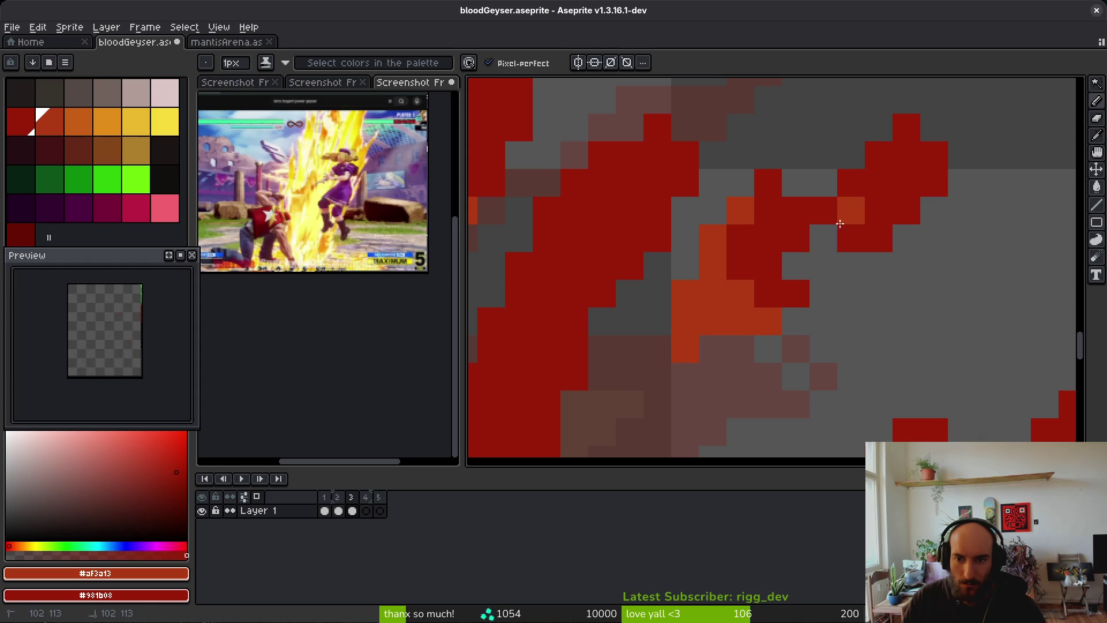
Paint orange over the dark-red lower flames and touch up the base
scroll(903, 334, "down", 3)
scroll(902, 334, "up", 3)
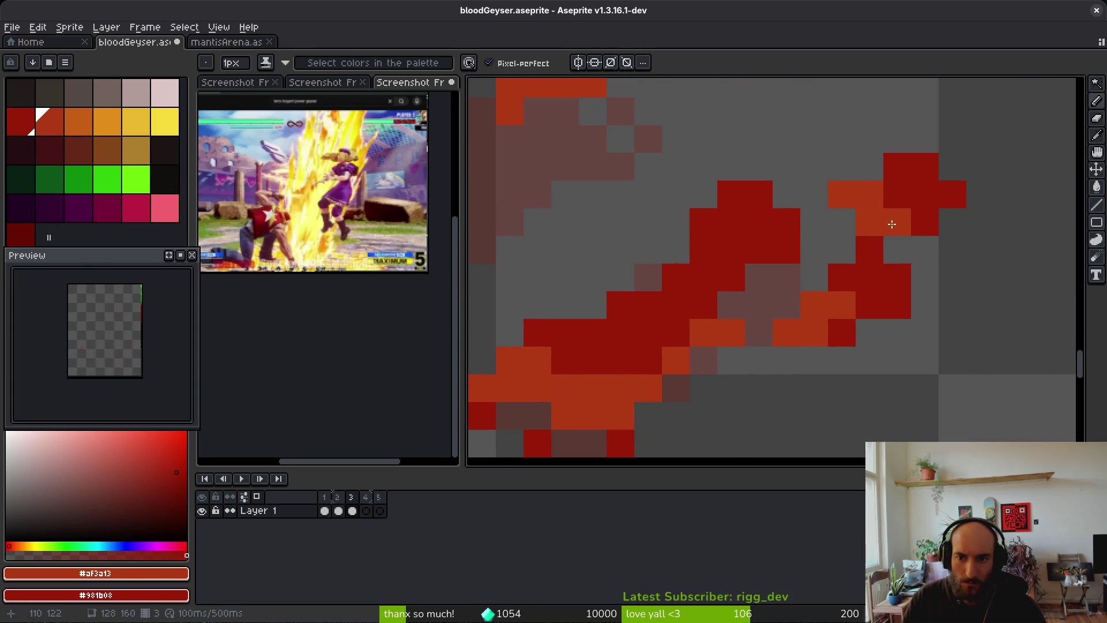
scroll(860, 248, "down", 3)
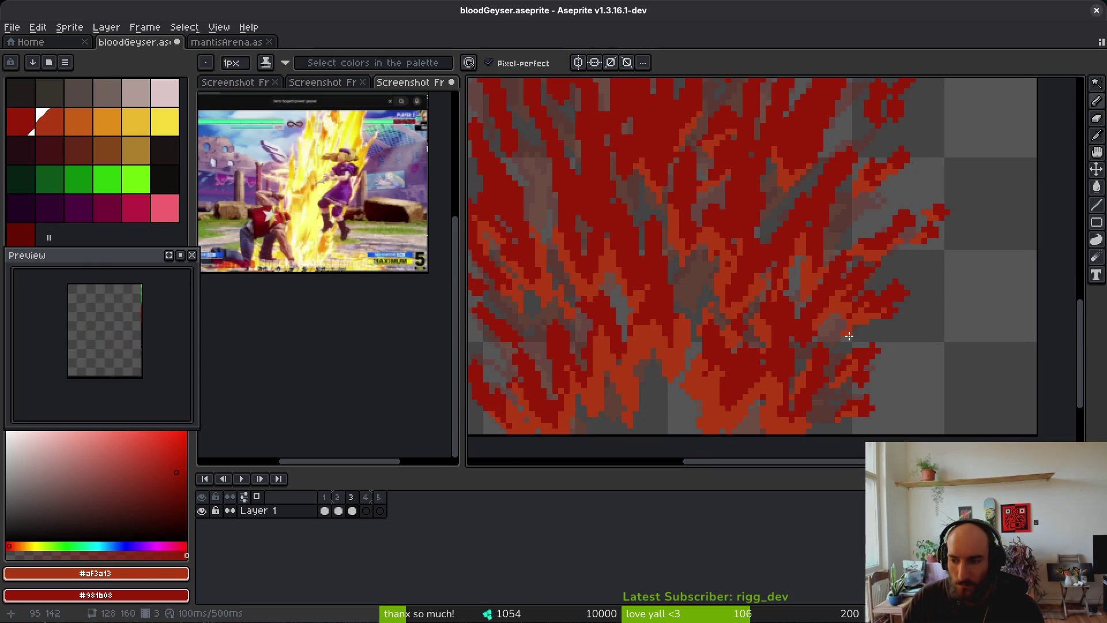
scroll(688, 308, "down", 1)
scroll(690, 363, "up", 2)
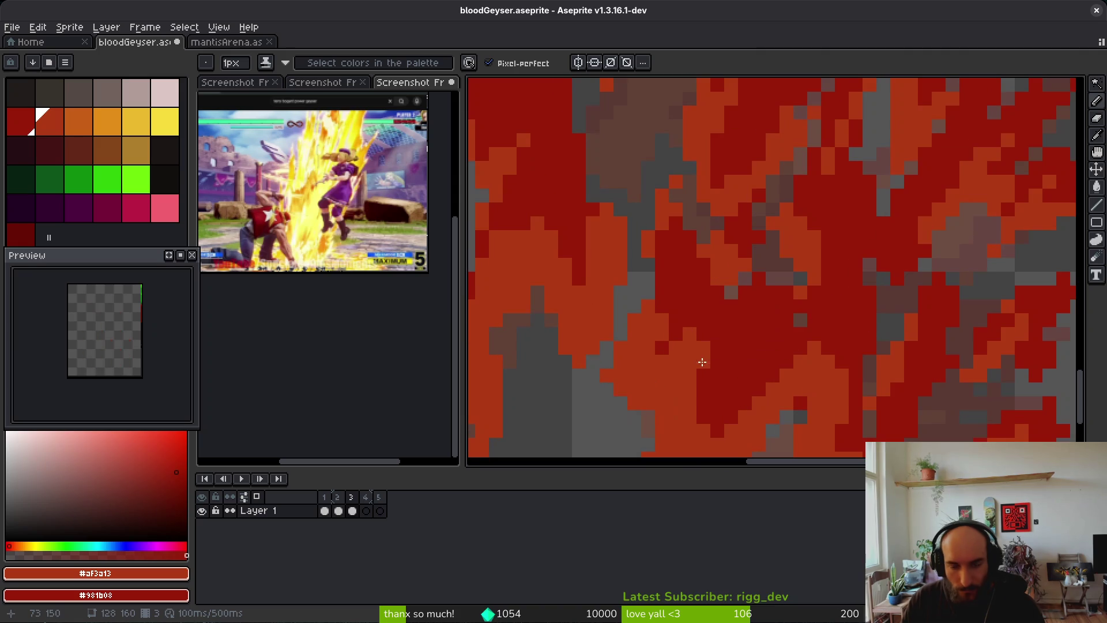
mouse_move(790, 372)
left_mouse_down()
mouse_move(772, 354)
mouse_move(769, 396)
mouse_move(772, 364)
mouse_move(741, 396)
mouse_move(745, 415)
mouse_move(788, 359)
left_mouse_up()
mouse_move(727, 423)
left_mouse_down()
mouse_move(744, 404)
mouse_move(724, 421)
left_mouse_up()
scroll(834, 344, "down", 5)
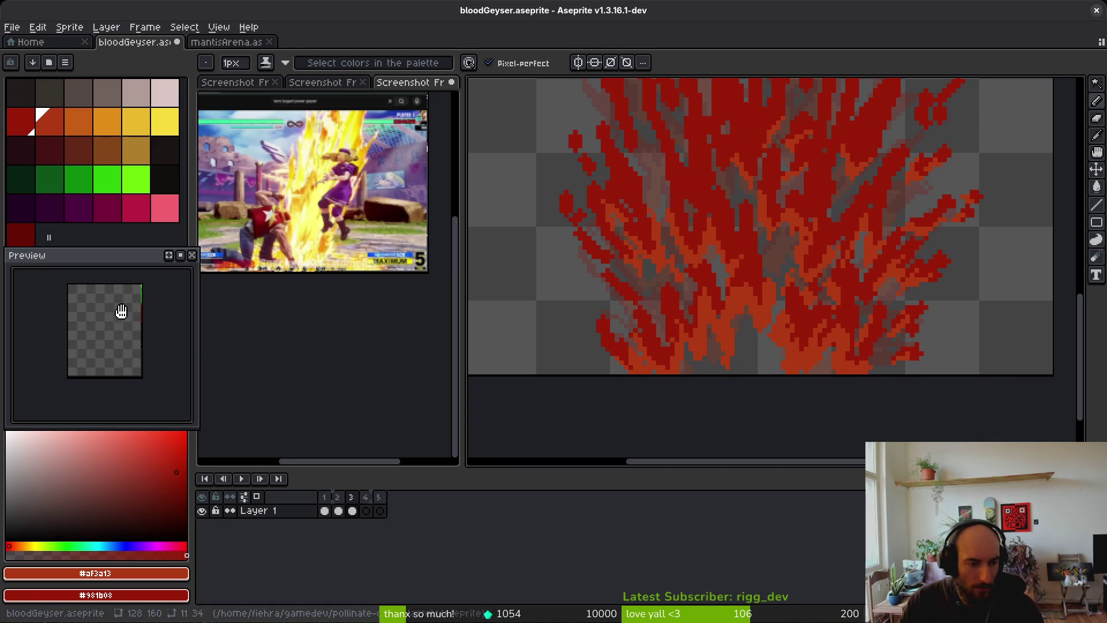
Zoom out over the whole blood geyser sprite to review its frames, then return to the Pencil
scroll(147, 310, "up", 1)
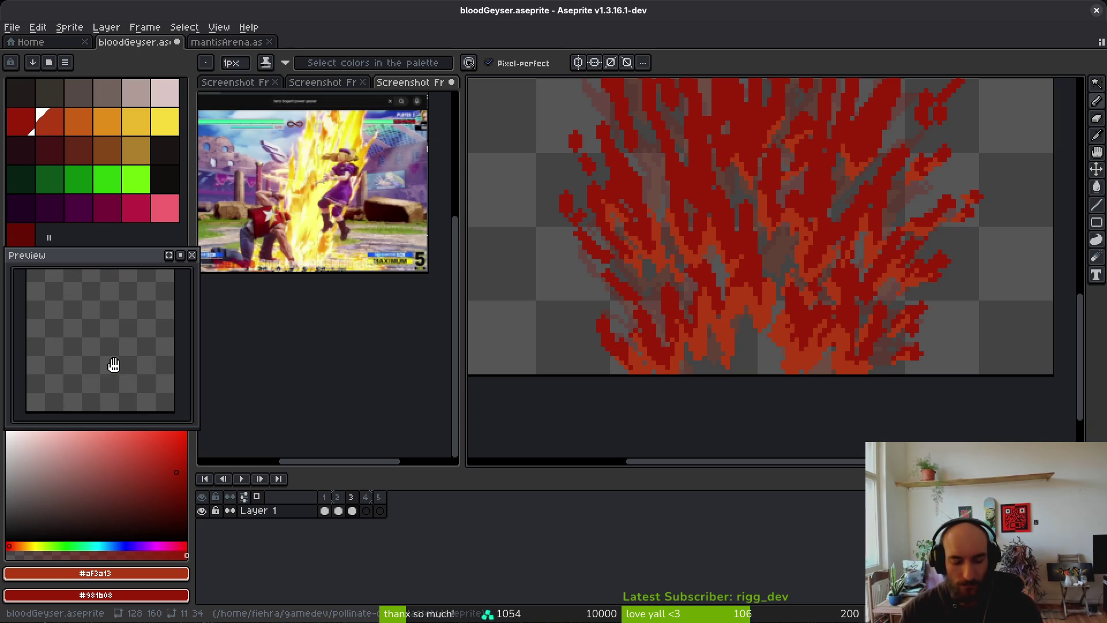
scroll(863, 265, "down", 3)
key("i")
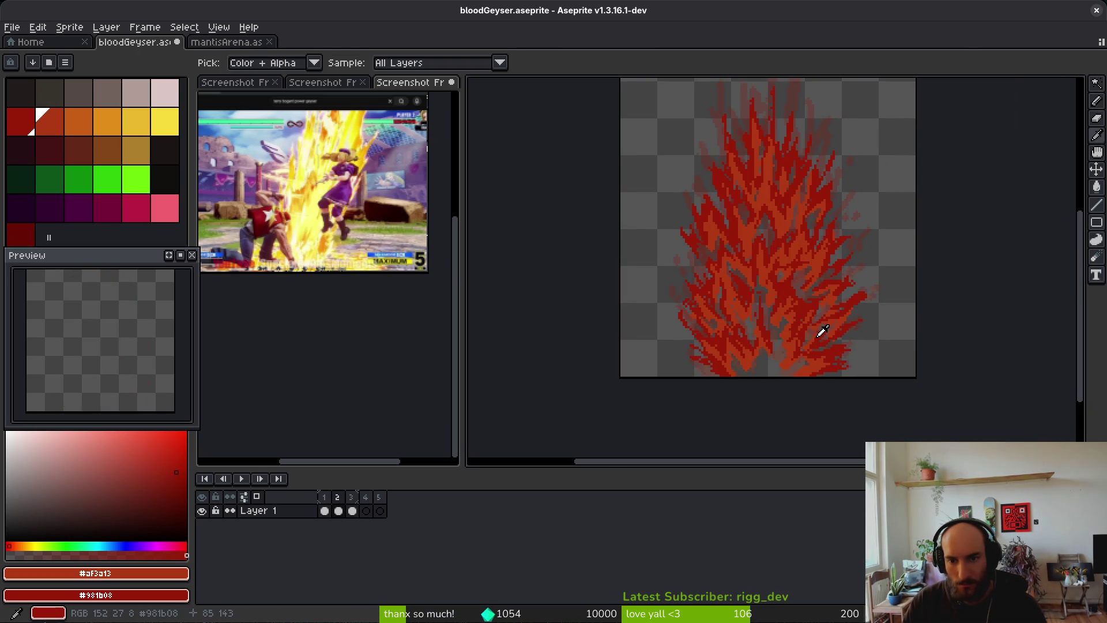
key("b")
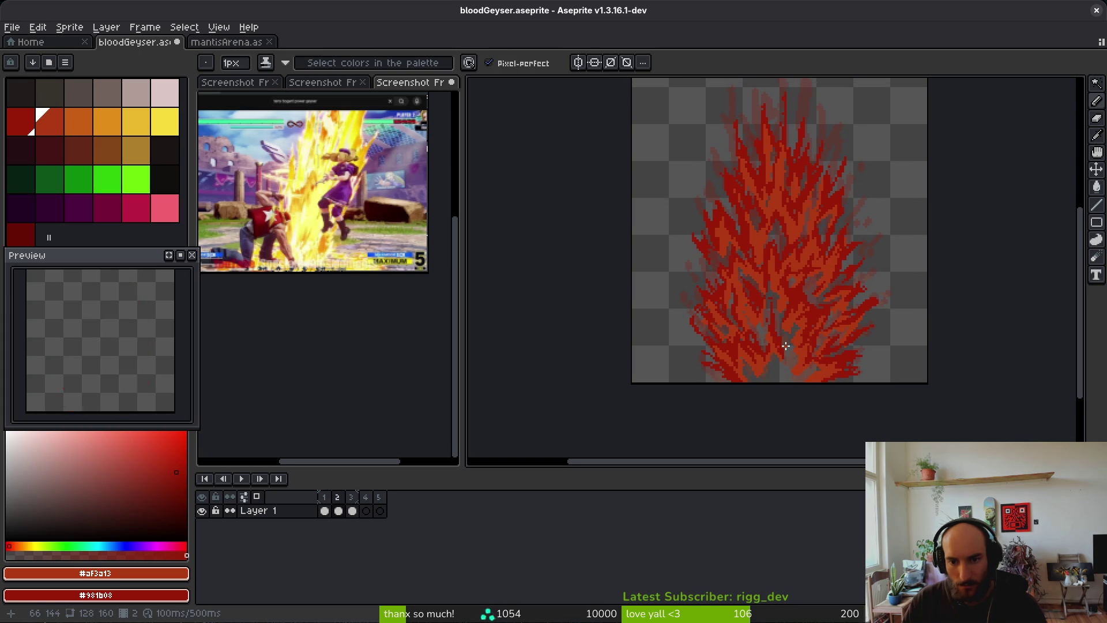
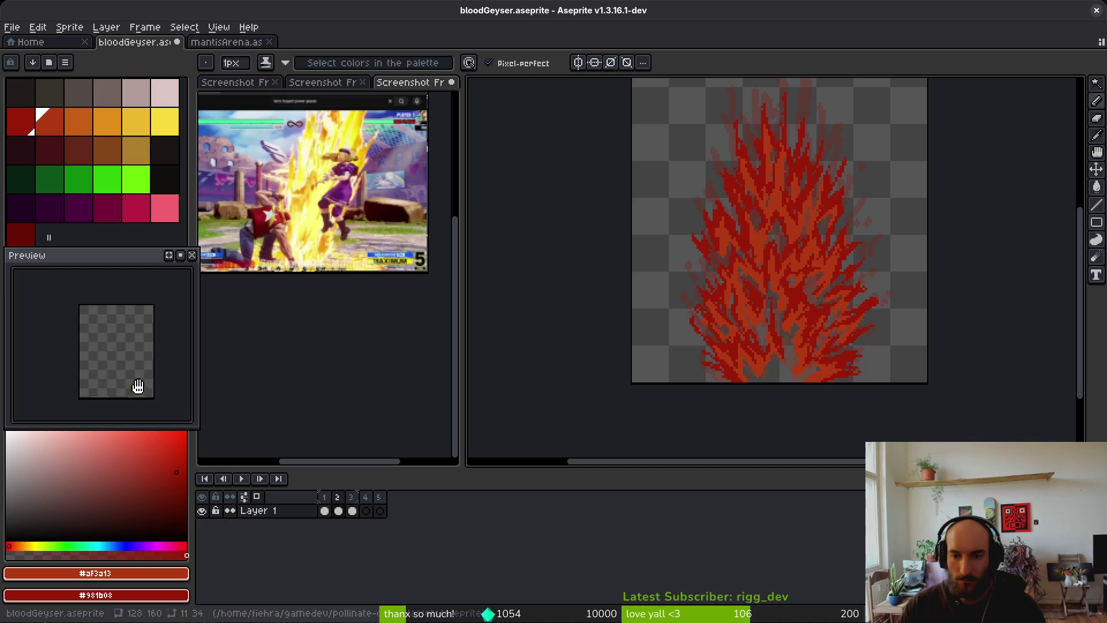
Insert a new empty frame and move it to the start as frame 1
left_click_drag(798, 339, 755, 362)
key("alt")
key("alt+b")
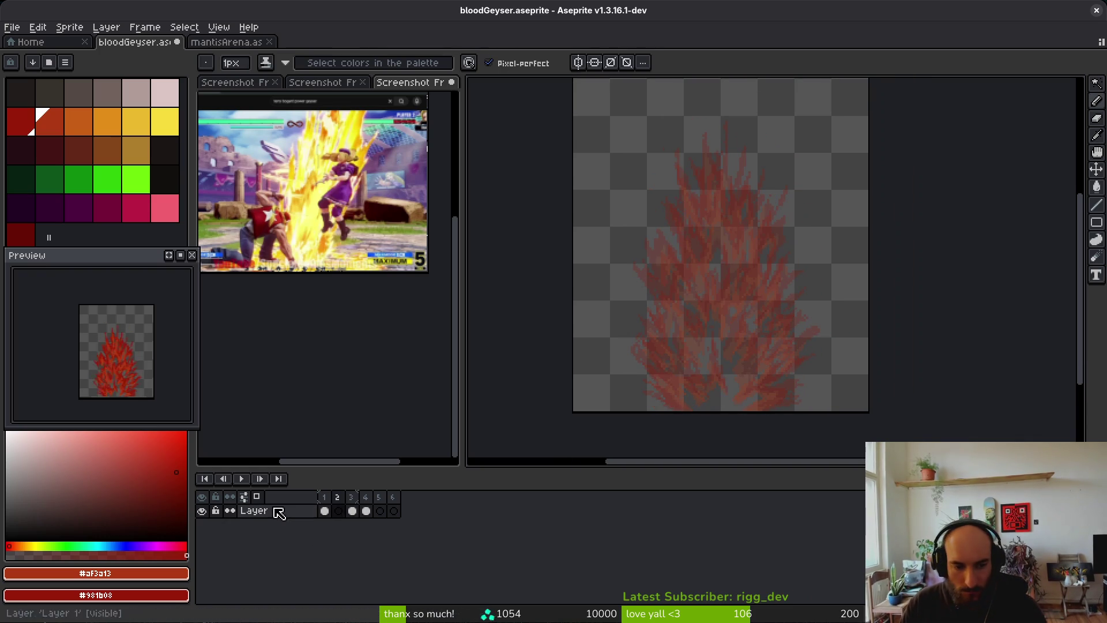
left_click_drag(340, 511, 324, 503)
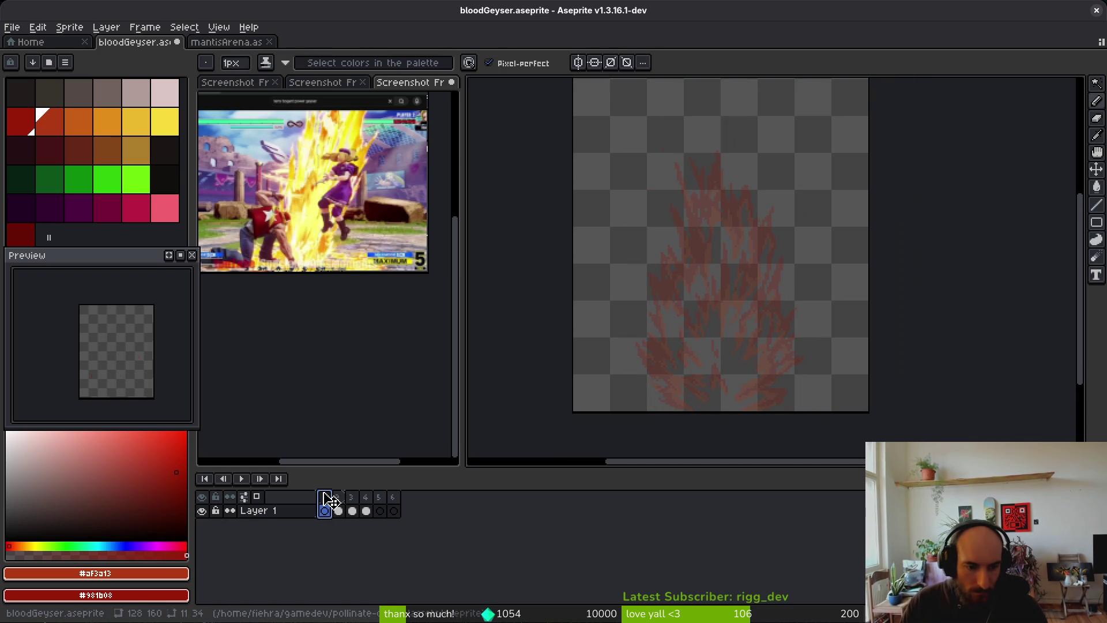
scroll(708, 379, "down", 2)
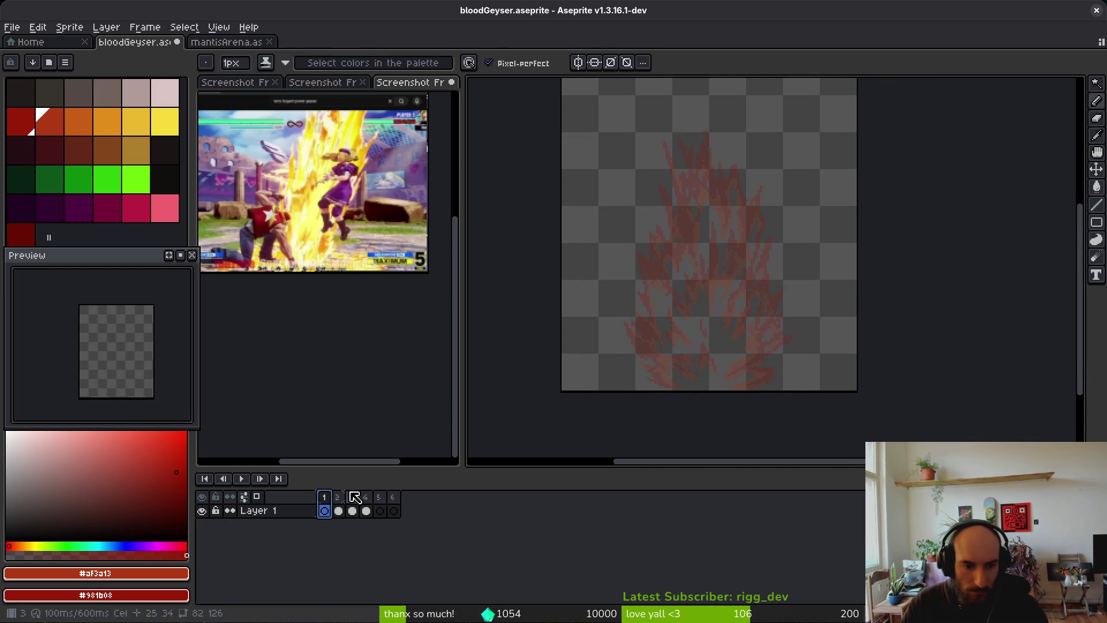
scroll(745, 291, "down", 2)
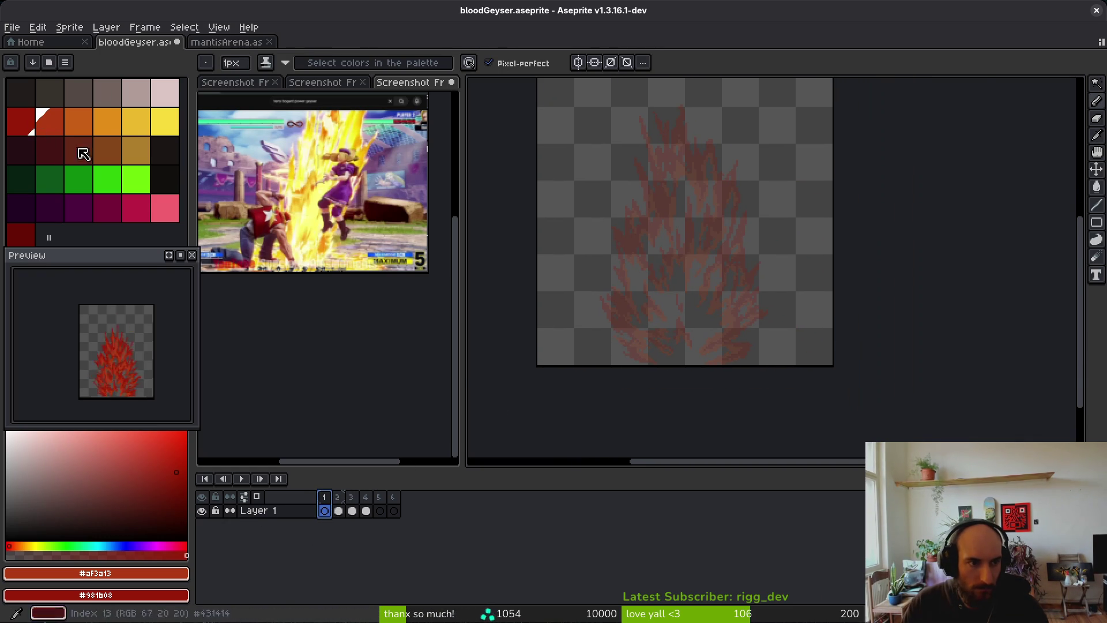
scroll(663, 346, "up", 1)
scroll(644, 366, "up", 1)
scroll(668, 383, "up", 1)
Pencil a low red arc across the bottom and bucket-fill it red
left_click_drag(574, 385, 679, 379)
left_click_drag(568, 387, 886, 390)
key("g")
left_click(695, 387)
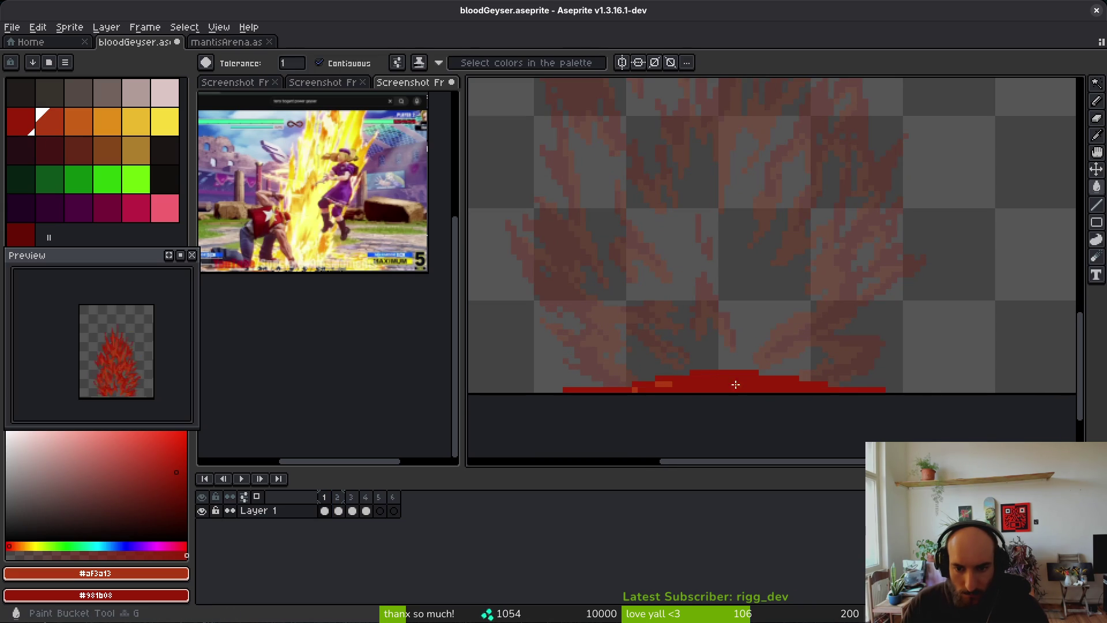
Add orange highlight pixels along the mound's top and edges, then append empty frames
key("b")
scroll(634, 391, "up", 2)
left_click_drag(651, 369, 859, 353)
left_click_drag(747, 366, 733, 366)
left_click_drag(596, 380, 623, 380)
left_click_drag(526, 398, 540, 397)
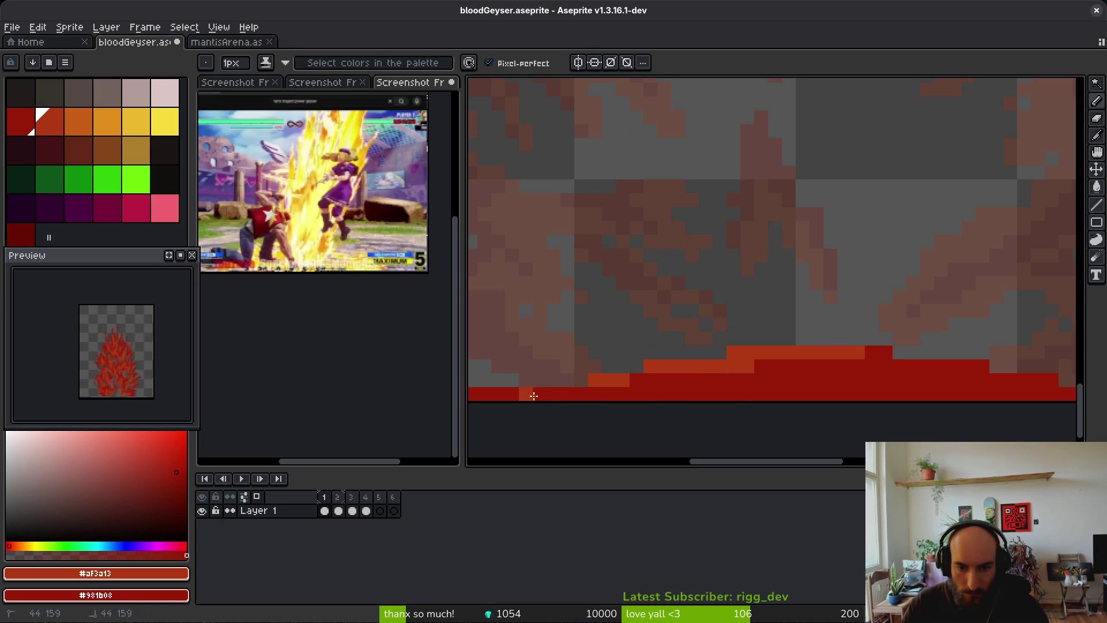
left_click(941, 367)
left_click(969, 367)
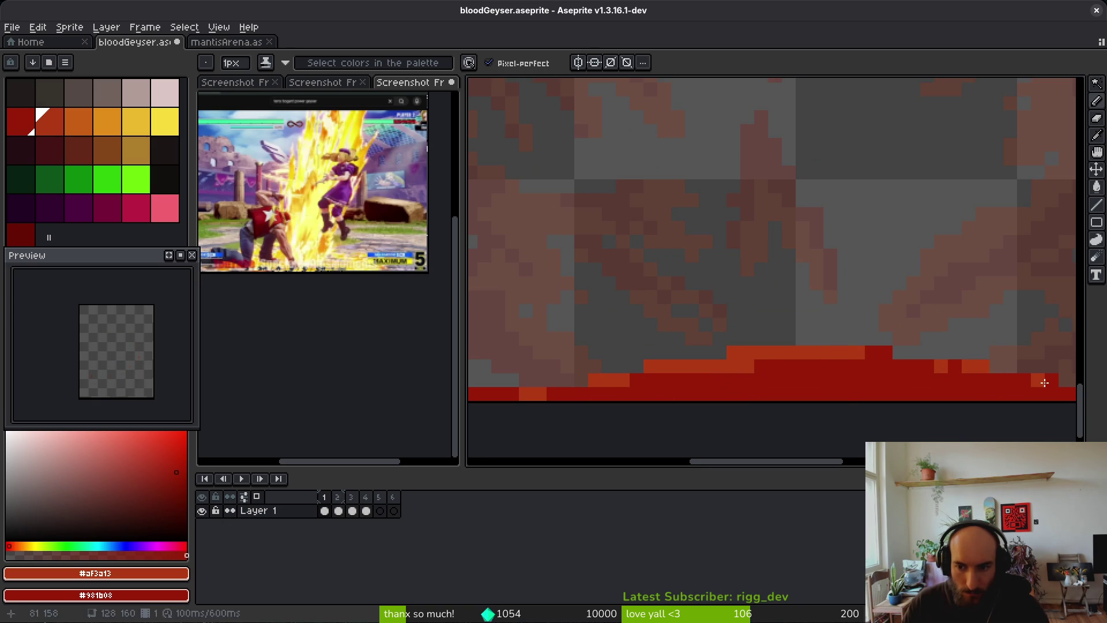
scroll(975, 392, "down", 5)
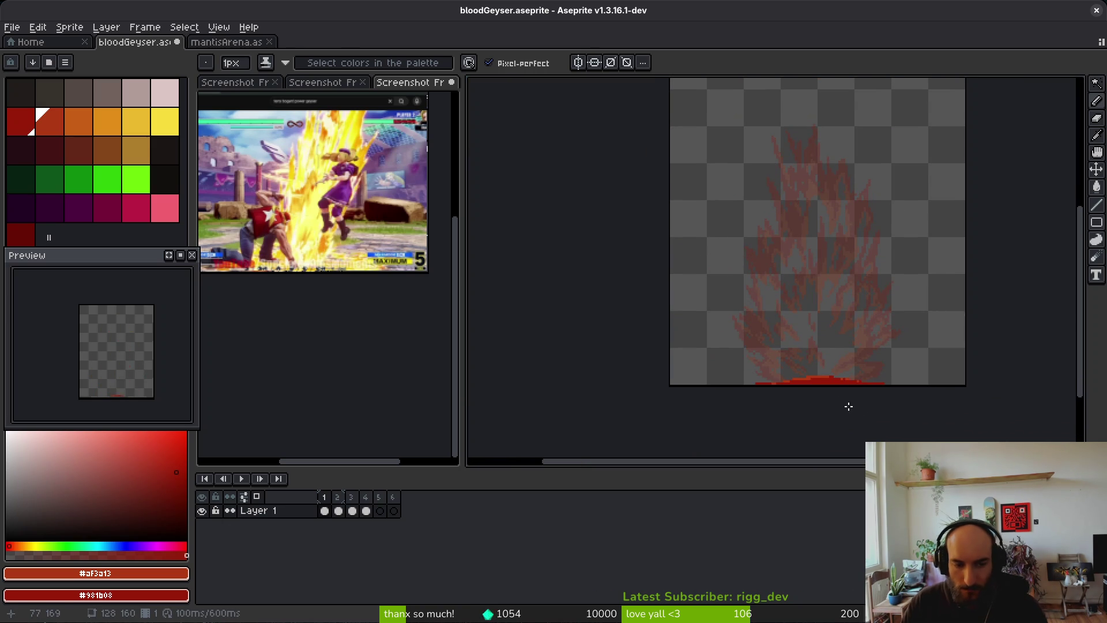
key("alt+b")
key("alt+b")
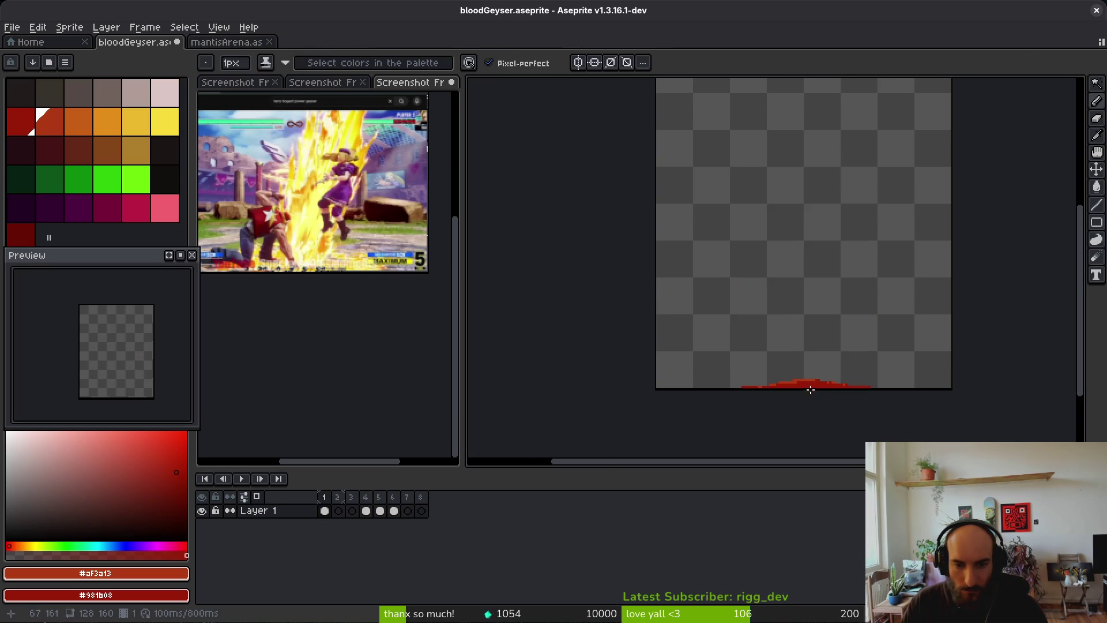
On frame 2, outline a taller dome and bucket-fill it red
scroll(811, 393, "up", 1)
scroll(750, 389, "up", 1)
key("Right")
mouse_move(623, 393)
left_mouse_down()
mouse_move(860, 346)
mouse_move(942, 376)
left_mouse_up()
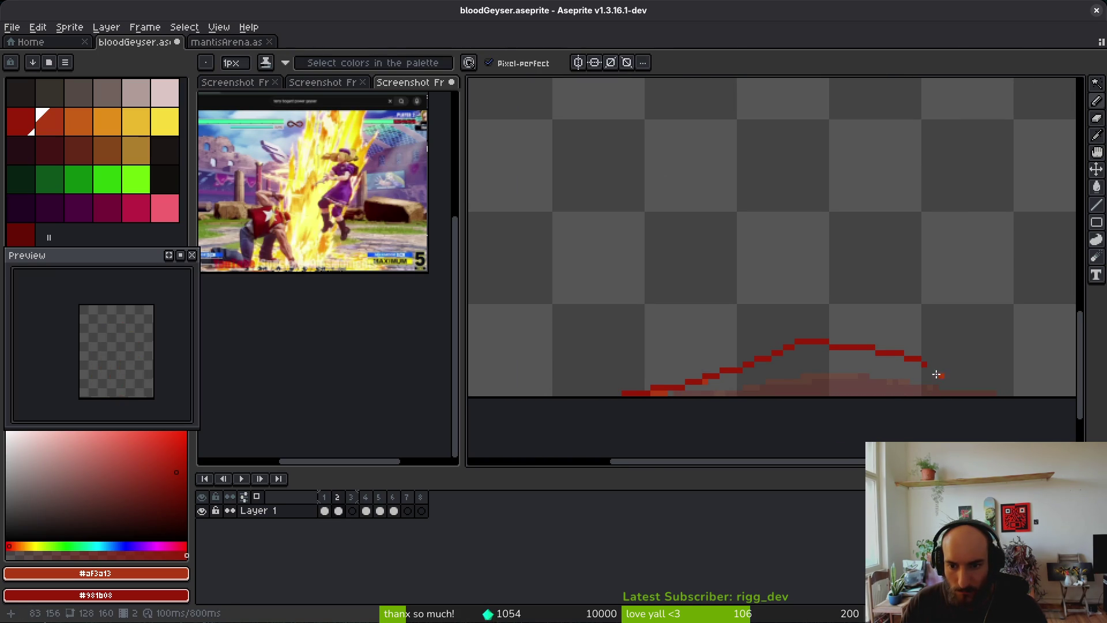
left_click_drag(715, 331, 764, 333)
left_click_drag(839, 356, 1009, 383)
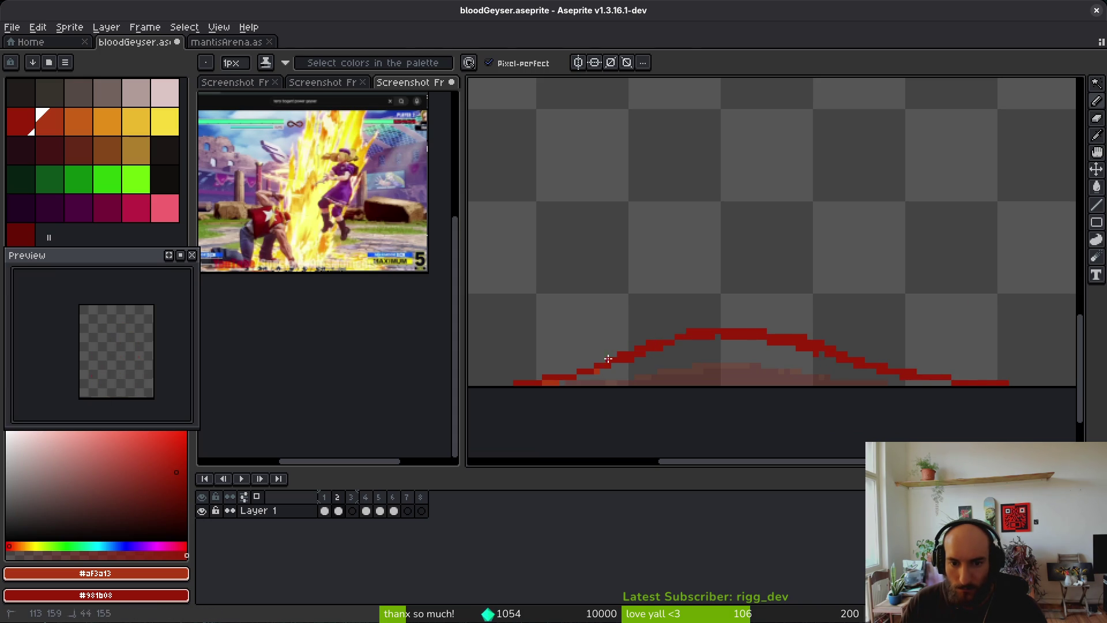
key("g")
left_click(767, 366)
scroll(770, 372, "down", 2)
scroll(757, 375, "up", 2)
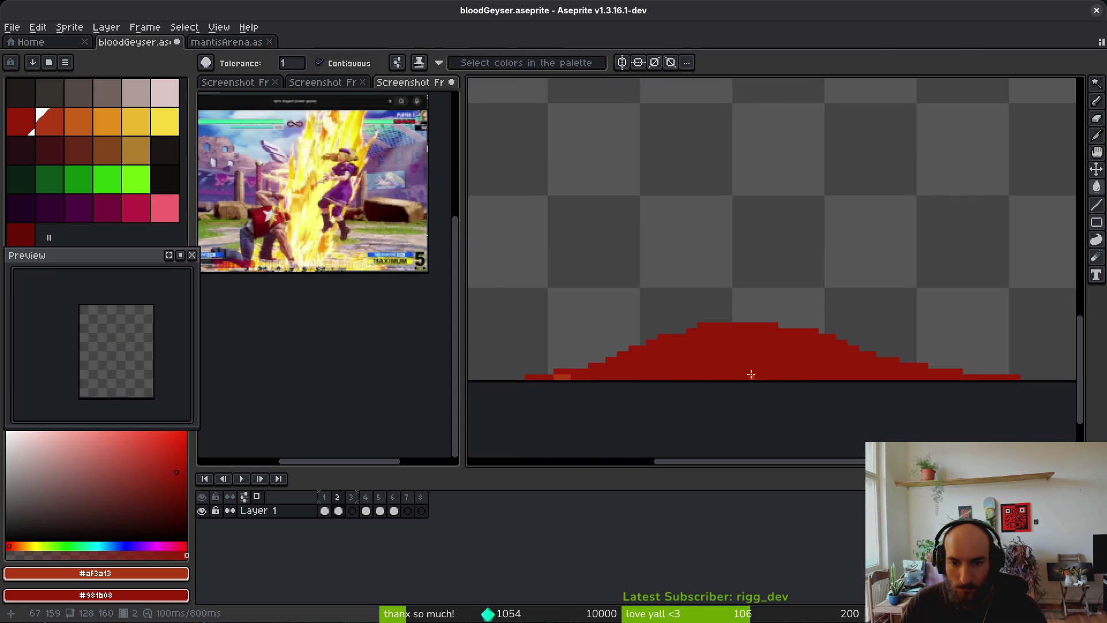
Pencil orange highlights along the dome's top rows and lighter pixels on its left slope
key("b")
scroll(588, 367, "up", 2)
mouse_move(576, 364)
left_mouse_down()
mouse_move(827, 307)
mouse_move(705, 320)
left_mouse_up()
mouse_move(861, 319)
left_mouse_down()
mouse_move(814, 316)
mouse_move(870, 315)
left_mouse_up()
mouse_move(952, 312)
left_mouse_down()
mouse_move(919, 312)
mouse_move(937, 312)
left_mouse_up()
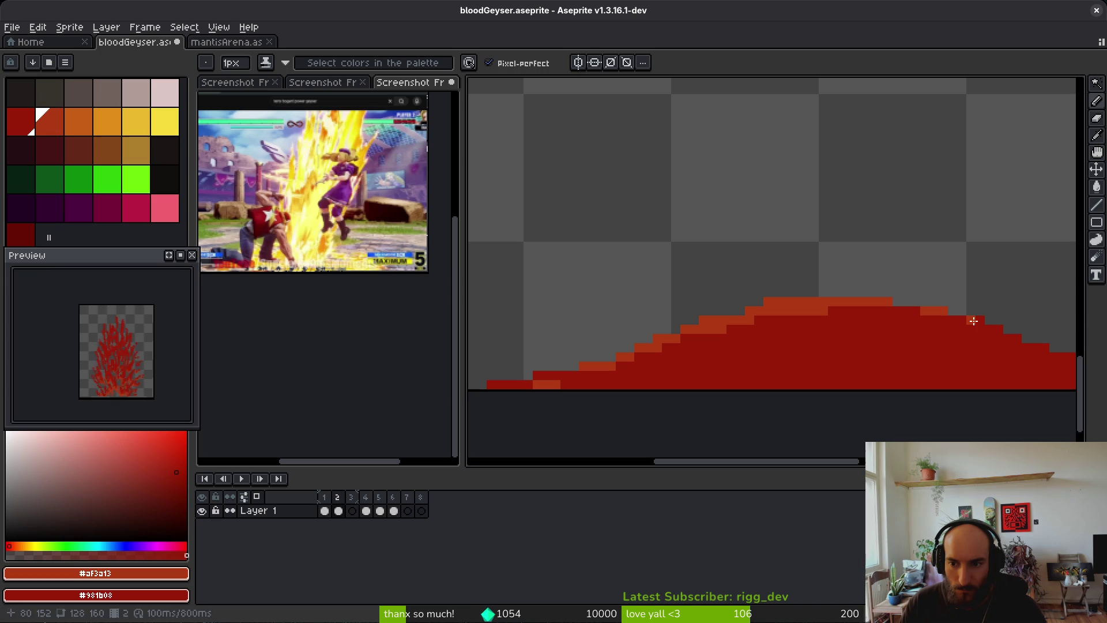
left_click_drag(877, 311, 774, 328)
left_click_drag(665, 353, 800, 349)
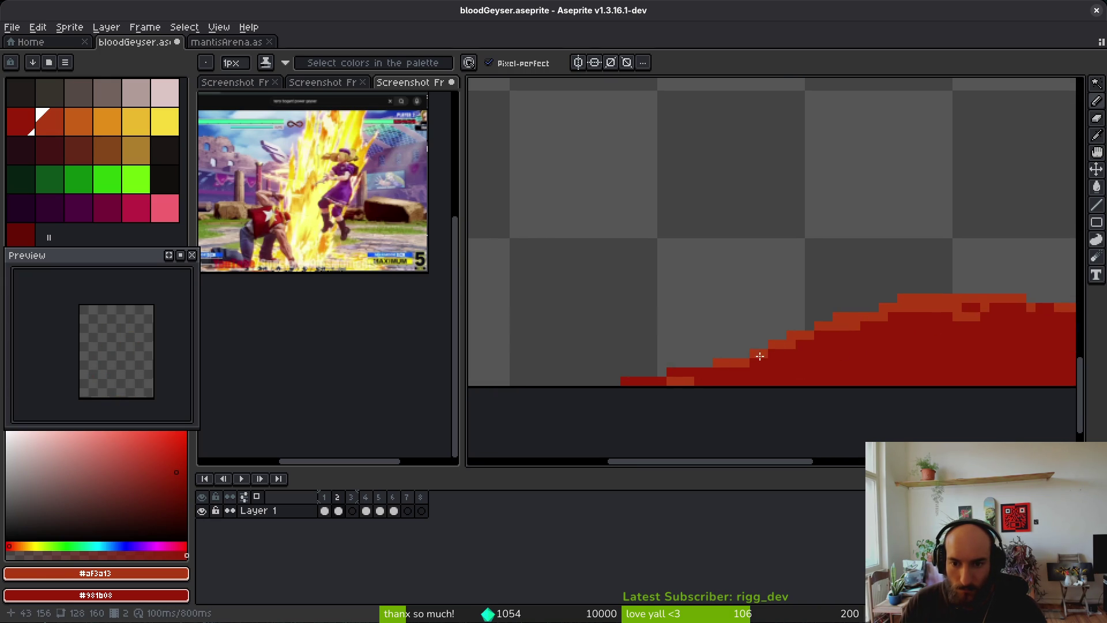
left_click_drag(680, 373, 667, 378)
left_click(690, 372)
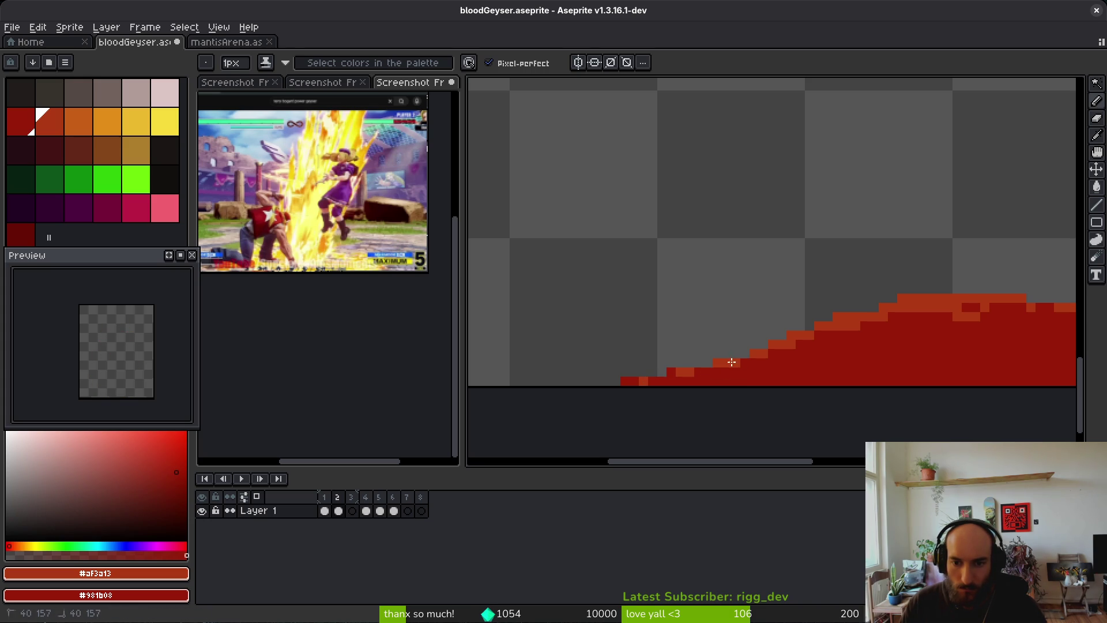
Pan and zoom around the canvas to inspect the frame-2 dome
scroll(830, 372, "down", 3)
scroll(836, 372, "right", 3)
scroll(790, 356, "up", 3)
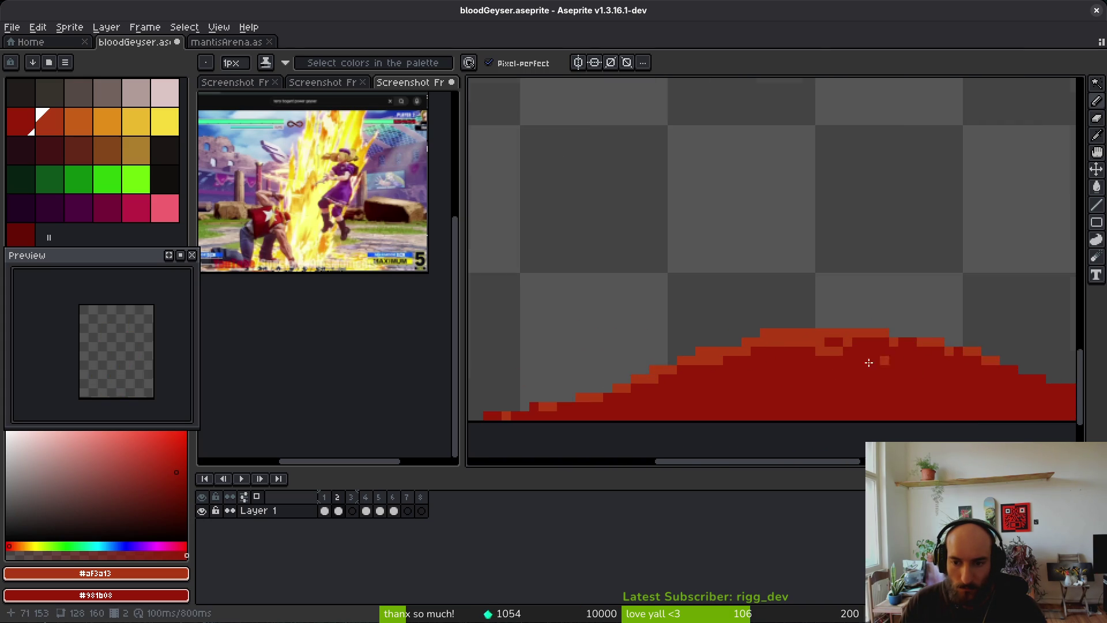
scroll(915, 367, "right", 5)
scroll(854, 342, "down", 1)
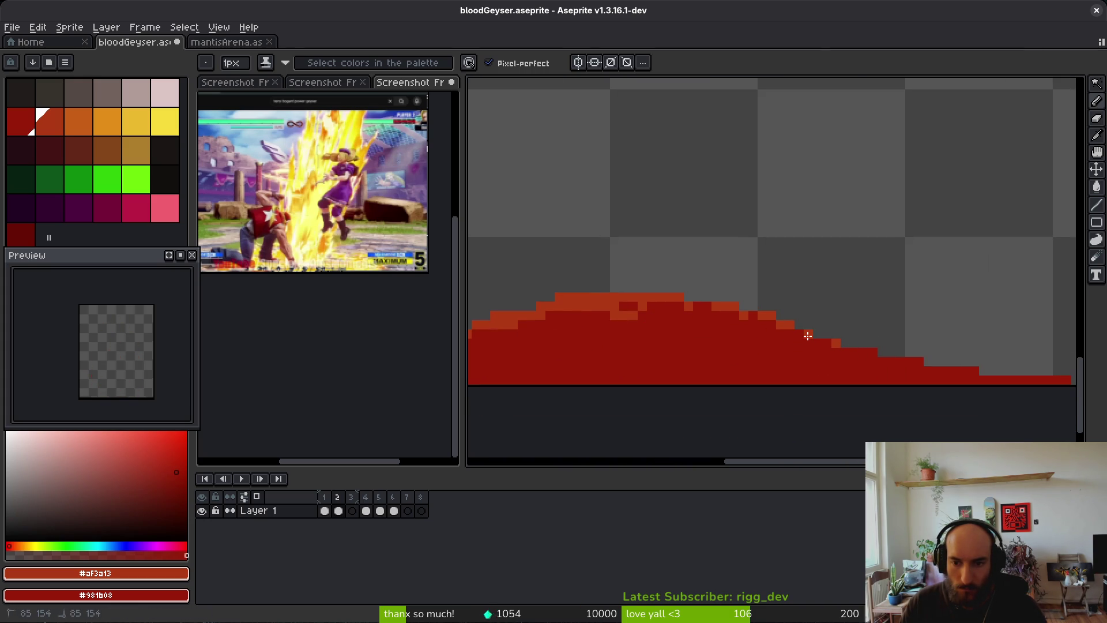
scroll(882, 364, "down", 1)
scroll(882, 364, "down", 1)
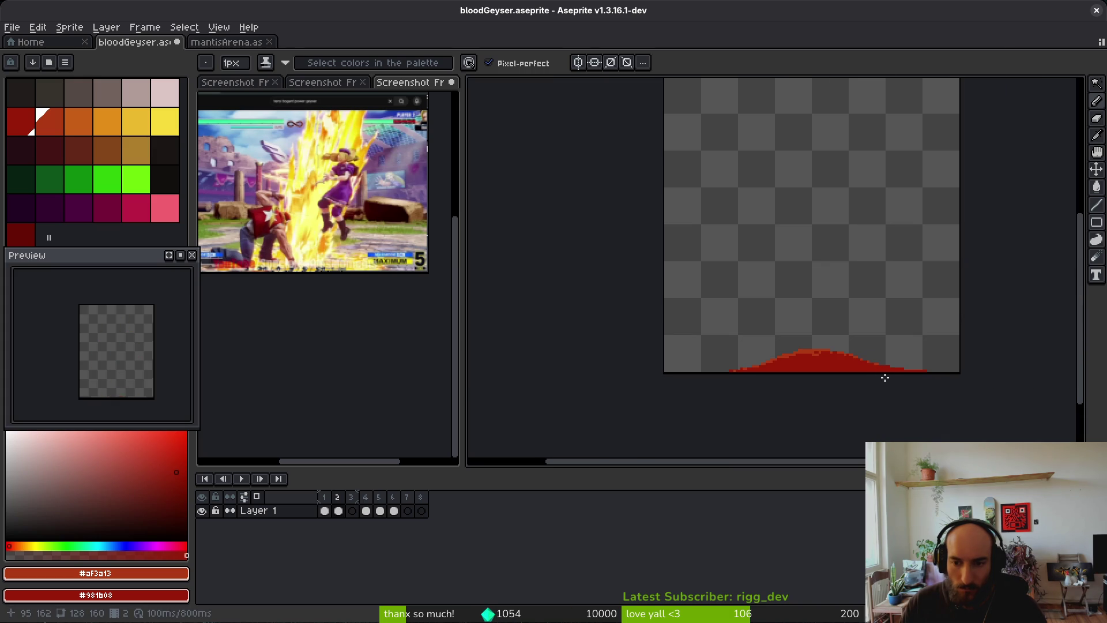
scroll(882, 378, "down", 1)
key("i")
key("b")
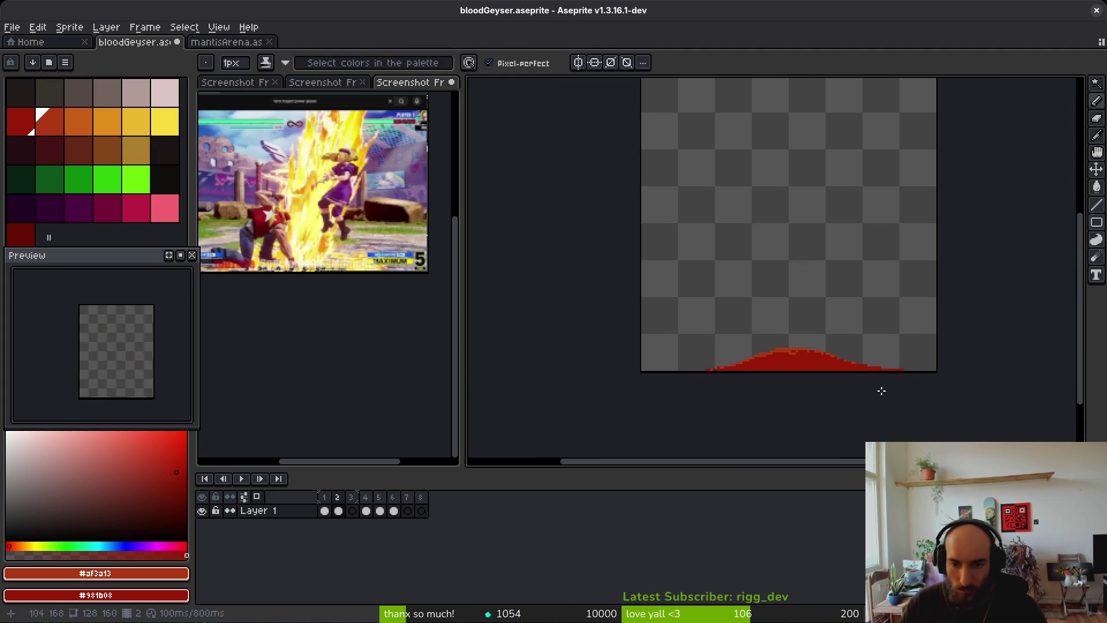
scroll(880, 383, "up", 2)
scroll(902, 342, "left", 1)
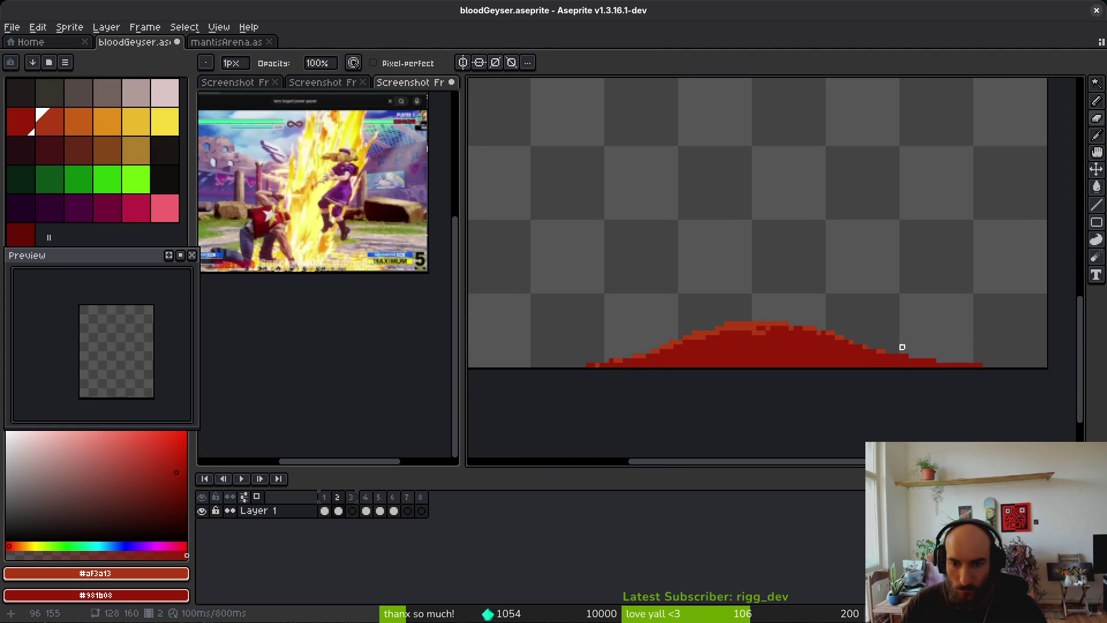
Select the mound with a rectangle and shift it a few pixels left
scroll(879, 337, "down", 2)
key("m")
left_click_drag(661, 265, 955, 387)
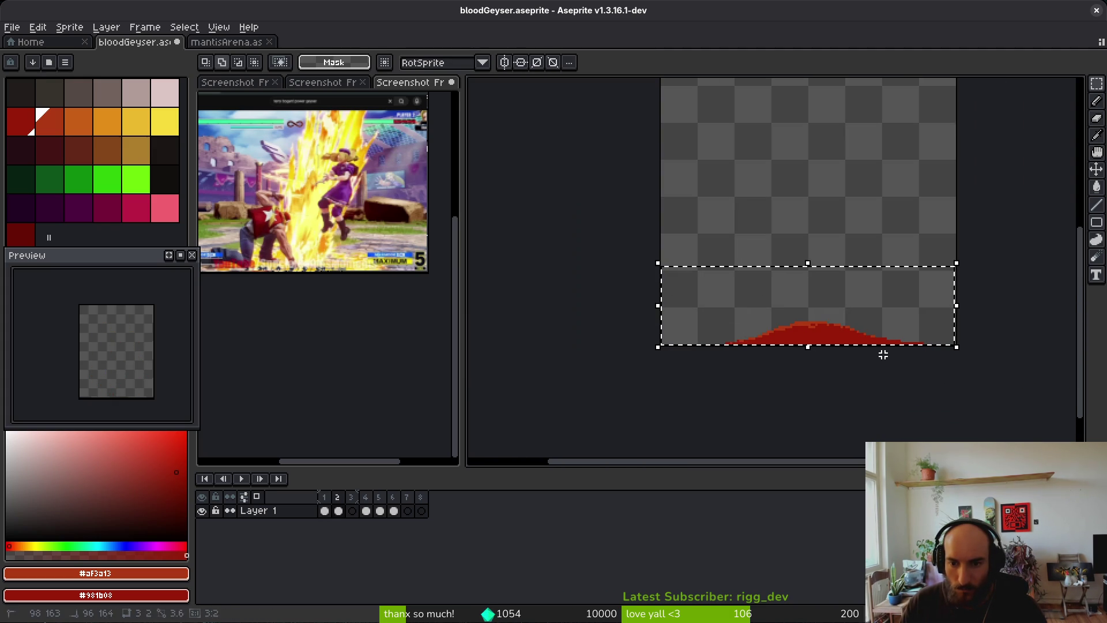
left_click_drag(871, 350, 862, 350)
key("Return")
Erase the stray red bit at the mound's right end
scroll(871, 341, "up", 2)
key("b")
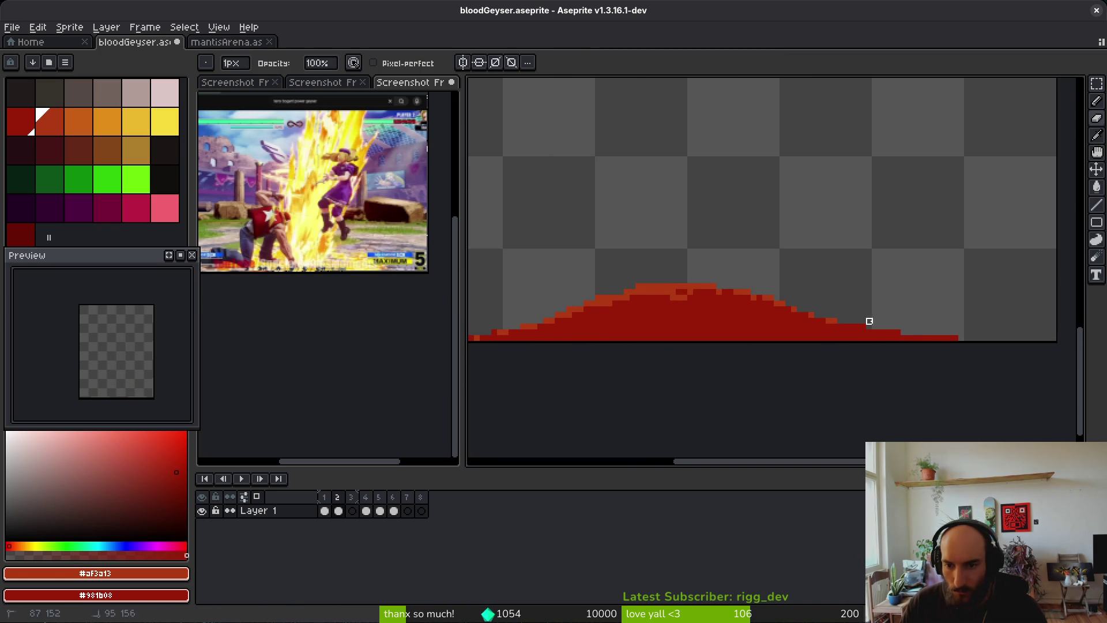
left_click_drag(936, 339, 962, 344)
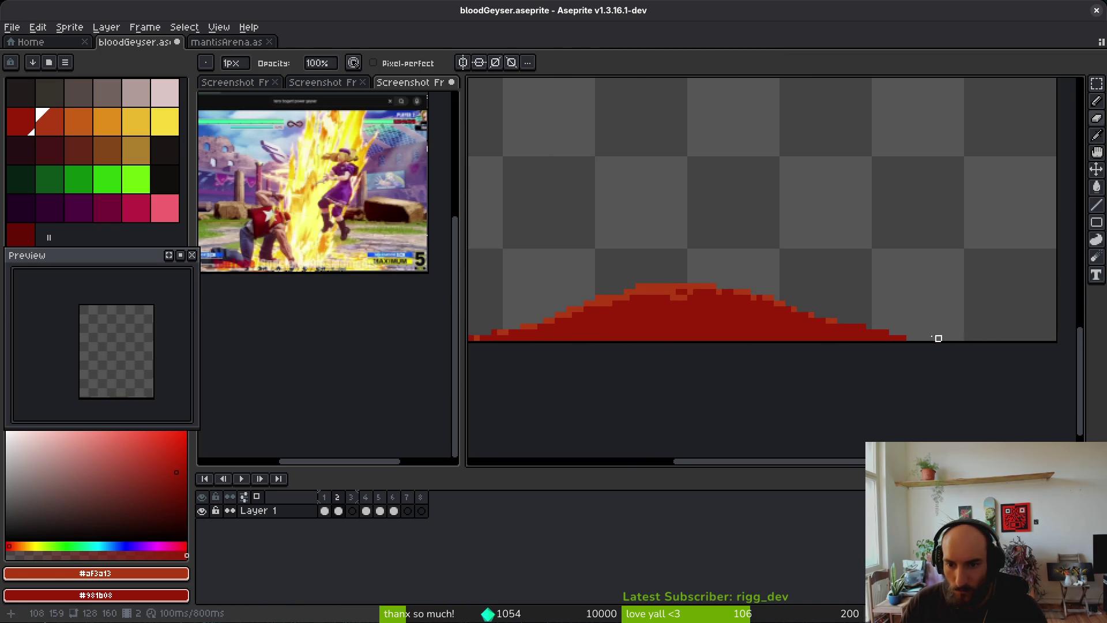
key("b")
Save the blood geyser sprite file
scroll(871, 360, "down", 3)
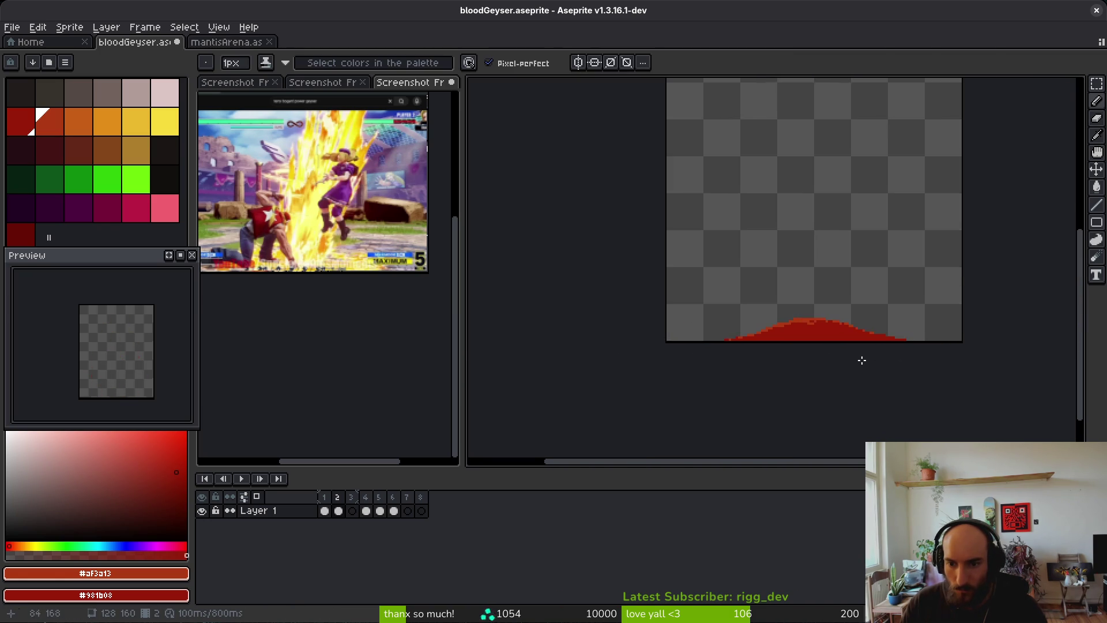
scroll(731, 344, "up", 3)
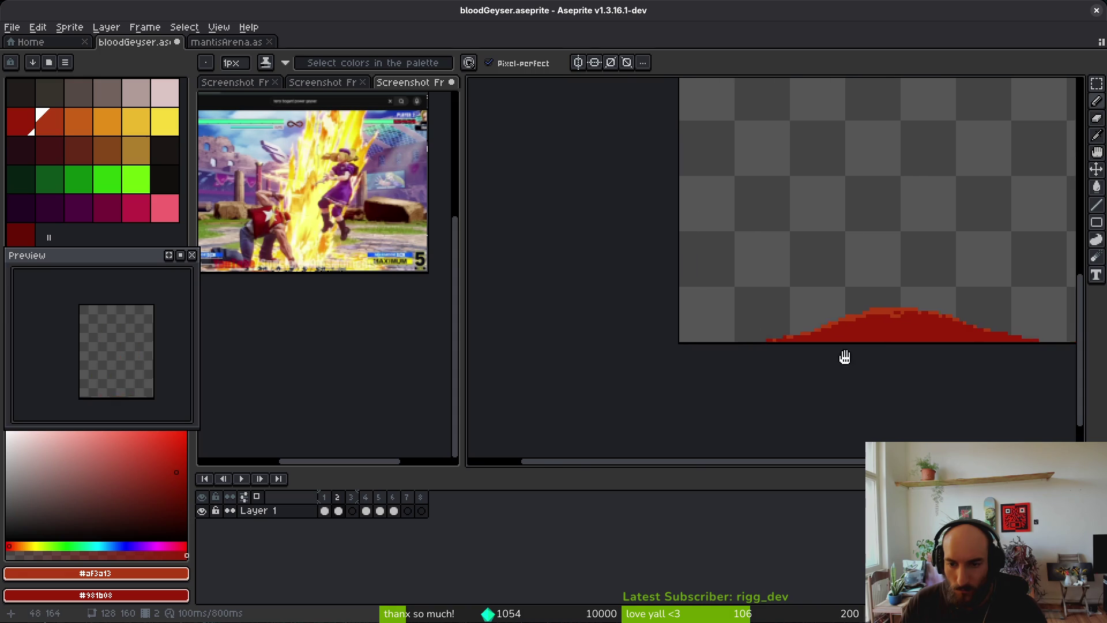
scroll(853, 356, "down", 1)
scroll(823, 351, "down", 1)
scroll(830, 329, "up", 3)
key("ctrl+s")
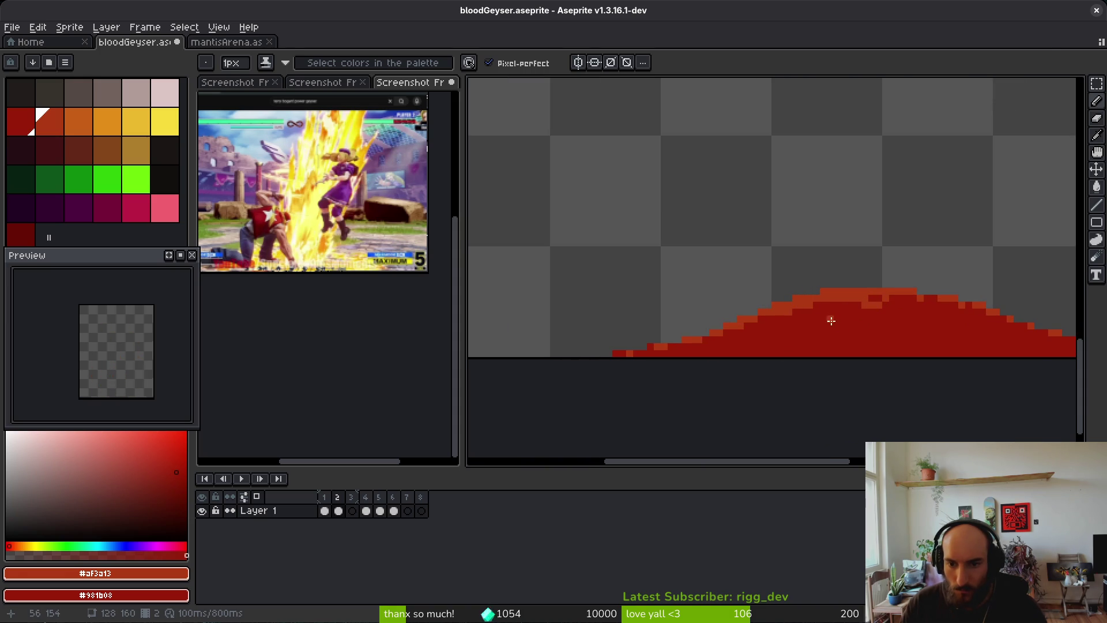
scroll(828, 318, "down", 1)
scroll(838, 309, "up", 2)
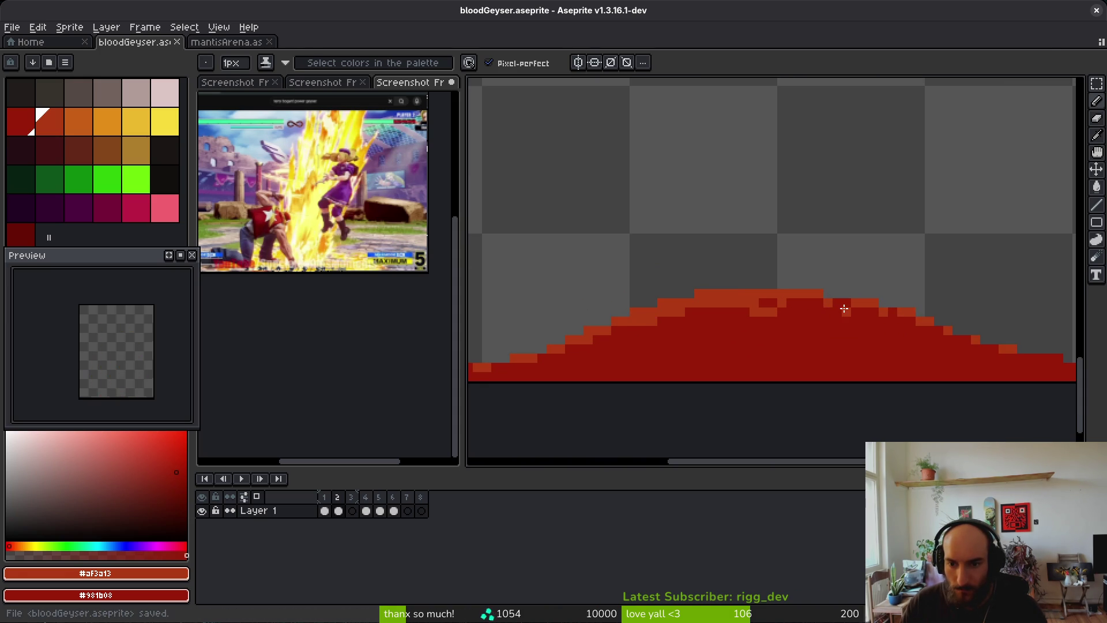
scroll(865, 335, "down", 3)
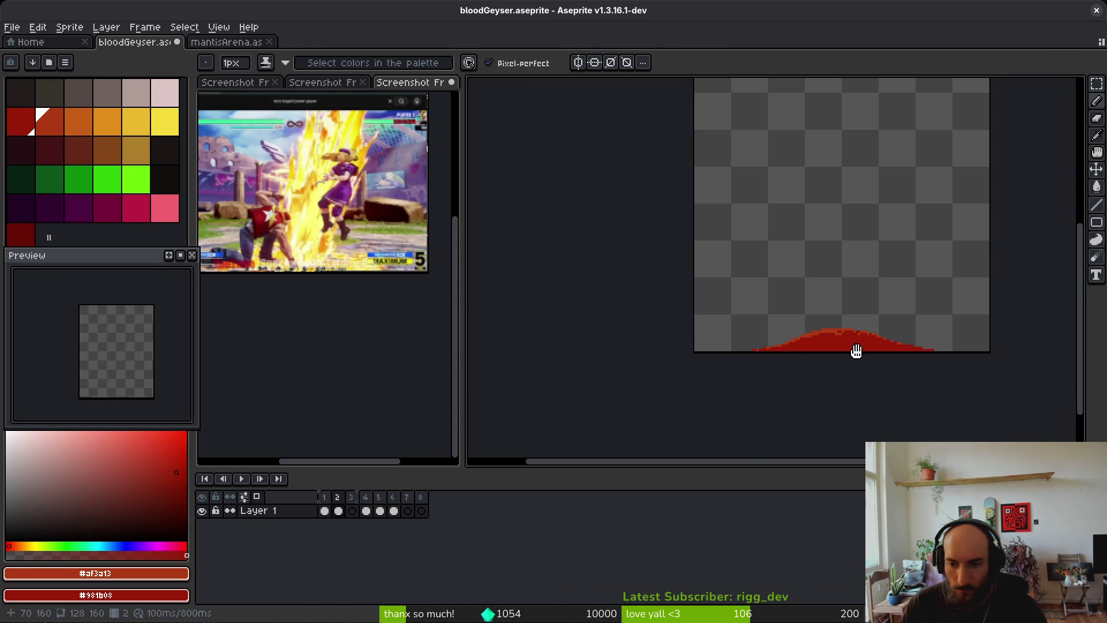
key("ctrl+s")
Zoom the canvas and move to the blank frame 3
scroll(843, 341, "up", 3)
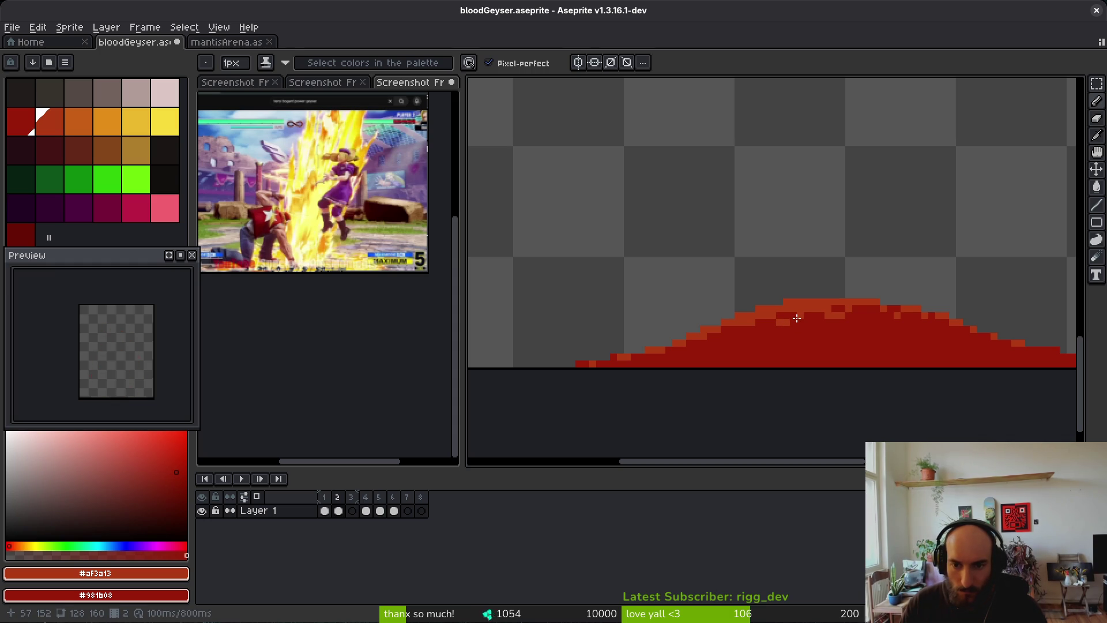
scroll(791, 317, "down", 2)
scroll(825, 341, "up", 2)
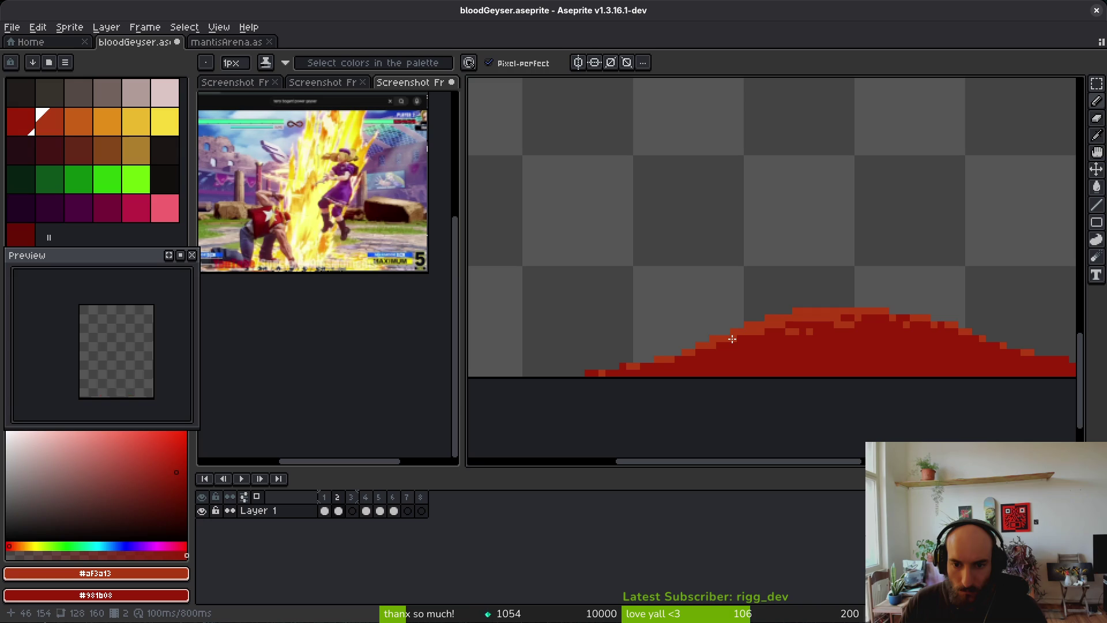
scroll(751, 344, "down", 6)
scroll(824, 358, "up", 5)
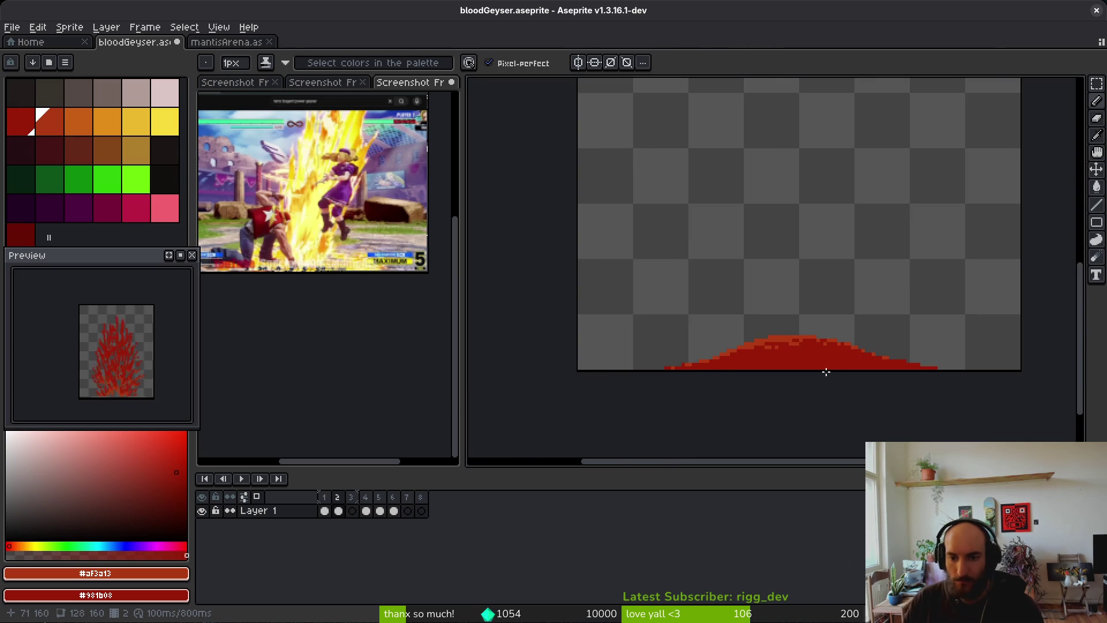
scroll(805, 355, "down", 1)
scroll(802, 353, "right", 1)
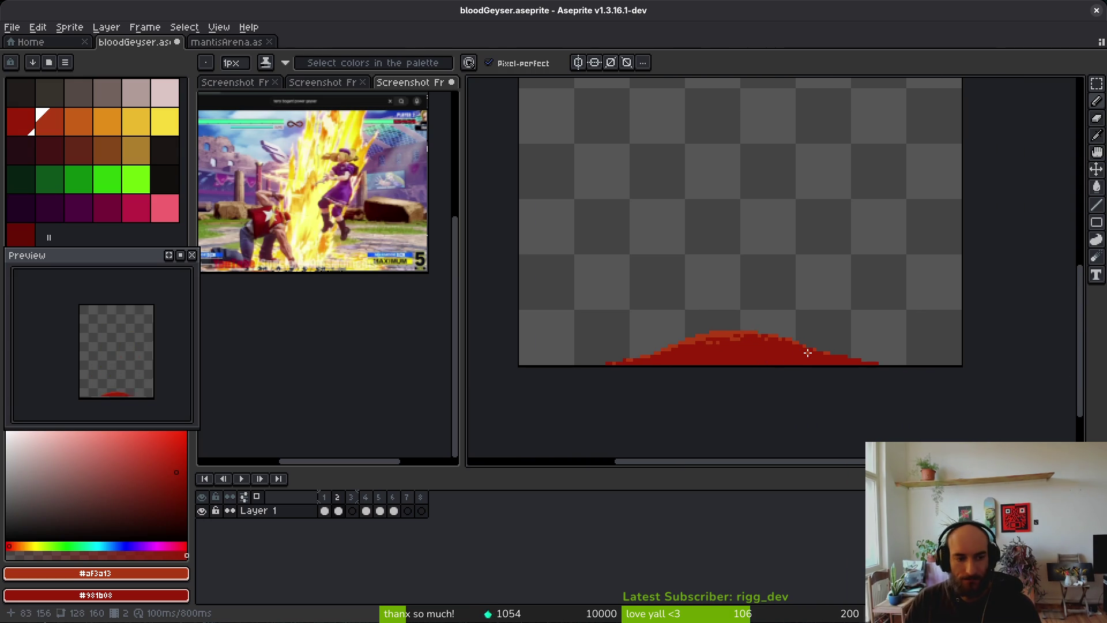
key("Left")
key("Right")
key("Right")
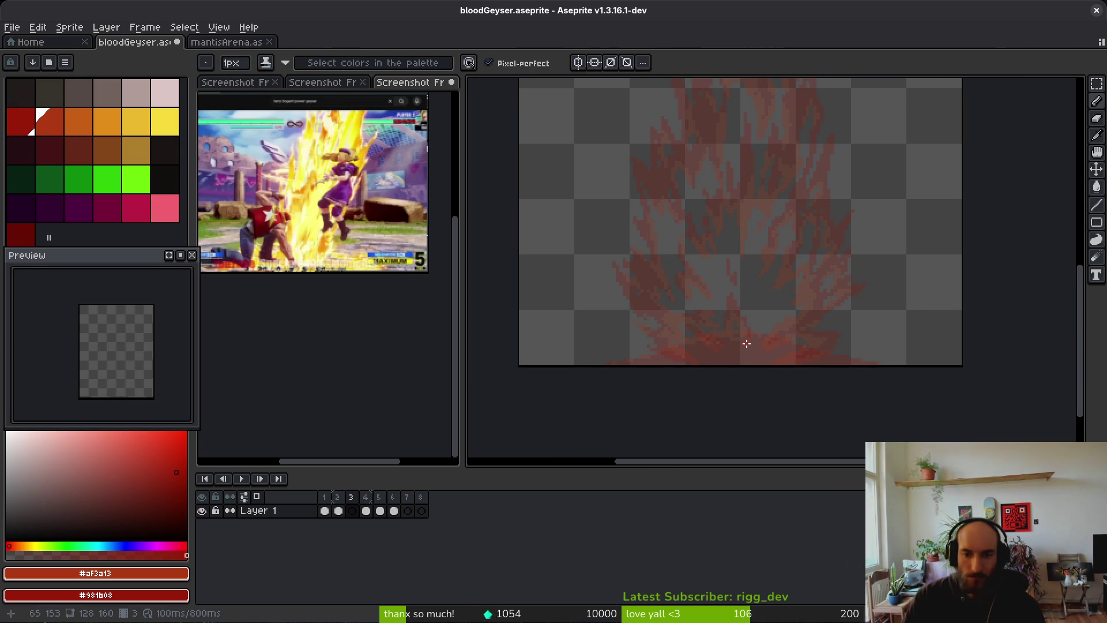
Open dashSludgeVfx.aseprite from the assets/aseprite folder
scroll(741, 342, "left", 1)
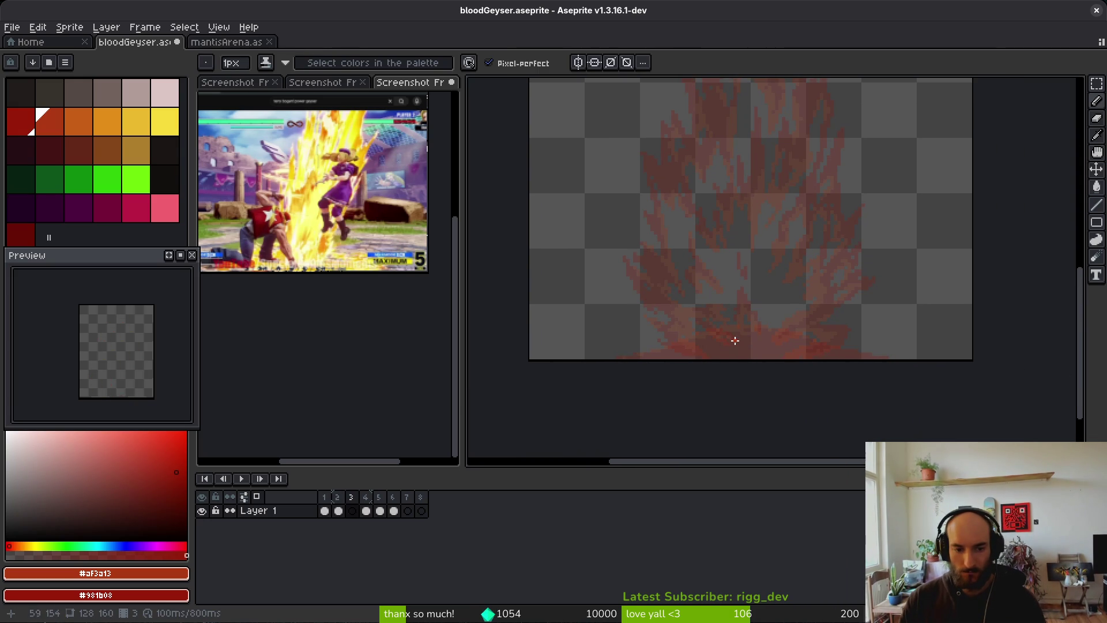
scroll(721, 323, "up", 2)
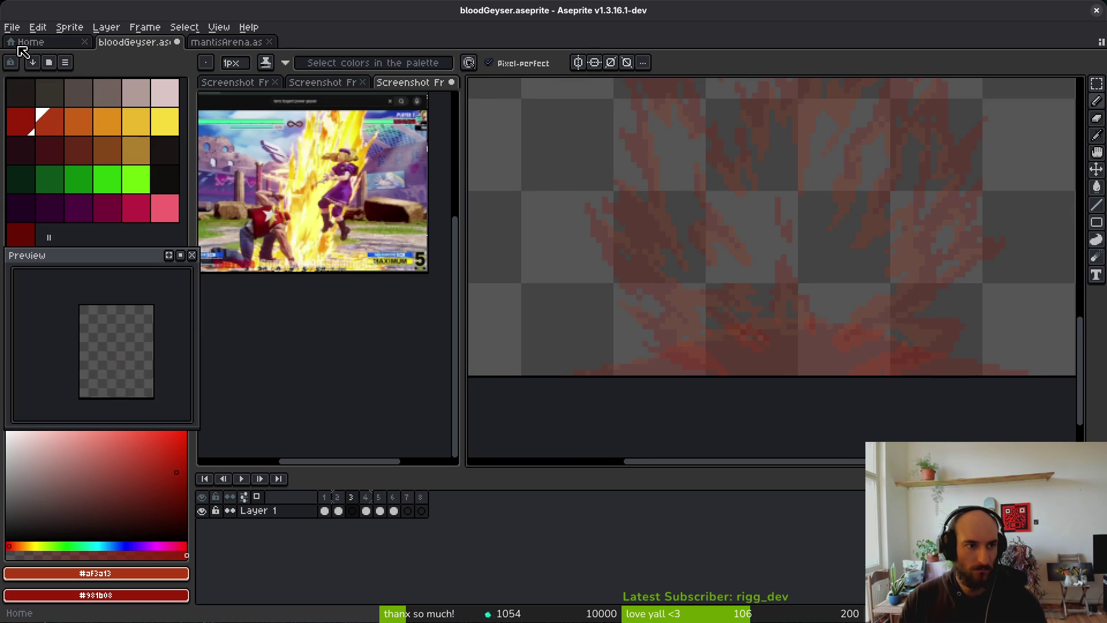
left_click(29, 42)
left_click(133, 42)
left_click(14, 28)
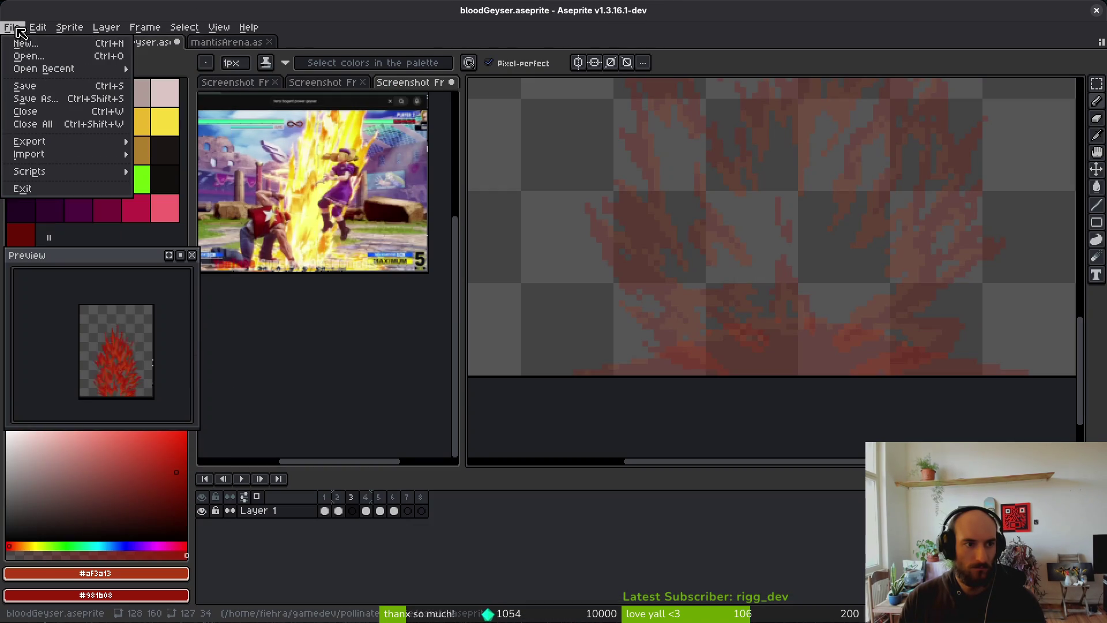
left_click(29, 56)
left_click(111, 58)
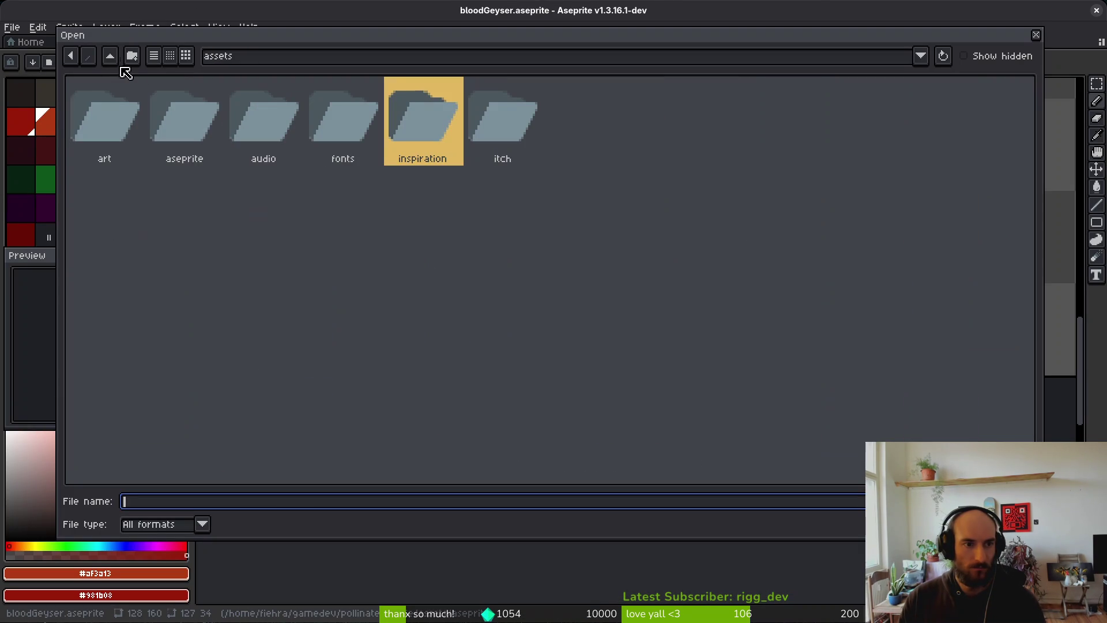
double_click(173, 125)
scroll(751, 298, "down", 10)
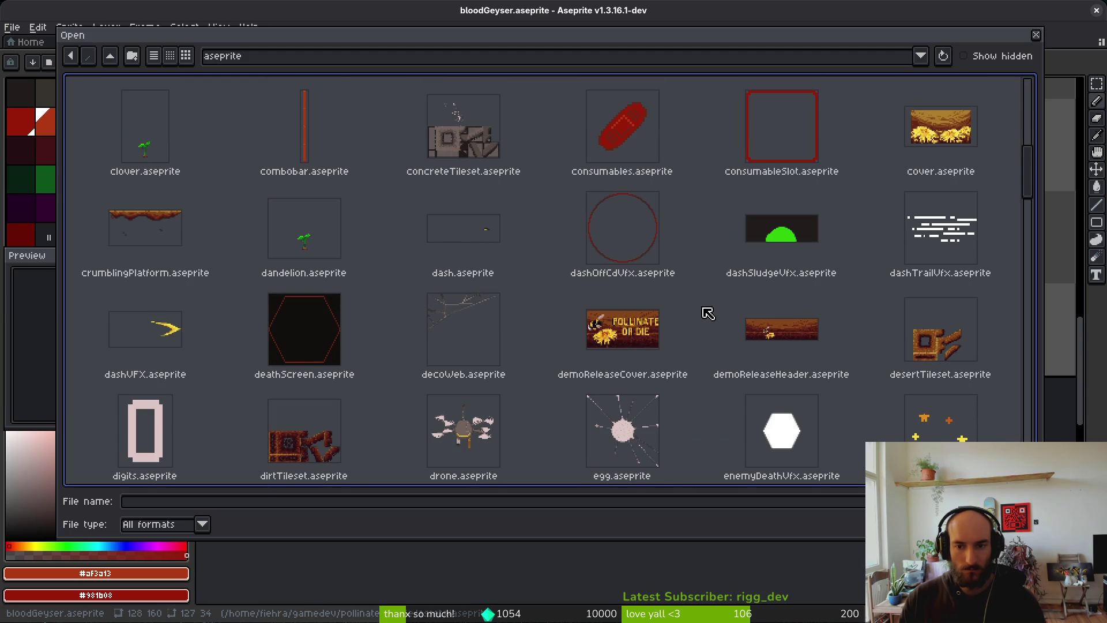
double_click(773, 228)
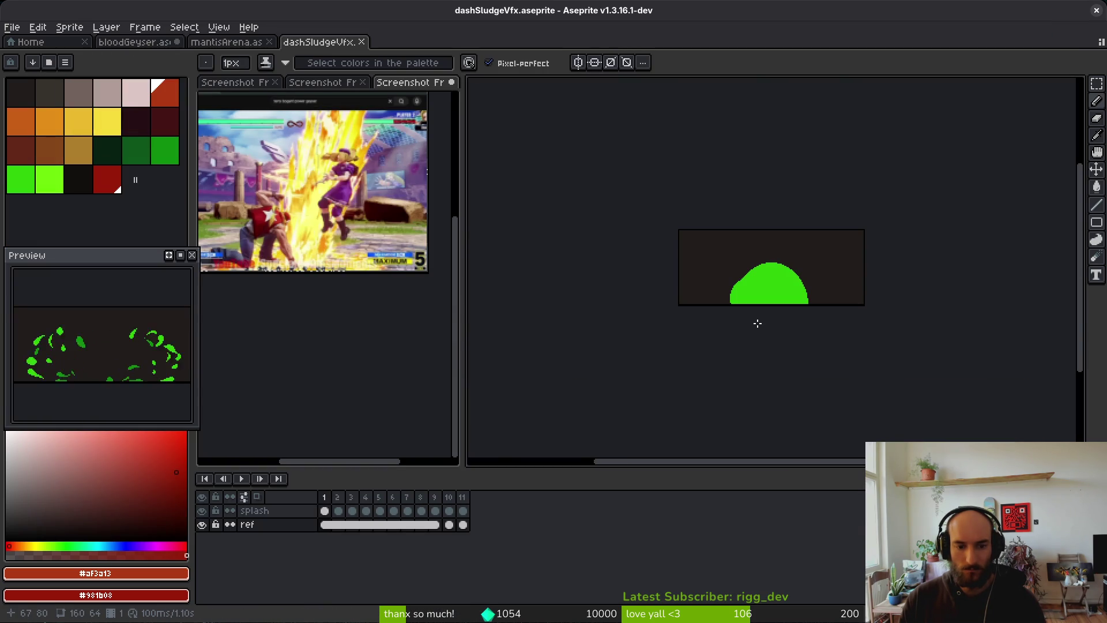
Step through the green sludge splash frames, then return to the bloodGeyser tab
key("i")
key("Right")
key("Left")
key("Left")
key("Right")
key("Right")
key("Left")
key("b")
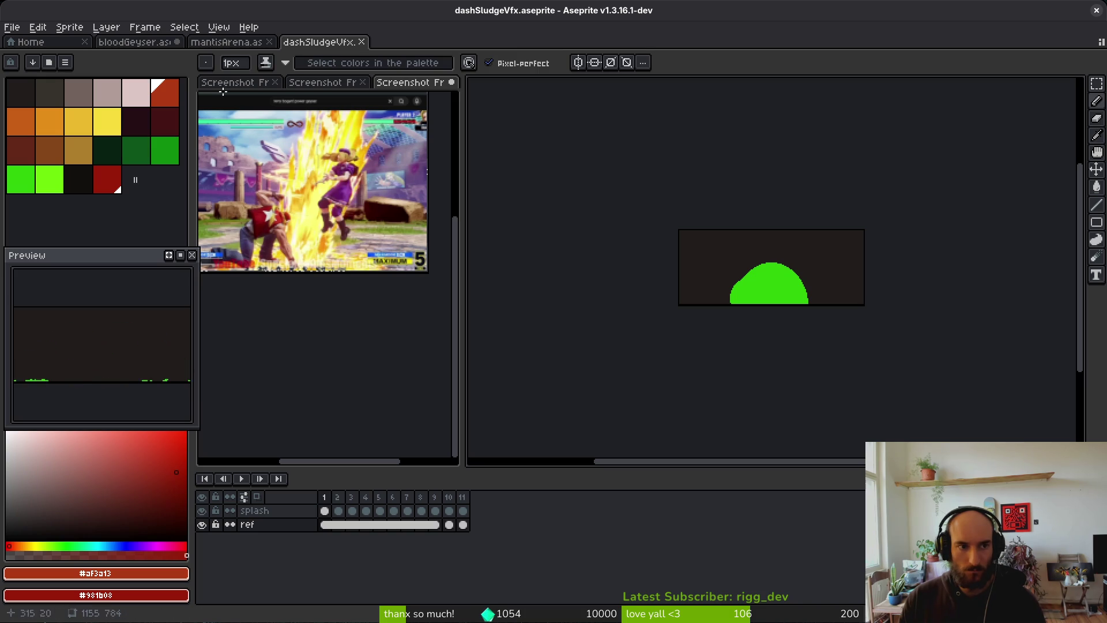
left_click(138, 50)
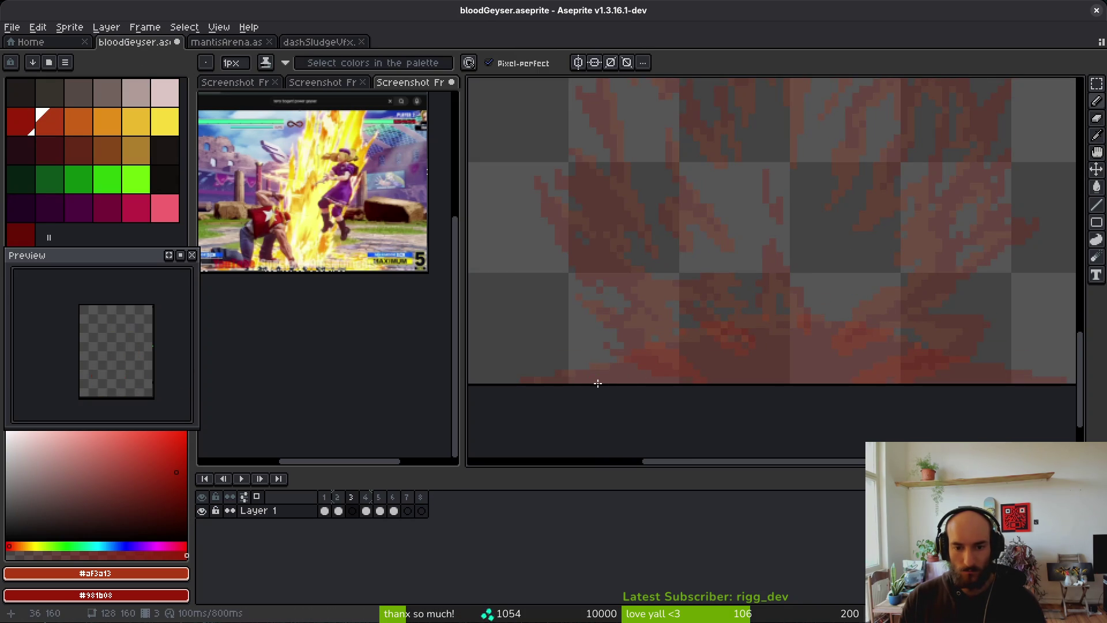
Outline a much larger dome on frame 3, redrawing one arc, and fill it red
mouse_move(588, 380)
left_mouse_down()
mouse_move(631, 283)
mouse_move(776, 221)
mouse_move(902, 260)
mouse_move(988, 382)
mouse_move(934, 265)
mouse_move(830, 211)
mouse_move(711, 220)
left_mouse_up()
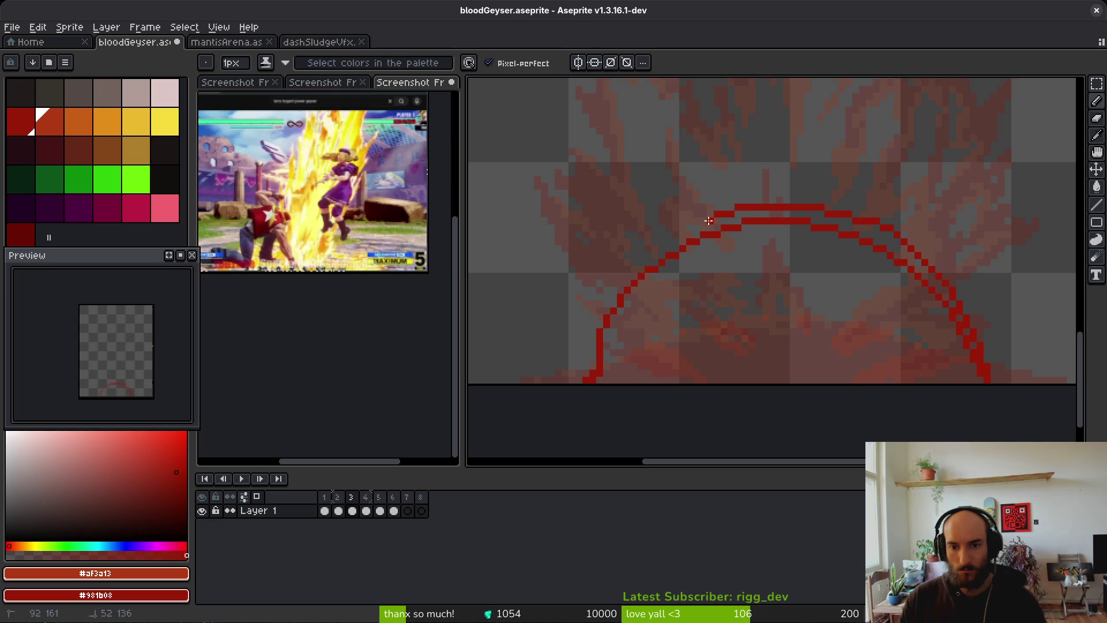
key("ctrl+z")
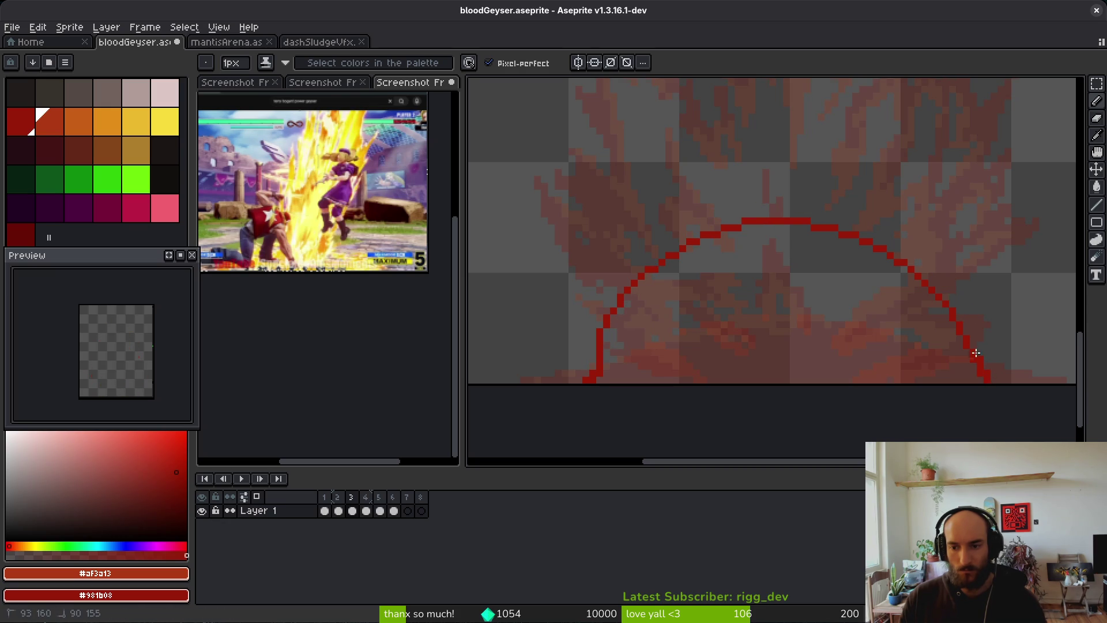
mouse_move(936, 285)
left_mouse_down()
mouse_move(836, 225)
mouse_move(744, 212)
mouse_move(664, 242)
left_mouse_up()
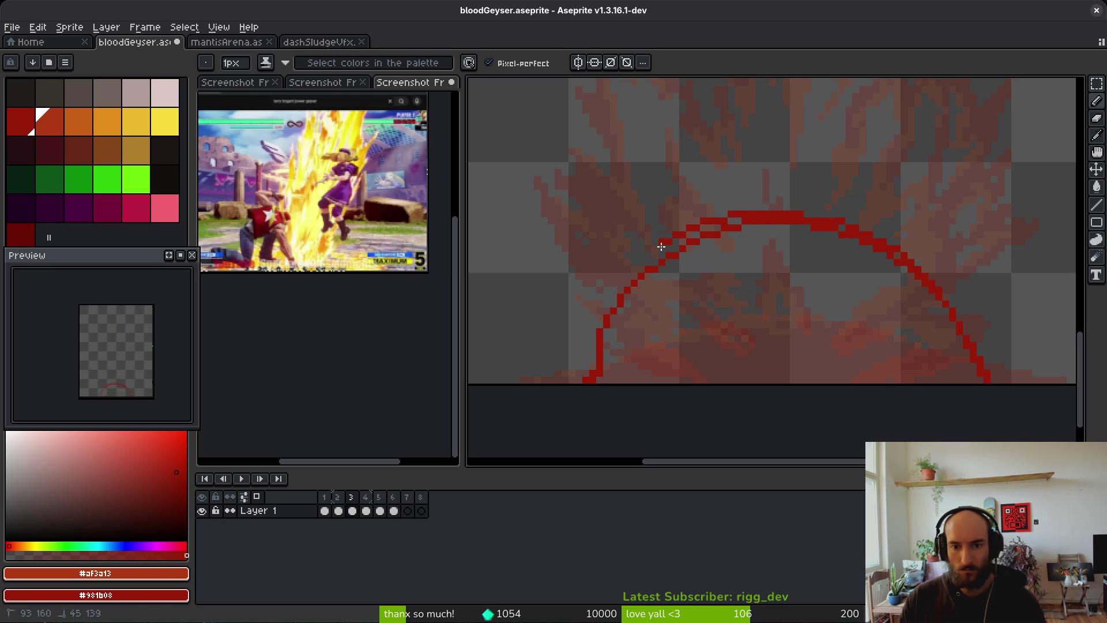
key("g")
left_click(771, 326)
key("b")
Fill gaps along the dome's top and left edge, then nudge the whole dome two pixels right
left_click_drag(678, 239, 741, 217)
left_click(593, 365)
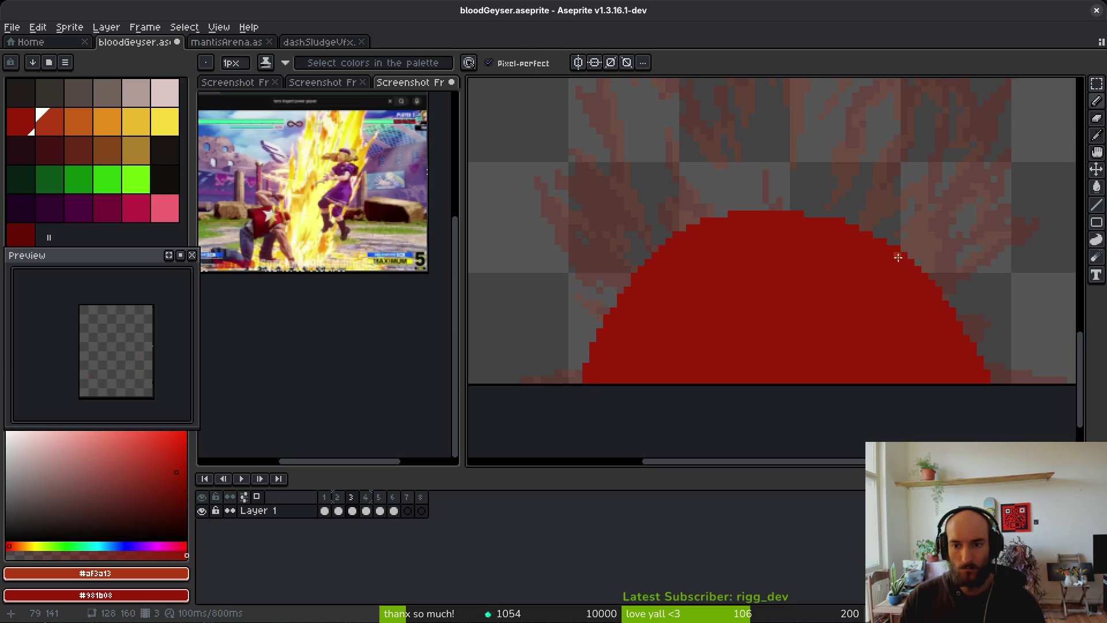
key("e")
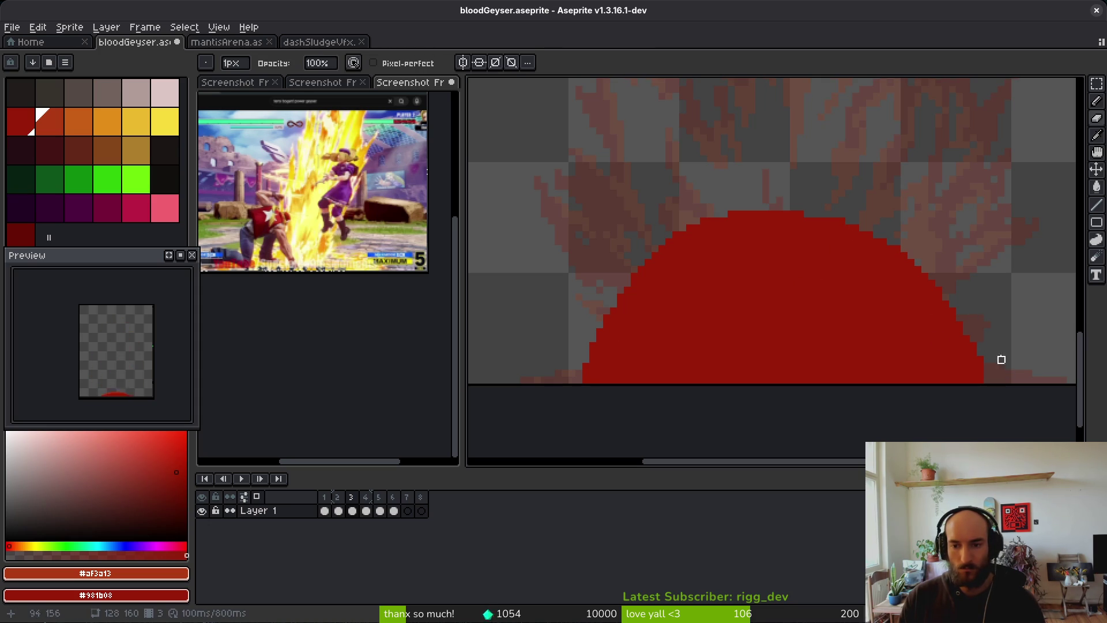
key("ctrl+a")
key("Right")
key("Right")
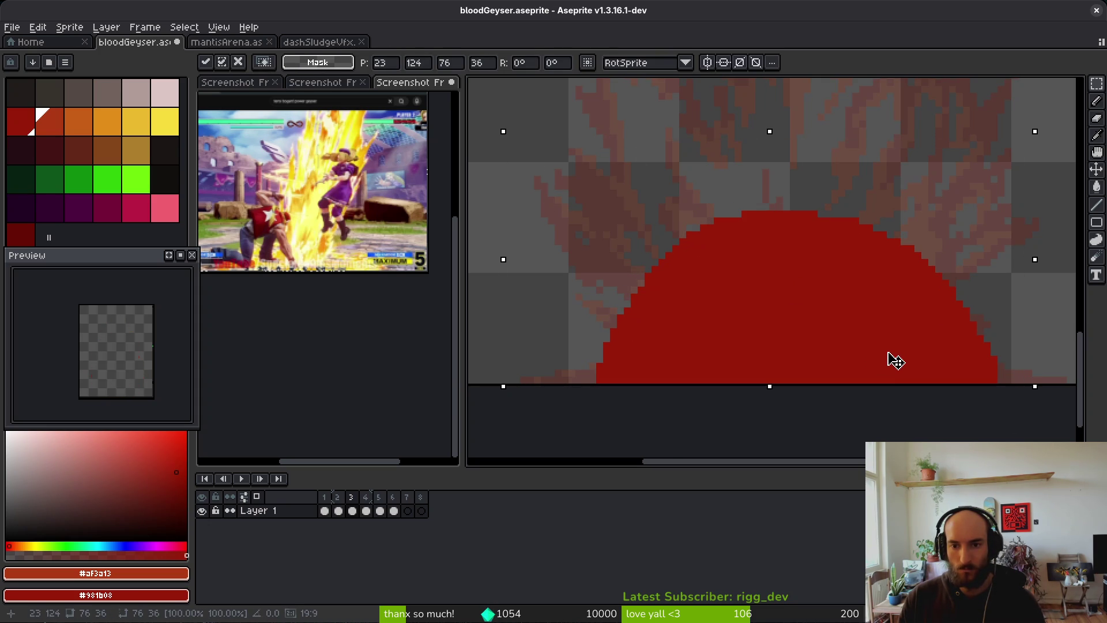
key("b")
Paint red pixels along the dome's right edge and erase strays on its top-right
left_click_drag(843, 251, 886, 293)
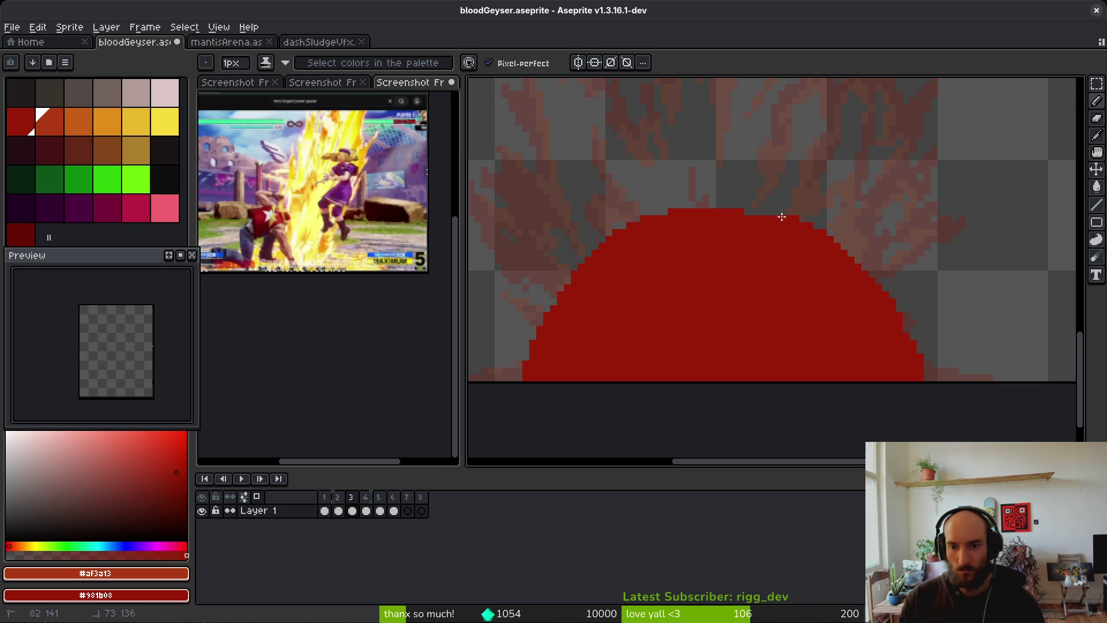
key("e")
left_click_drag(767, 210, 802, 225)
key("b")
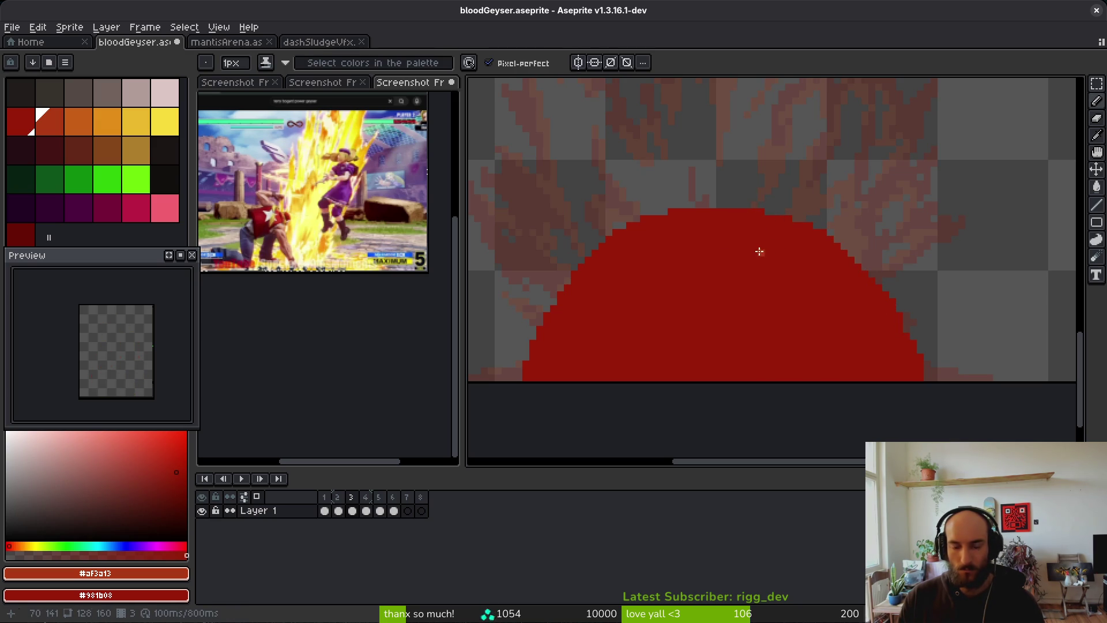
scroll(771, 276, "down", 3)
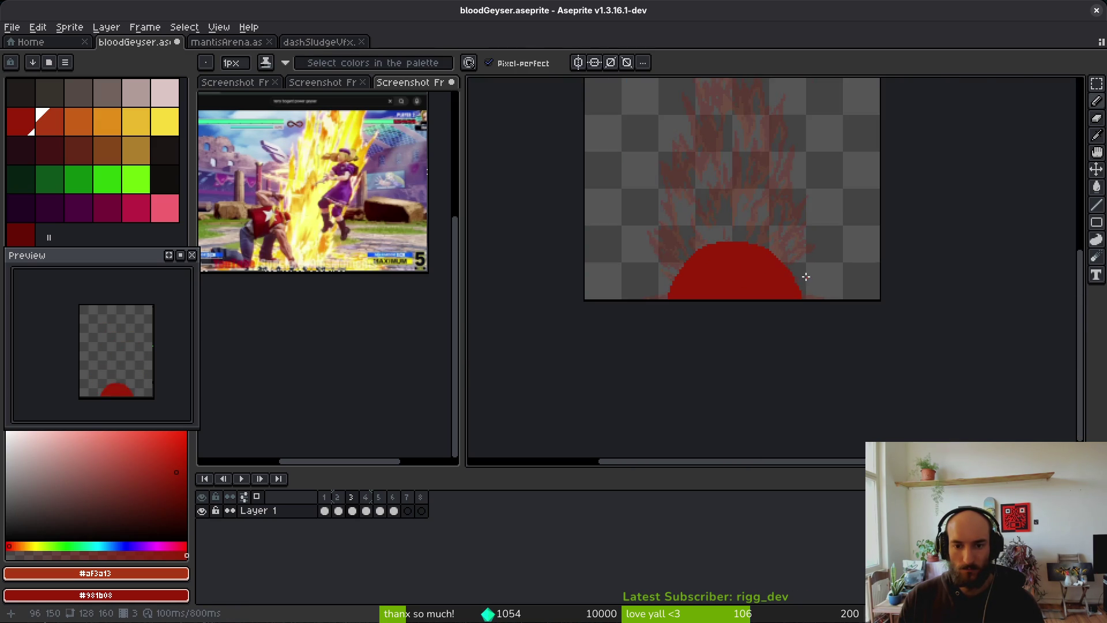
scroll(806, 278, "up", 2)
Save the blood geyser sprite
key("e")
scroll(773, 284, "up", 2)
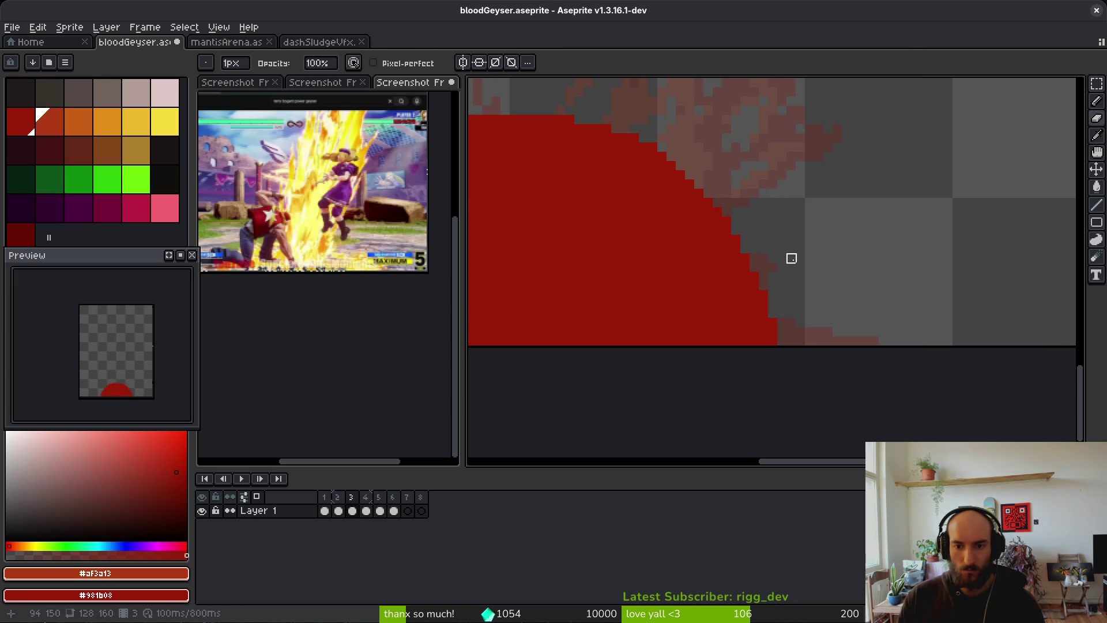
scroll(791, 267, "down", 2)
scroll(618, 302, "up", 2)
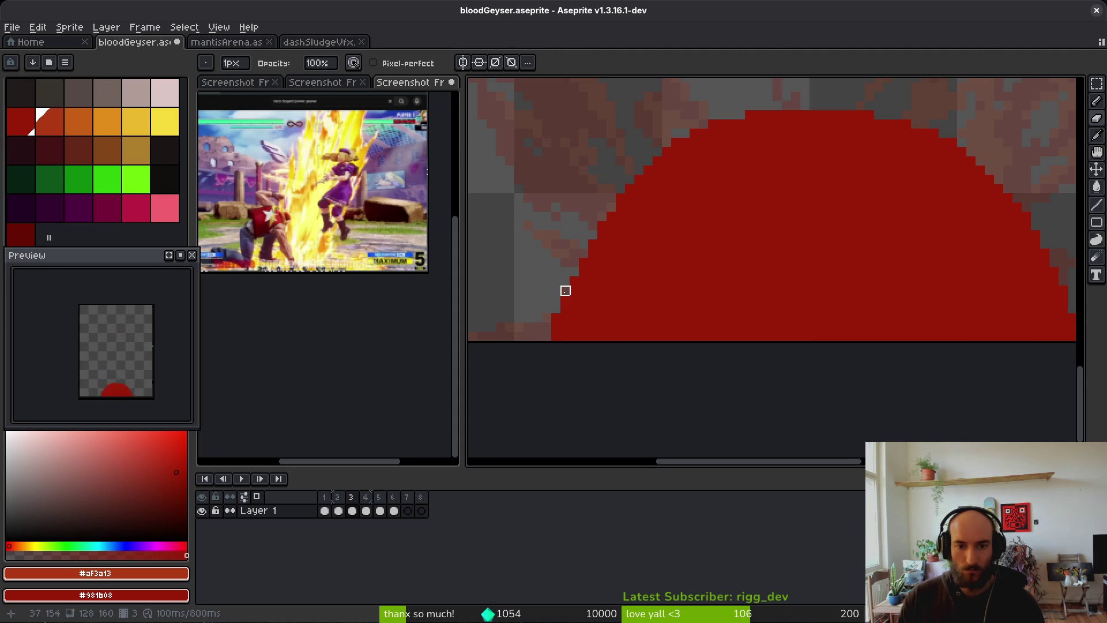
scroll(750, 281, "right", 2)
key("ctrl+s")
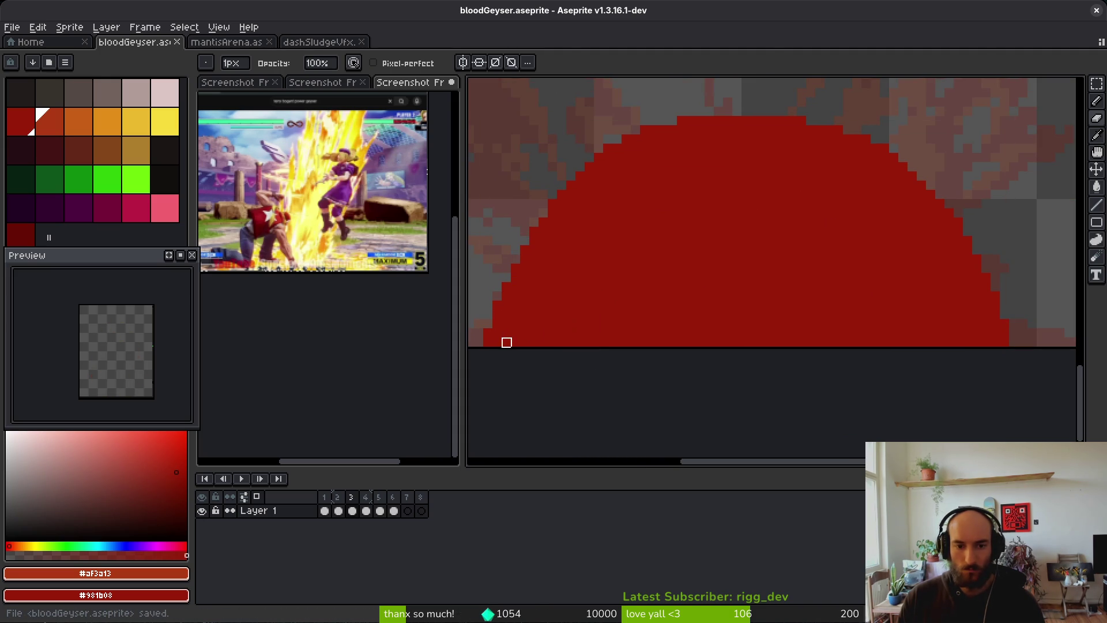
Smooth and round the dome's left and upper-left edges with red pixels, then save
scroll(586, 313, "down", 1)
key("b")
scroll(559, 318, "up", 1)
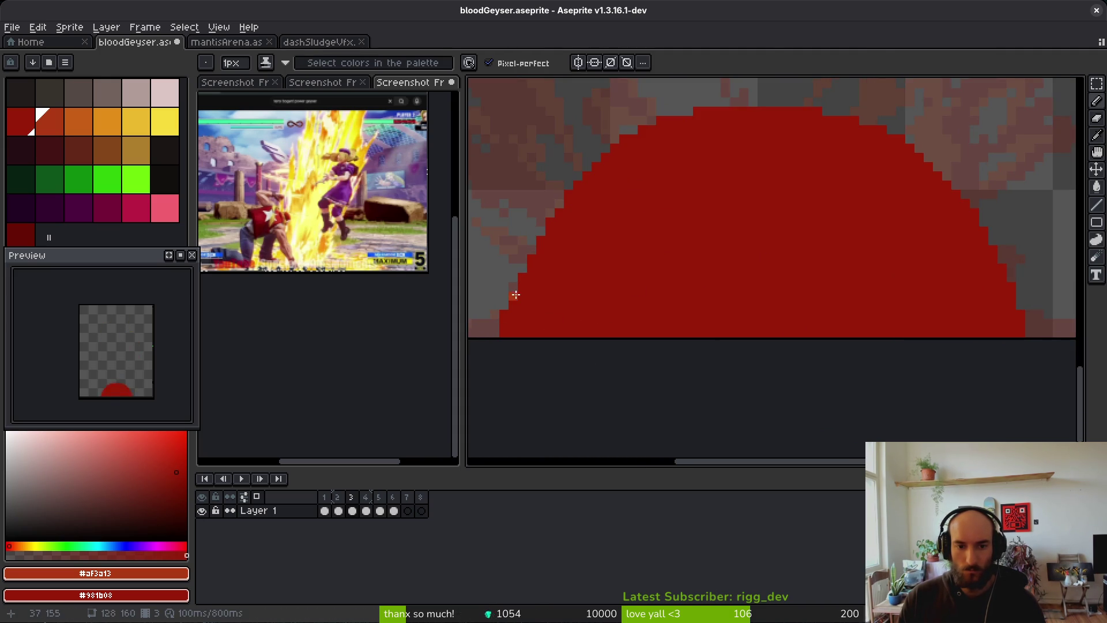
mouse_move(516, 289)
left_mouse_down()
mouse_move(510, 273)
mouse_move(534, 249)
left_mouse_up()
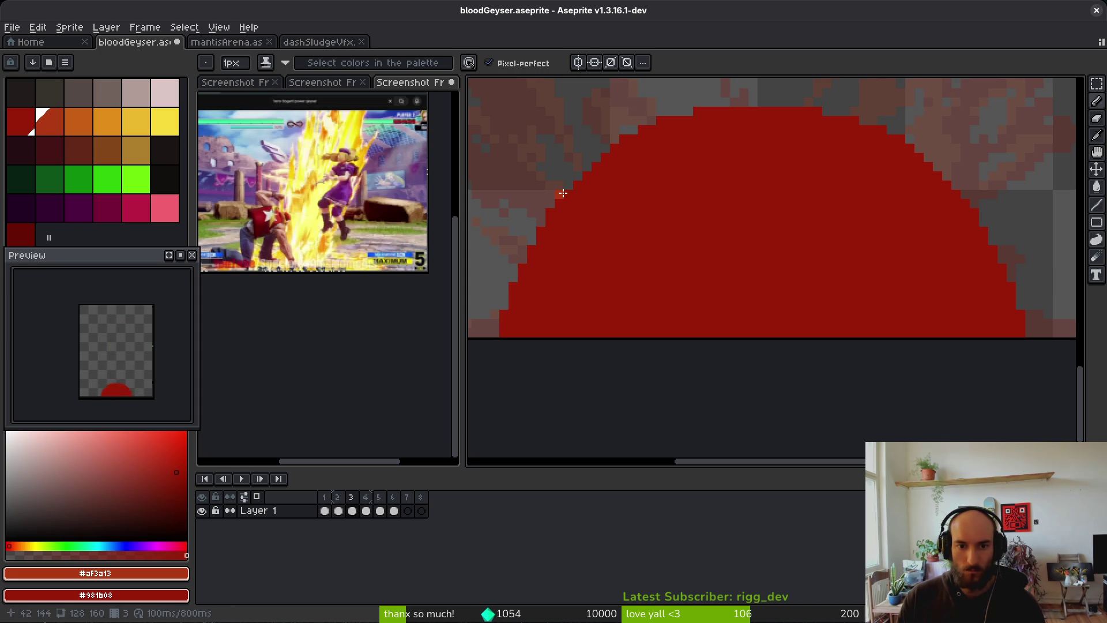
left_click_drag(576, 177, 609, 153)
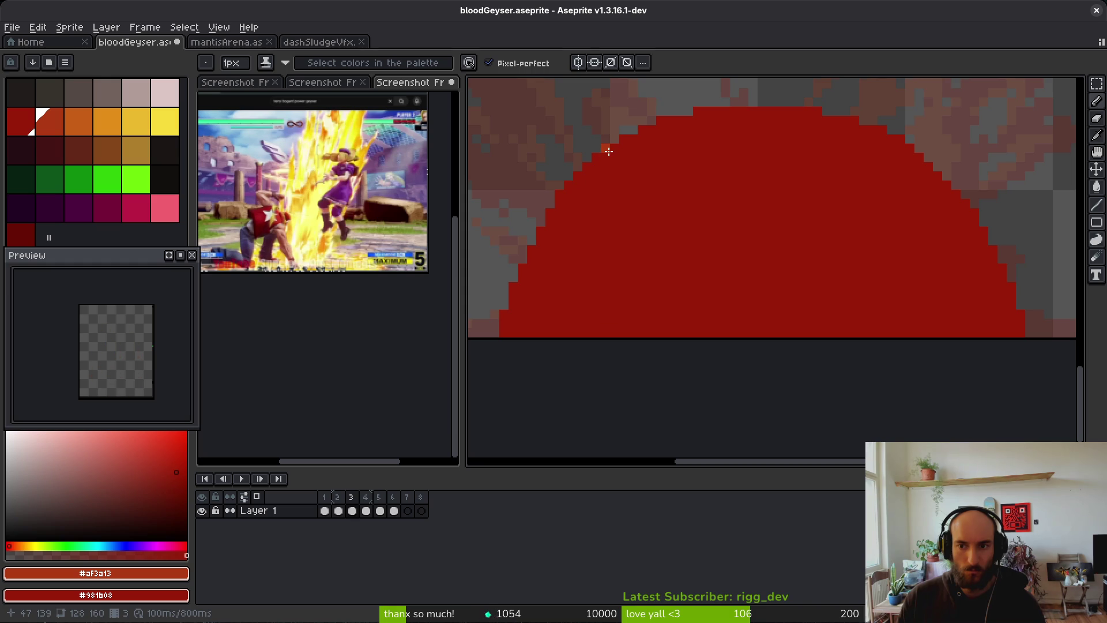
scroll(663, 191, "down", 7)
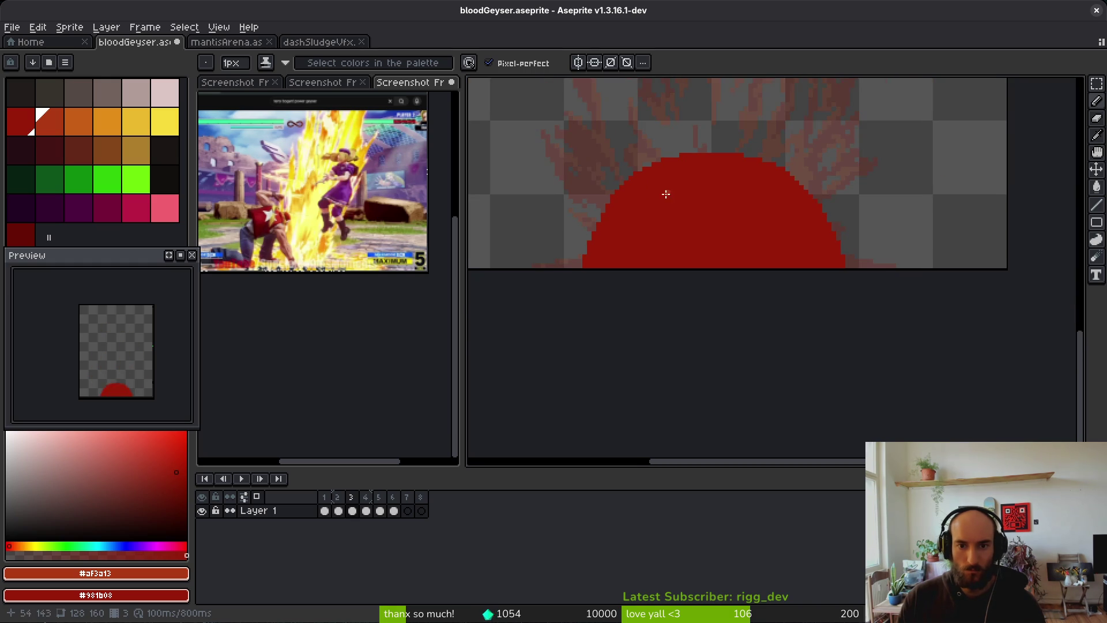
key("ctrl+s")
Compare with frame 2, then pencil an orange-red rim along the dome's top edge
key("Left")
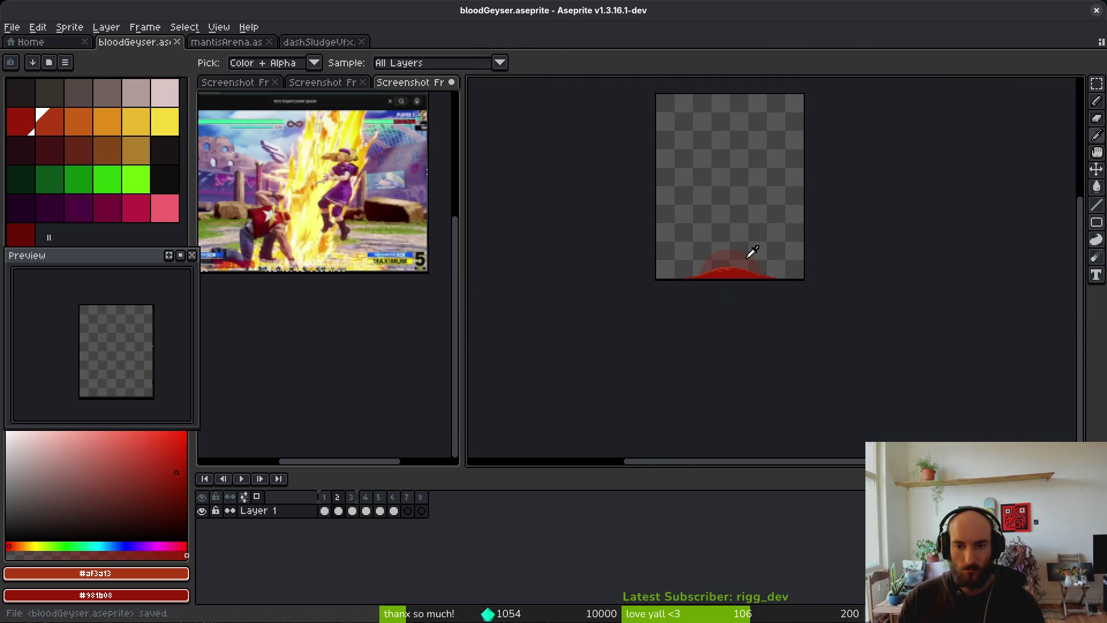
scroll(746, 258, "up", 4)
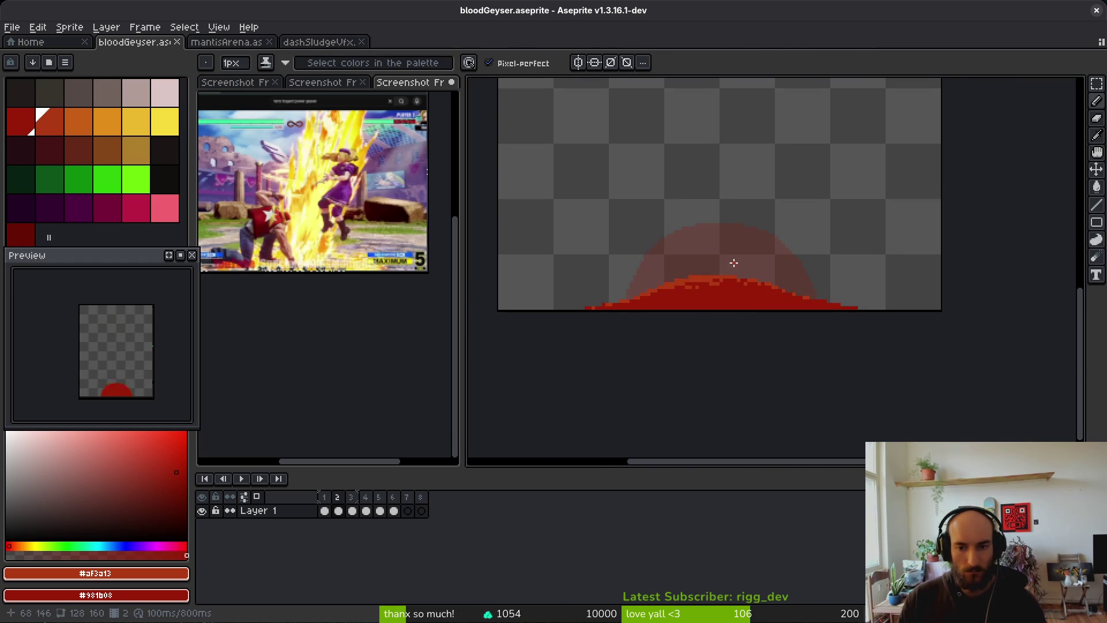
key("Right")
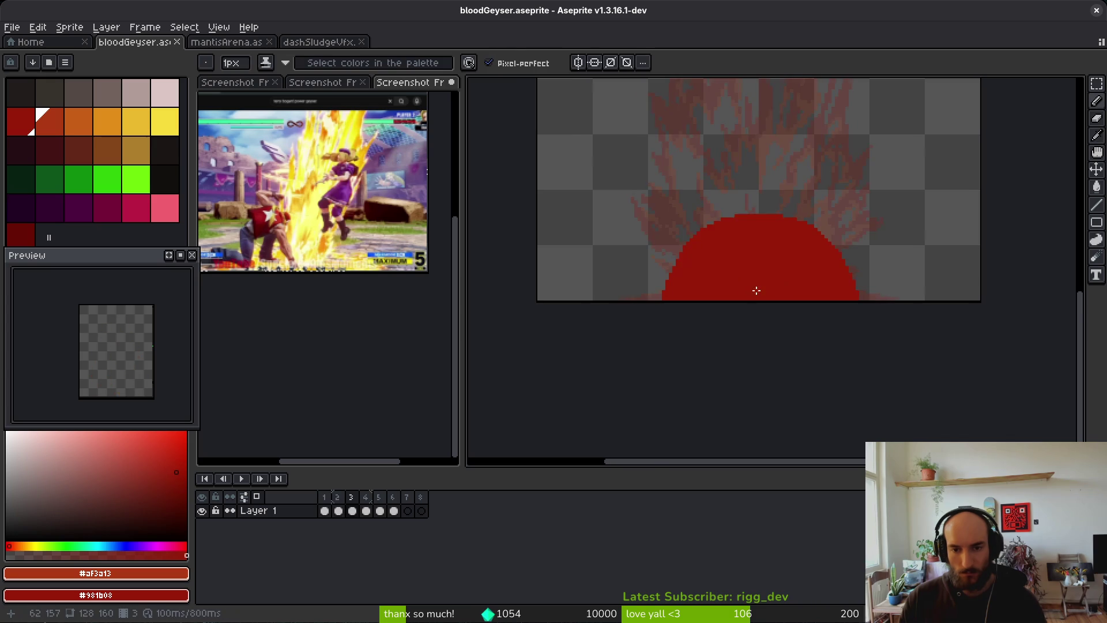
scroll(734, 270, "up", 3)
left_click_drag(769, 168, 675, 190)
key("ctrl+z")
mouse_move(802, 160)
left_mouse_down()
mouse_move(741, 163)
mouse_move(684, 183)
mouse_move(632, 254)
mouse_move(661, 206)
mouse_move(735, 176)
mouse_move(842, 167)
mouse_move(877, 187)
left_mouse_up()
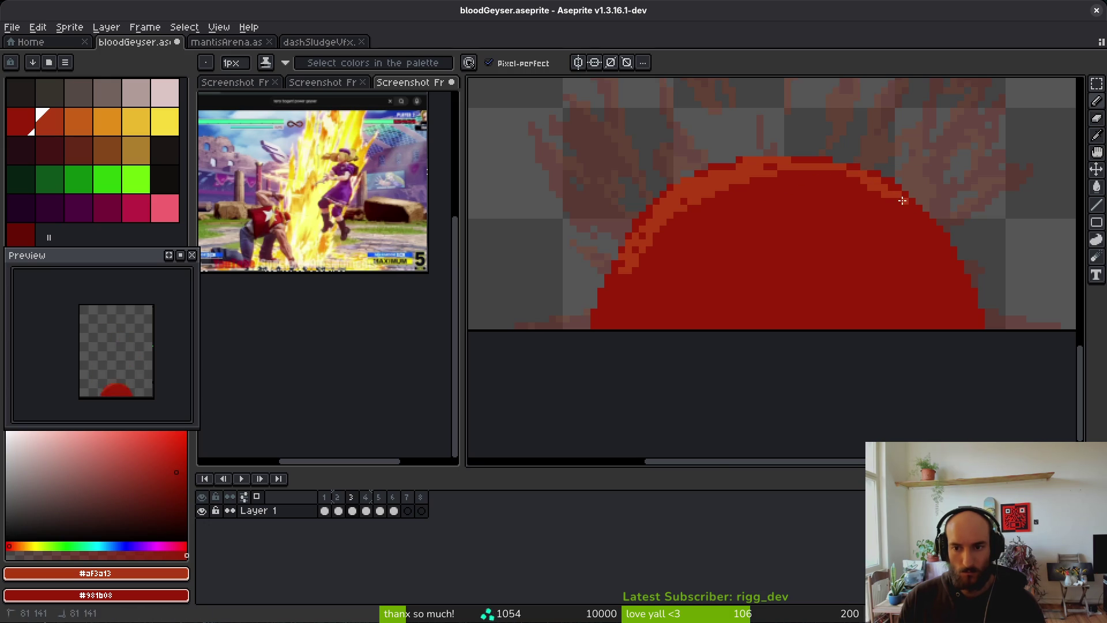
Zoom in on the dome's upper-left edge and recolour its edge pixels orange and dark red
scroll(890, 196, "up", 2)
left_click_drag(759, 215, 987, 232)
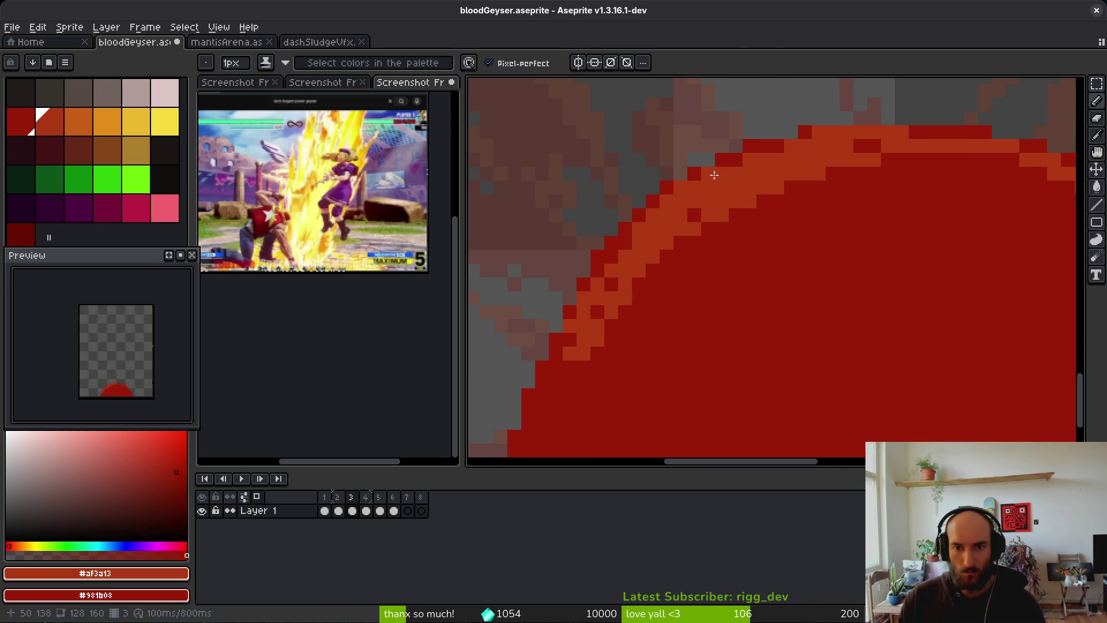
left_click_drag(612, 254, 610, 278)
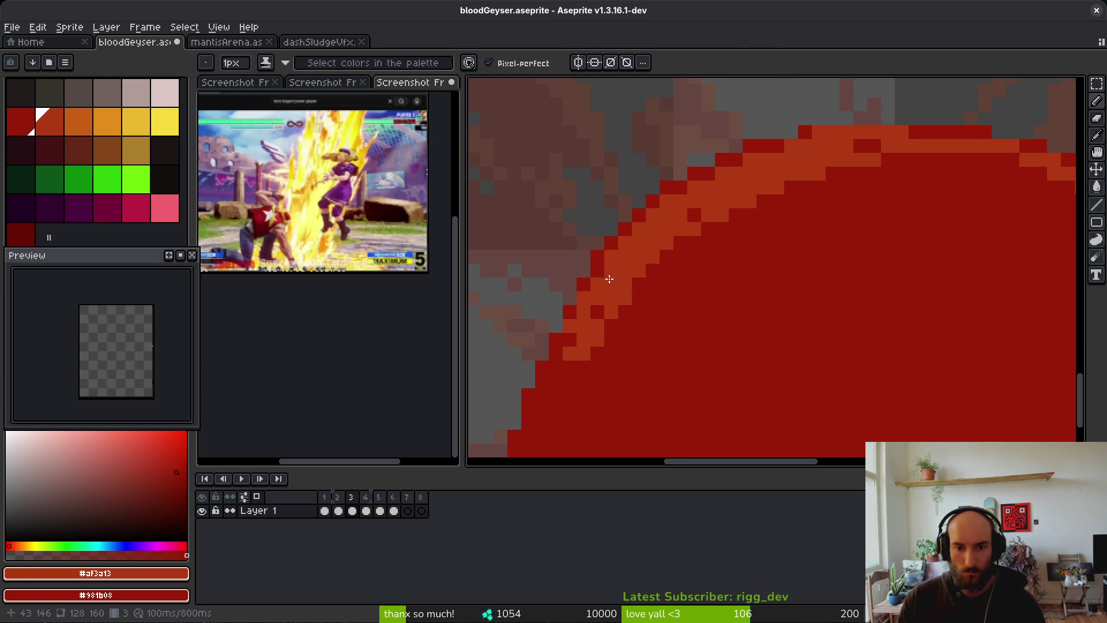
mouse_move(585, 328)
left_mouse_down()
mouse_move(556, 366)
mouse_move(571, 368)
mouse_move(683, 228)
left_mouse_up()
left_click(722, 202)
left_click(684, 231)
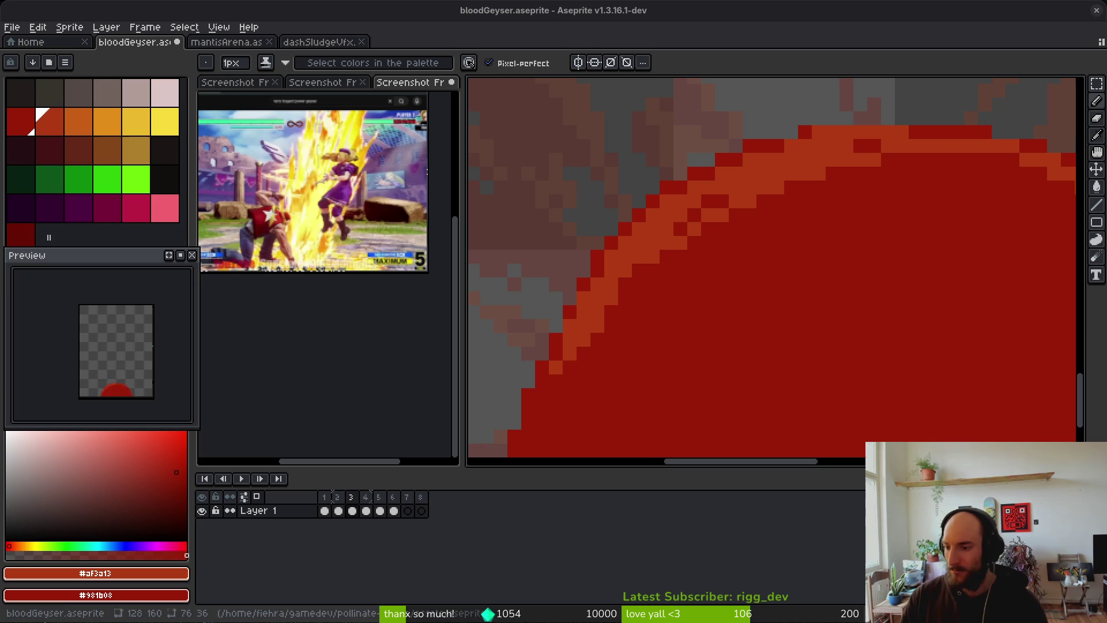
Repaint ten stray orange rim pixels dark red with the Pencil
scroll(816, 371, "down", 3)
scroll(721, 309, "up", 3)
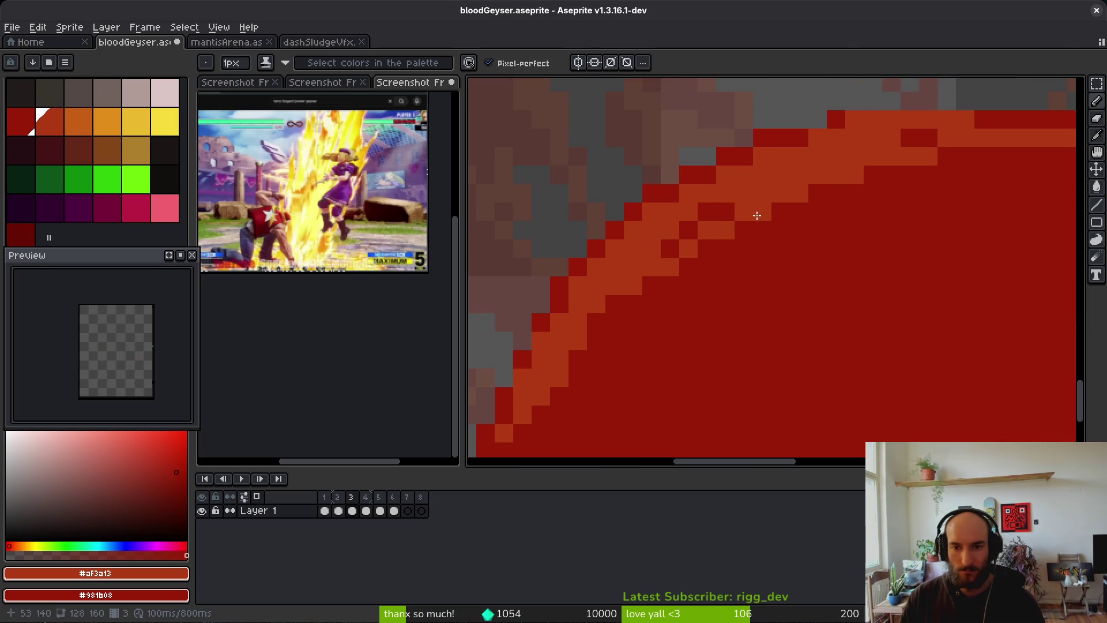
right_click(818, 175)
right_click(762, 202)
right_click(629, 266)
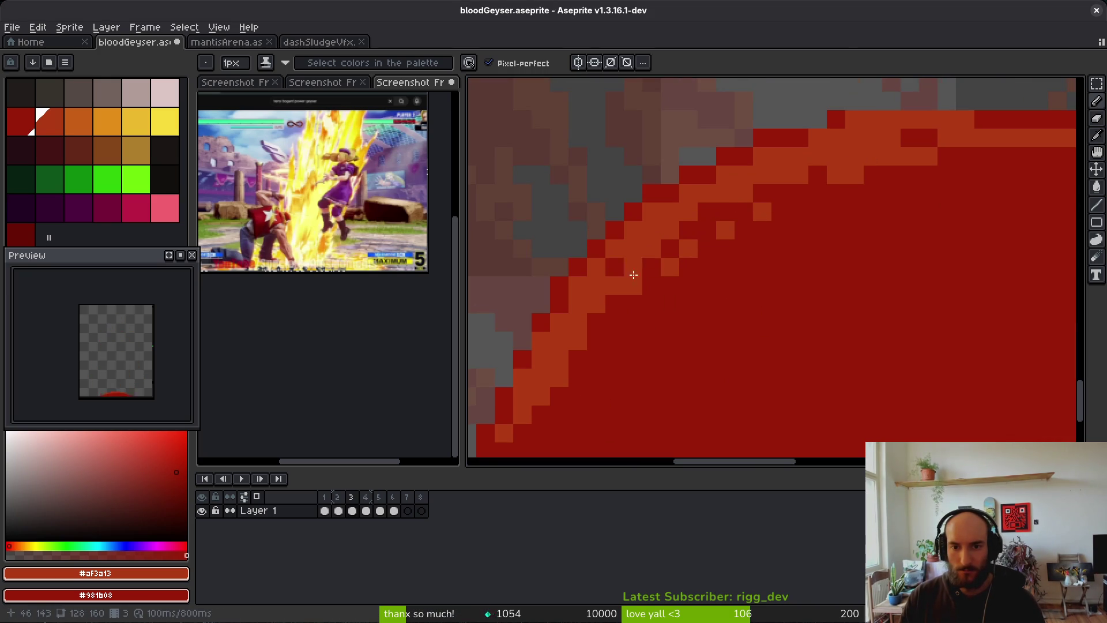
right_click(773, 198)
right_click(725, 230)
right_click(689, 248)
right_click(760, 211)
right_click(670, 230)
right_click(641, 248)
right_click(629, 267)
Redraw a thin orange staircase line along the rim and darken the leftover orange pixels
left_click_drag(633, 267, 782, 193)
right_click(634, 285)
left_click(696, 289)
scroll(830, 202, "down", 4)
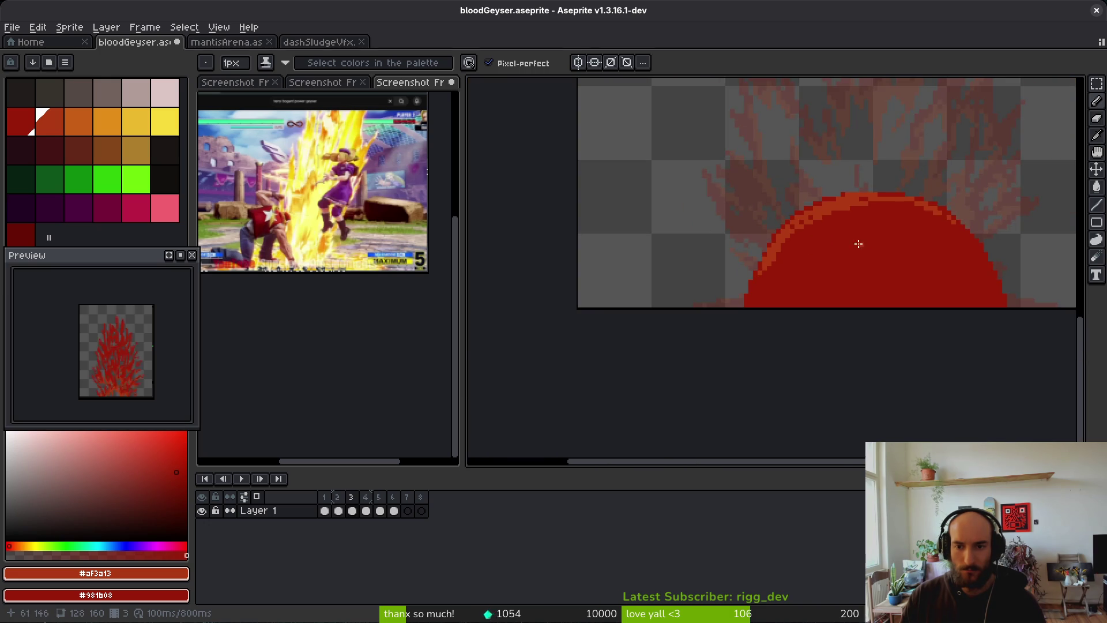
scroll(808, 202, "up", 3)
right_click(862, 177)
right_click(806, 190)
right_click(778, 204)
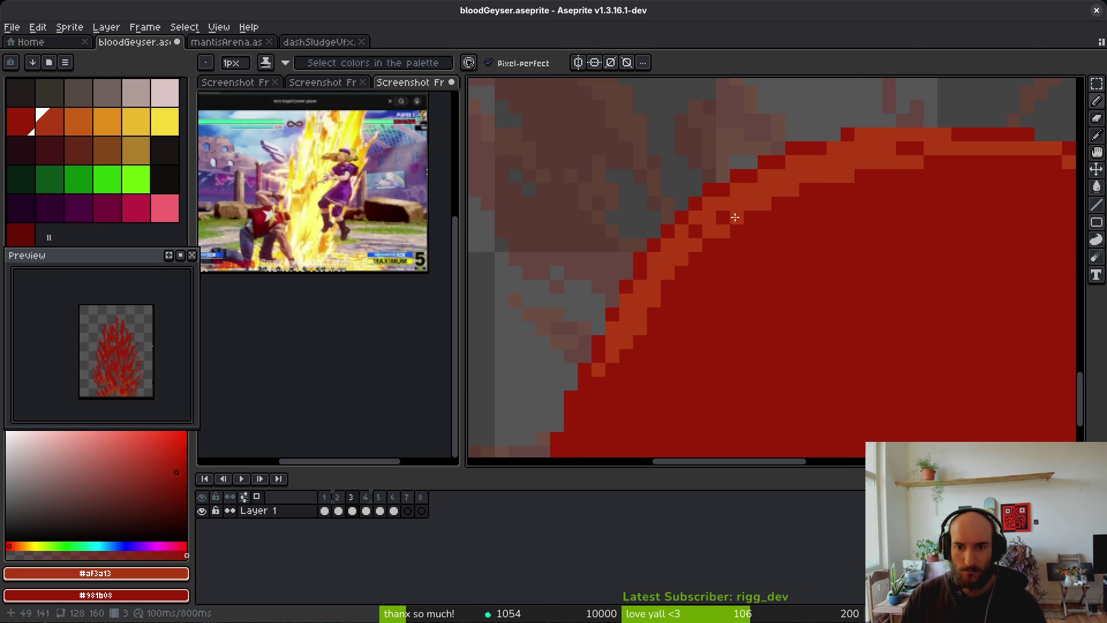
scroll(803, 272, "down", 4)
scroll(803, 272, "down", 1)
scroll(781, 289, "up", 2)
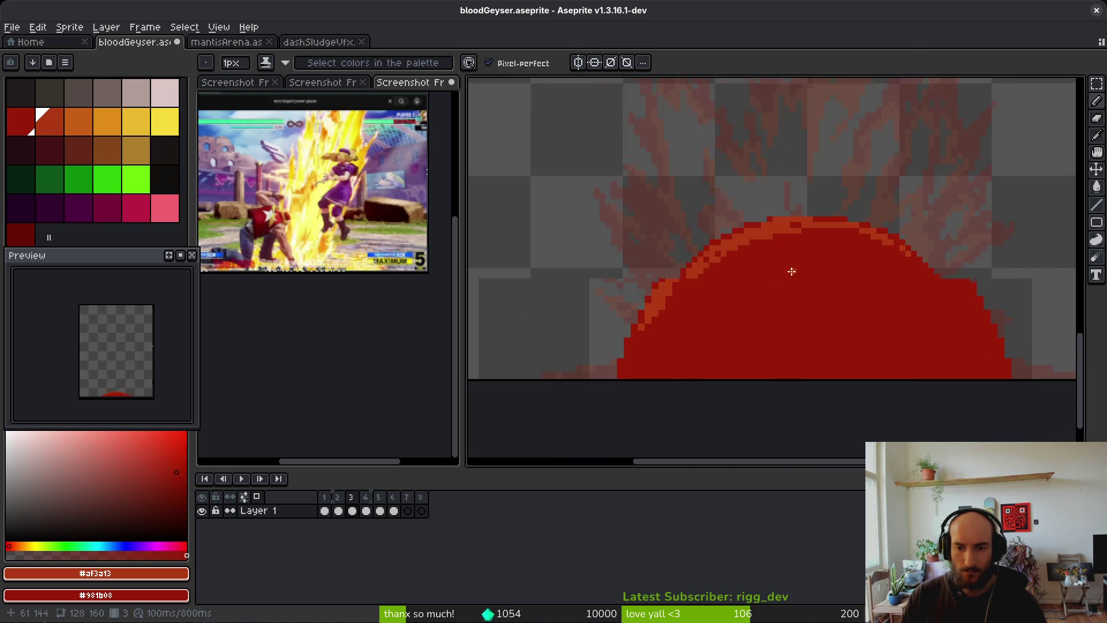
scroll(790, 269, "down", 3)
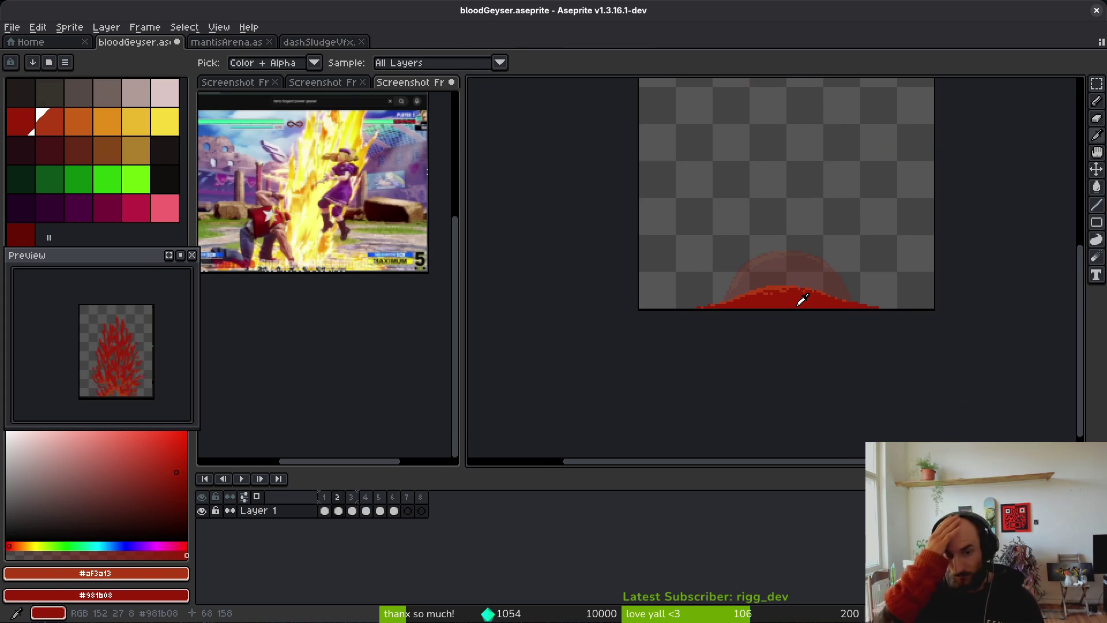
Compare frame 2 with frame 3, then return to frame 3
scroll(144, 408, "up", 1)
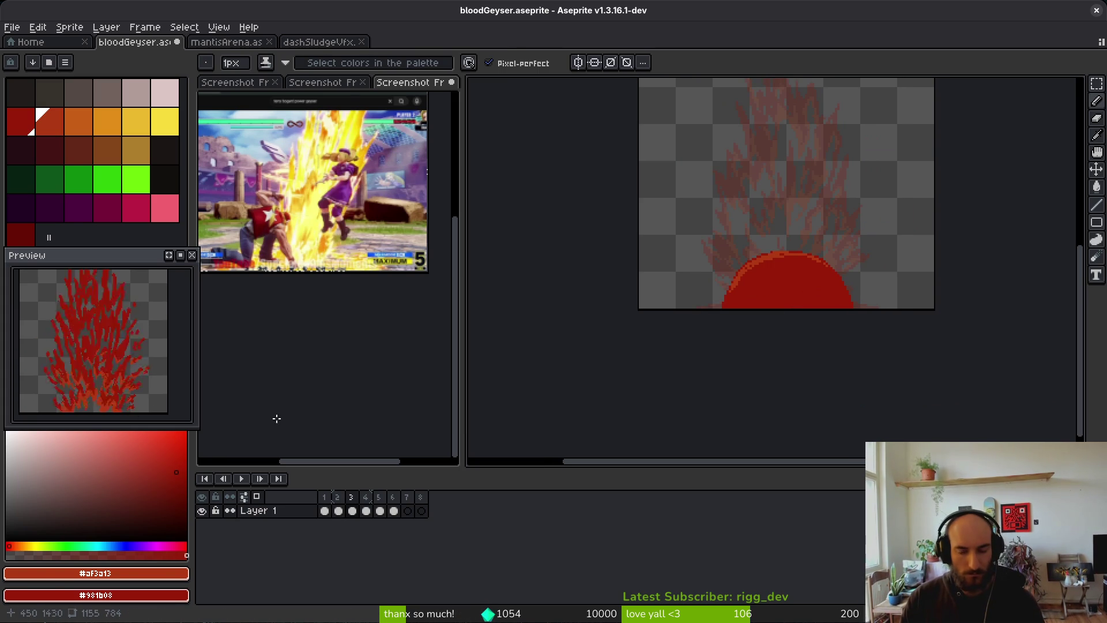
key("alt")
scroll(791, 327, "up", 3)
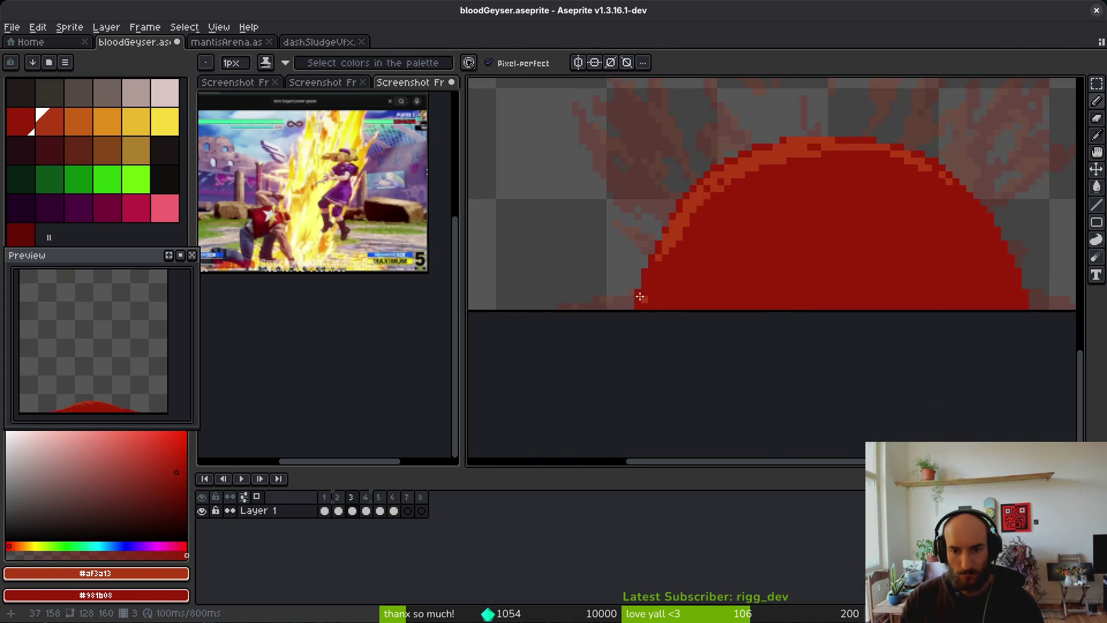
key("comma")
key("period")
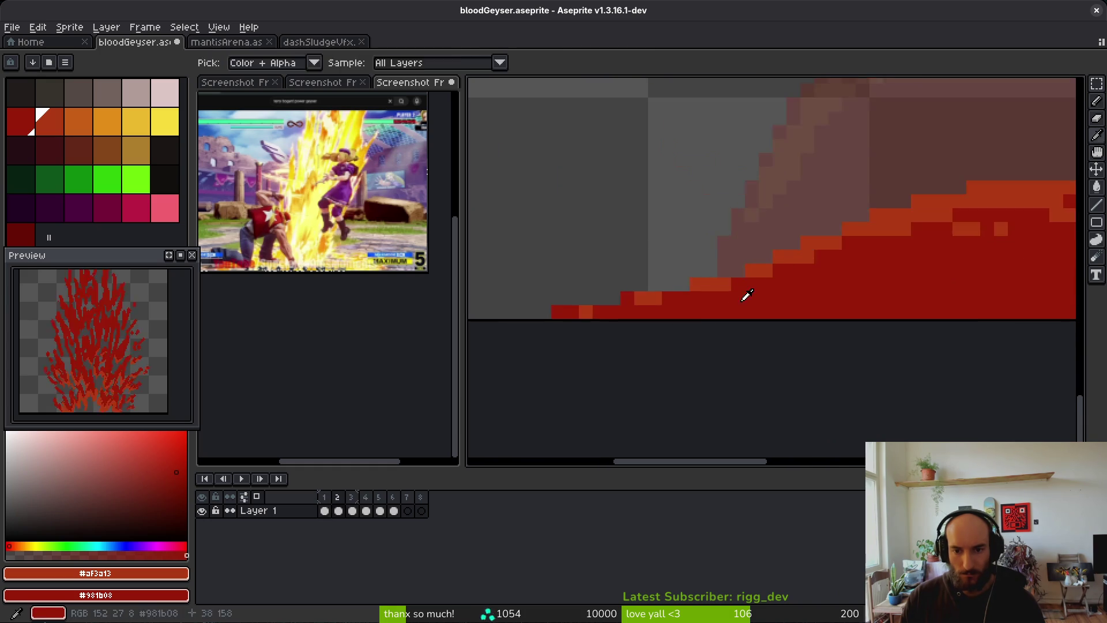
scroll(732, 291, "up", 2)
Paint red pixels along the dome's bottom and an orange highlight down its side, undoing failed strokes
mouse_move(871, 266)
left_mouse_down()
mouse_move(767, 300)
mouse_move(681, 308)
mouse_move(801, 283)
mouse_move(832, 296)
mouse_move(829, 307)
left_mouse_up()
scroll(848, 314, "down", 2)
scroll(865, 323, "up", 3)
left_click_drag(926, 174, 870, 234)
key("ctrl+z")
mouse_move(929, 191)
left_mouse_down()
mouse_move(882, 236)
mouse_move(774, 279)
mouse_move(776, 268)
mouse_move(918, 245)
left_mouse_up()
key("ctrl+z")
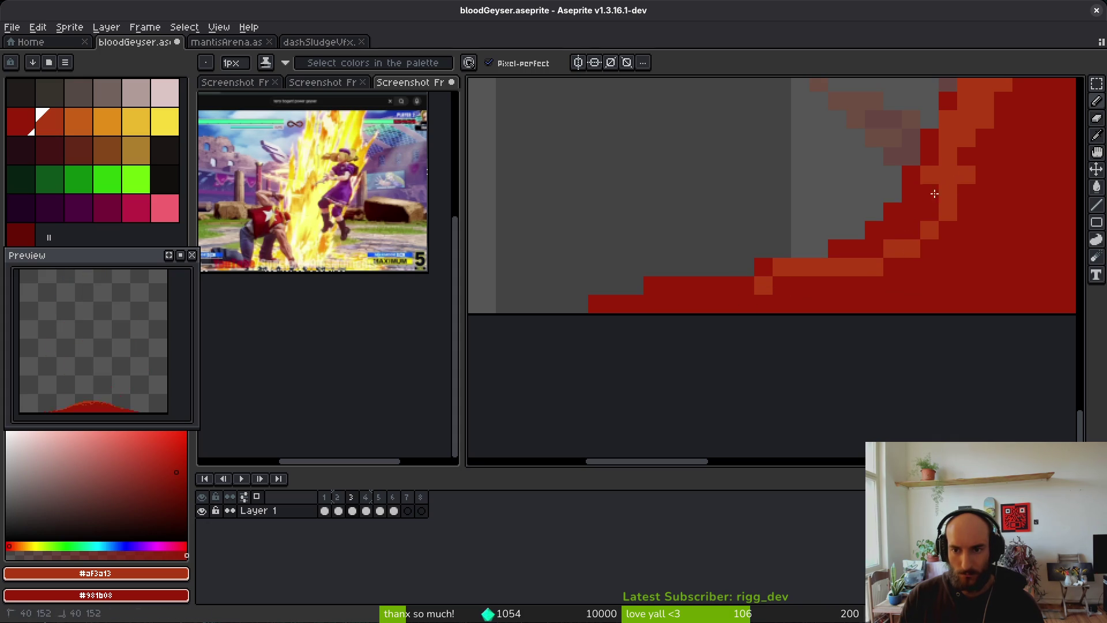
key("ctrl+z")
mouse_move(929, 174)
left_mouse_down()
mouse_move(911, 228)
mouse_move(769, 284)
mouse_move(732, 274)
mouse_move(731, 294)
left_mouse_up()
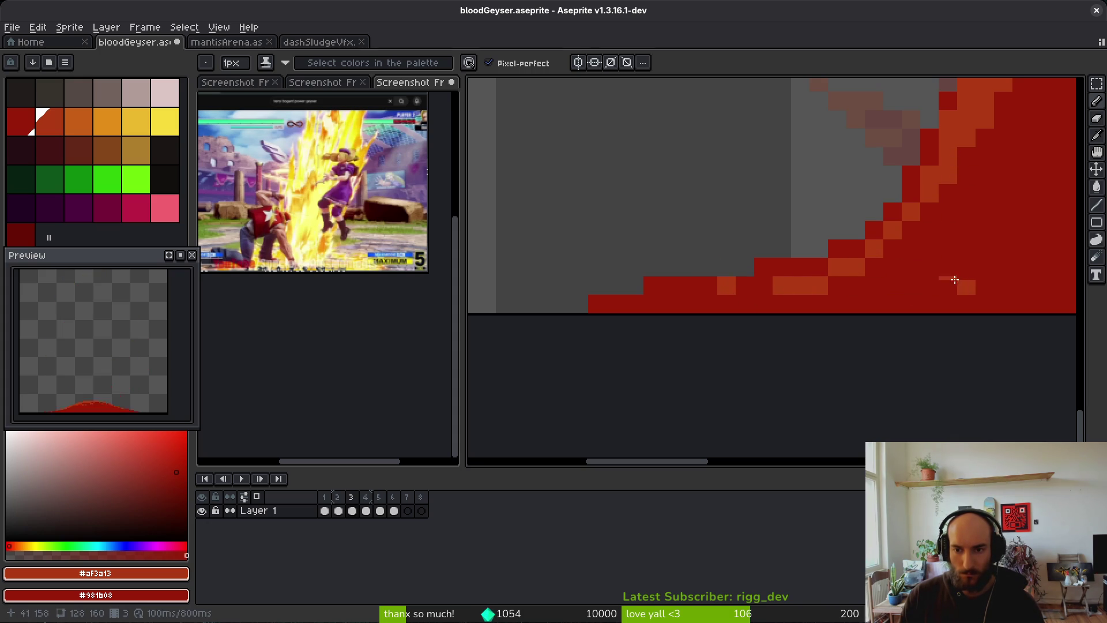
Extend a stepped red edge at the mound's lower right and save bloodGeyser.aseprite
scroll(534, 307, "down", 3)
scroll(830, 283, "down", 2)
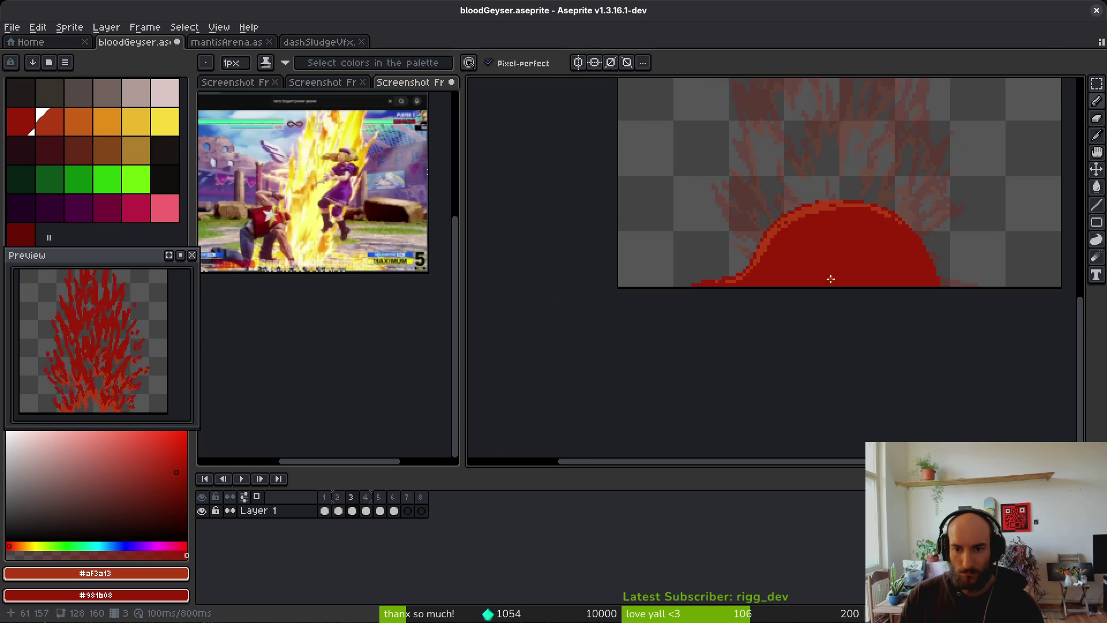
scroll(714, 292, "up", 2)
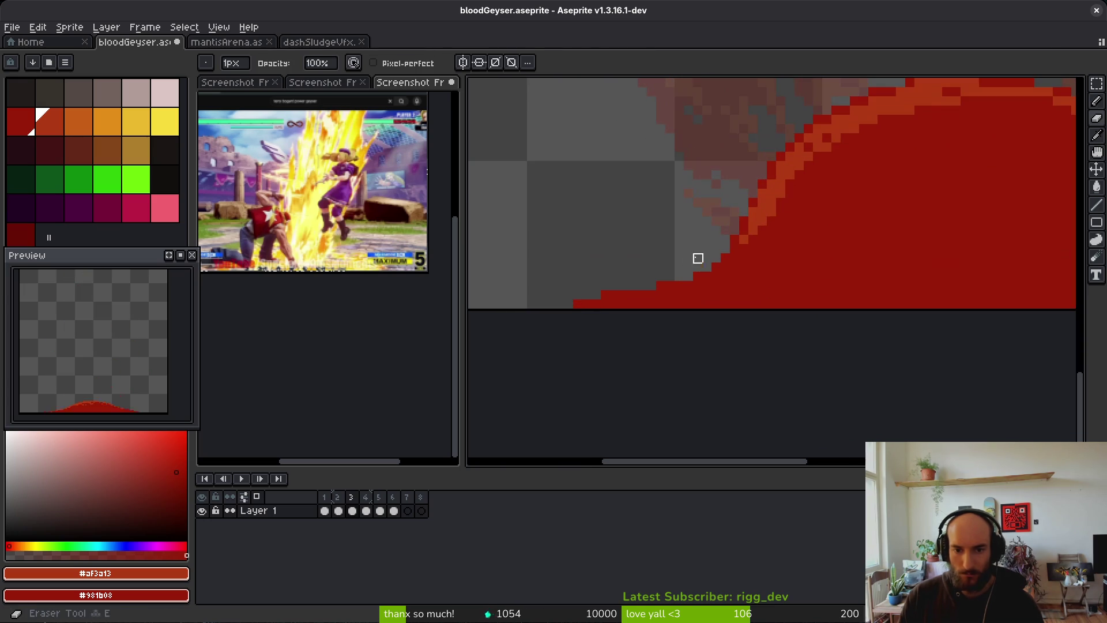
scroll(820, 261, "up", 1)
scroll(819, 261, "right", 2)
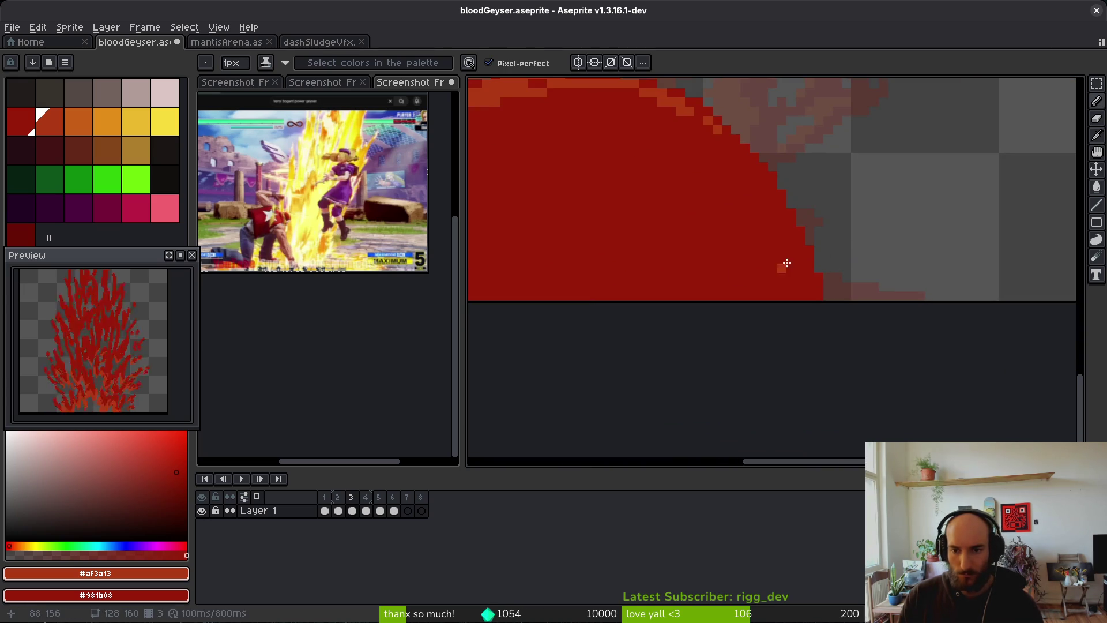
left_click_drag(818, 266, 896, 300)
key("ctrl+z")
mouse_move(790, 246)
left_mouse_down()
mouse_move(897, 297)
mouse_move(845, 290)
left_mouse_up()
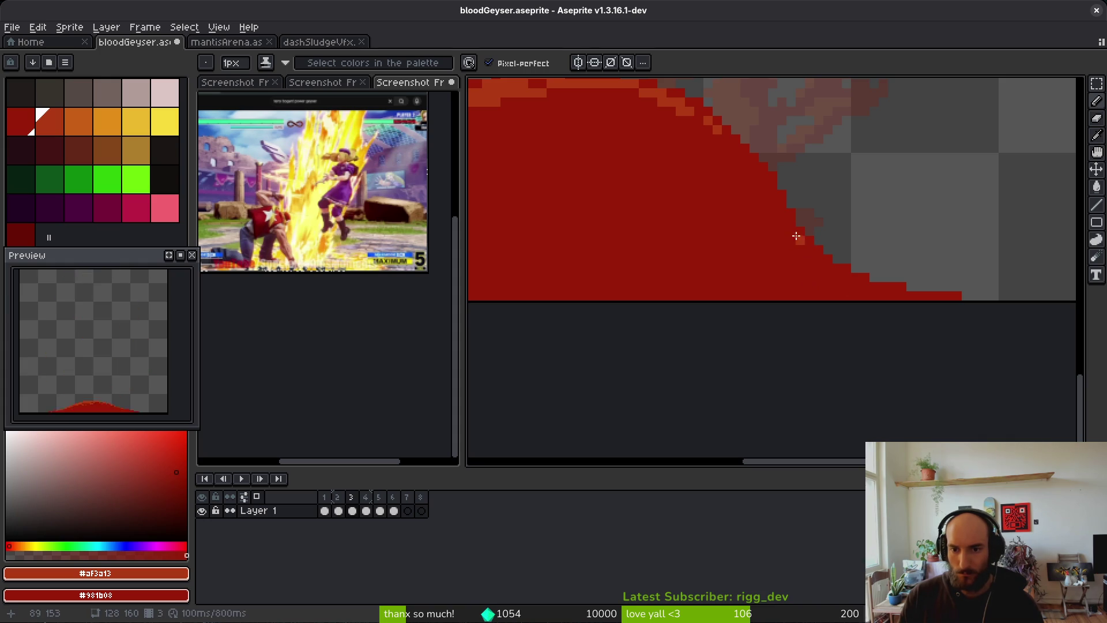
scroll(799, 222, "down", 5)
key("ctrl+s")
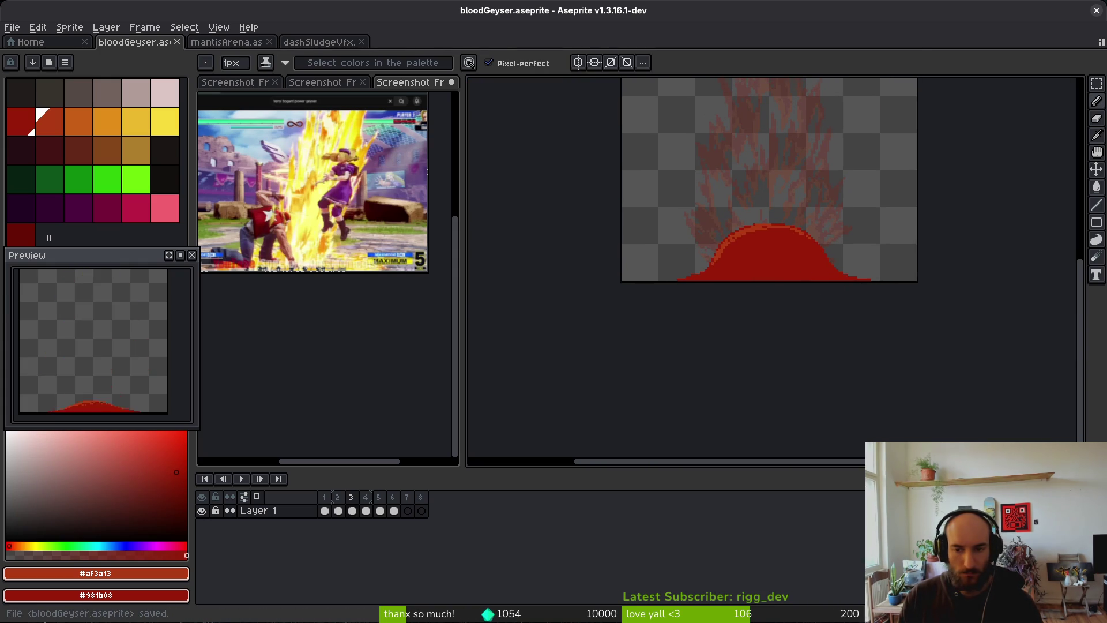
Step through frames 4 to 6 to review the erupting spray
key("i")
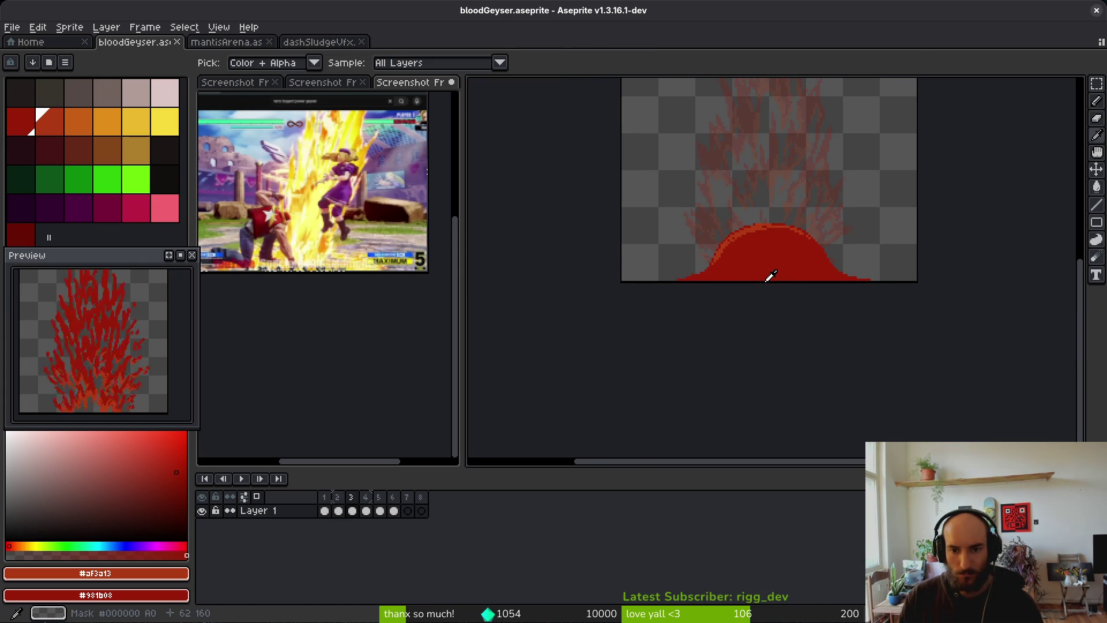
key("Right")
key("b")
left_click_drag(763, 279, 766, 316)
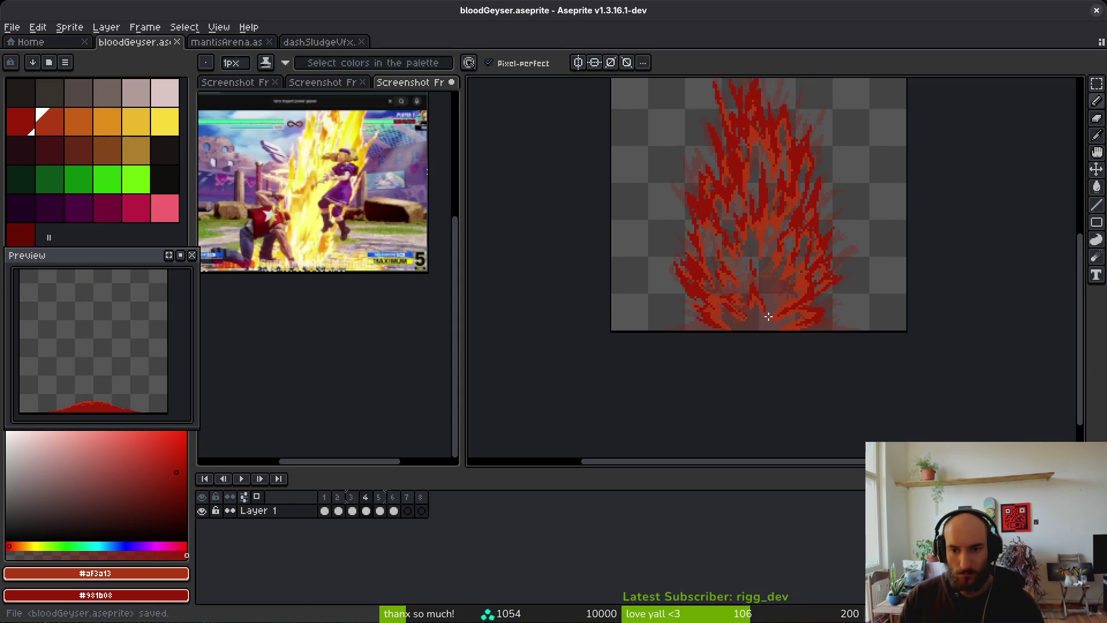
key("Right")
key("Right")
scroll(748, 384, "up", 4)
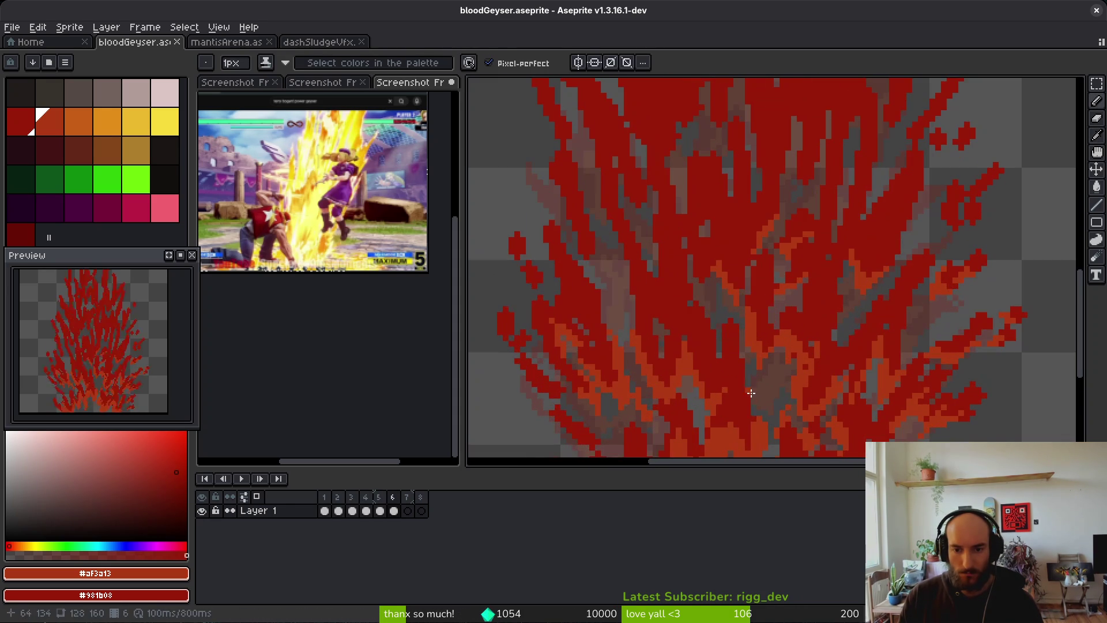
scroll(755, 392, "down", 2)
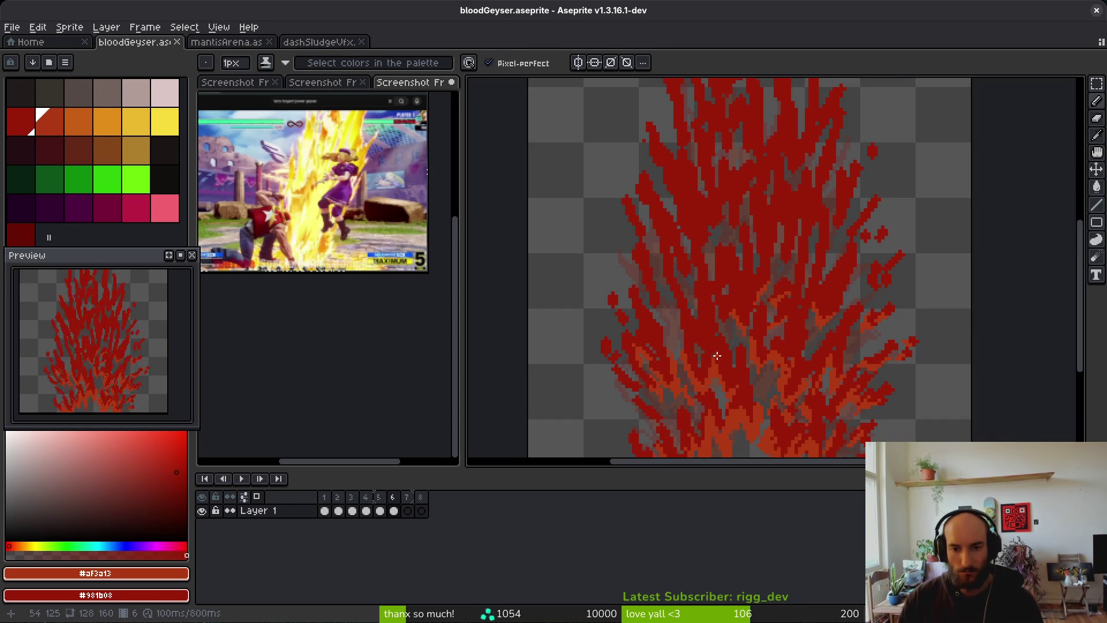
scroll(773, 350, "down", 1)
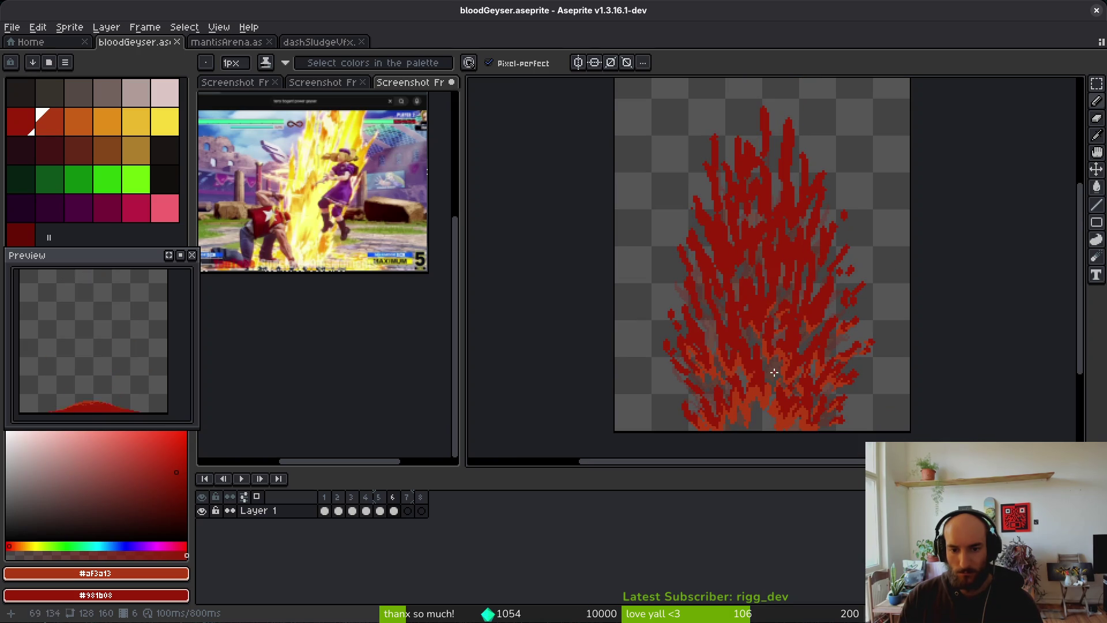
scroll(771, 379, "up", 1)
scroll(779, 363, "down", 3)
On frame 5, eyedrop dark red #981b08, add accents to the spray, and save
key("Left")
key("alt")
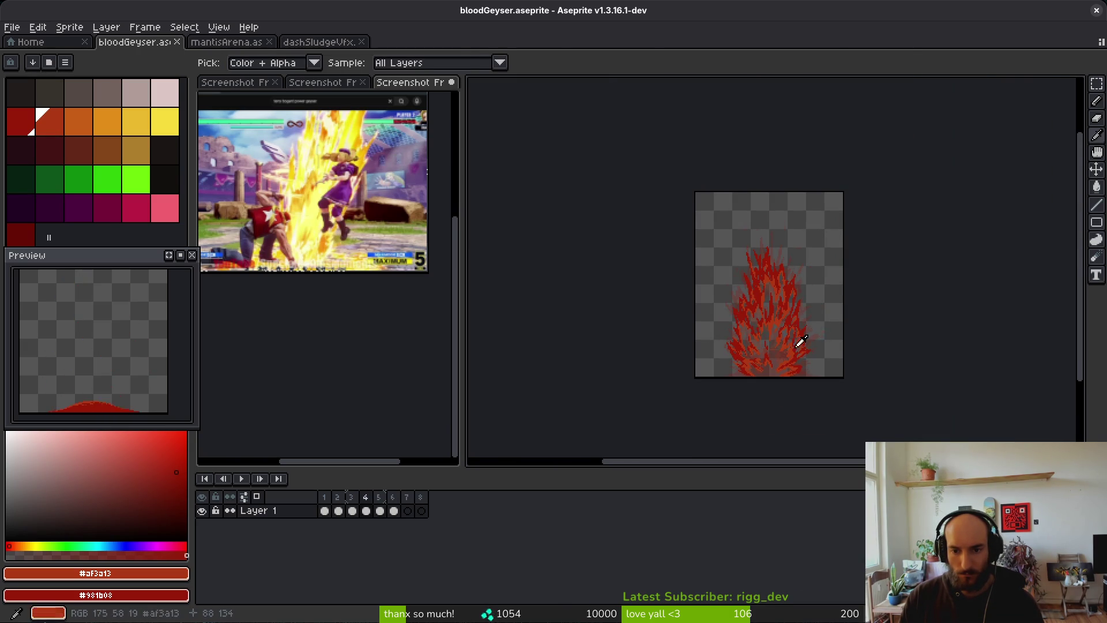
scroll(774, 320, "up", 4)
scroll(774, 319, "up", 1)
left_click(752, 286, "alt")
left_click_drag(768, 282, 742, 318)
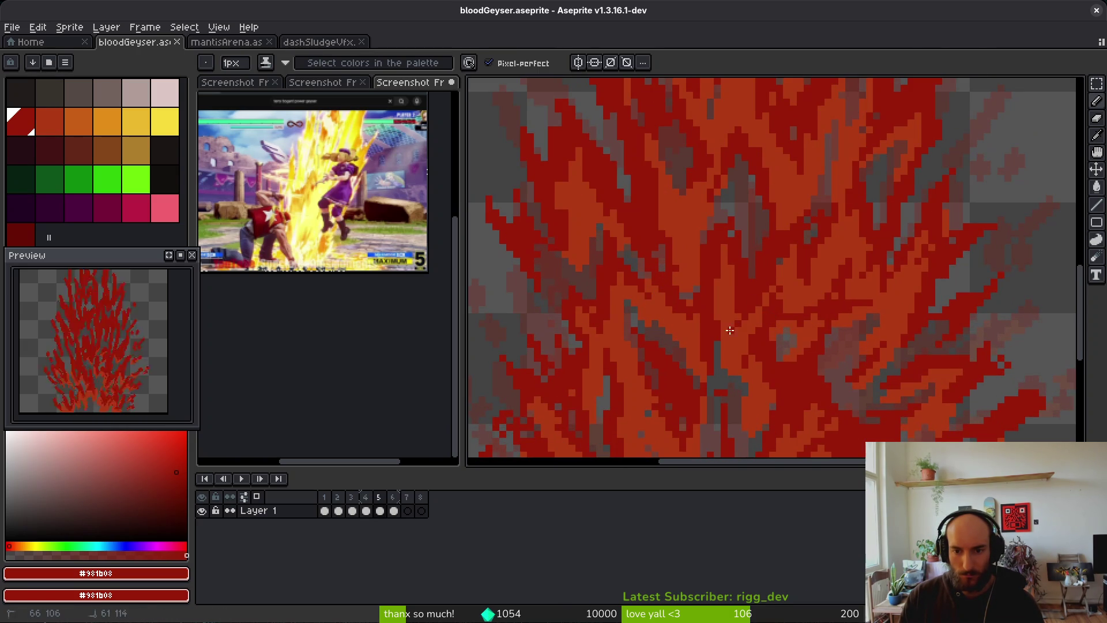
scroll(729, 285, "down", 2)
key("ctrl+s")
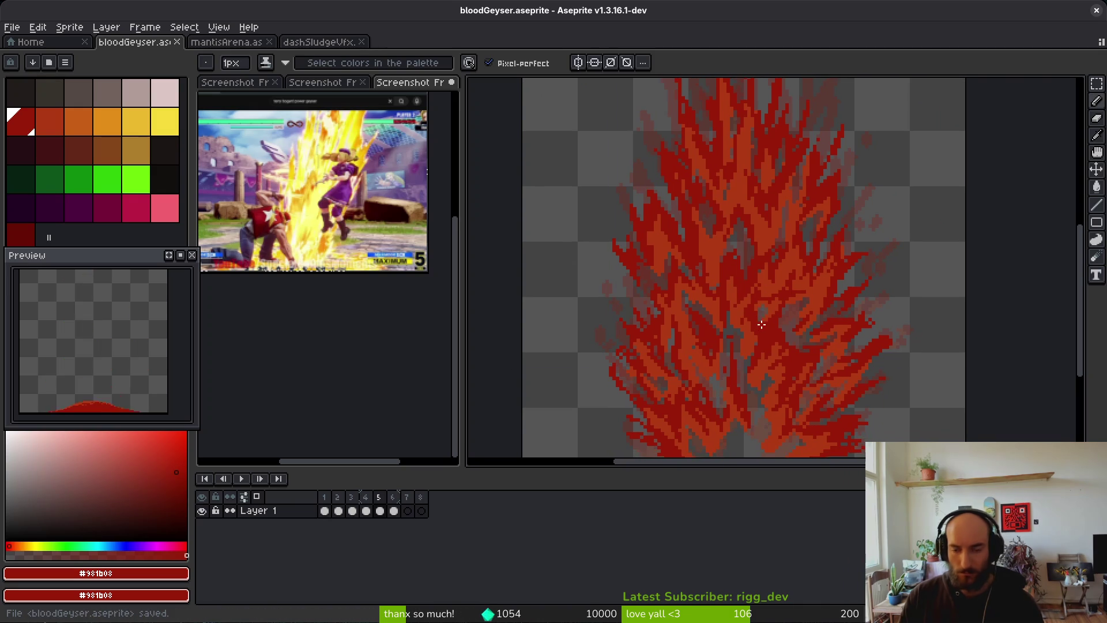
Advance past frame 6 to the empty seventh frame
scroll(777, 315, "down", 3)
key("Right")
scroll(763, 312, "up", 1)
left_click_drag(757, 282, 741, 257)
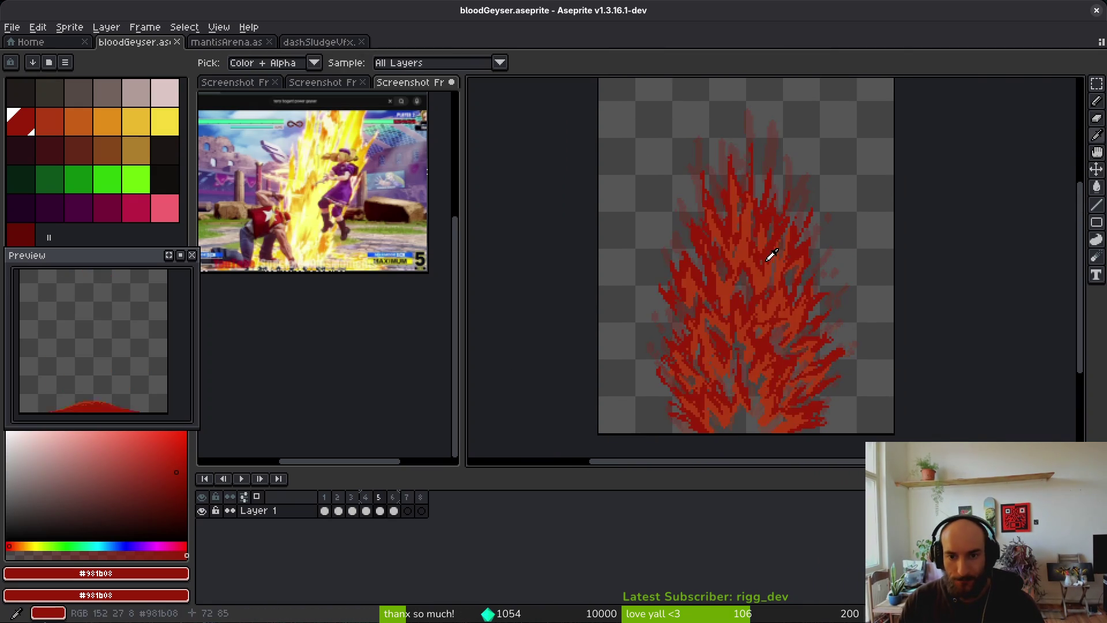
key("Right")
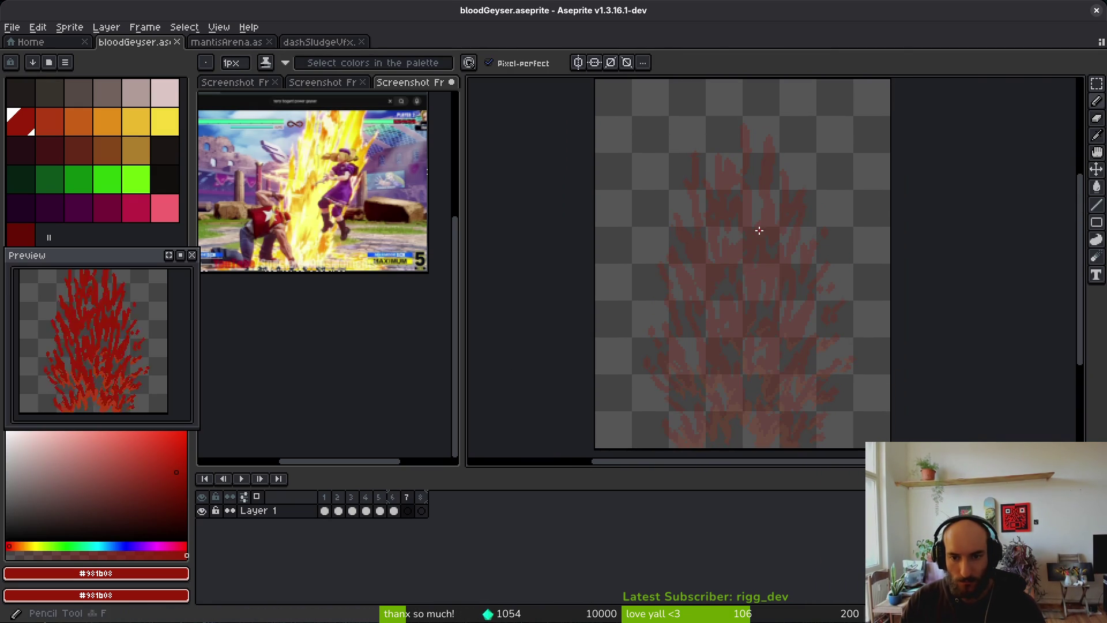
Sample dark red as primary and orange-red as secondary colour from frame 6
scroll(765, 237, "up", 1)
left_click(765, 234, "alt")
key("plus")
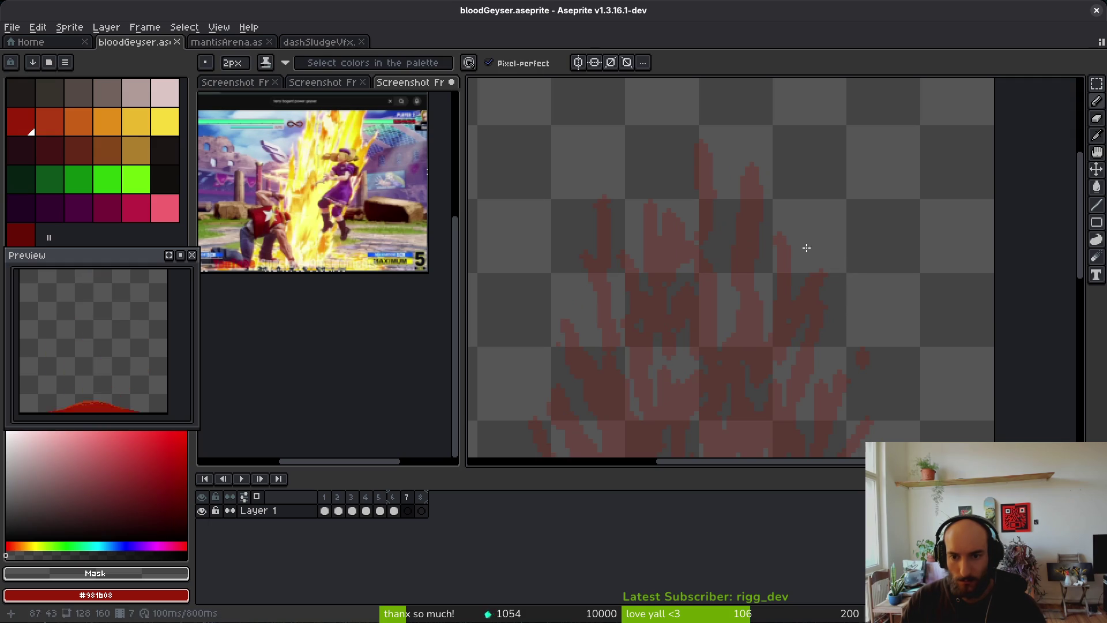
scroll(756, 240, "up", 1)
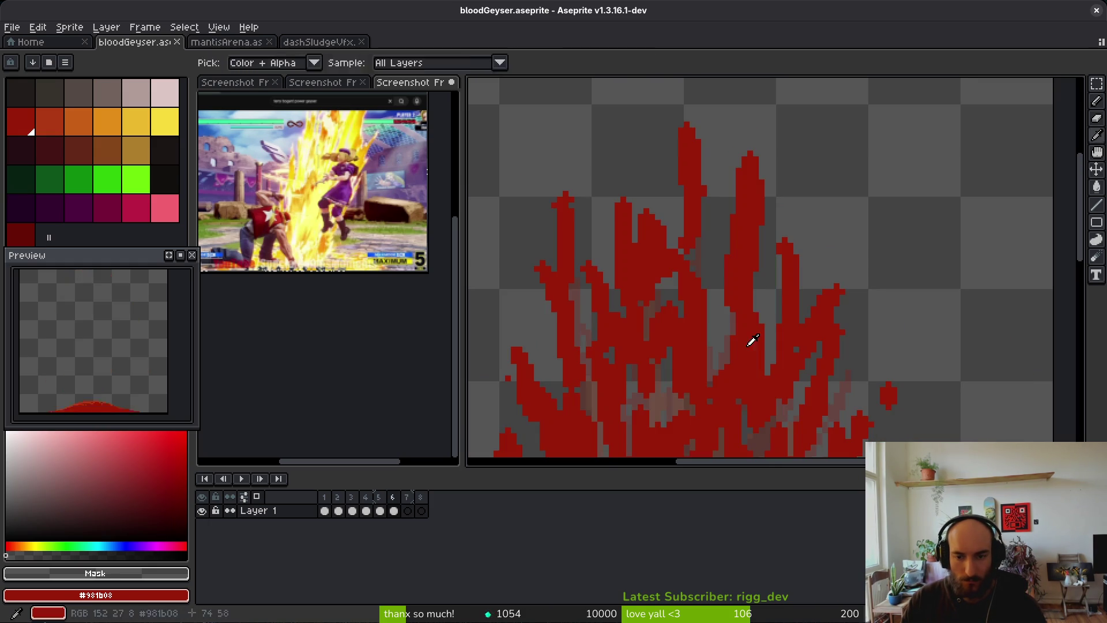
key("Left")
left_click(742, 286, "alt")
key("Right")
key("Left")
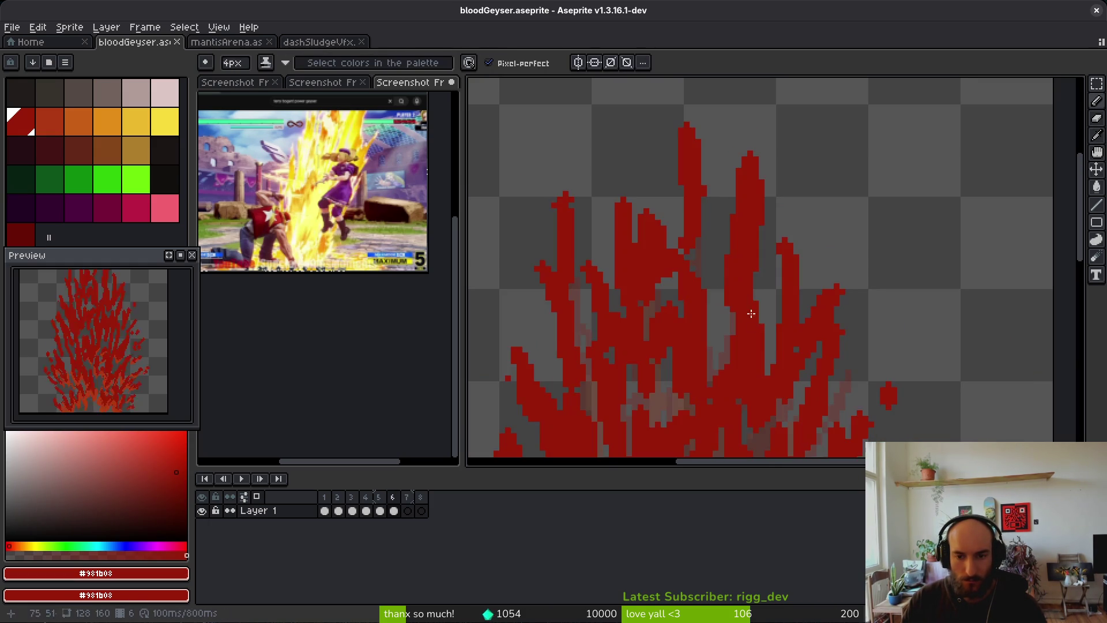
scroll(717, 283, "down", 5)
right_click(791, 334, "alt")
On empty frame 7, save the geyser file and set the brush to 3px
key("Right")
scroll(749, 299, "down", 1)
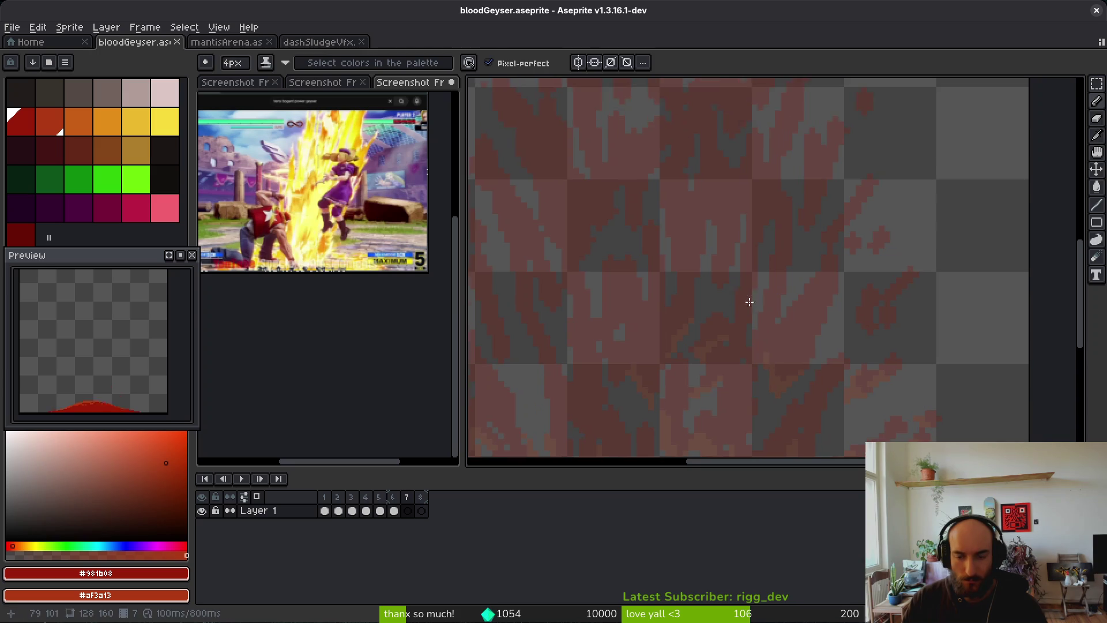
key("ctrl+s")
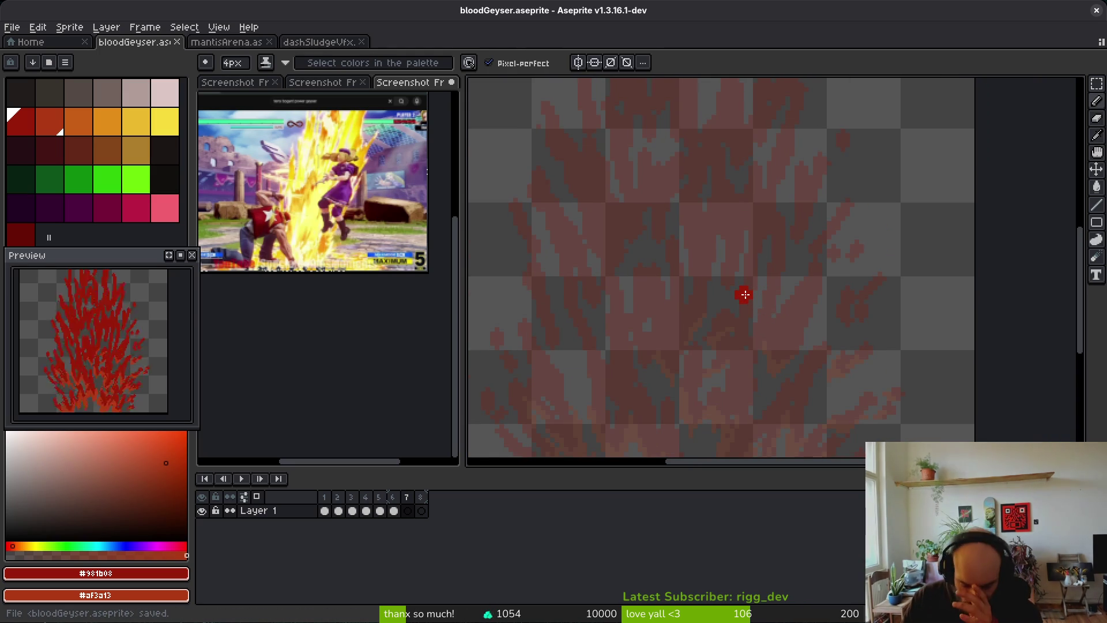
key("minus")
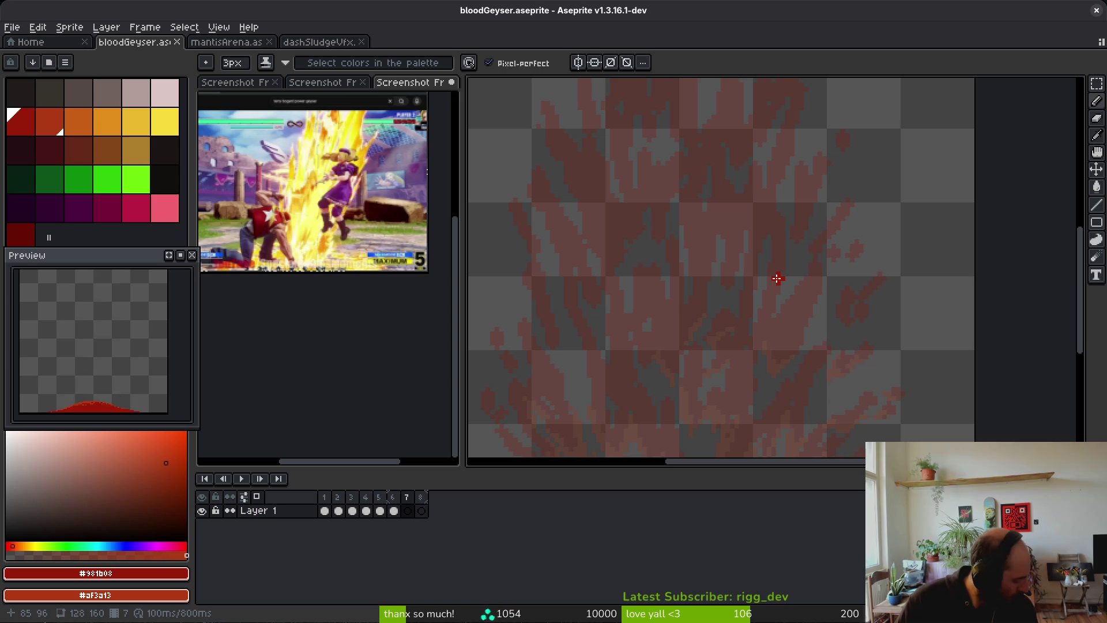
scroll(775, 291, "down", 1)
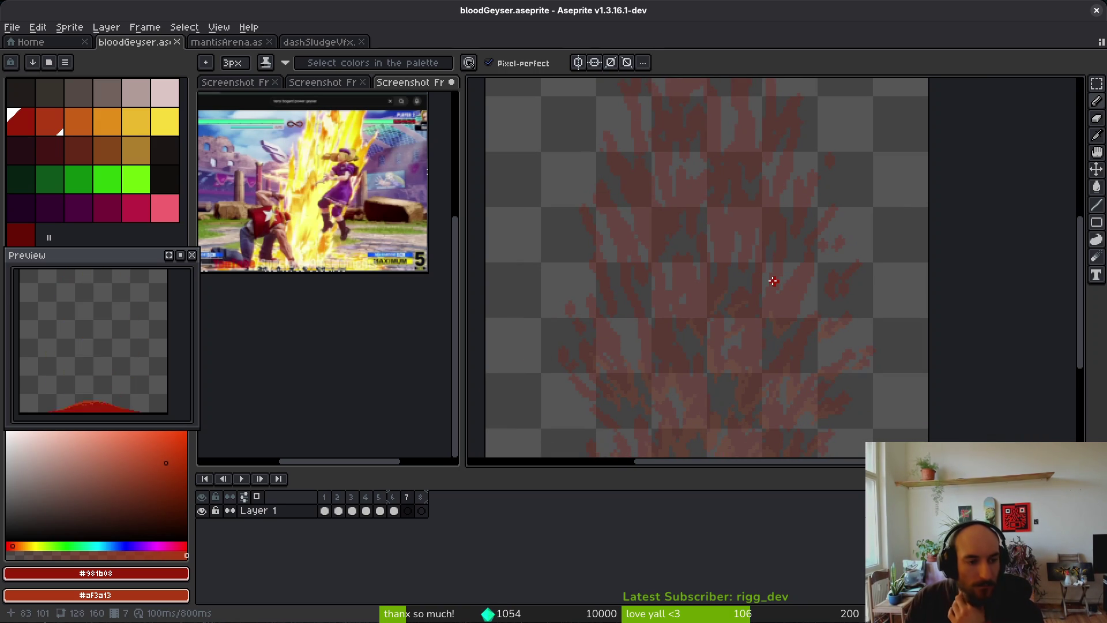
scroll(767, 304, "down", 4)
scroll(796, 292, "up", 2)
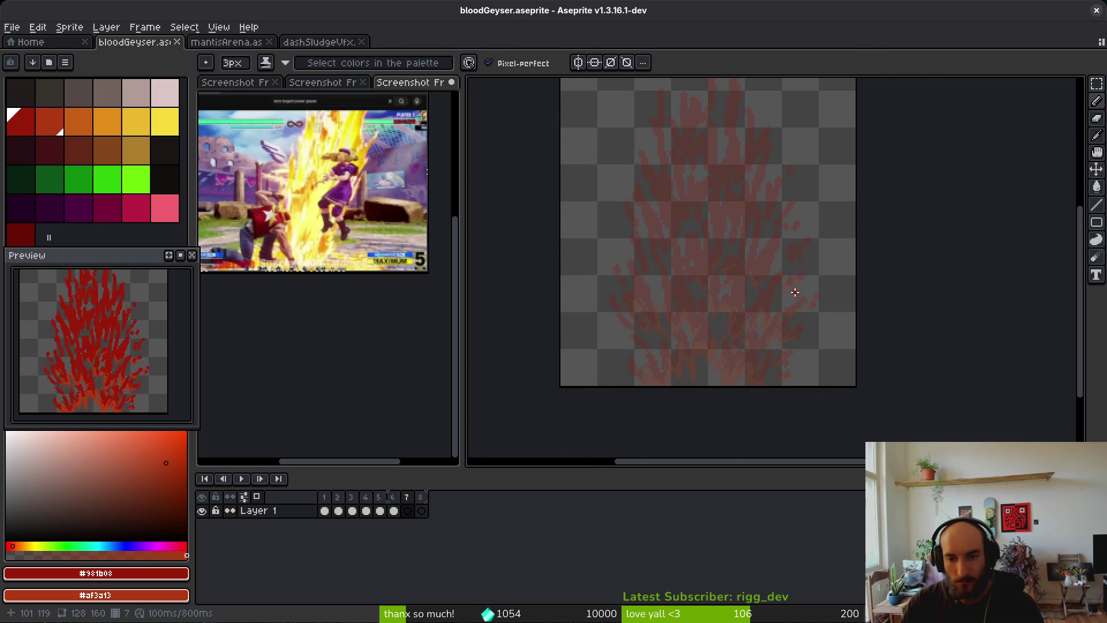
Step back through frames 6 to 4 to review the geyser, then switch to Brave
key("Left")
key("Left")
key("Right")
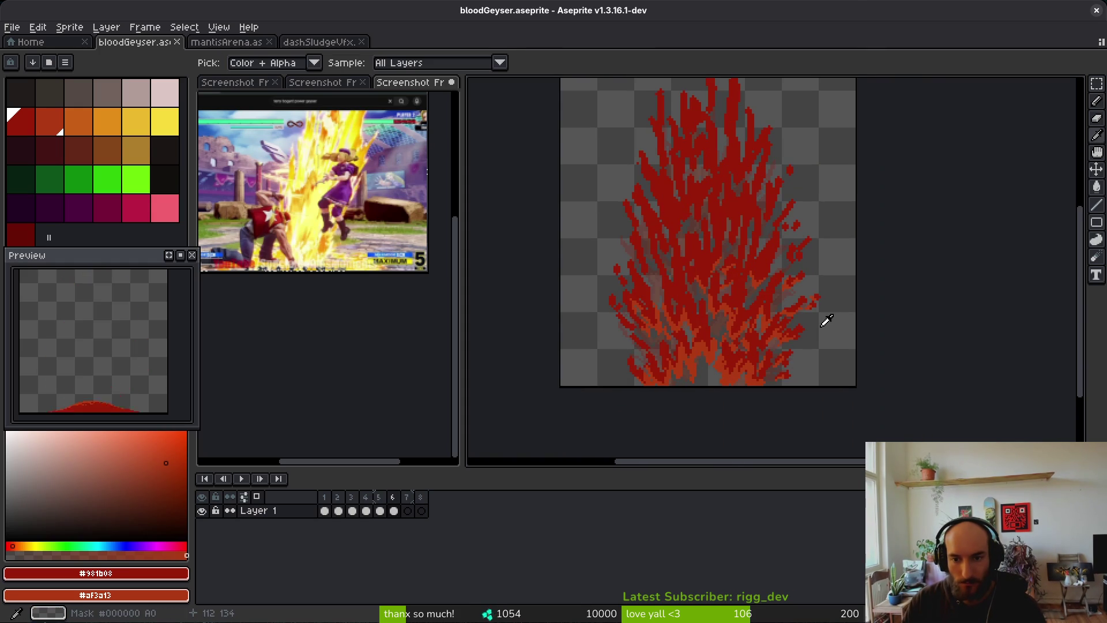
key("Left")
key("Left")
key("Left")
key("Left")
key("Left")
key("Right")
key("Right")
key("Right")
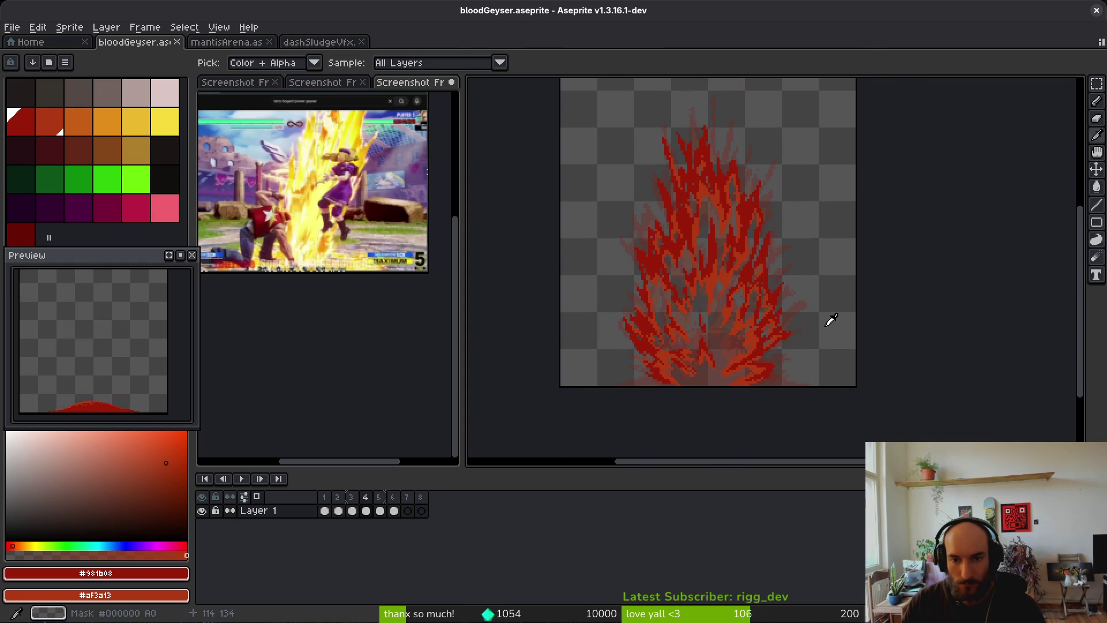
key("b")
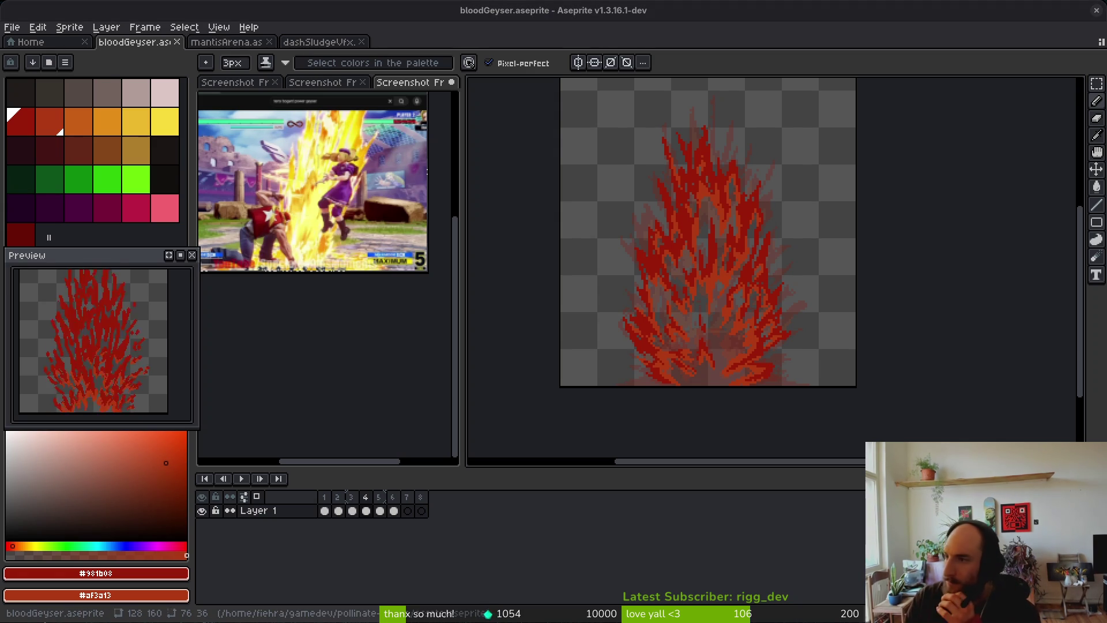
key("alt+Tab")
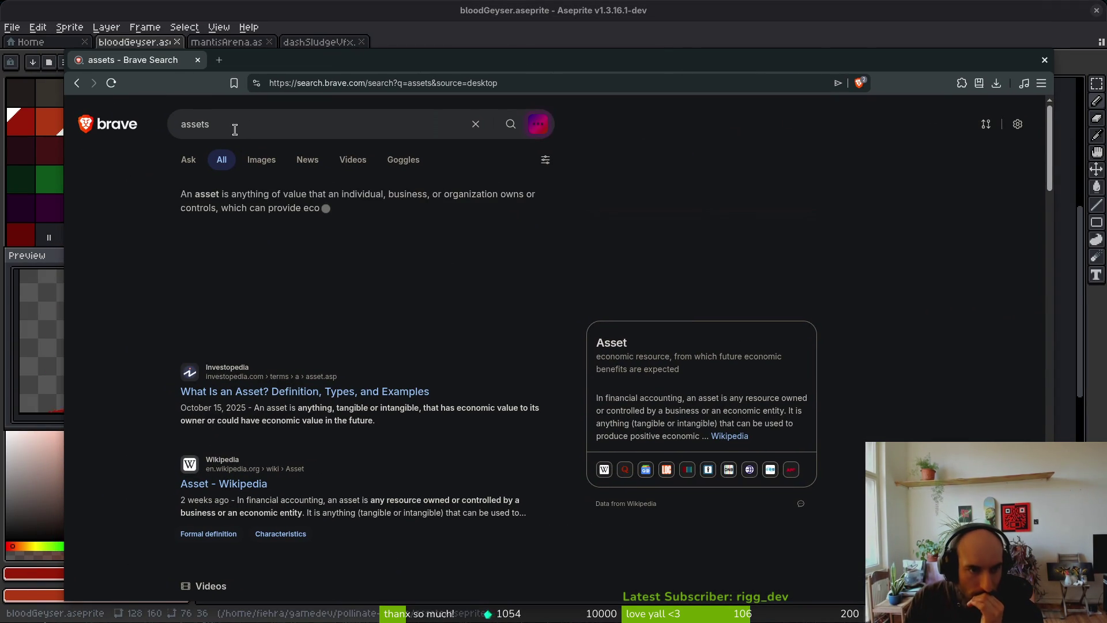
Go to itch.io and search for 'vfx'
left_click(347, 83)
type("itch")
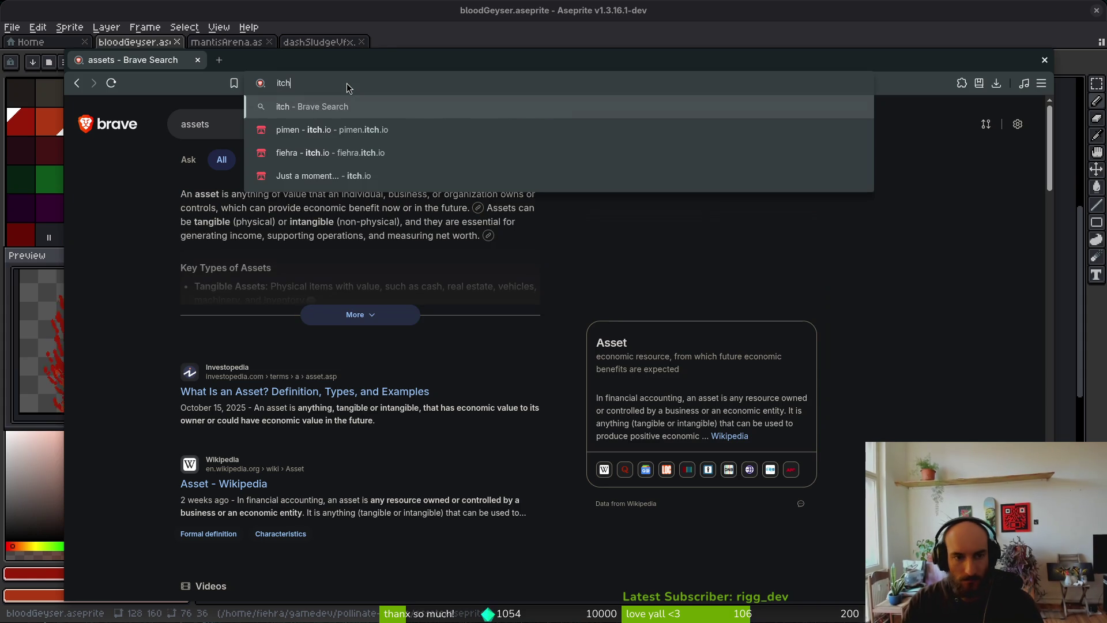
key("Down")
key("Down")
key("Return")
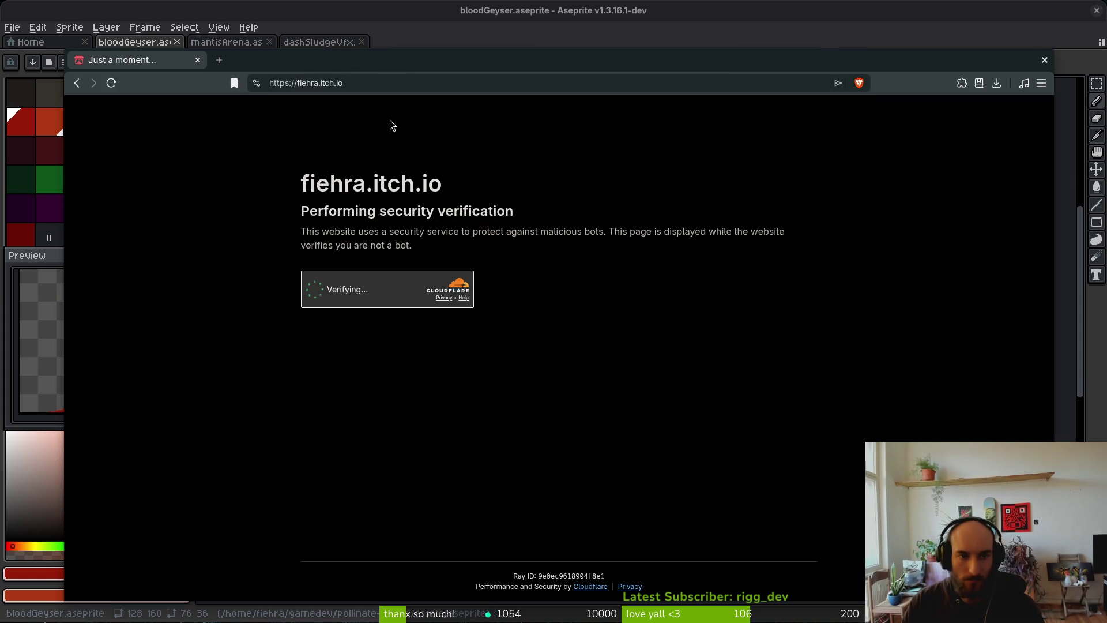
scroll(411, 377, "down", 1)
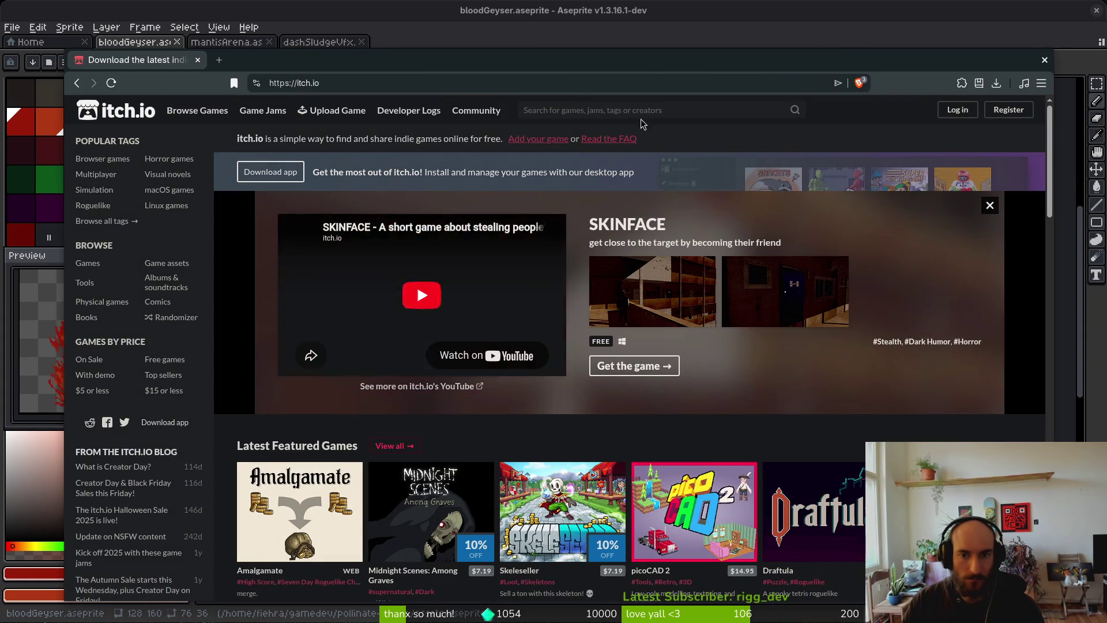
left_click(604, 112)
type("vfz")
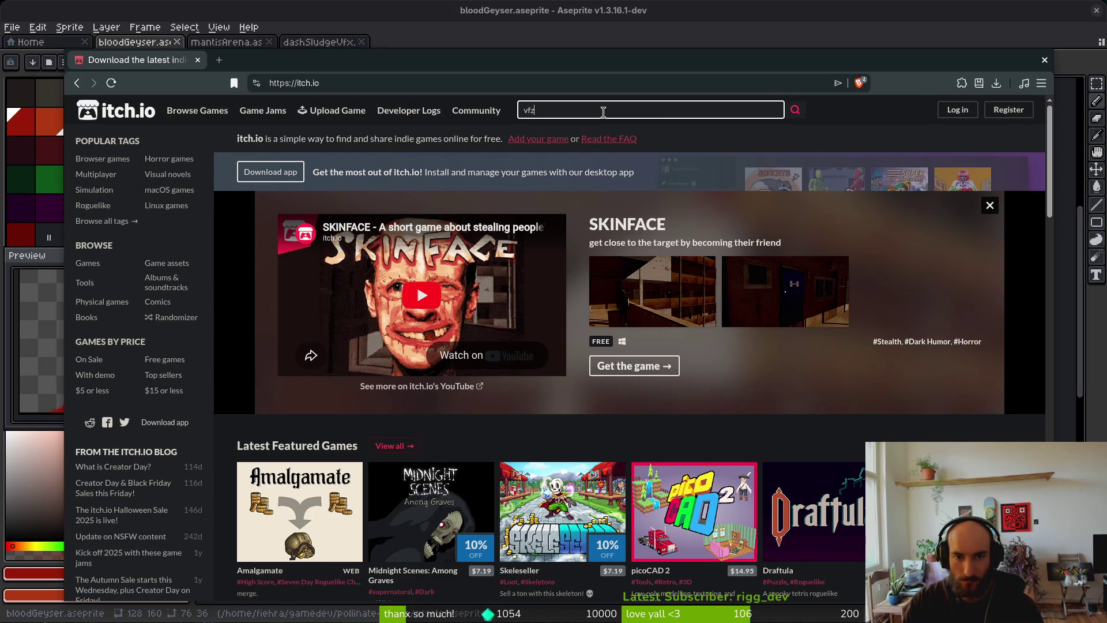
key("BackSpace")
type("x")
key("Return")
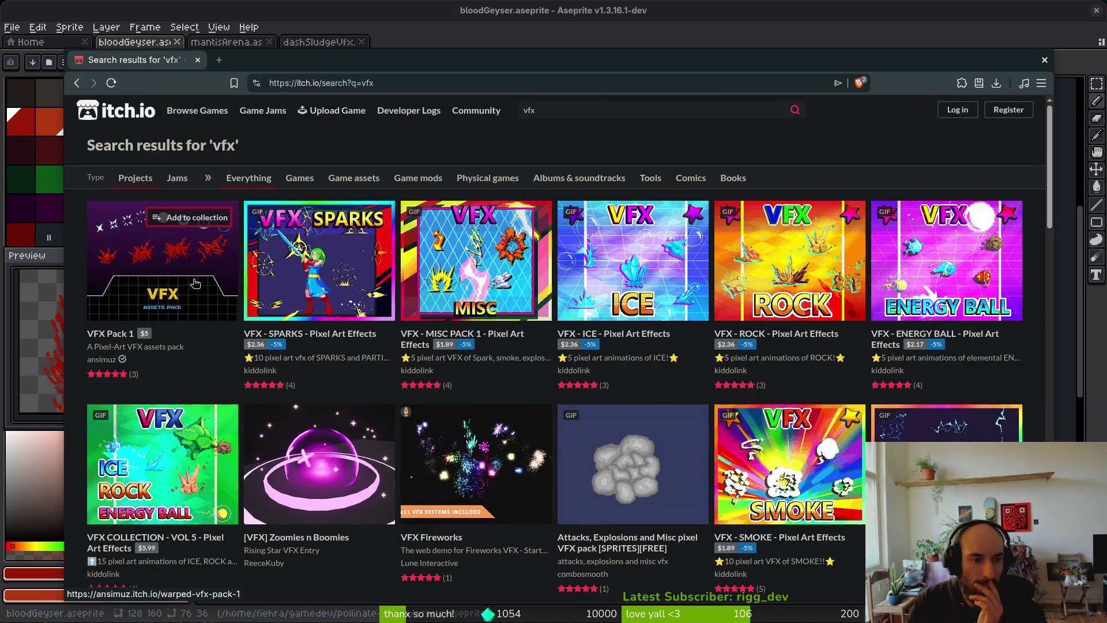
Open VFX - MISC PACK 1 and ENERGY BALL from the results in new tabs
mouse_move(196, 283)
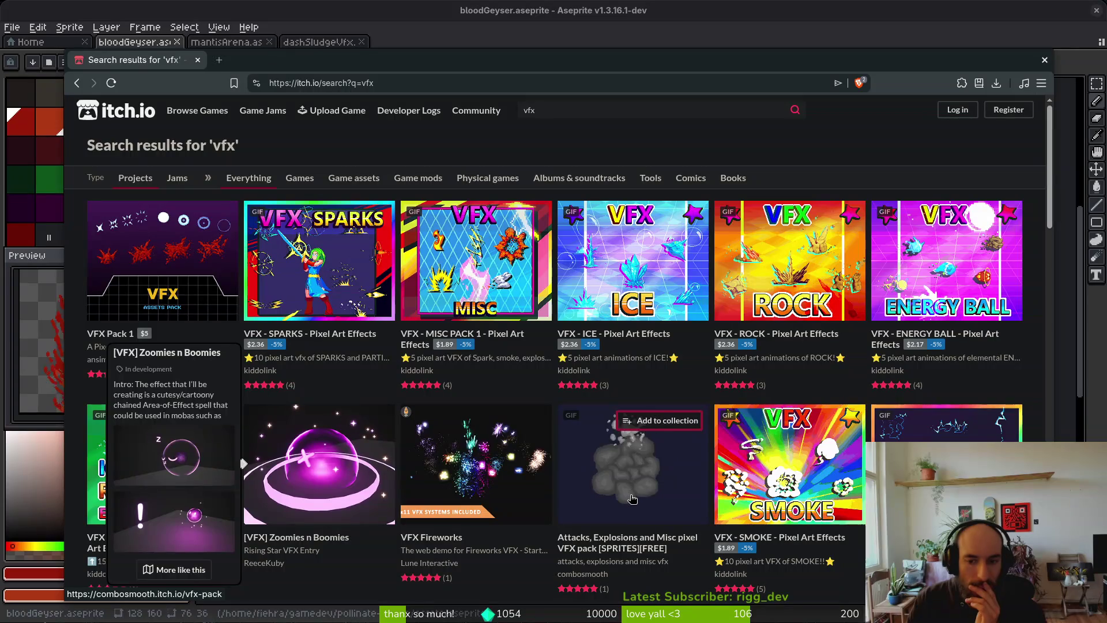
mouse_move(631, 458)
mouse_move(848, 490)
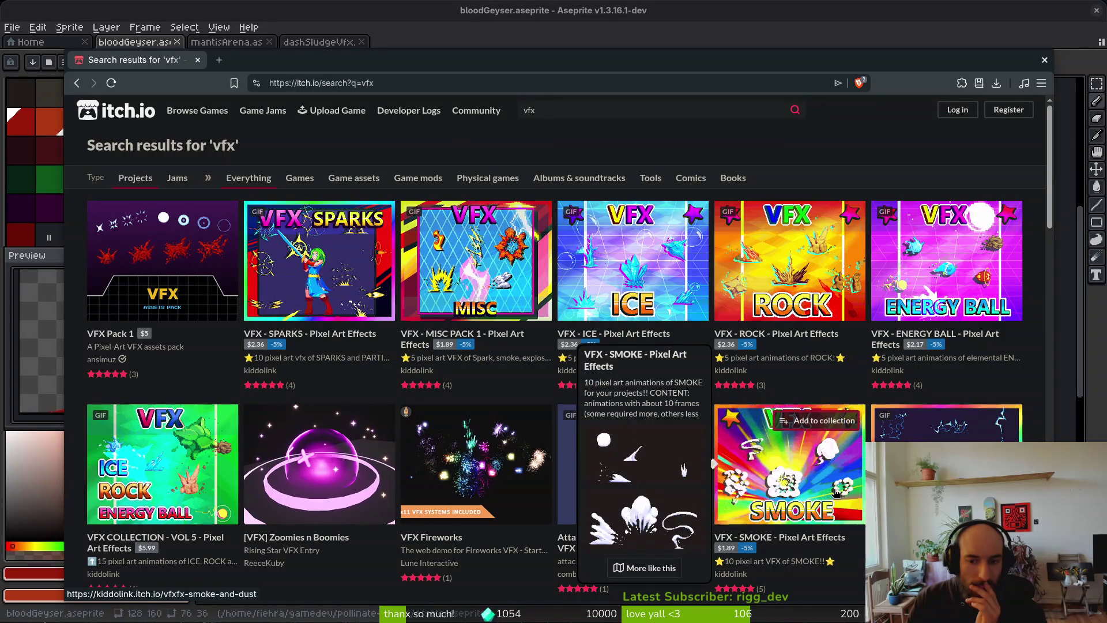
mouse_move(946, 456)
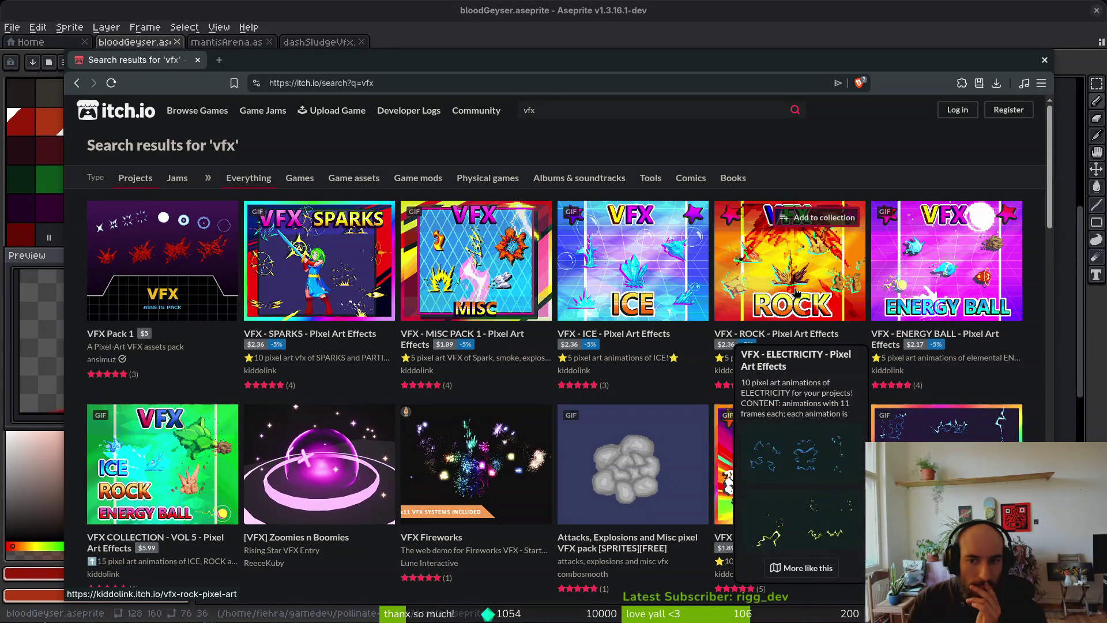
mouse_move(789, 284)
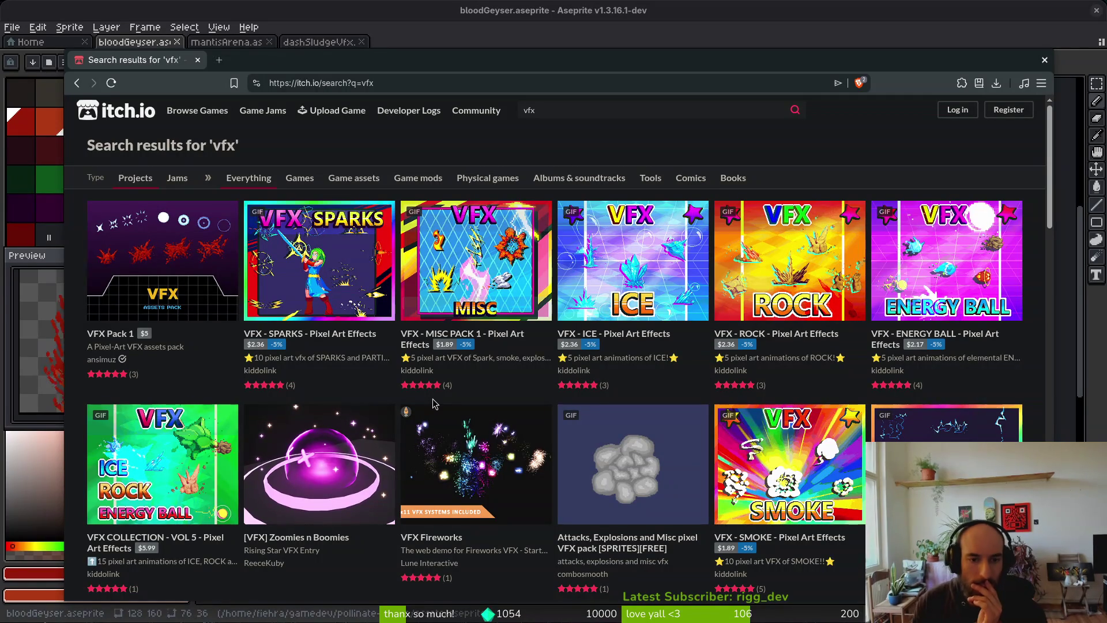
mouse_move(476, 346)
mouse_move(499, 283)
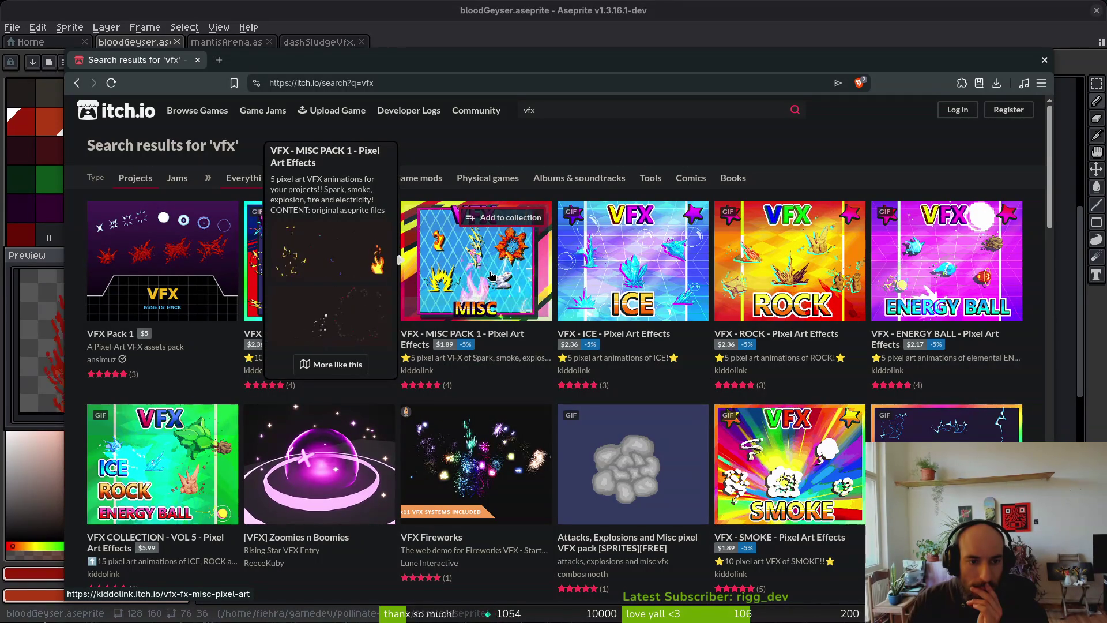
right_click(458, 266)
left_click(484, 275)
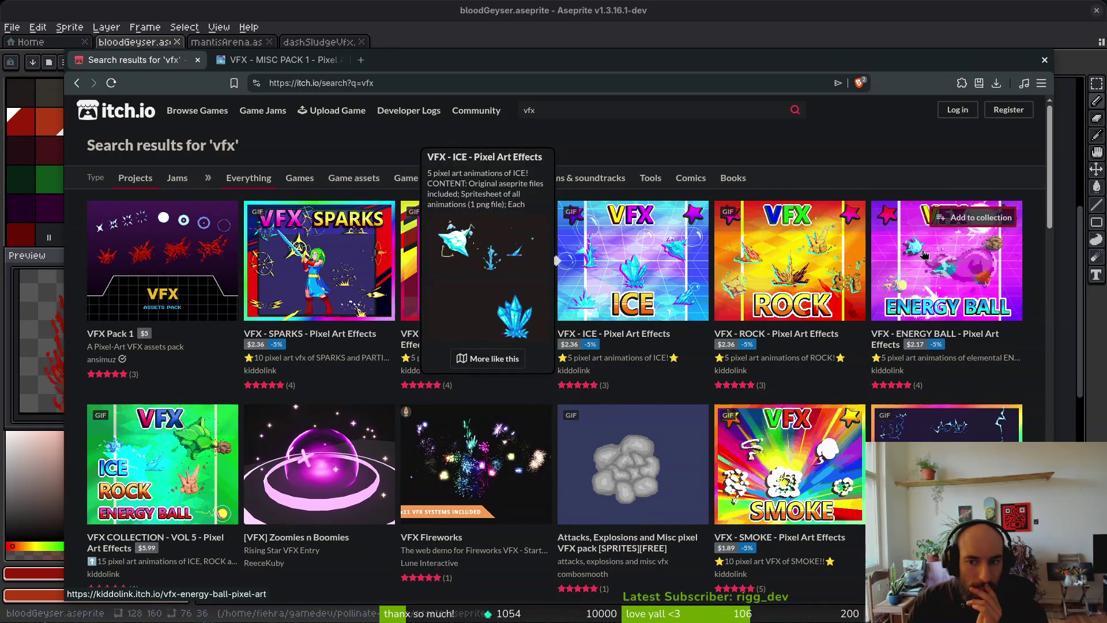
mouse_move(932, 274)
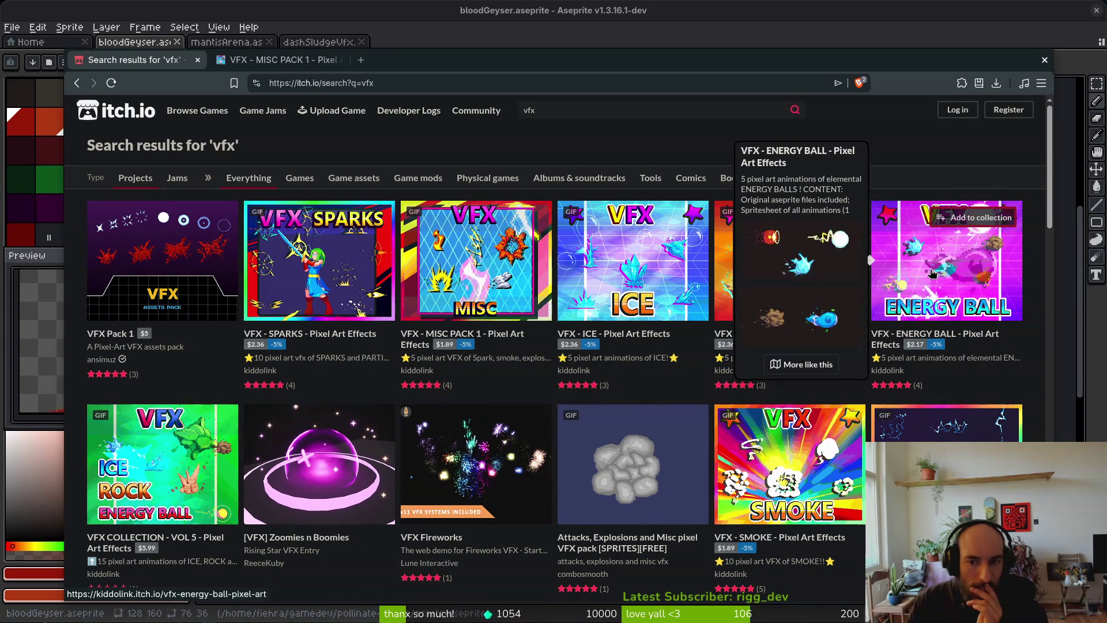
right_click(933, 273)
left_click(969, 284)
Open the MISC PACK, VFX Pack 1 and VFX - SPARKS pages in new tabs
right_click(474, 263)
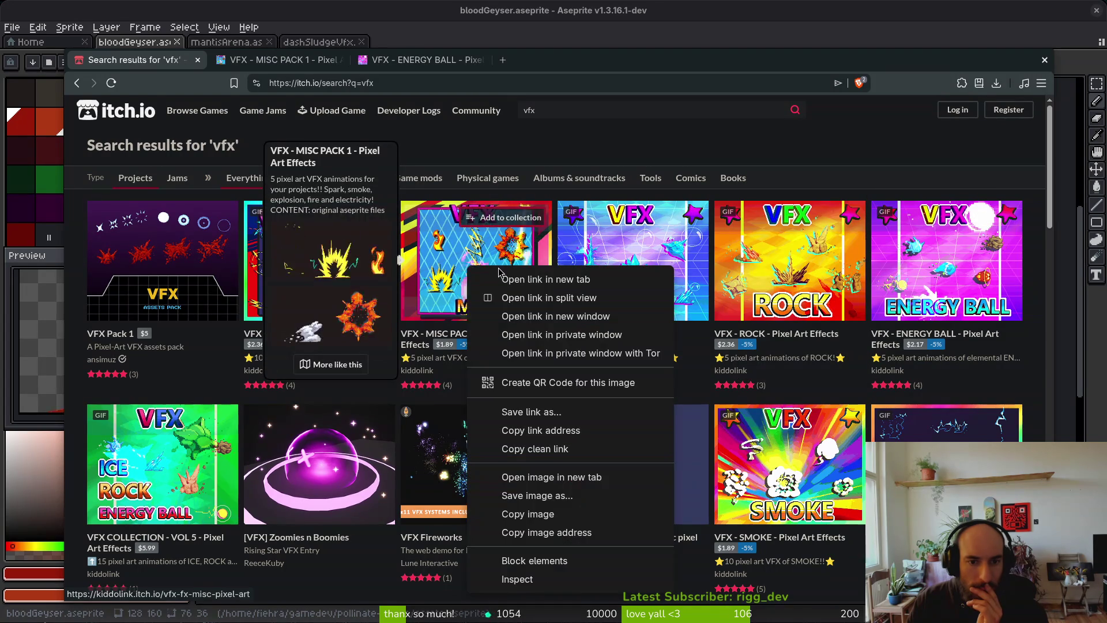
left_click(507, 278)
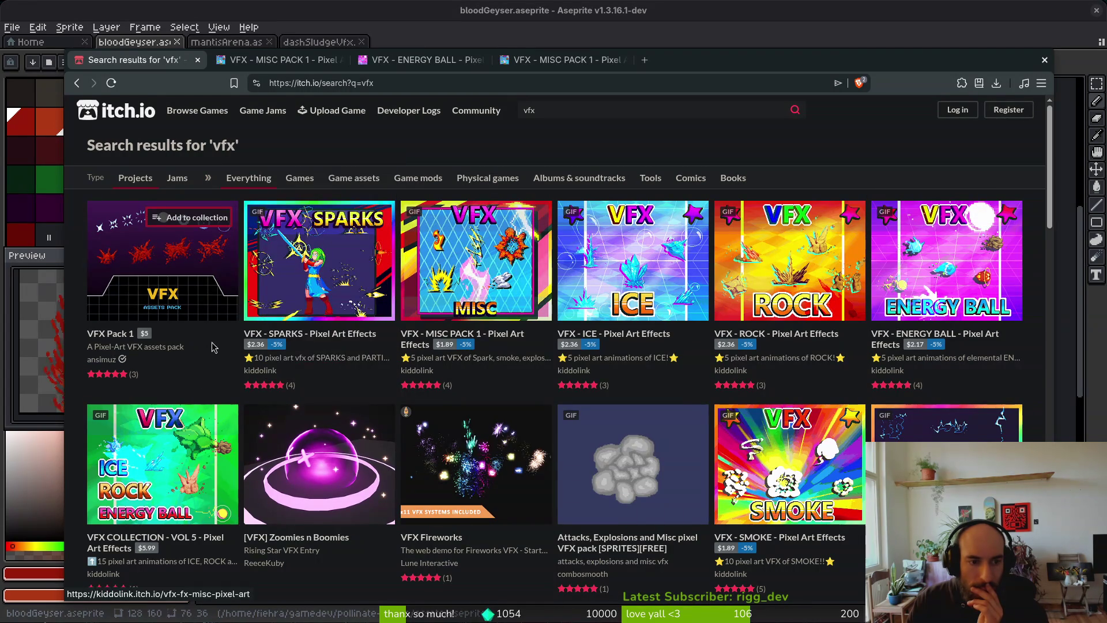
right_click(218, 280)
left_click(248, 290)
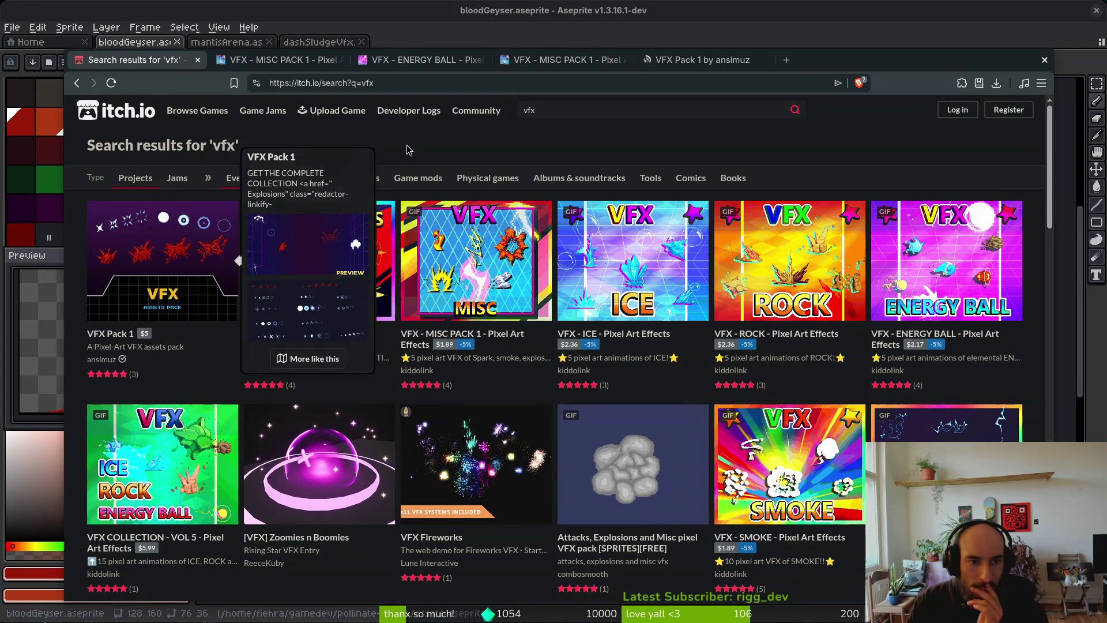
mouse_move(305, 293)
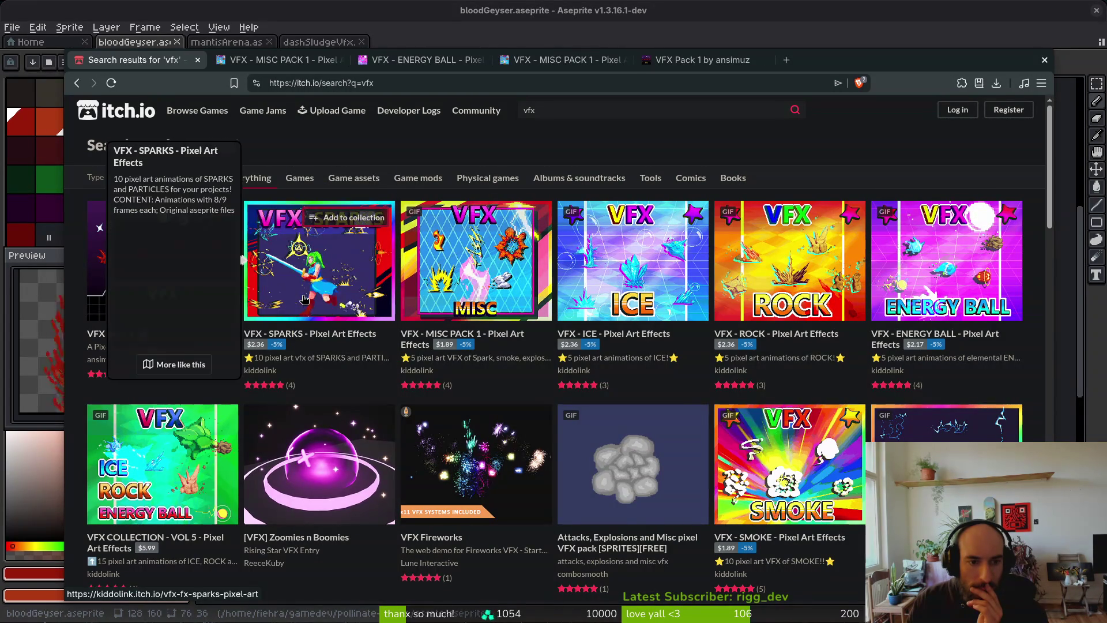
right_click(347, 272)
left_click(354, 286)
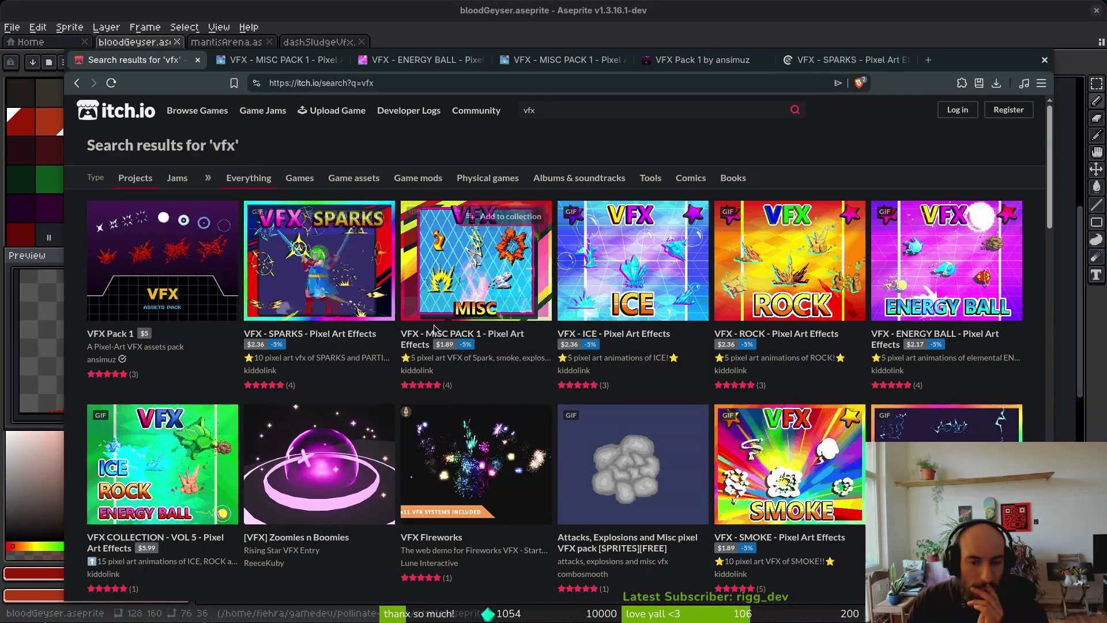
Open the FIRE and EXPLOSIONS VFX packs from the search results in new tabs
scroll(594, 310, "down", 2)
mouse_move(305, 328)
scroll(306, 333, "down", 3)
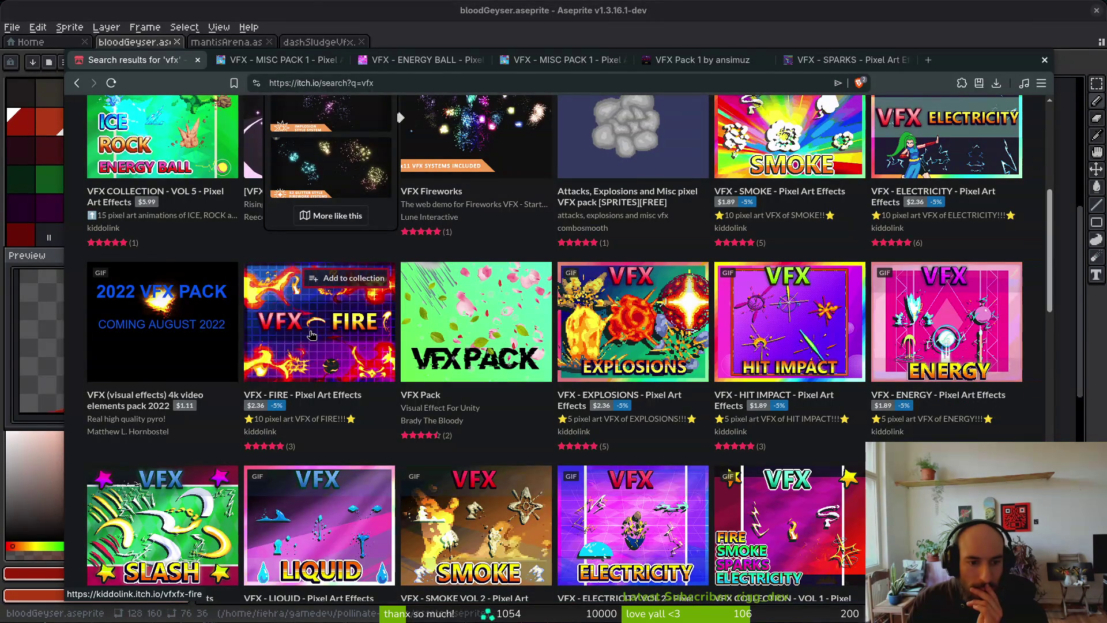
right_click(305, 333)
mouse_move(305, 332)
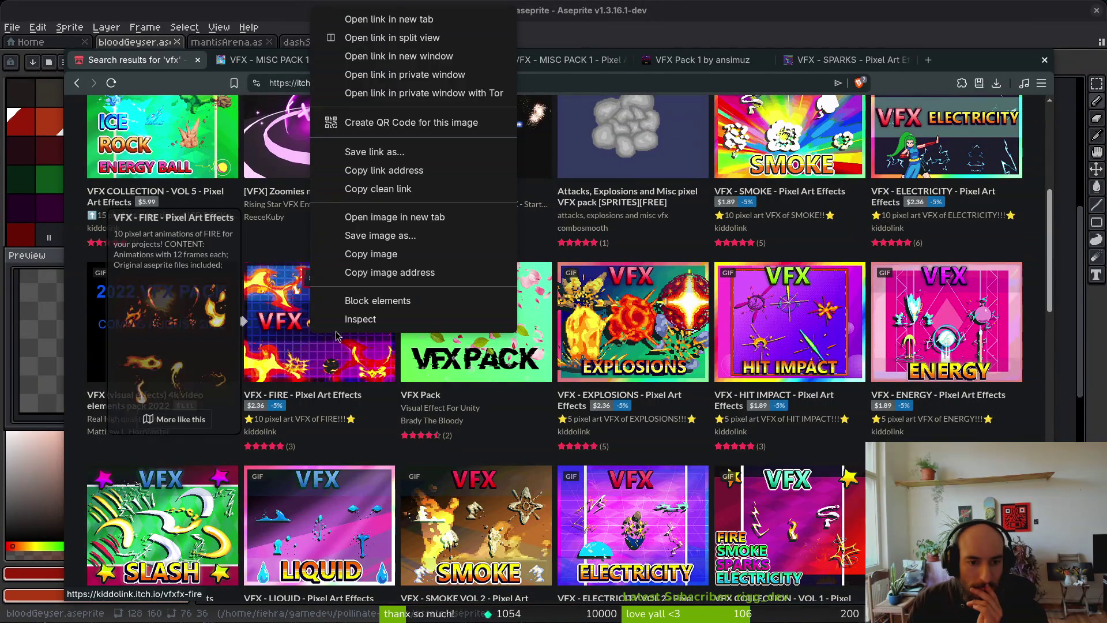
left_click(390, 19)
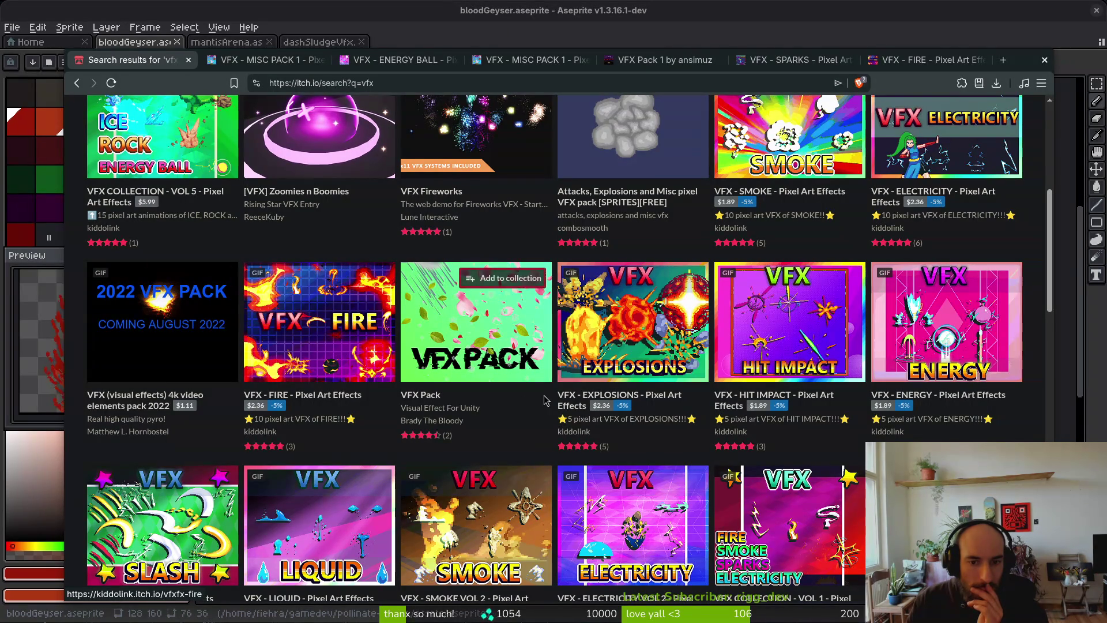
mouse_move(621, 338)
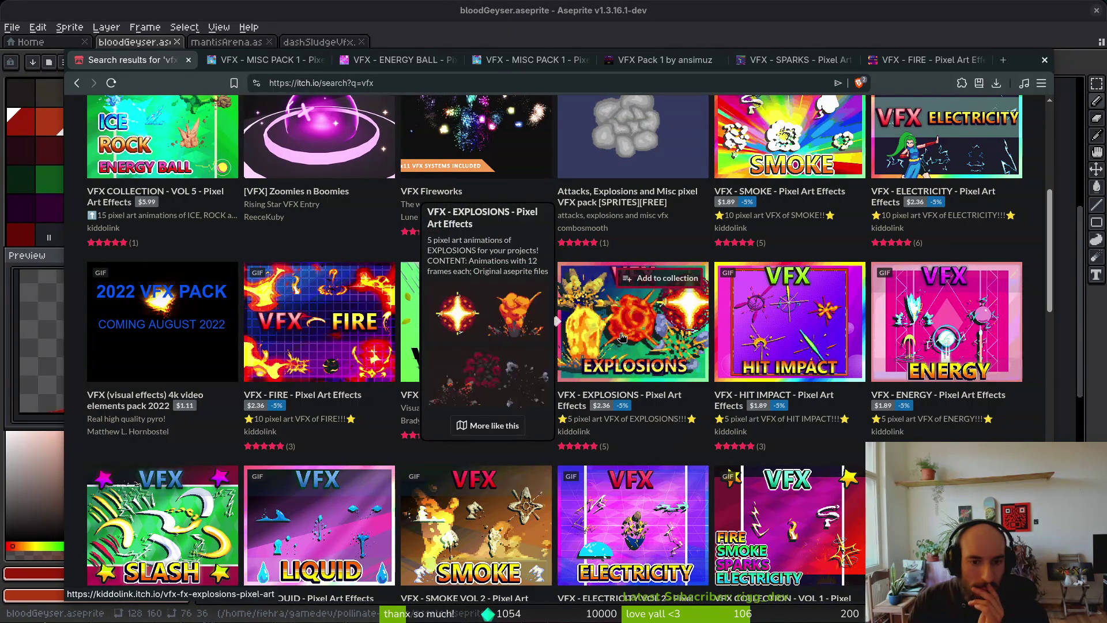
right_click(622, 337)
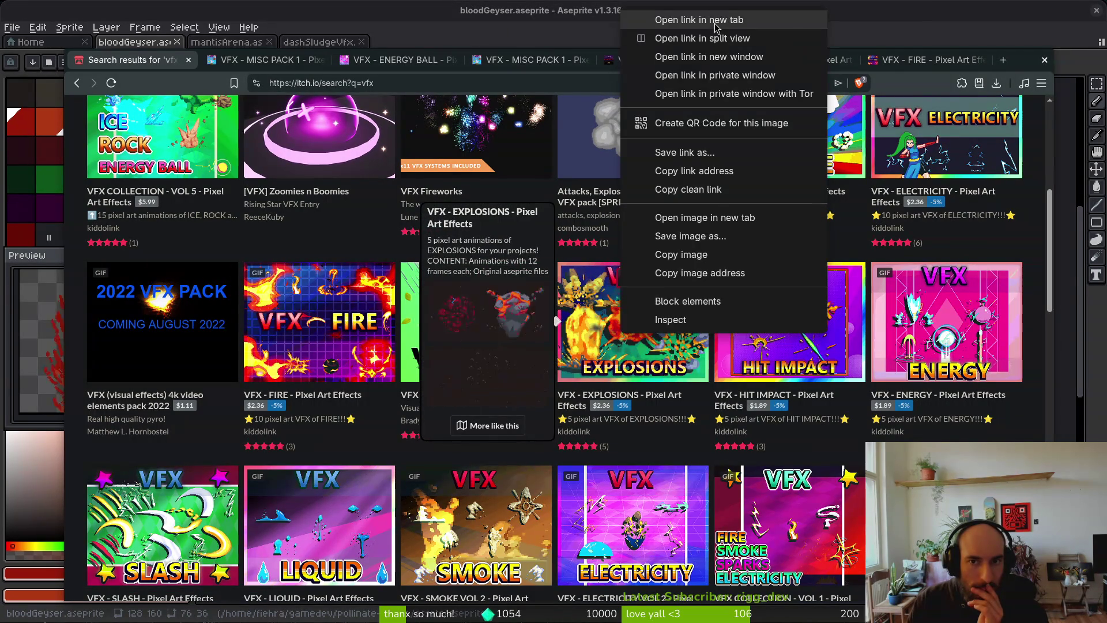
left_click(716, 19)
Open the SMOKE VOL 2 pack in a new tab and switch to its page
mouse_move(803, 364)
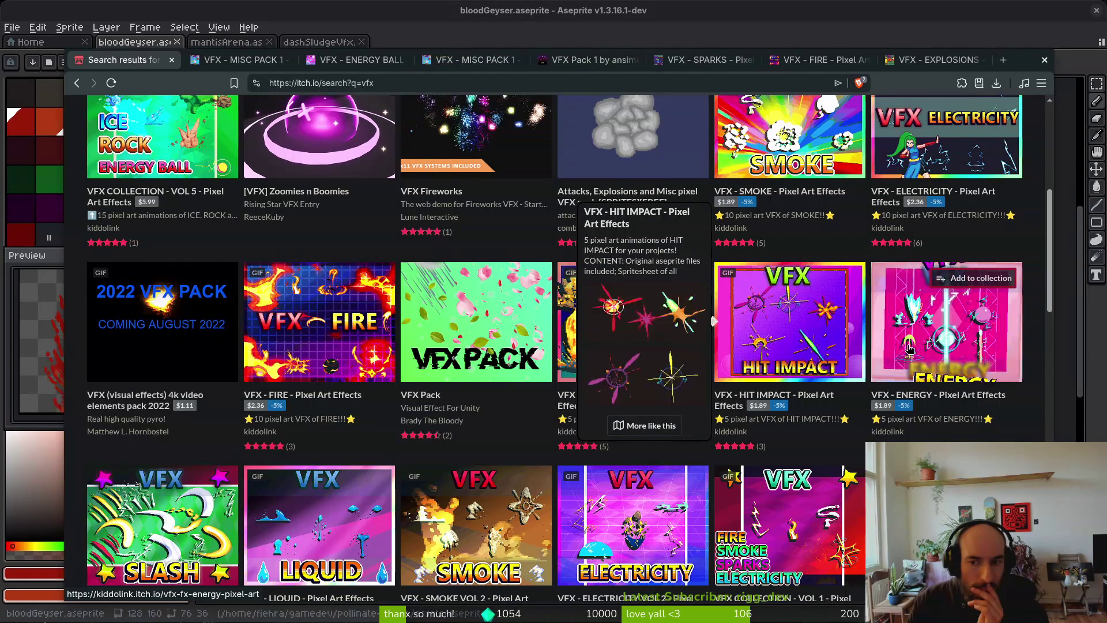
mouse_move(910, 348)
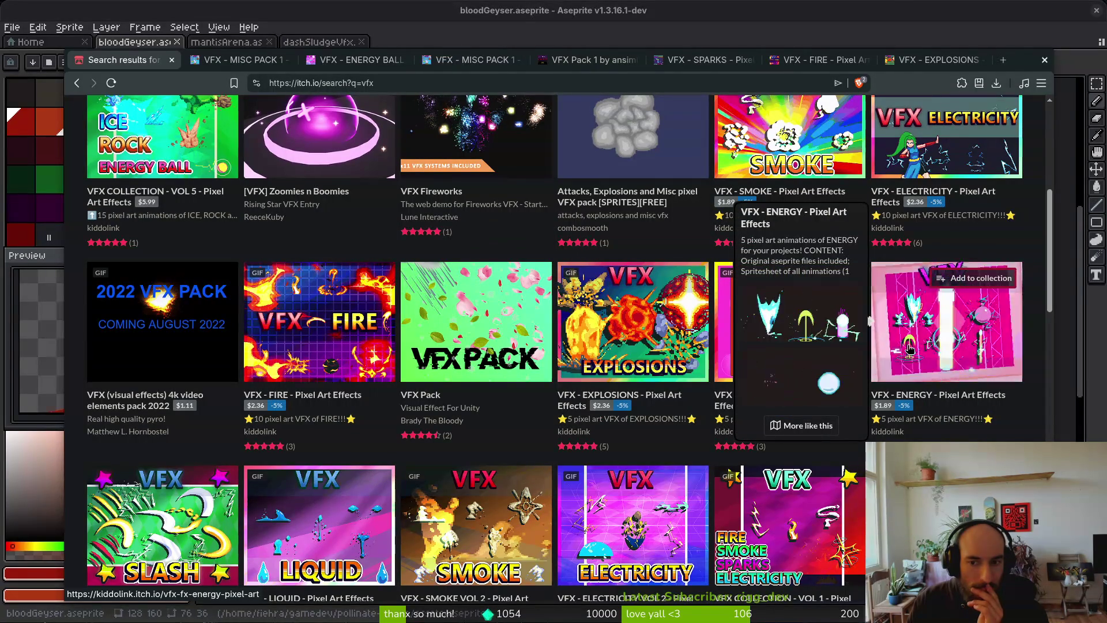
scroll(909, 349, "down", 2)
scroll(907, 345, "down", 2)
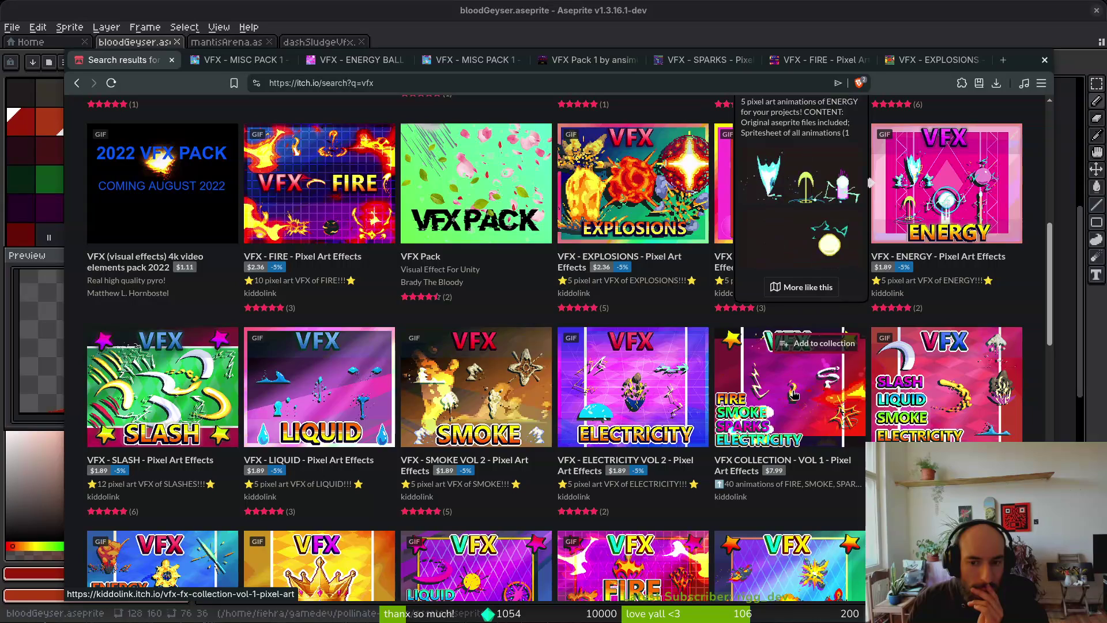
mouse_move(794, 394)
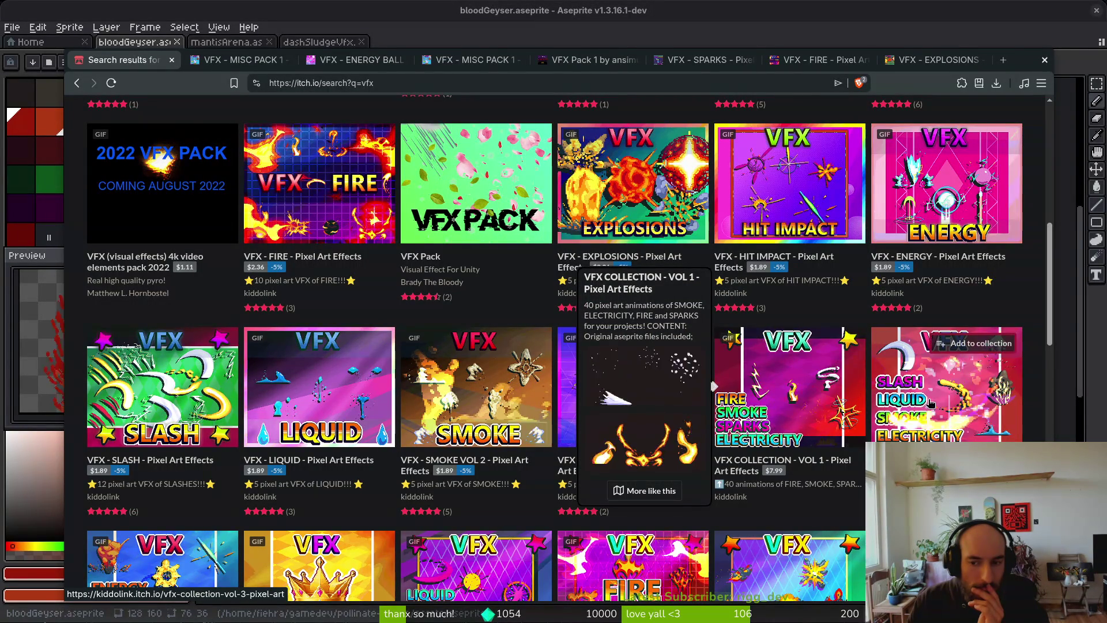
mouse_move(930, 404)
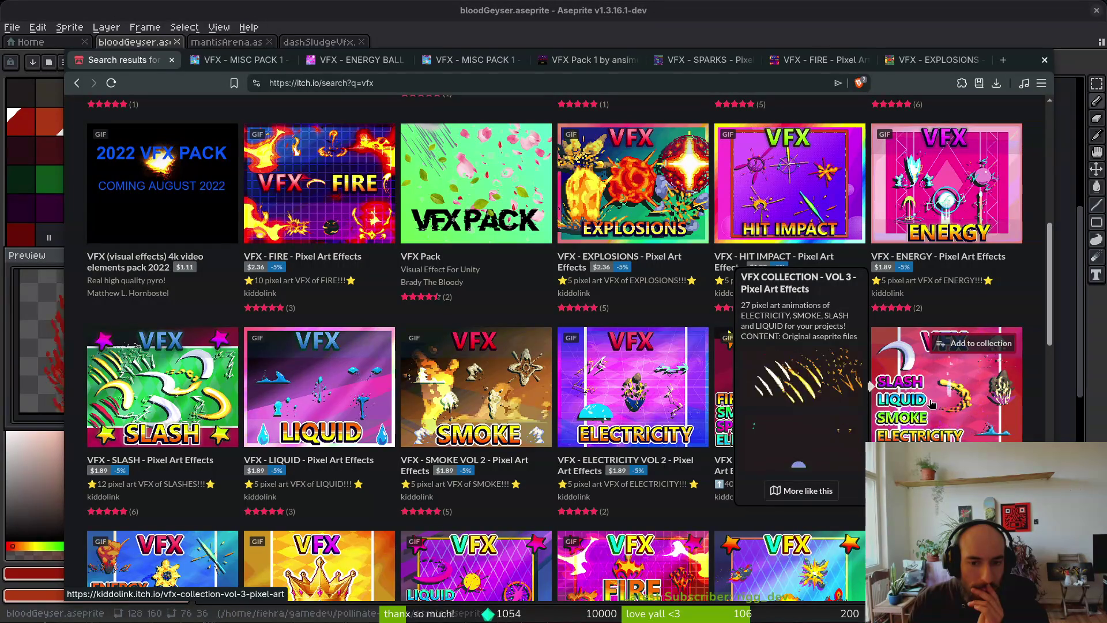
right_click(453, 398)
key("Down")
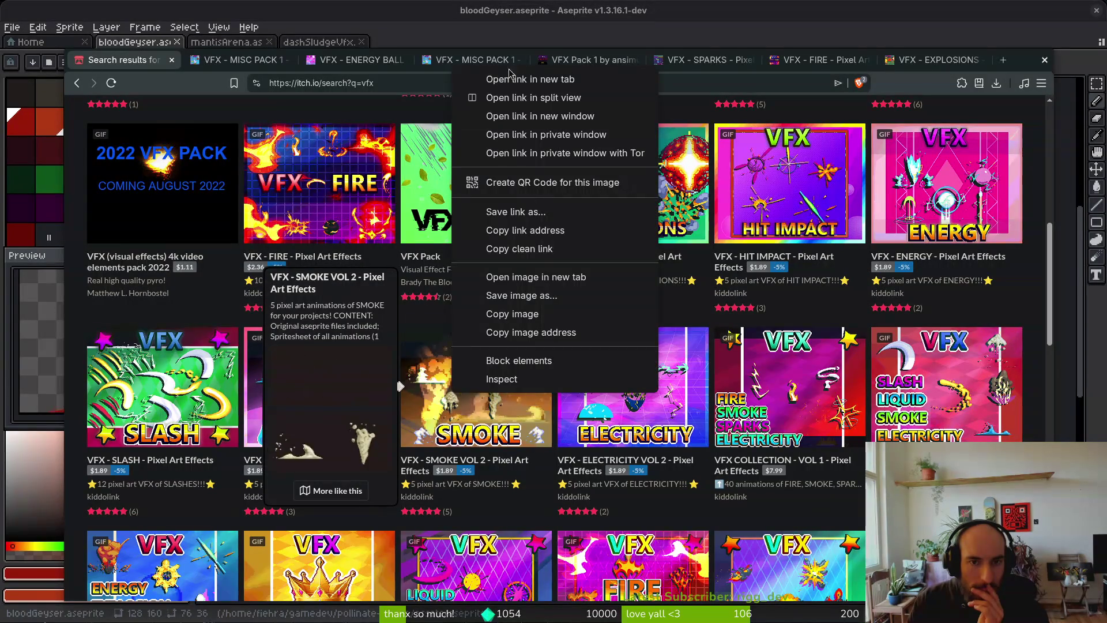
key("Return")
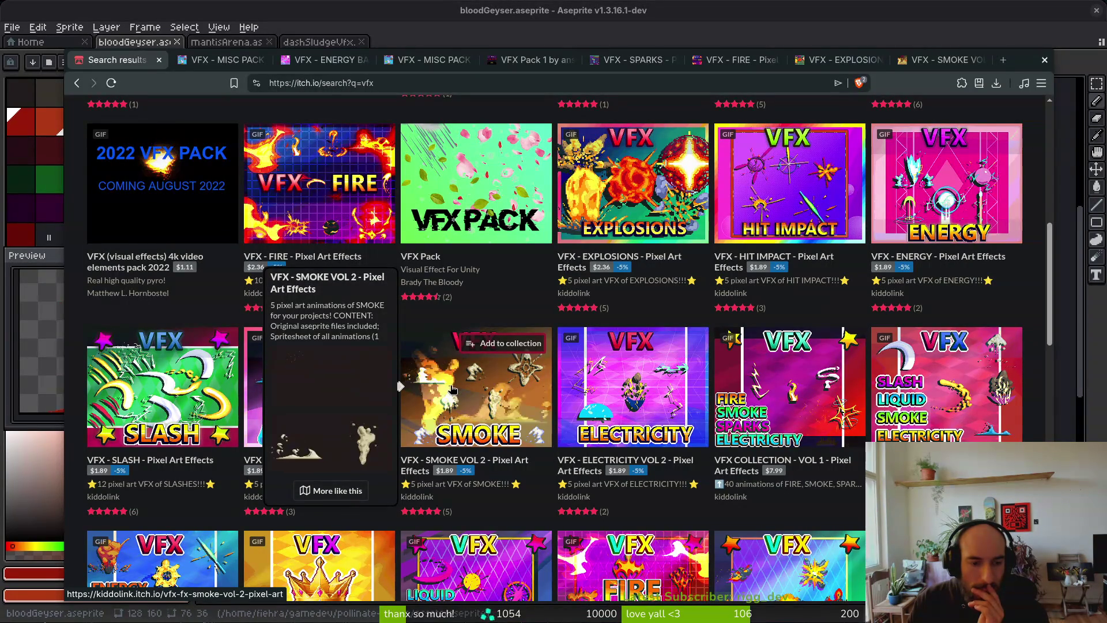
left_click(937, 60)
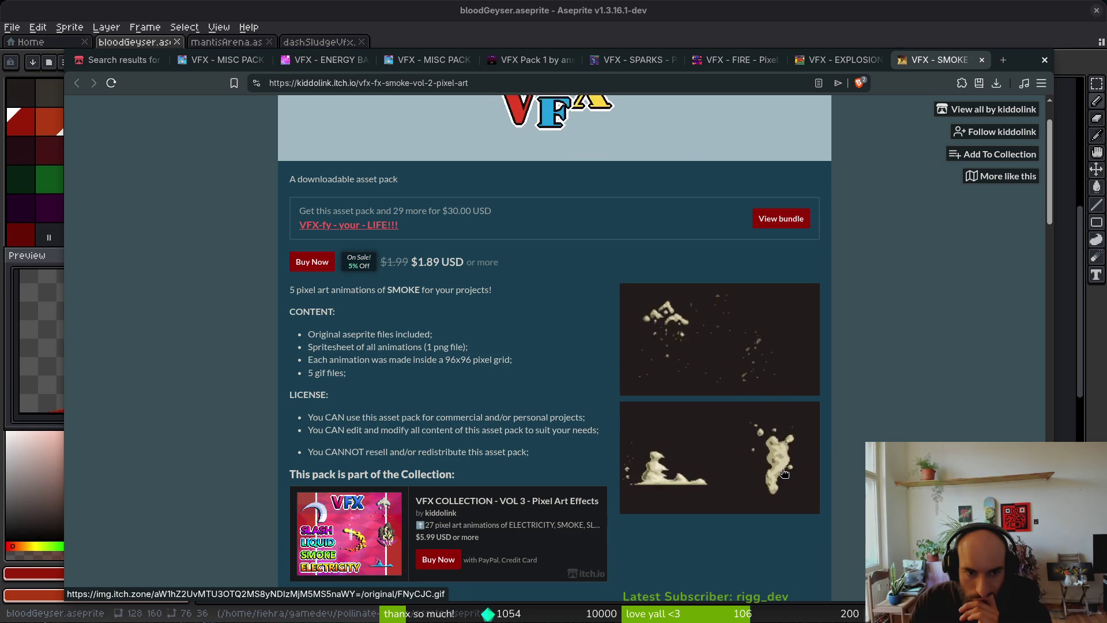
Look over the SMOKE VOL 2 and EXPLOSIONS pack pages, closing each tab afterwards
scroll(763, 445, "down", 3)
scroll(762, 444, "up", 2)
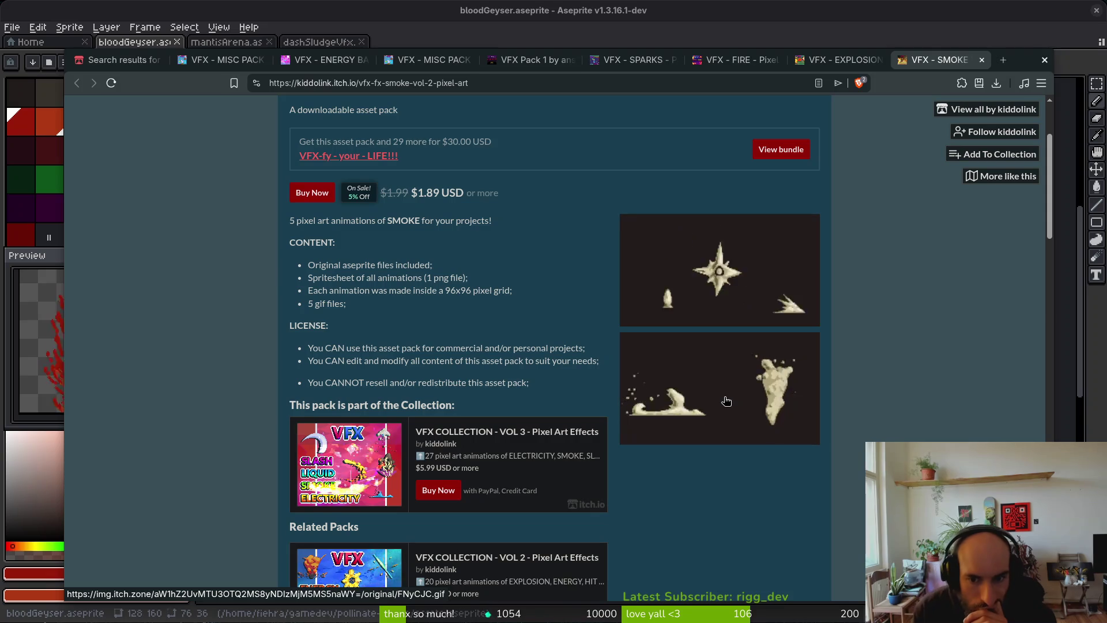
left_click(982, 59)
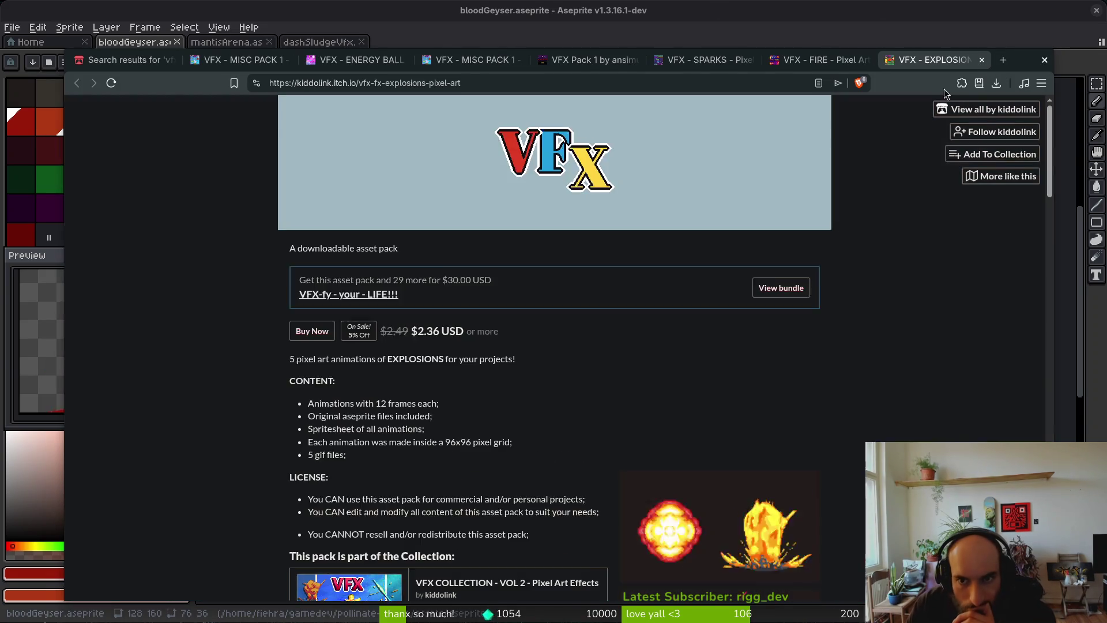
scroll(560, 431, "down", 2)
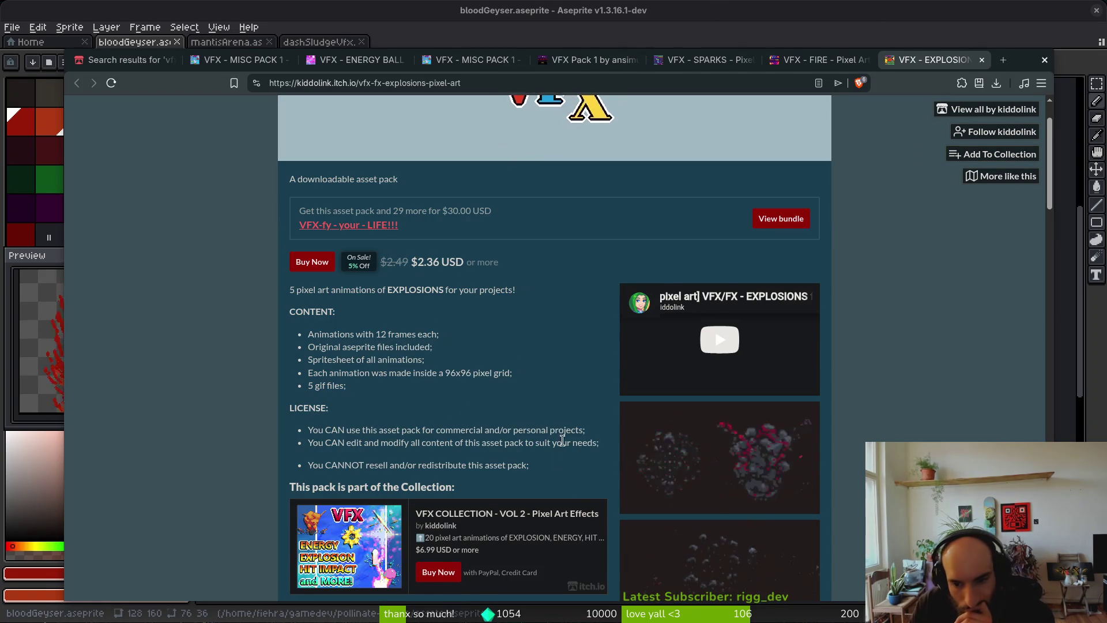
scroll(560, 431, "down", 3)
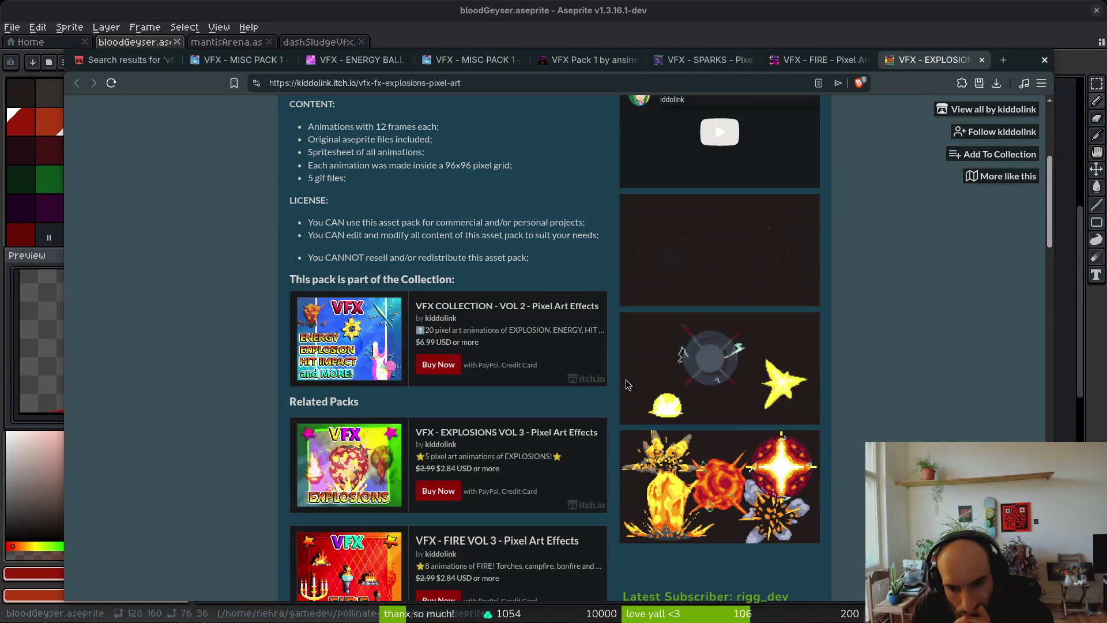
scroll(628, 385, "up", 1)
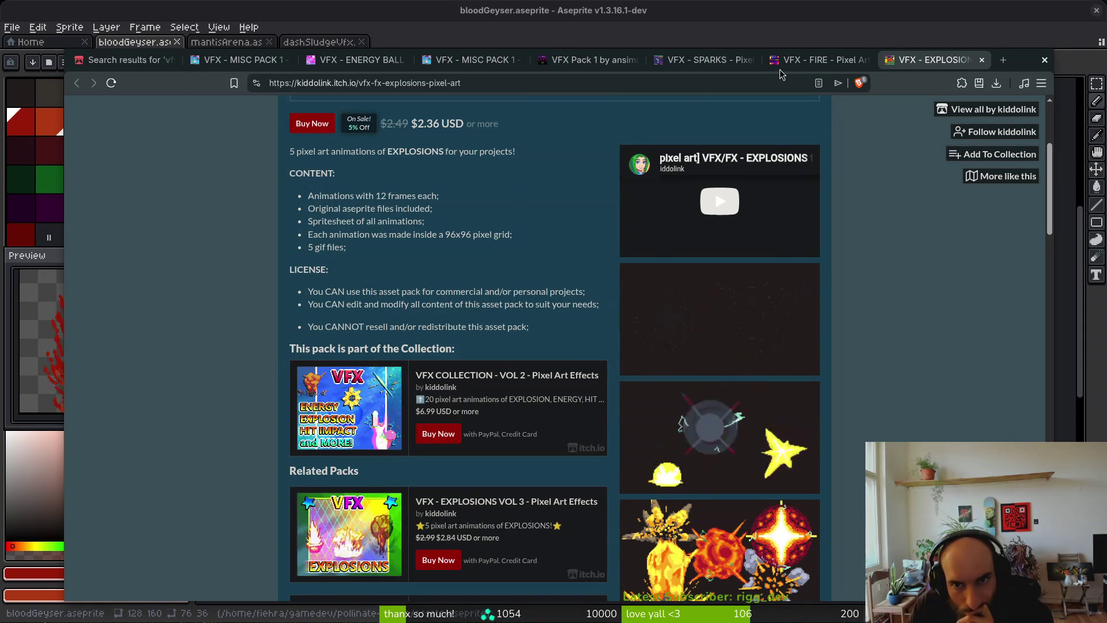
left_click(982, 59)
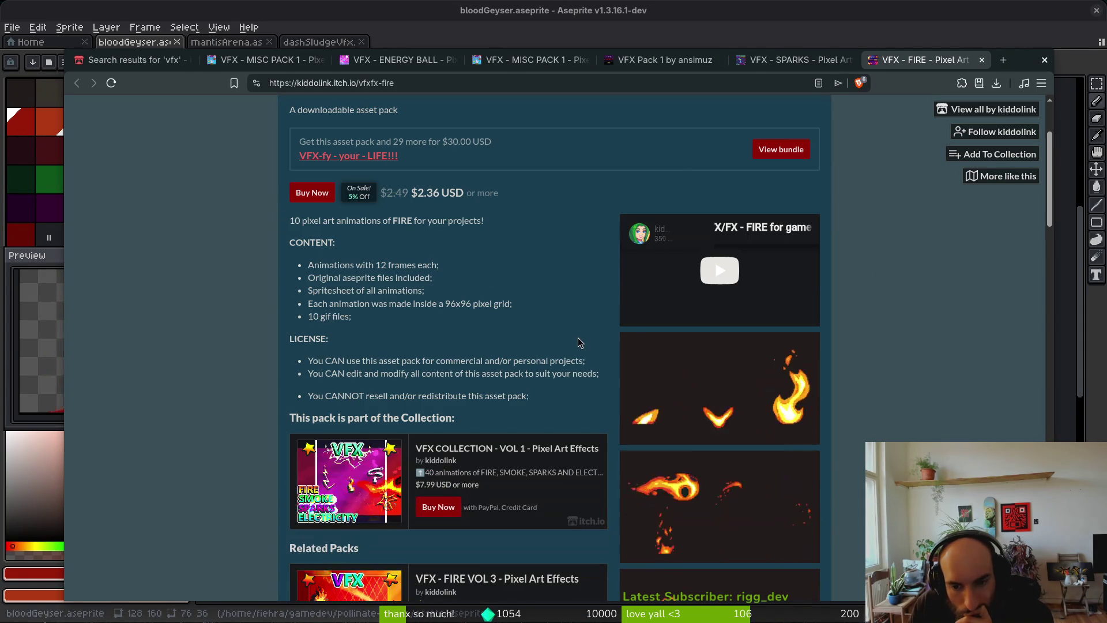
Review and close the FIRE pack page, then scroll through the SPARKS pack page
scroll(577, 341, "down", 2)
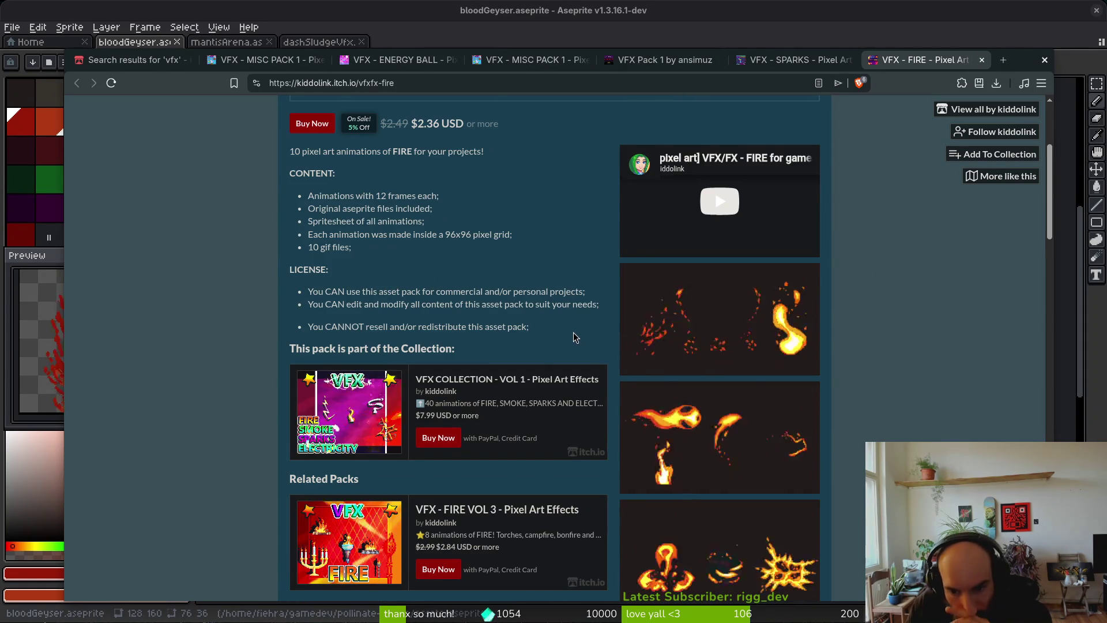
scroll(575, 338, "down", 2)
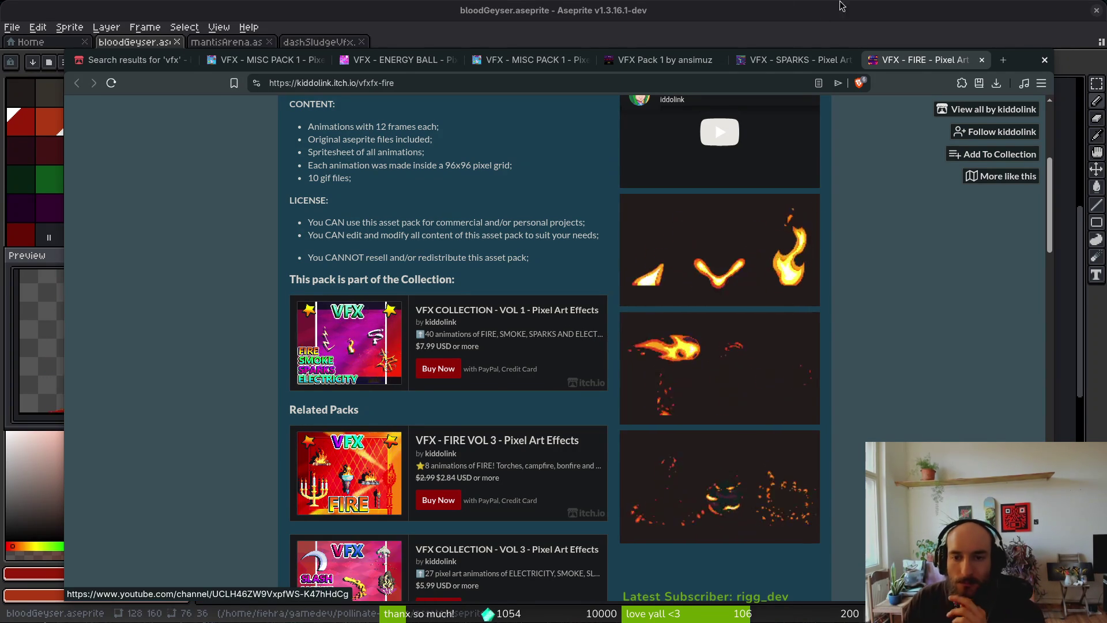
middle_click(905, 62)
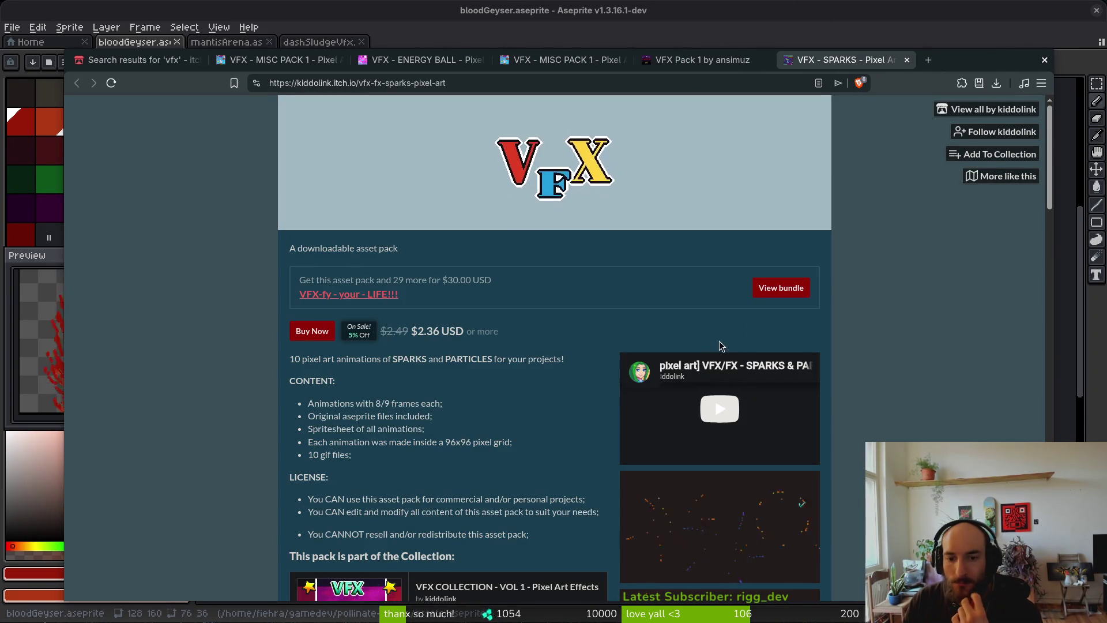
scroll(737, 340, "down", 3)
scroll(715, 260, "down", 2)
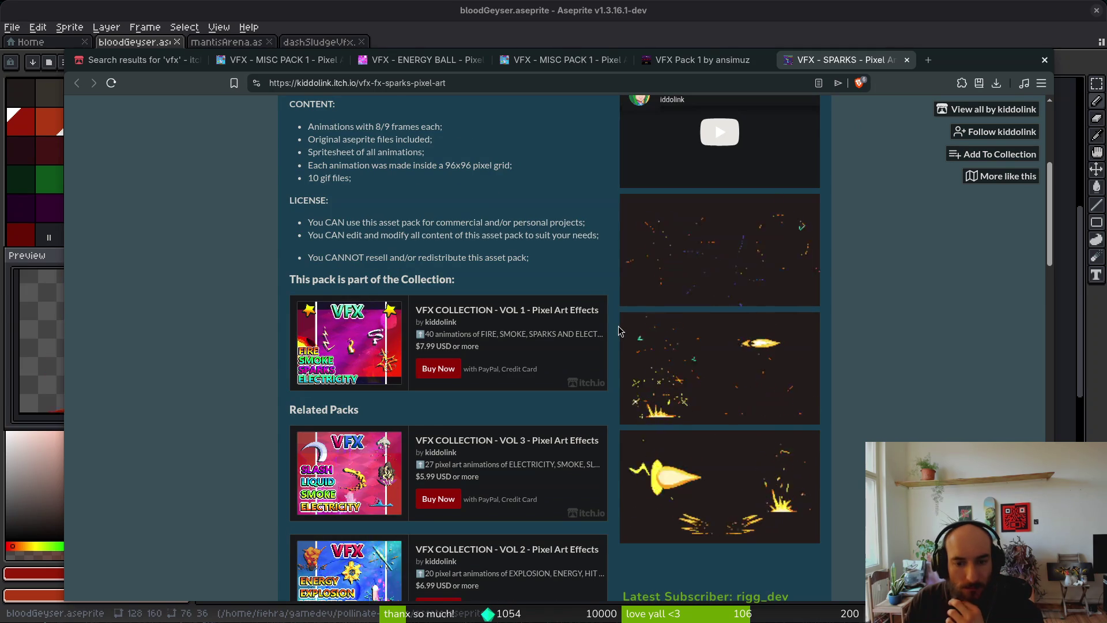